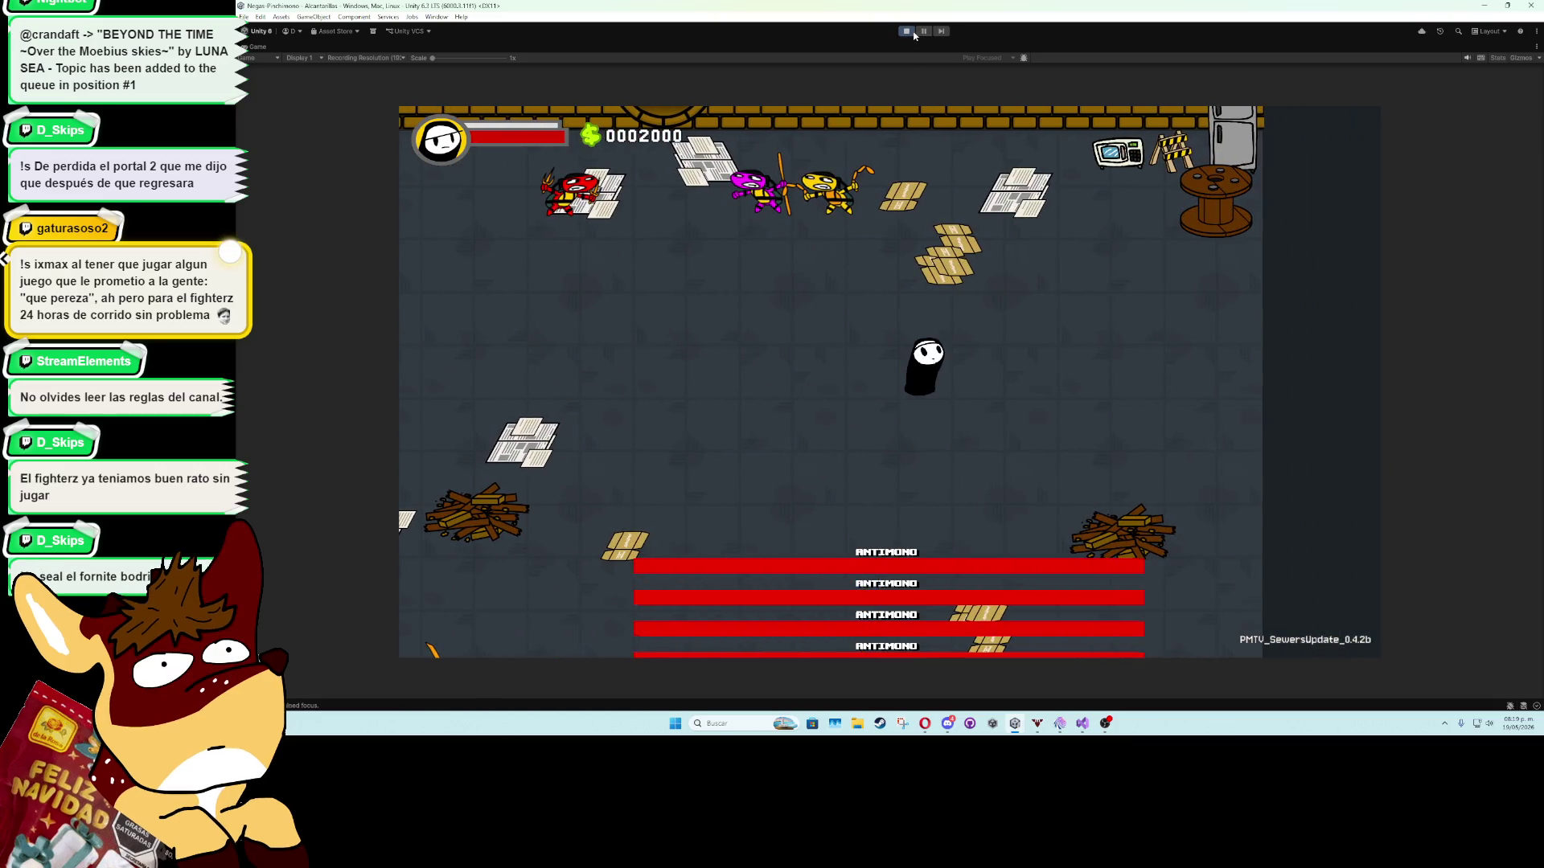
# Stop the sewer-level play test and bring ShadowPrefabScript.cs up in Visual Studio.
pyautogui.hotkey('ctrl', 'p')
pyautogui.hotkey('alt', 'Tab')
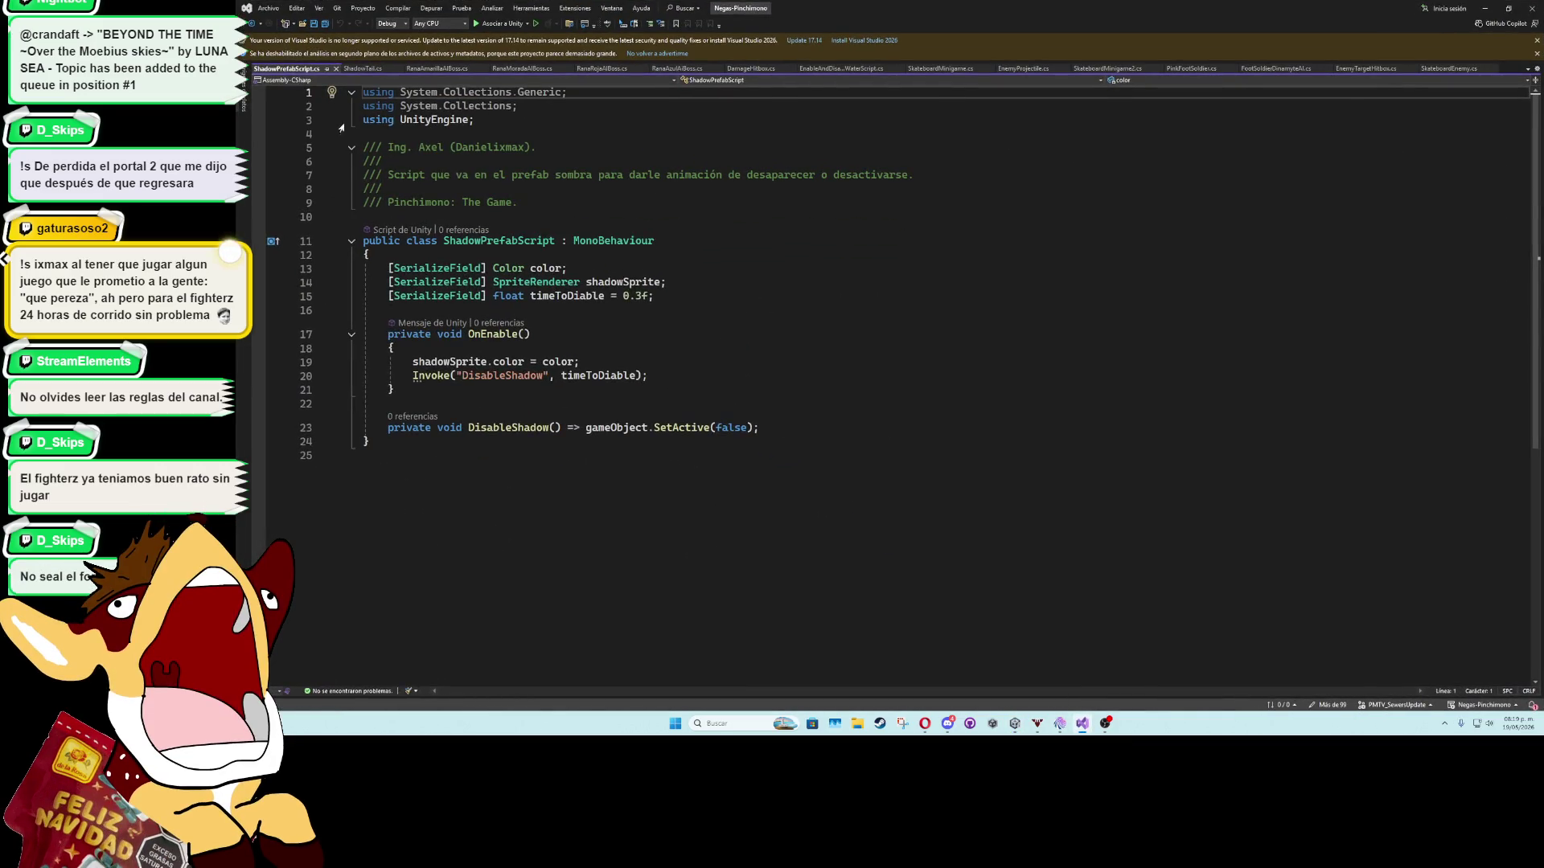
# Cut the explosion Instantiate lines from SuperJumpAttack in RanaAzulAIBoss.cs and save.
pyautogui.click(361, 68)
pyautogui.click(432, 69)
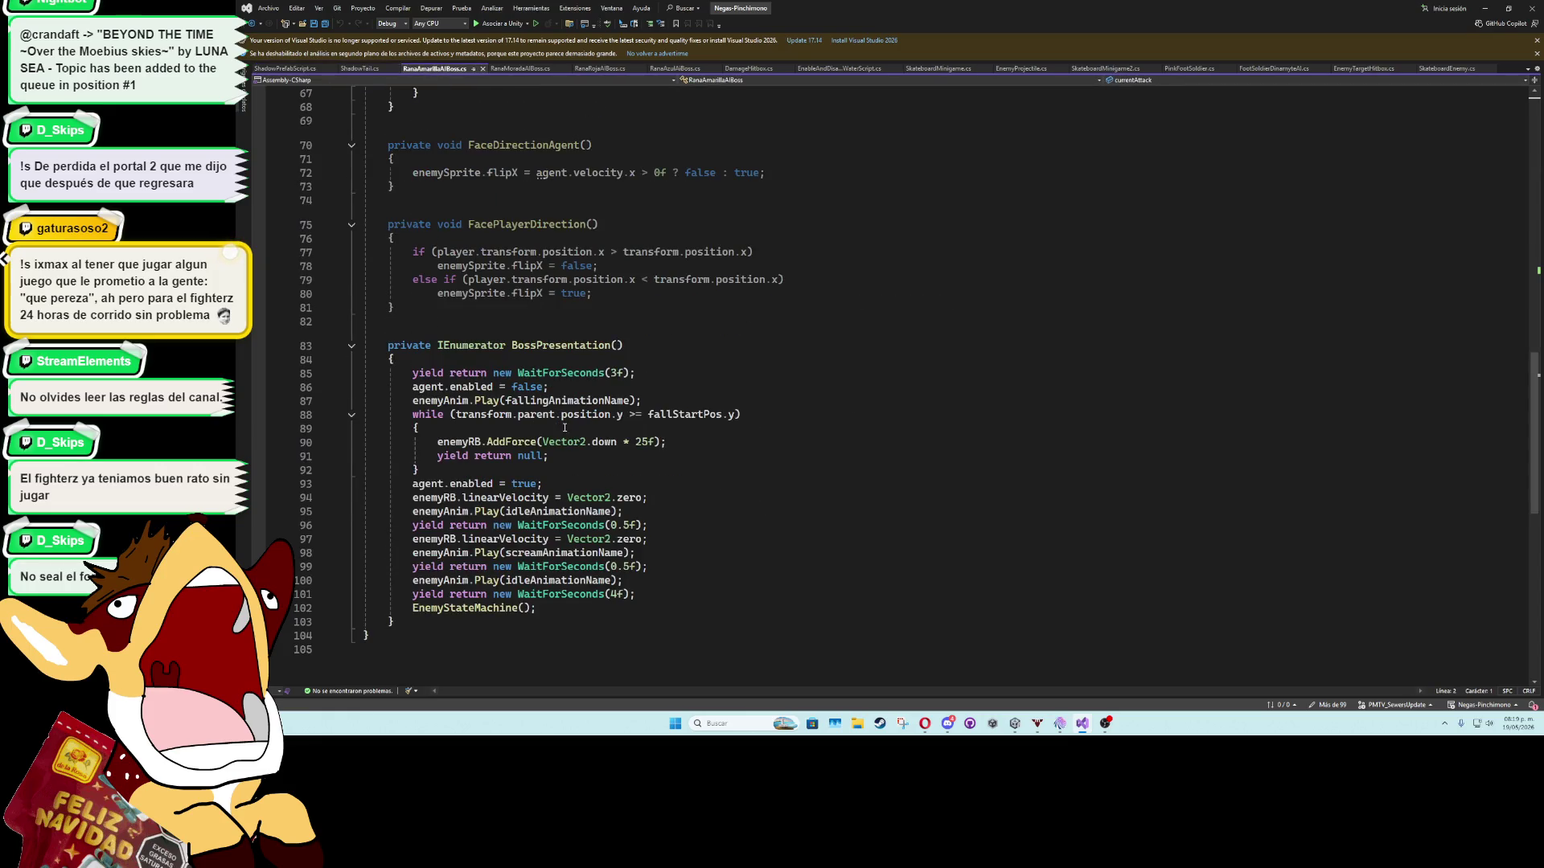
pyautogui.click(518, 69)
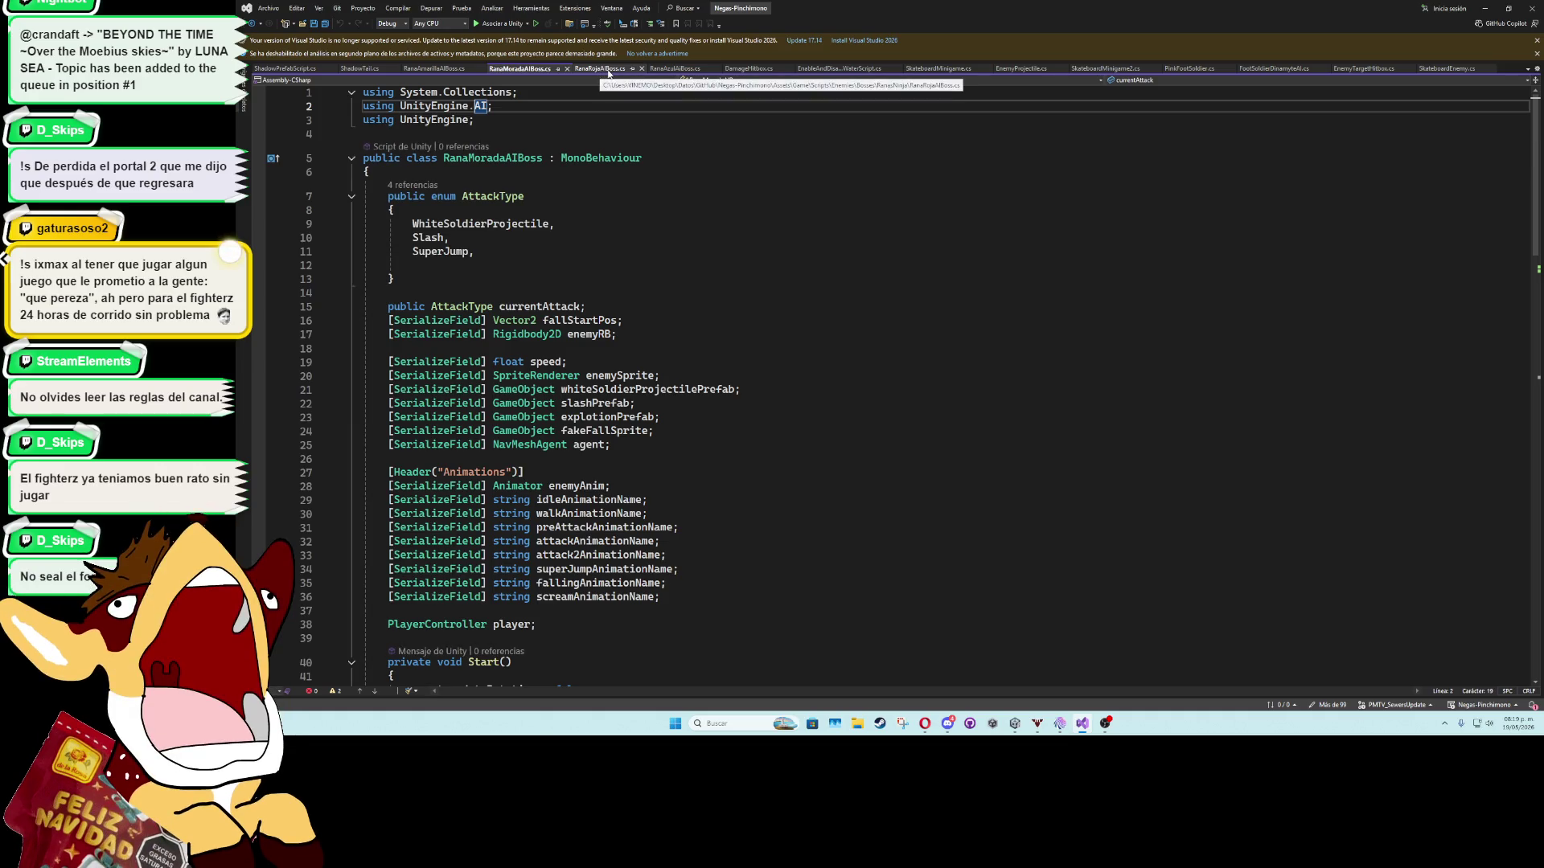
pyautogui.click(671, 68)
pyautogui.scroll(-3, 633, 420)
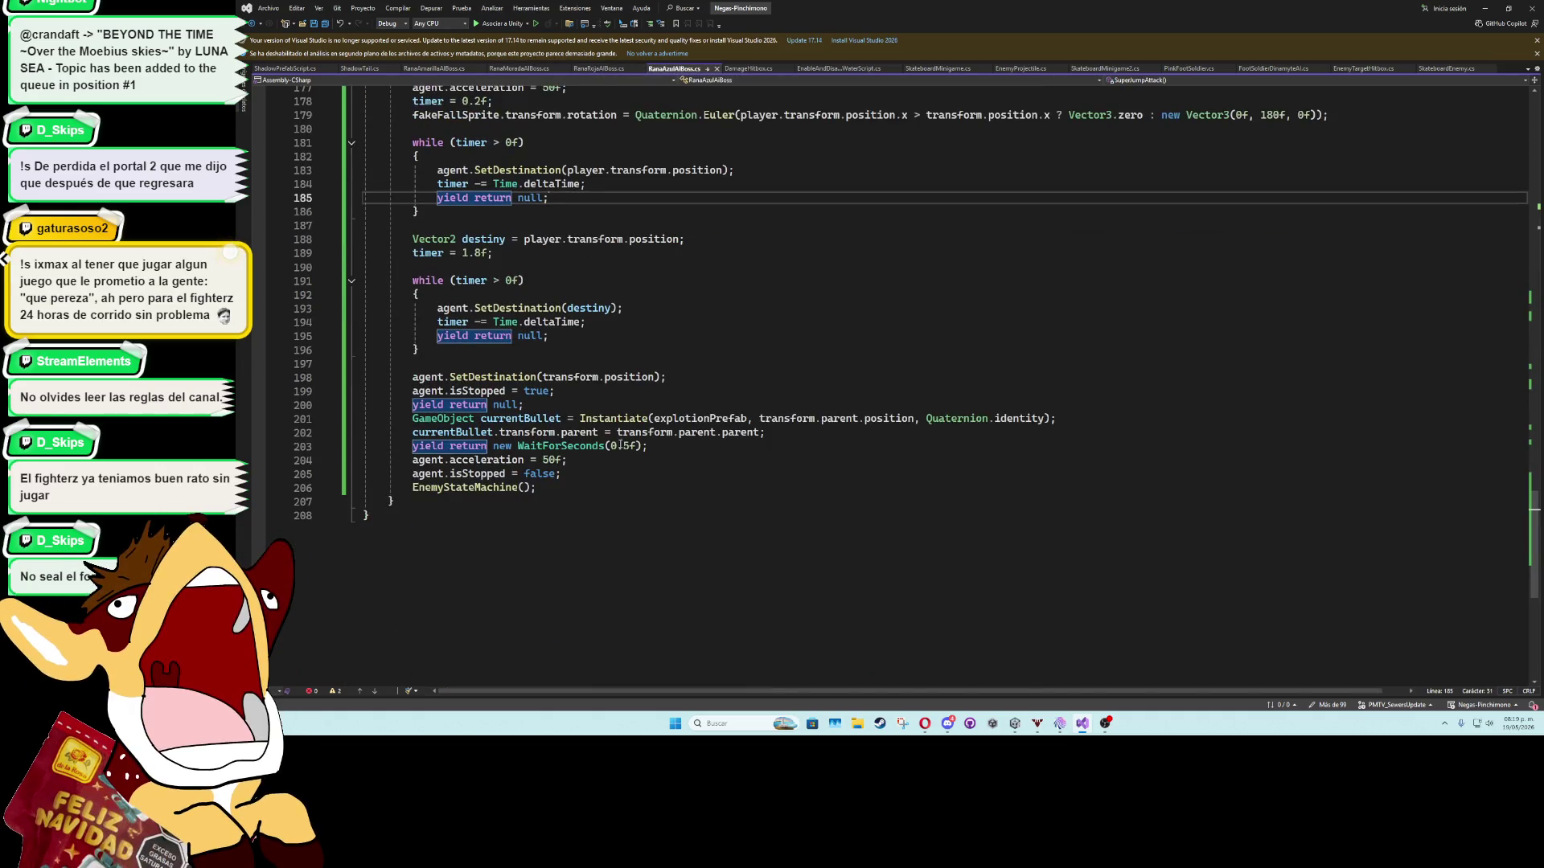
pyautogui.click(633, 419)
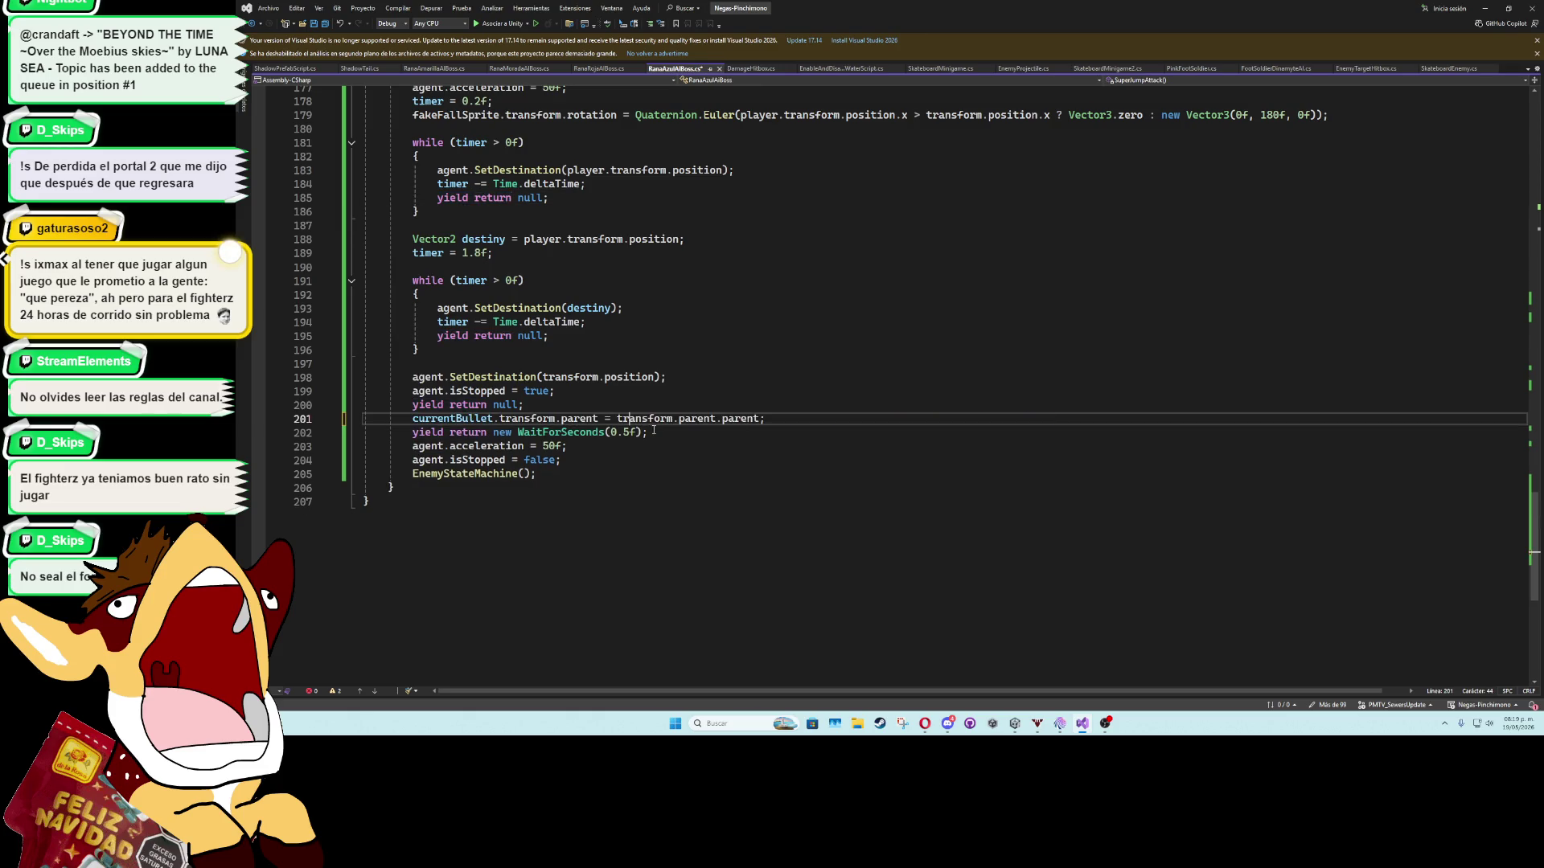
pyautogui.hotkey('ctrl', 'x')
pyautogui.hotkey('ctrl', 'x')
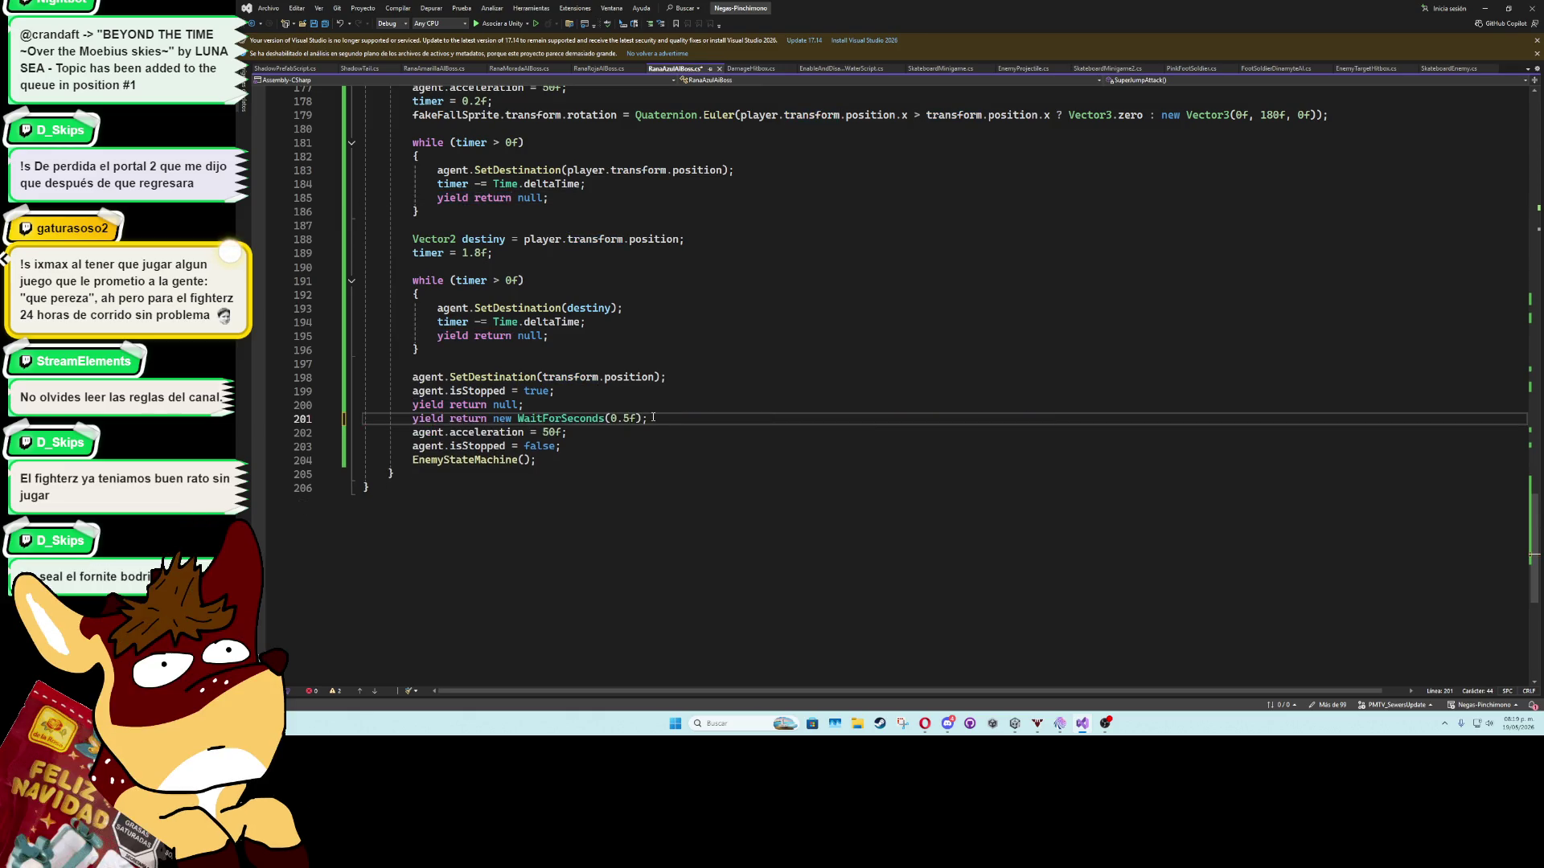
pyautogui.click(660, 407)
pyautogui.hotkey('ctrl', 's')
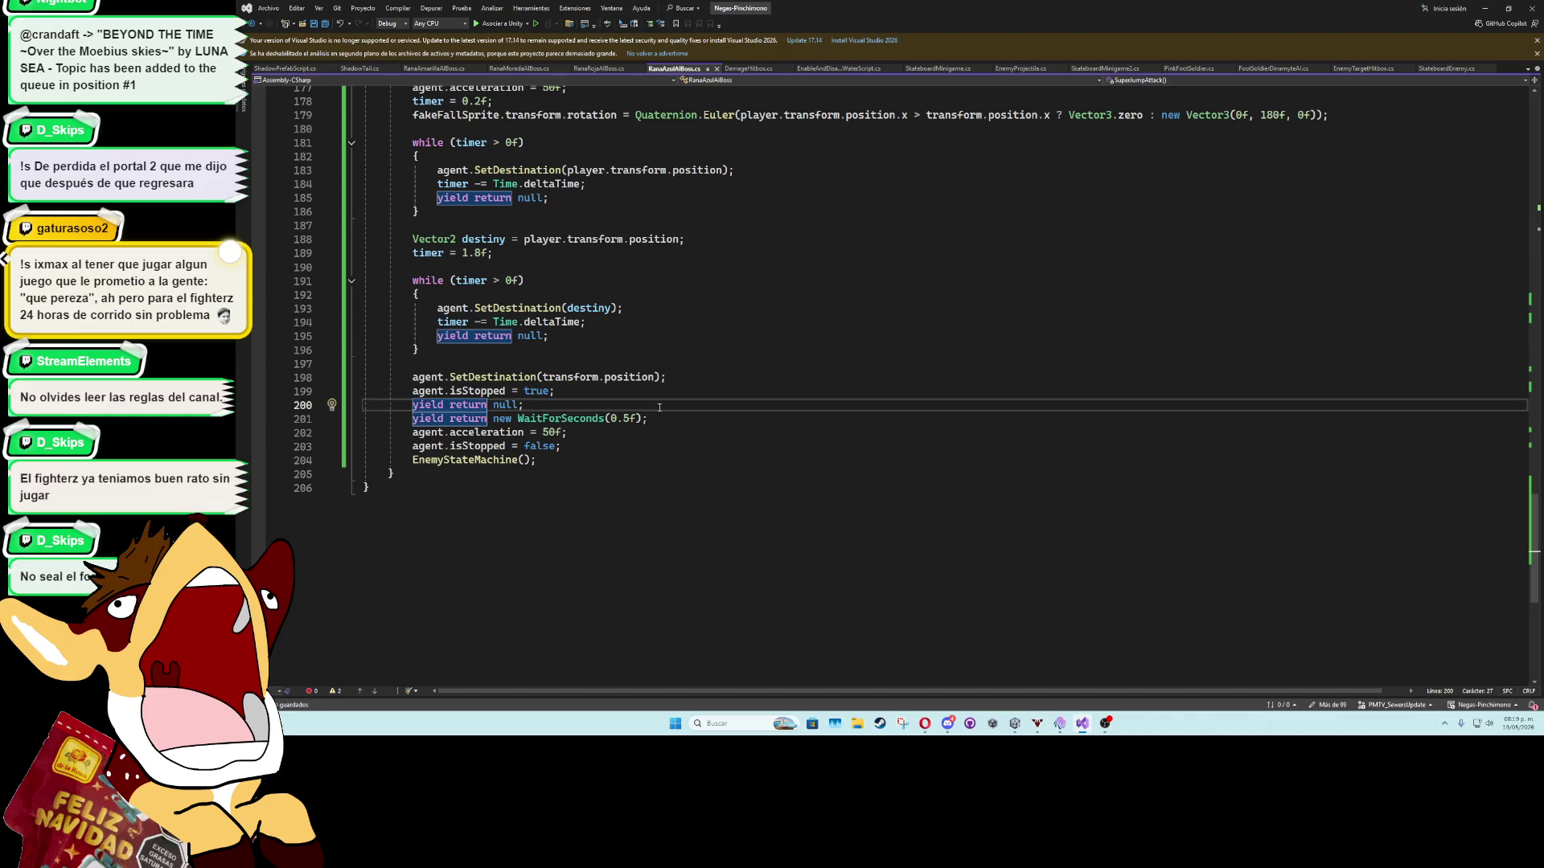
# Review the SuperJumpAttack coroutine's while loops around lines 189–197.
pyautogui.click(610, 356)
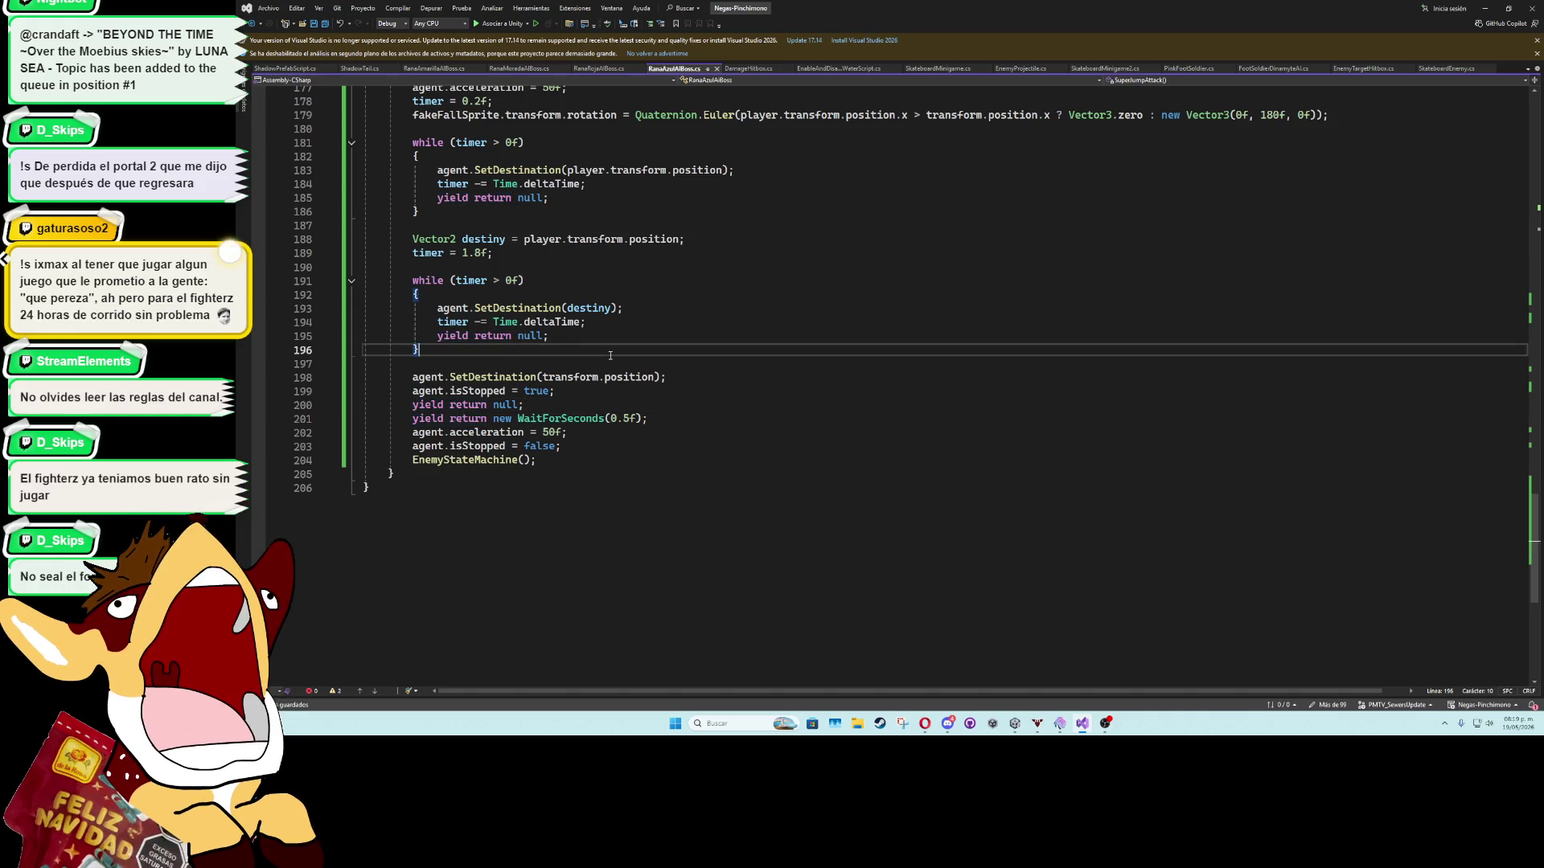
pyautogui.scroll(5, 839, 322)
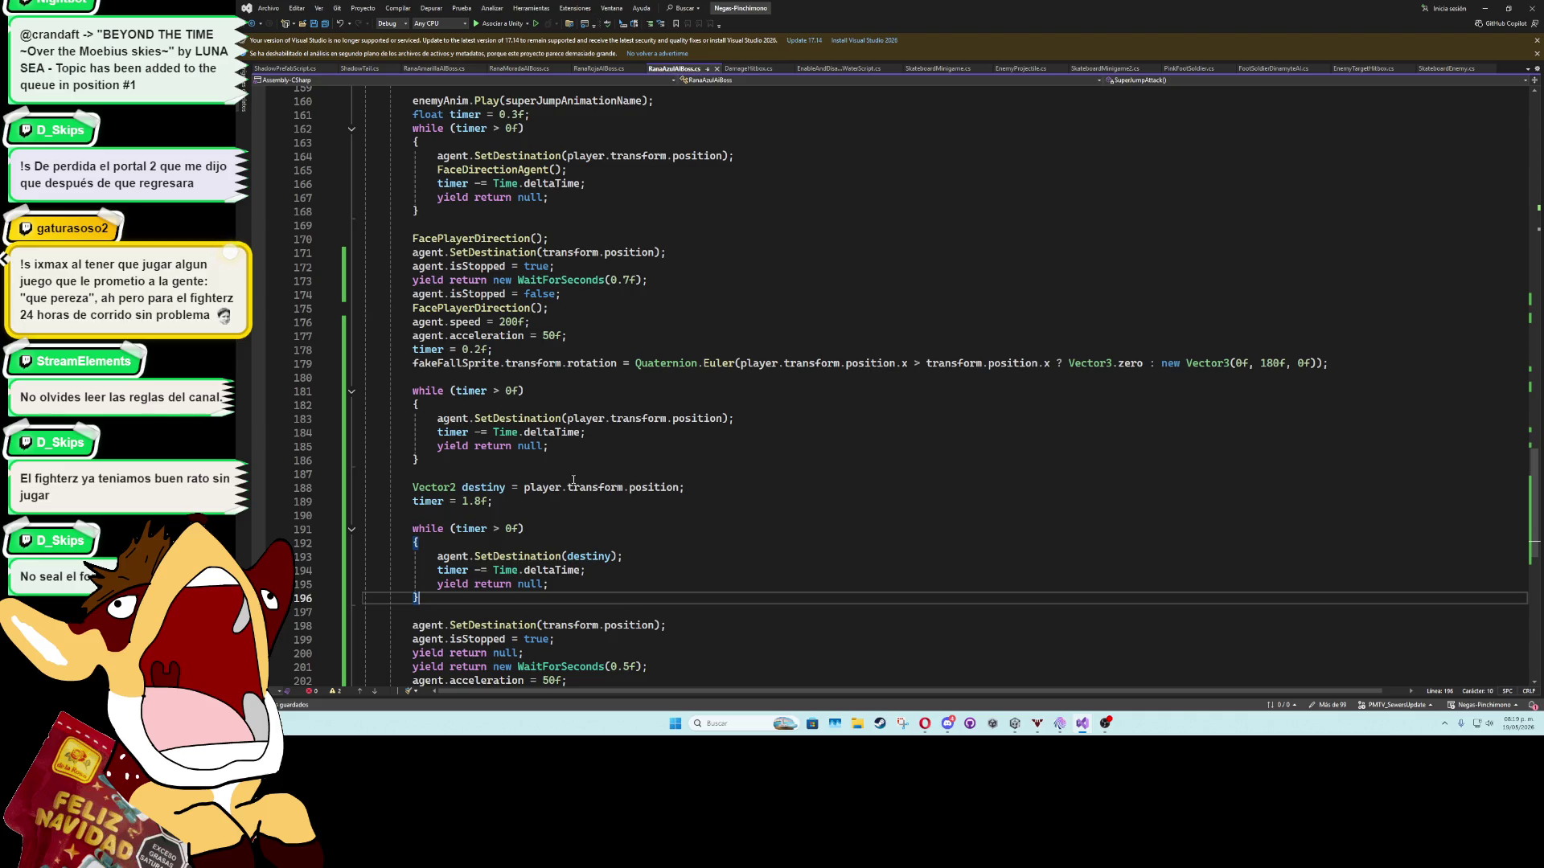
pyautogui.scroll(-3, 578, 490)
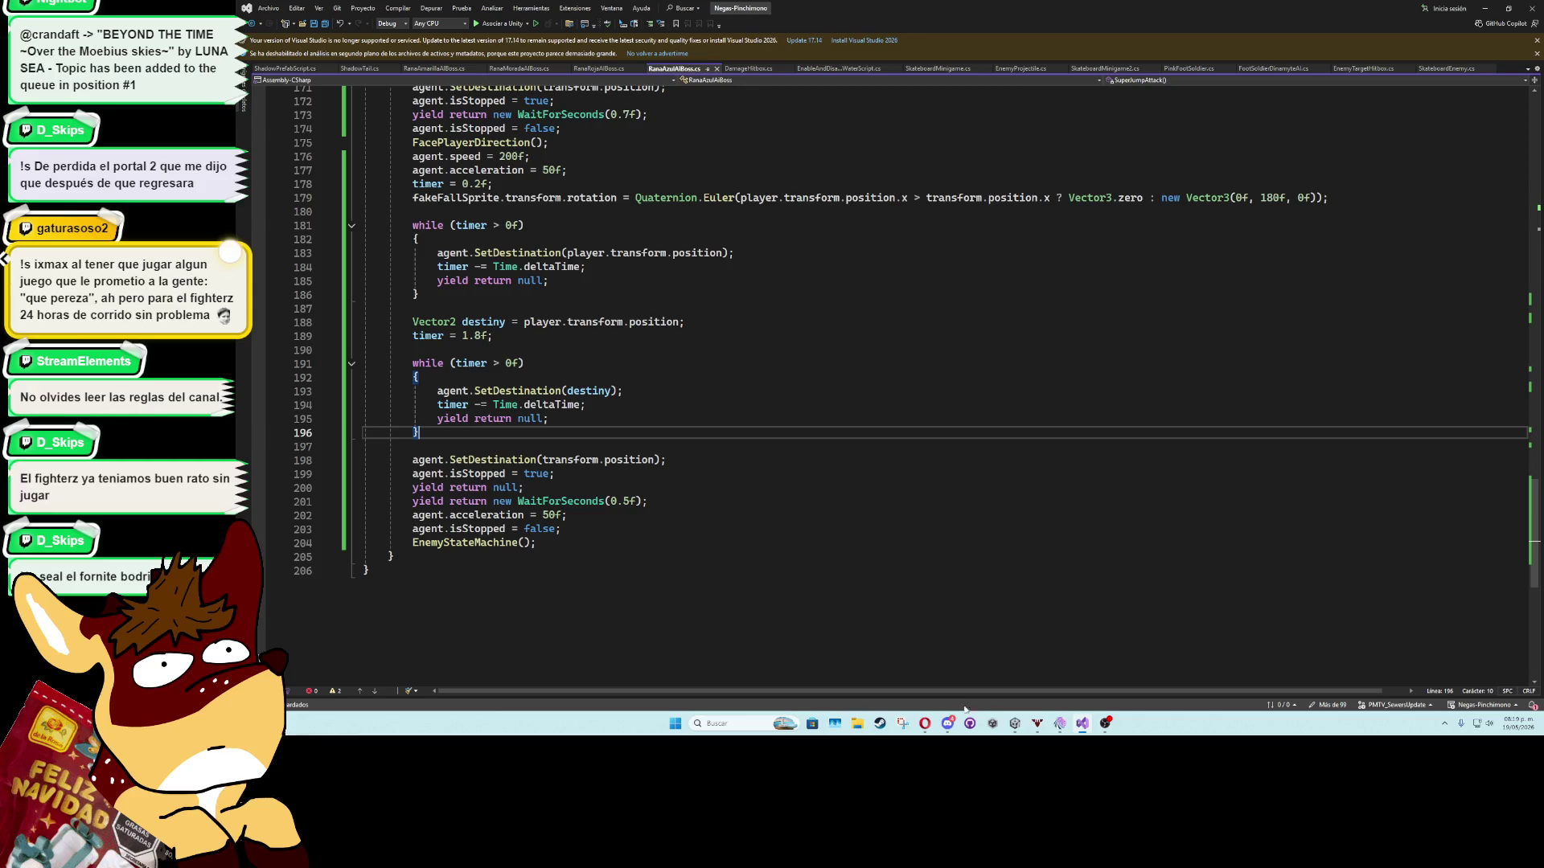
pyautogui.click(947, 724)
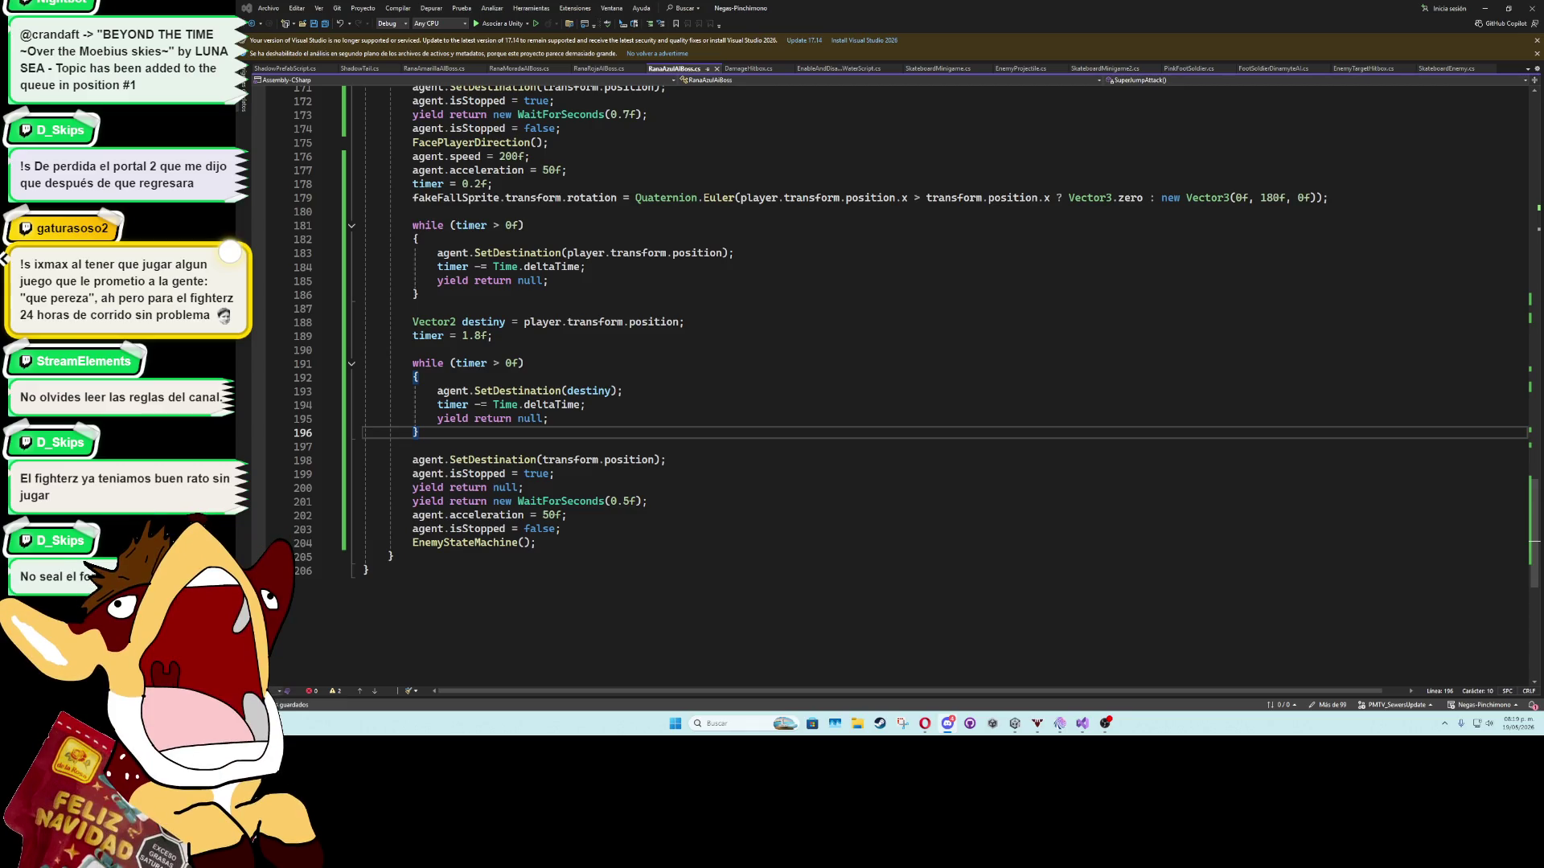
pyautogui.hotkey('alt', 'Tab')
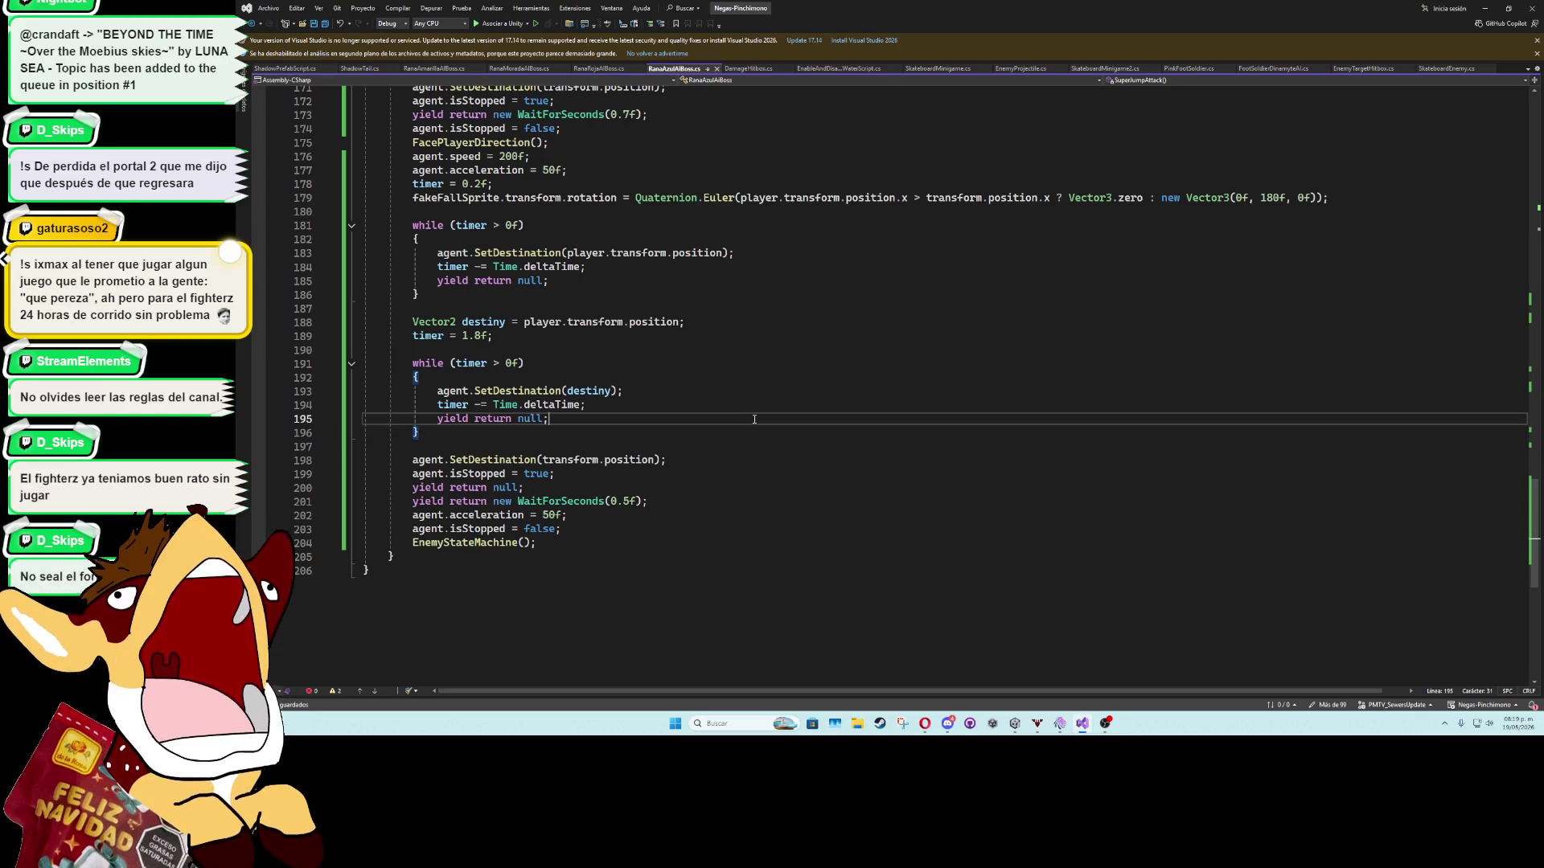
pyautogui.click(737, 444)
pyautogui.click(742, 363)
pyautogui.click(745, 339)
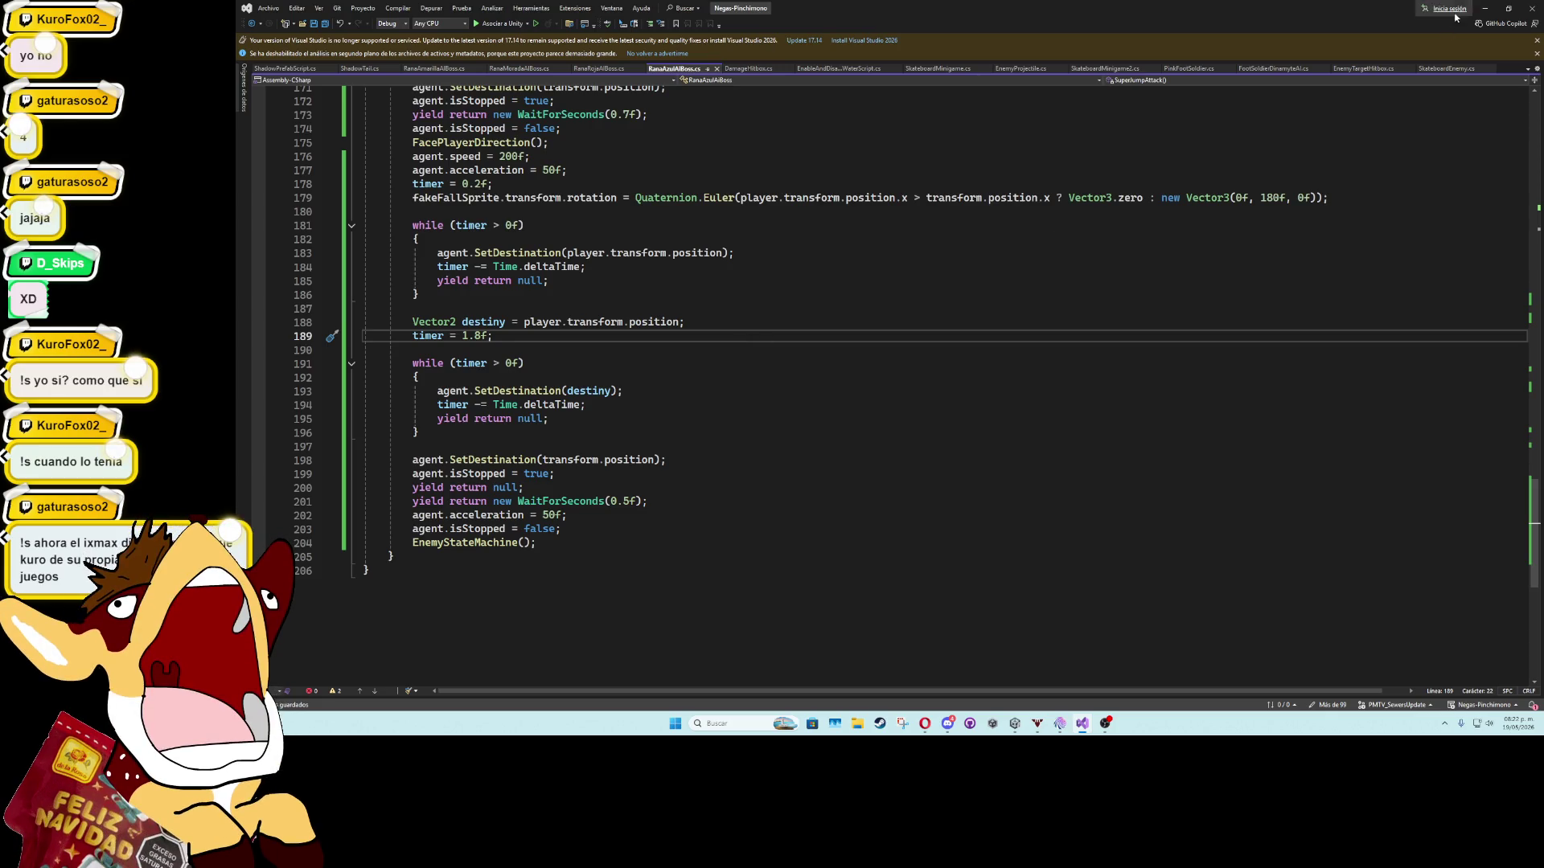
pyautogui.click(1485, 9)
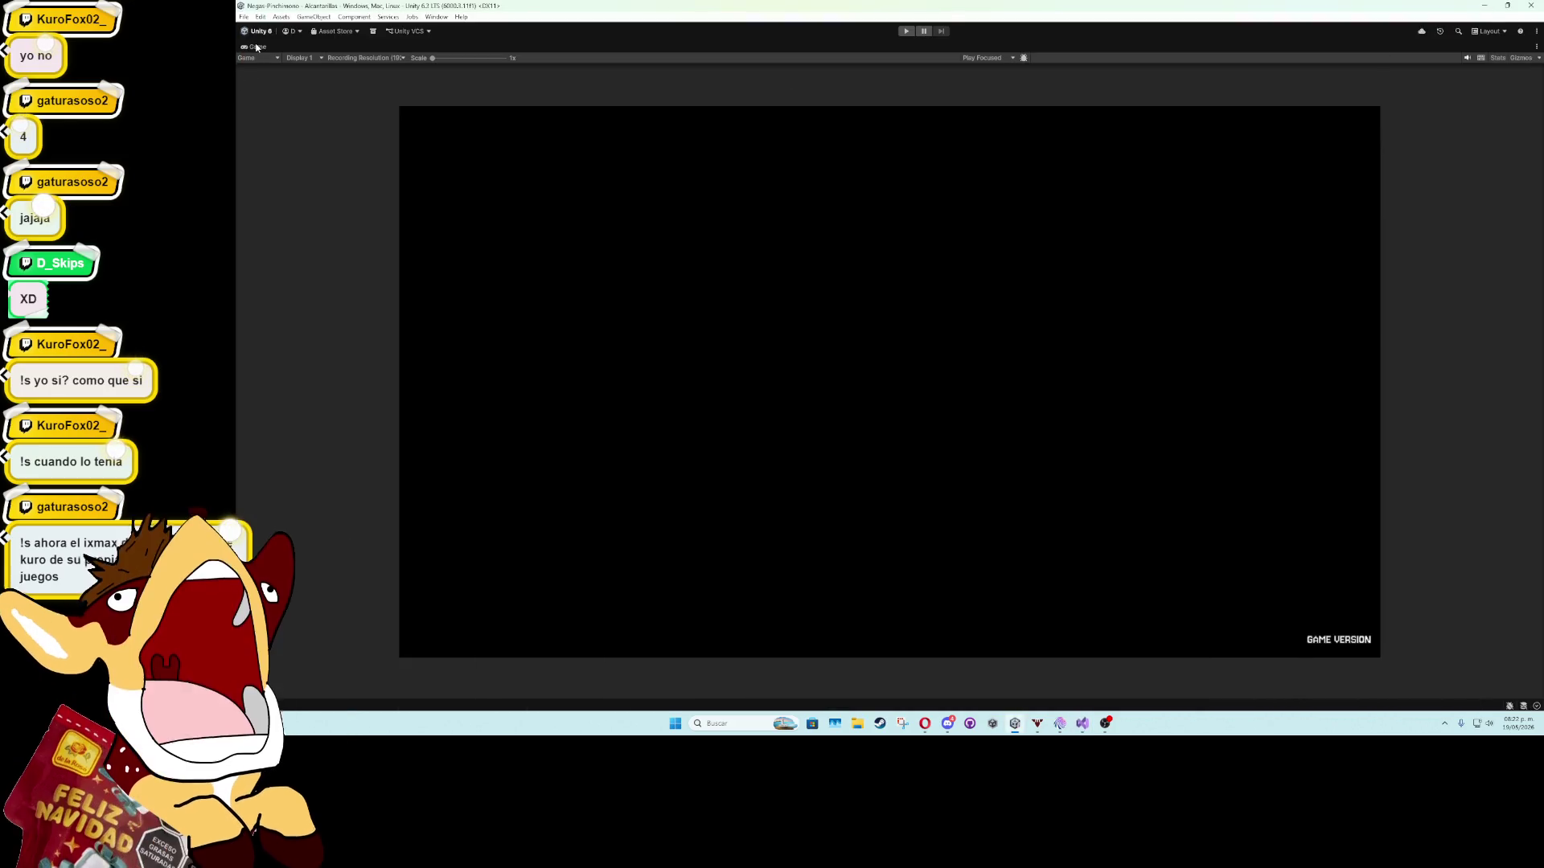
# Add a Shadow Tail component to the RanaAzul boss object.
pyautogui.doubleClick(258, 47)
pyautogui.click(304, 496)
pyautogui.click(1522, 528)
pyautogui.click(296, 488)
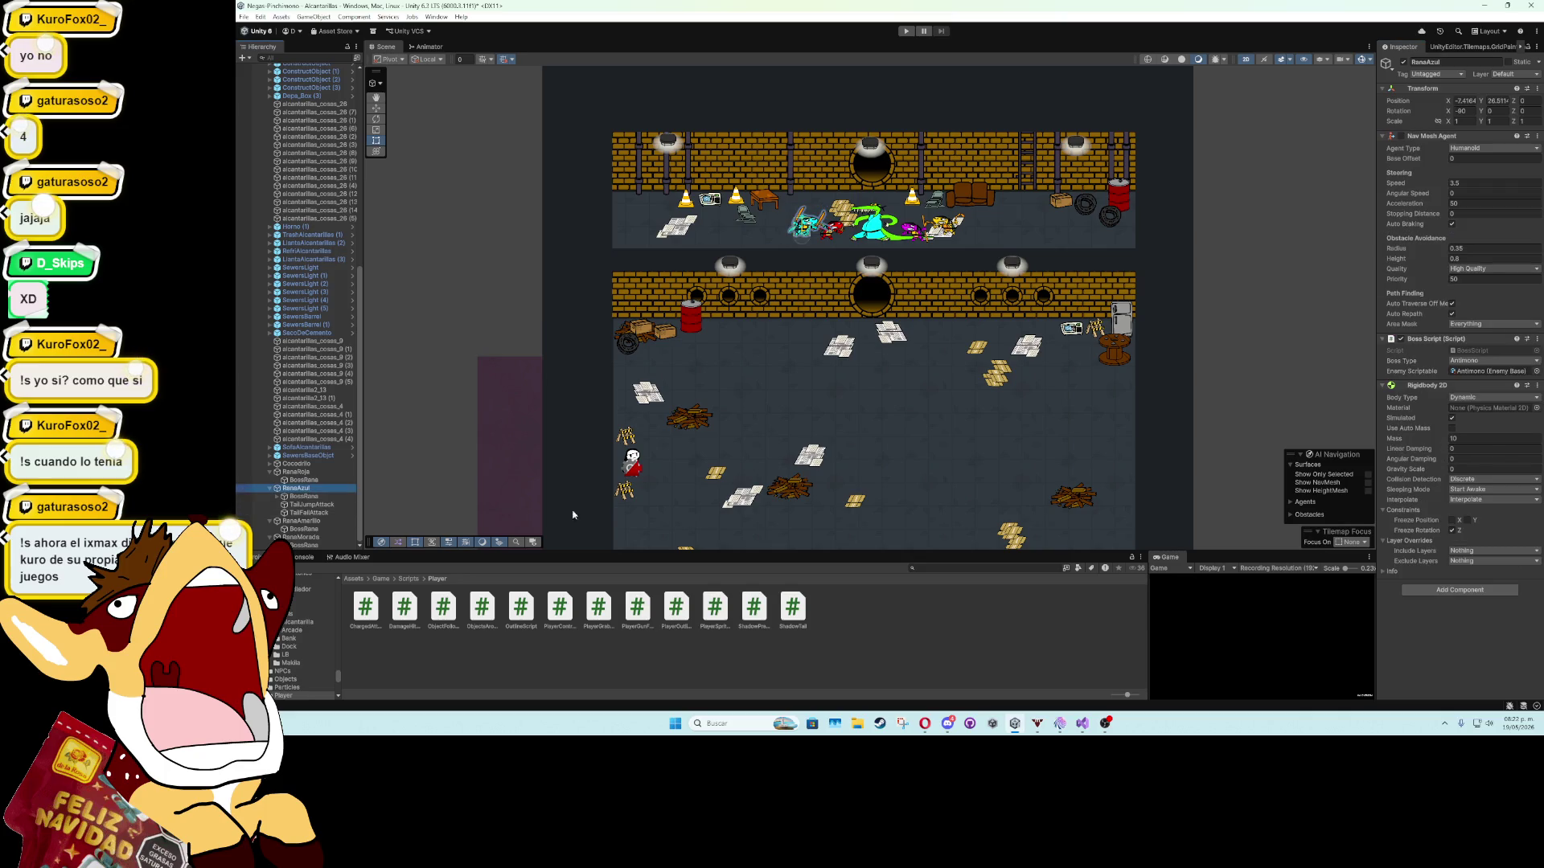
pyautogui.click(1457, 590)
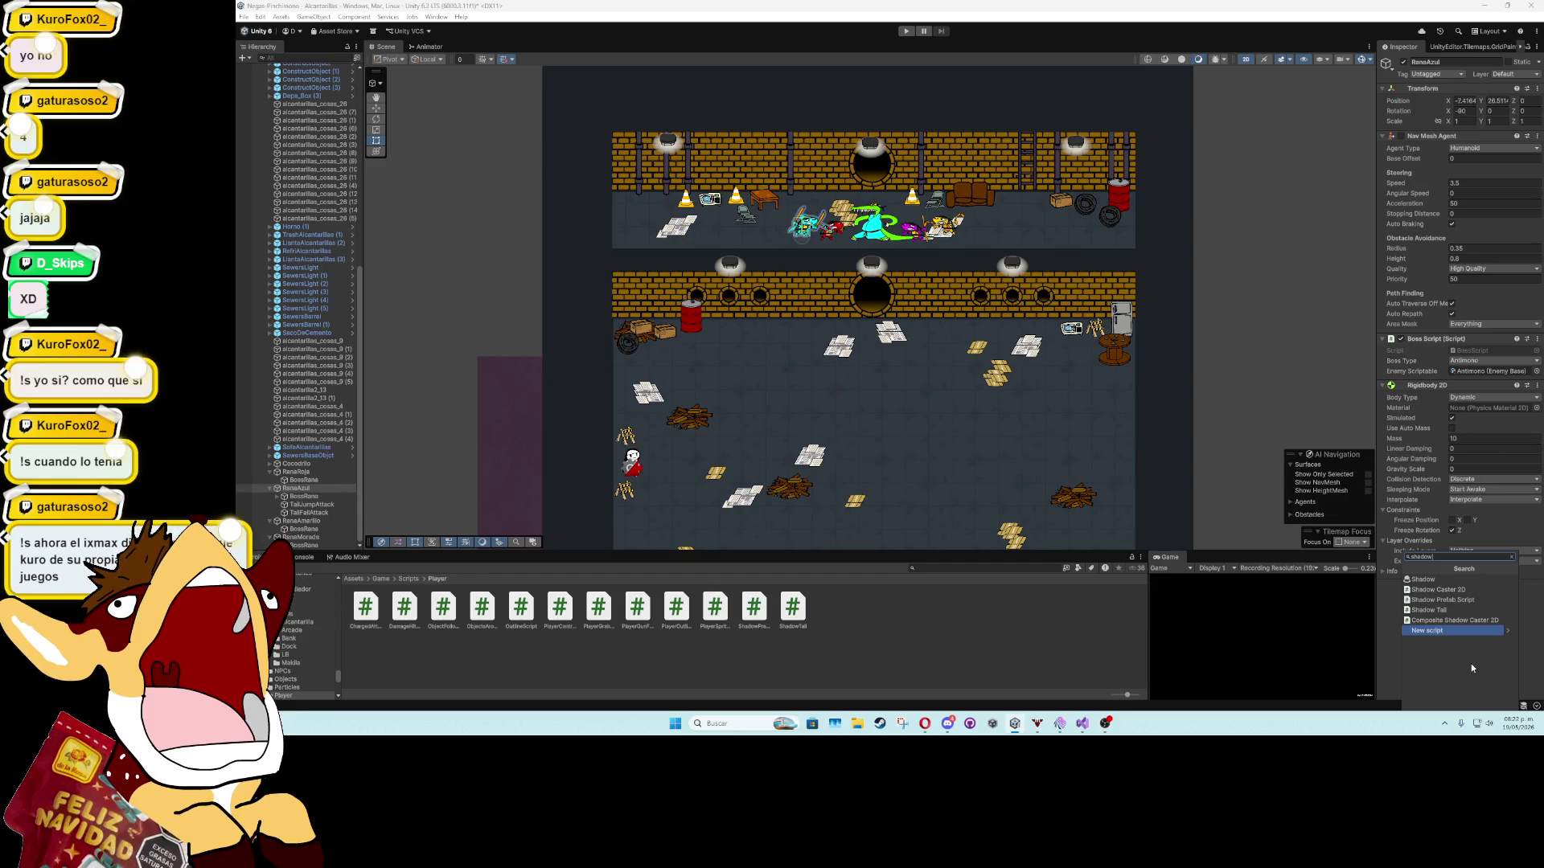
pyautogui.press('Up')
pyautogui.press('Return')
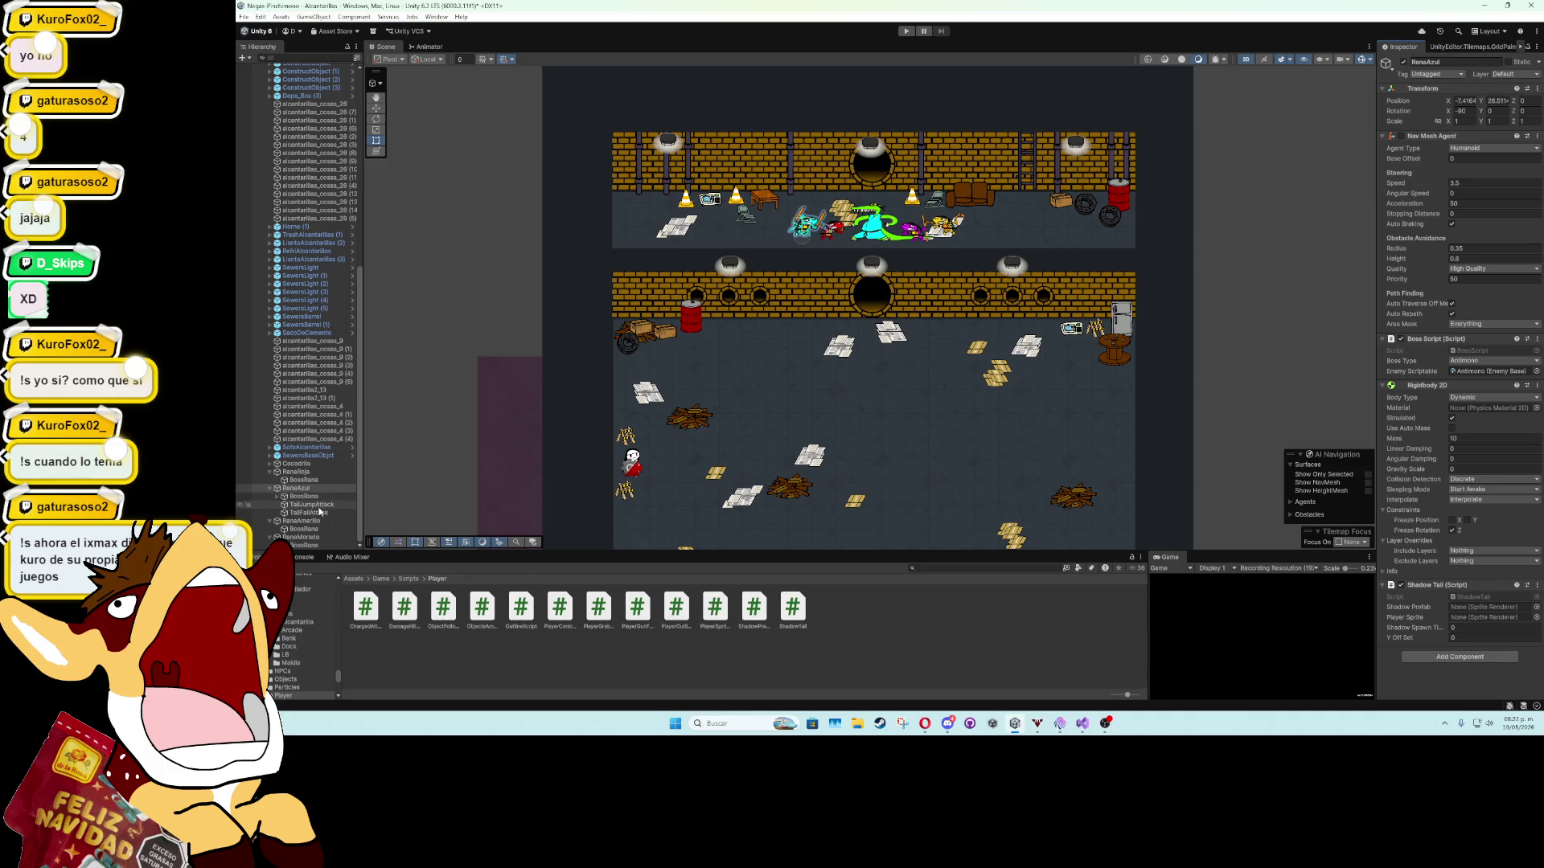
# Assign TailJumpAttack as shadow prefab, BossRana as sprite, and set spawn time 0.01.
pyautogui.moveTo(322, 510)
pyautogui.mouseDown()
pyautogui.moveTo(965, 579)
pyautogui.moveTo(1491, 607)
pyautogui.mouseUp()
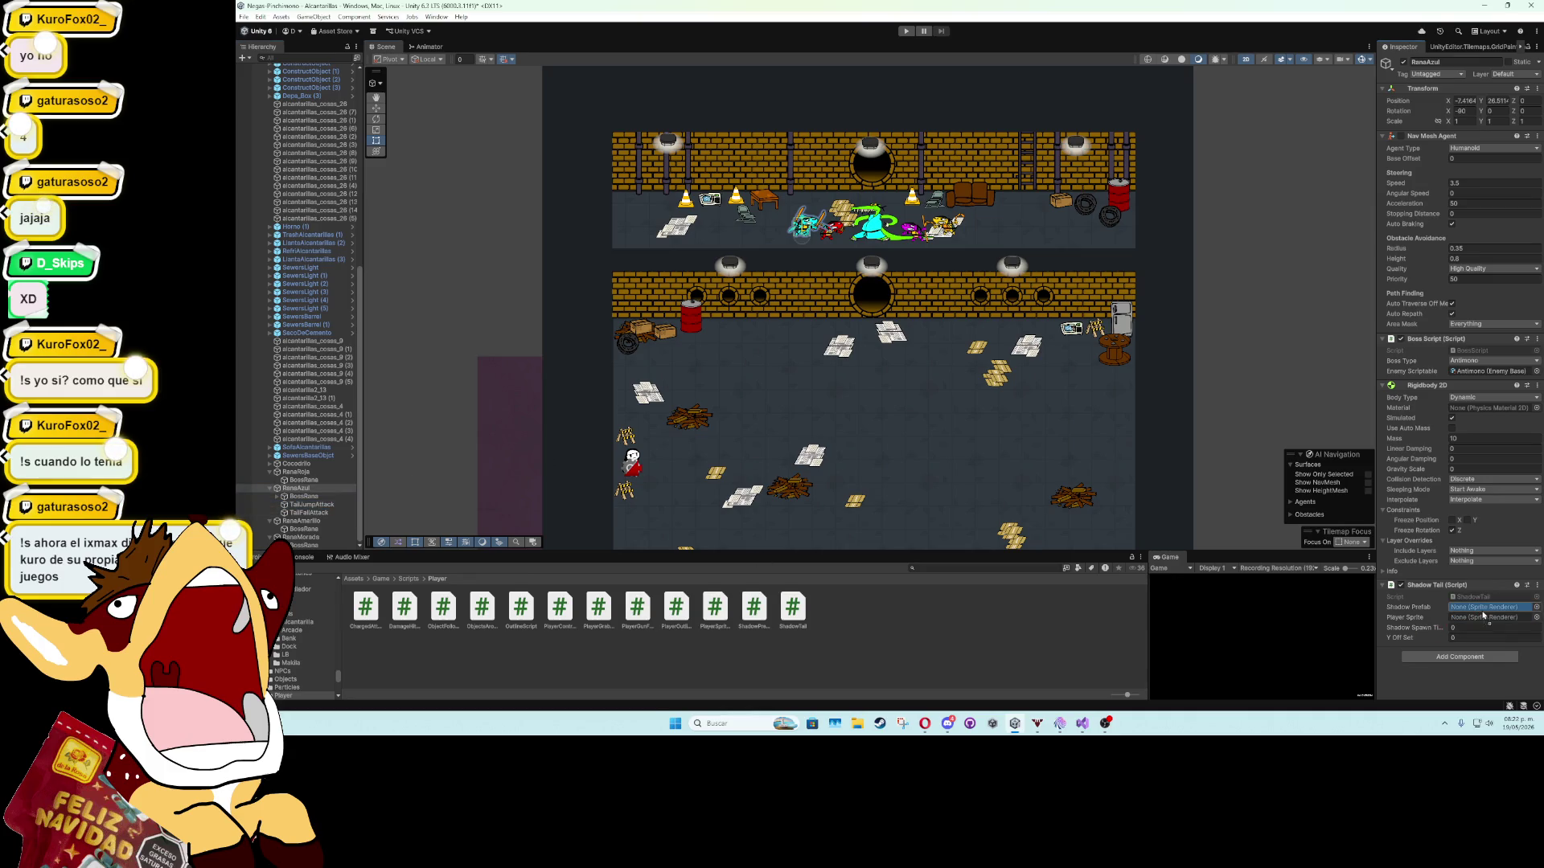
pyautogui.click(277, 497)
pyautogui.click(276, 500)
pyautogui.moveTo(304, 496); pyautogui.dragTo(1487, 618)
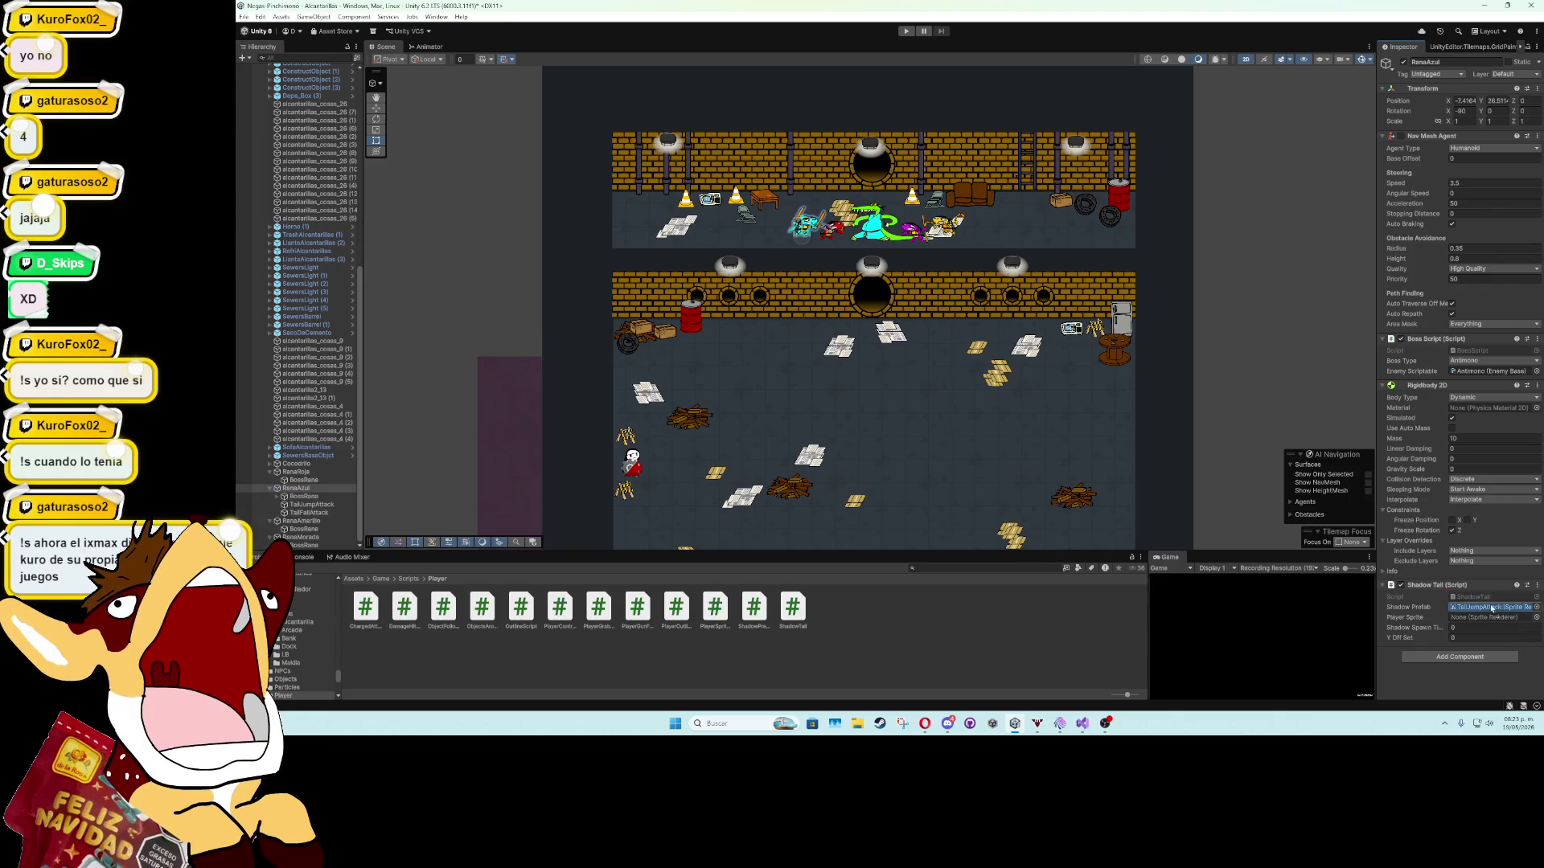
pyautogui.click(1473, 628)
pyautogui.write('0.01')
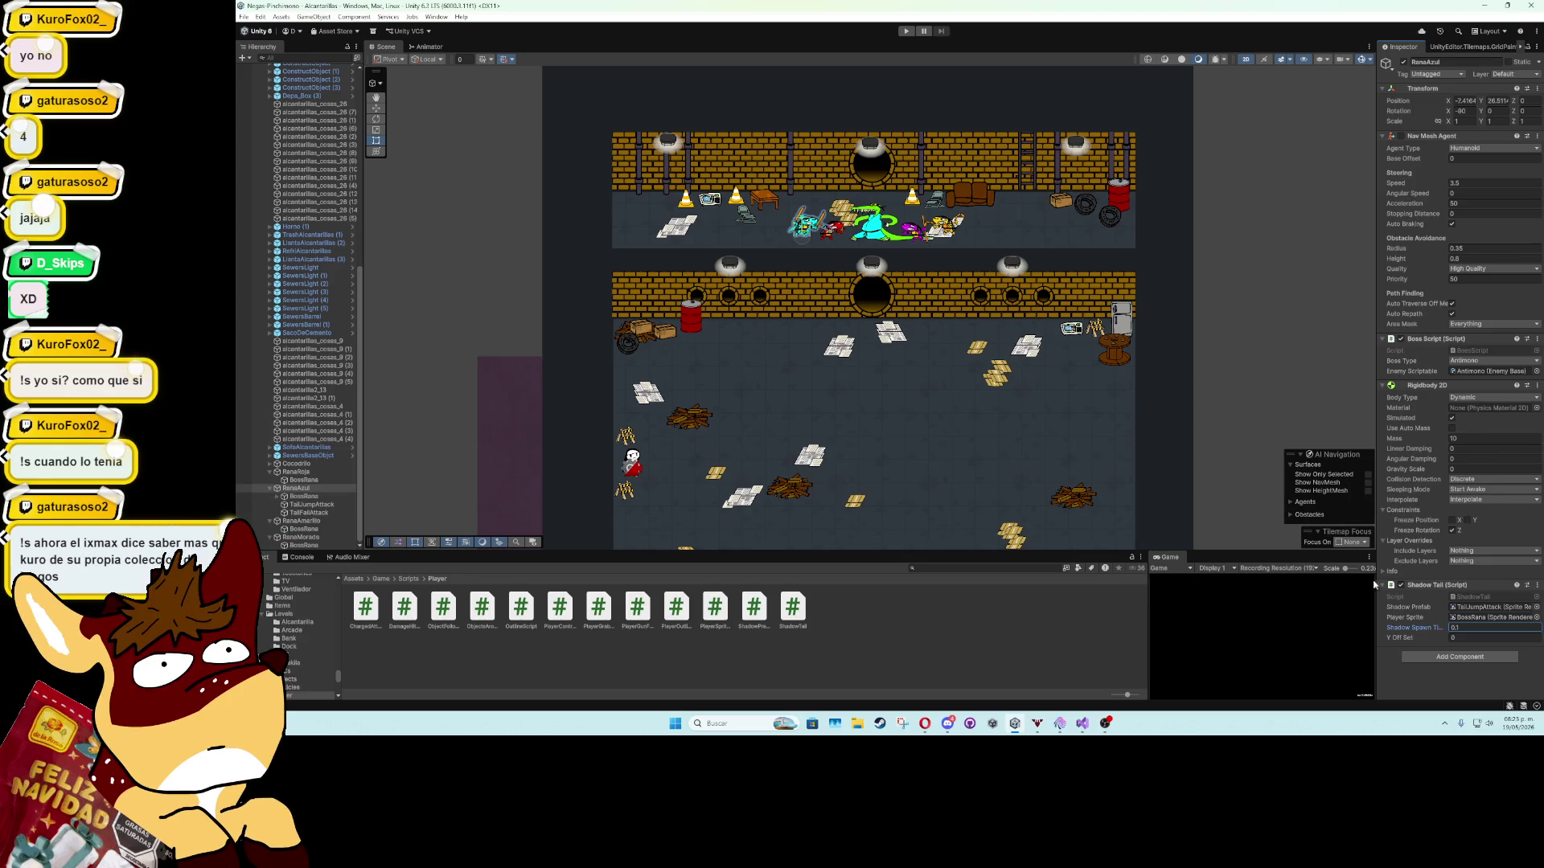
pyautogui.press('Return')
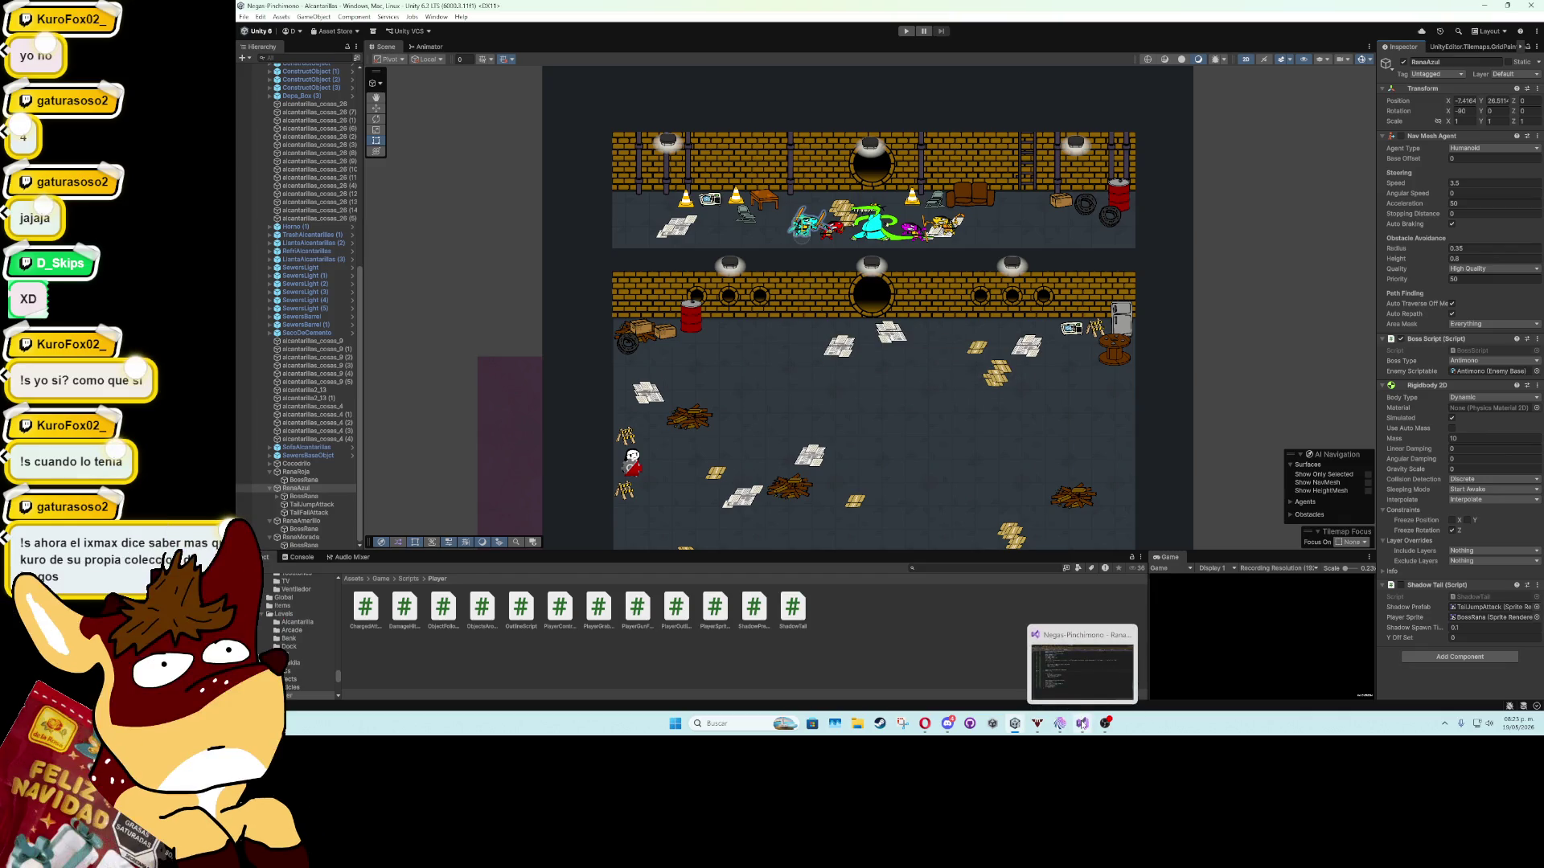
# Declare a [SerializeField] ShadowTail shadowTailScript field in the boss script.
pyautogui.click(1082, 723)
pyautogui.scroll(20, 608, 401)
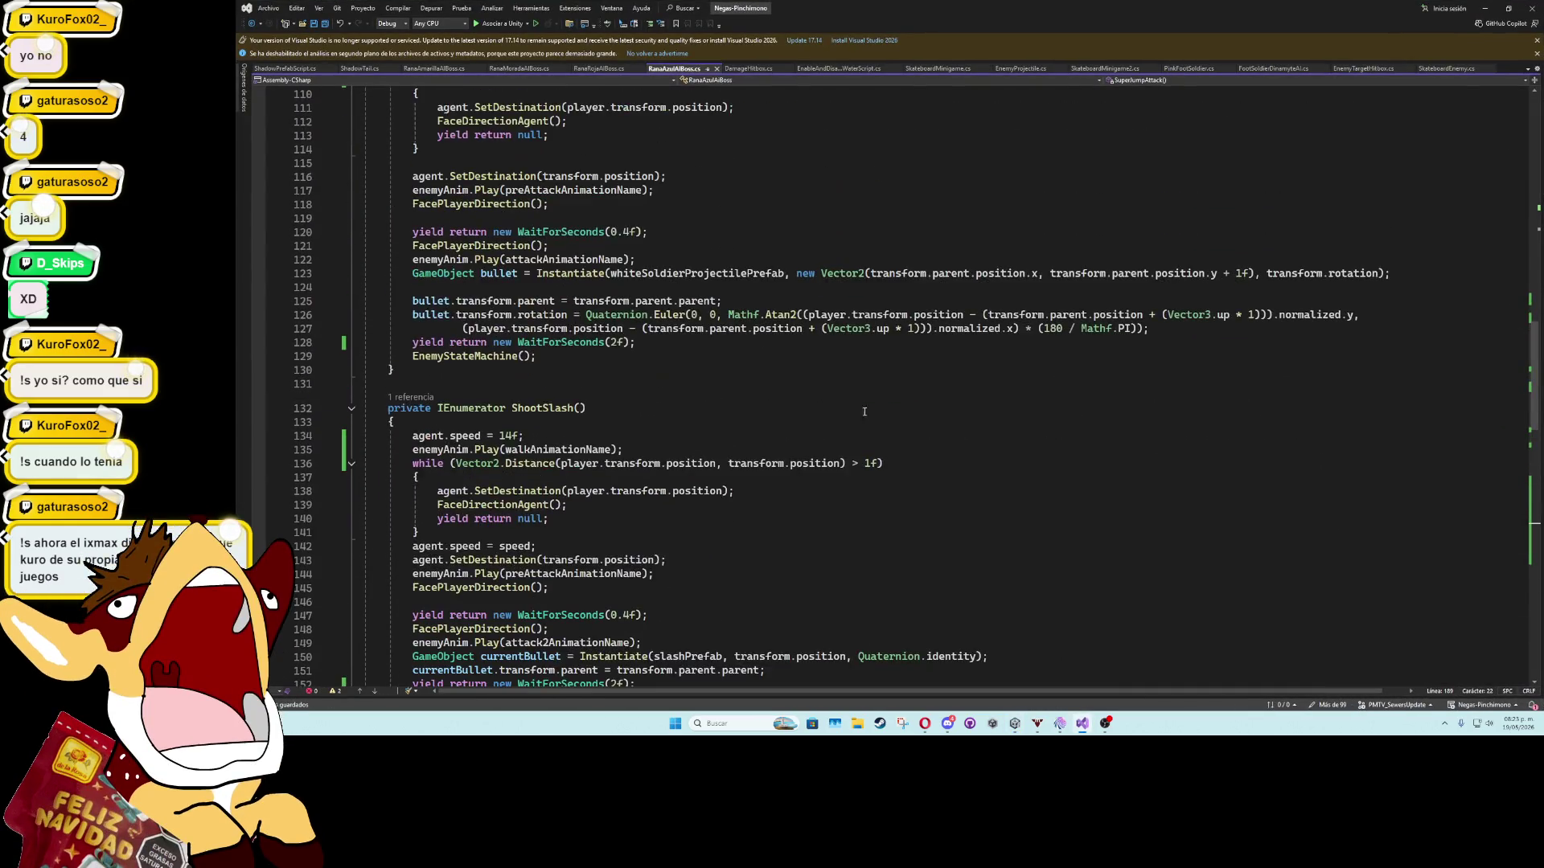
pyautogui.moveTo(1535, 378); pyautogui.dragTo(1535, 231)
pyautogui.scroll(3, 1535, 231)
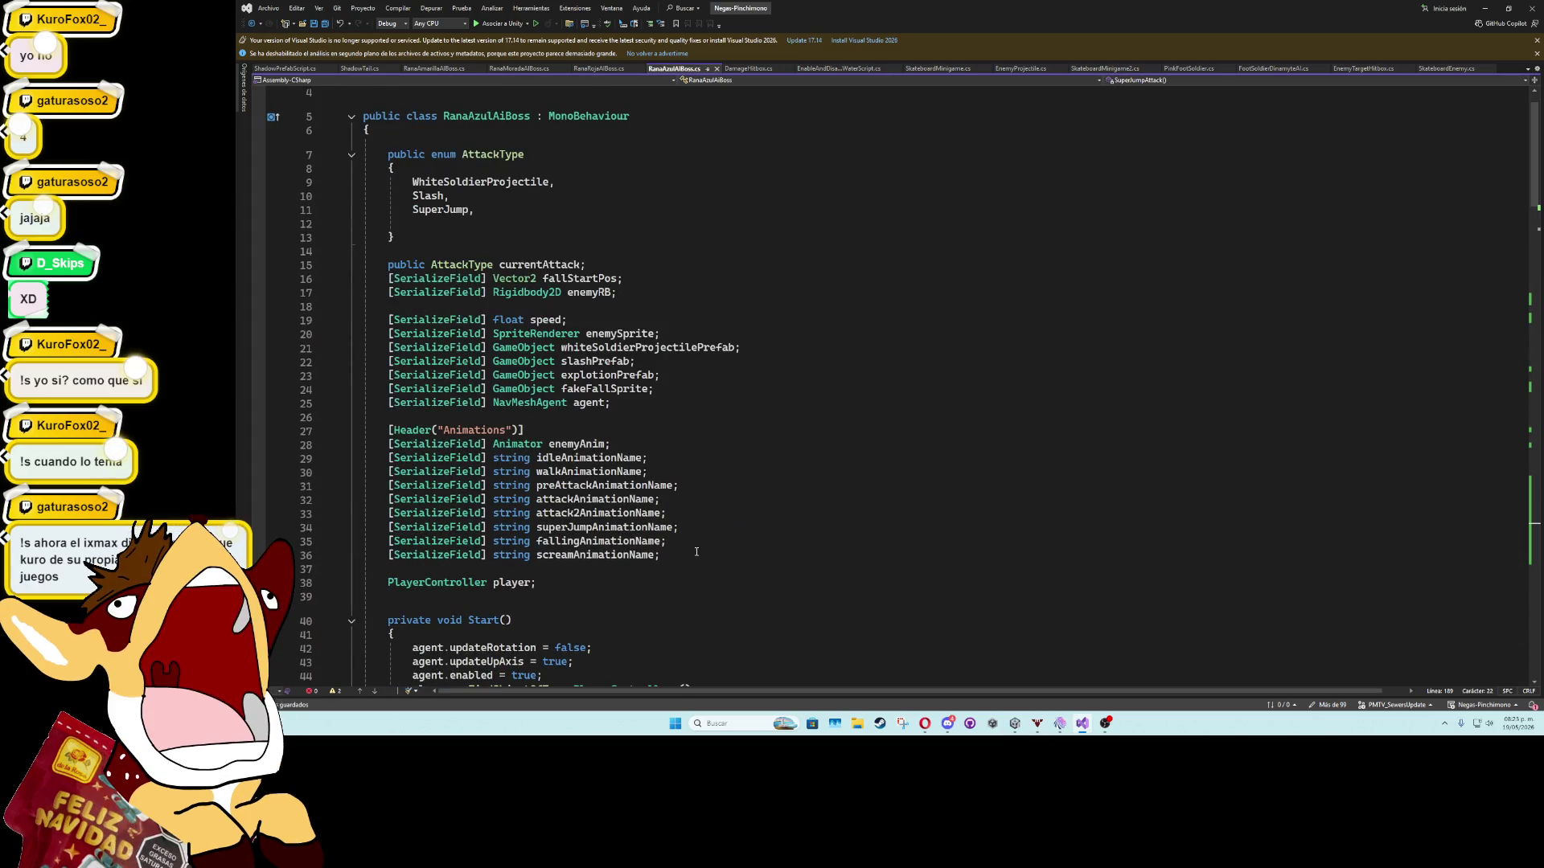
pyautogui.click(666, 412)
pyautogui.press('Return')
pyautogui.press('Return')
pyautogui.press('Up')
pyautogui.write('[se')
pyautogui.press('Down')
pyautogui.press('Tab')
pyautogui.write('] shad')
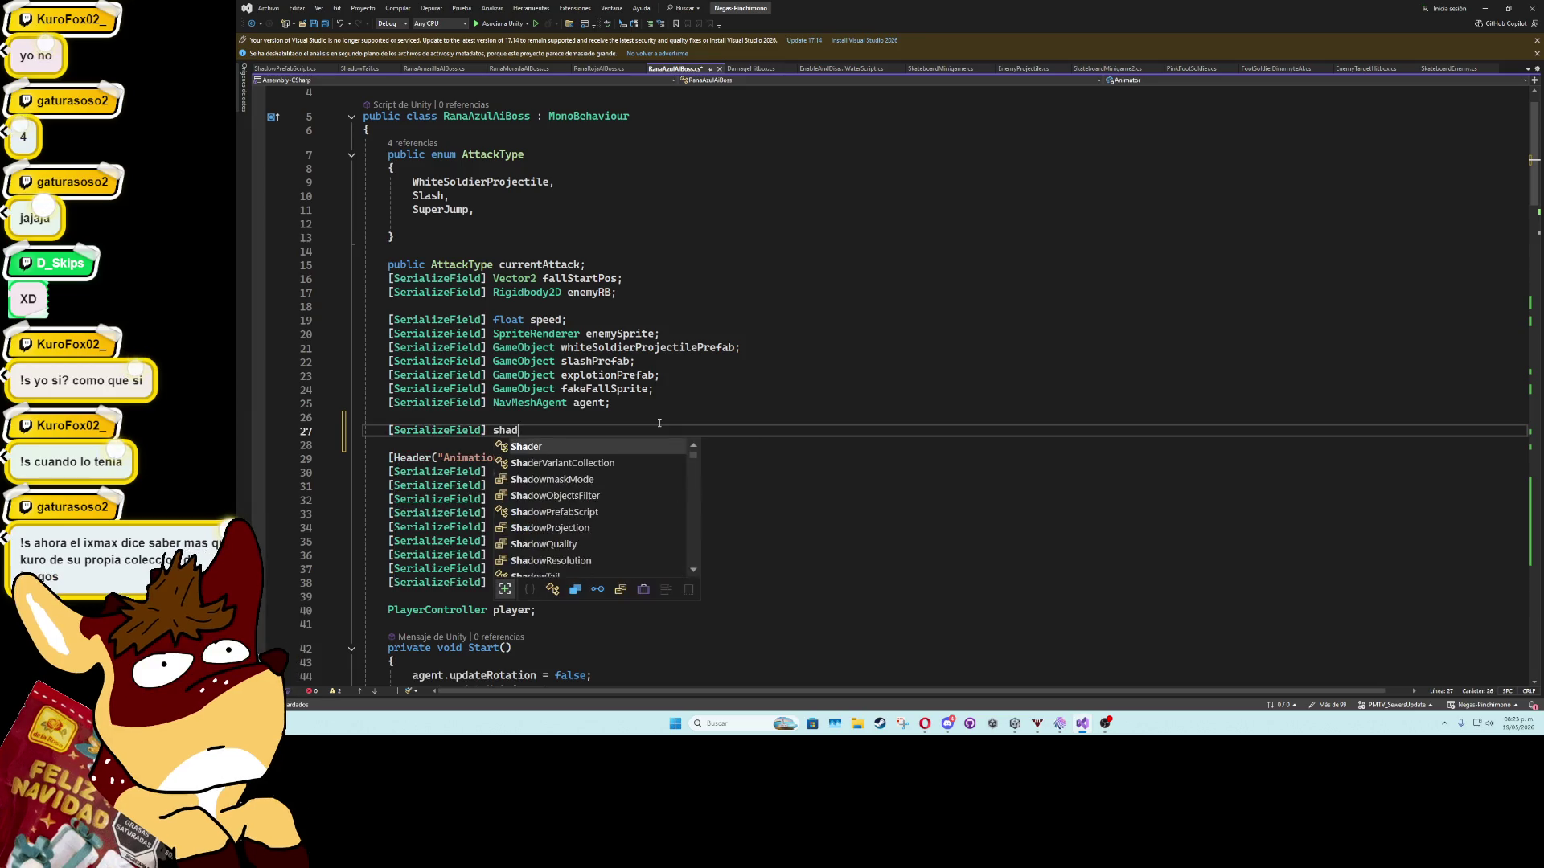
pyautogui.write('owt')
pyautogui.press('Tab')
pyautogui.write('shadowTai')
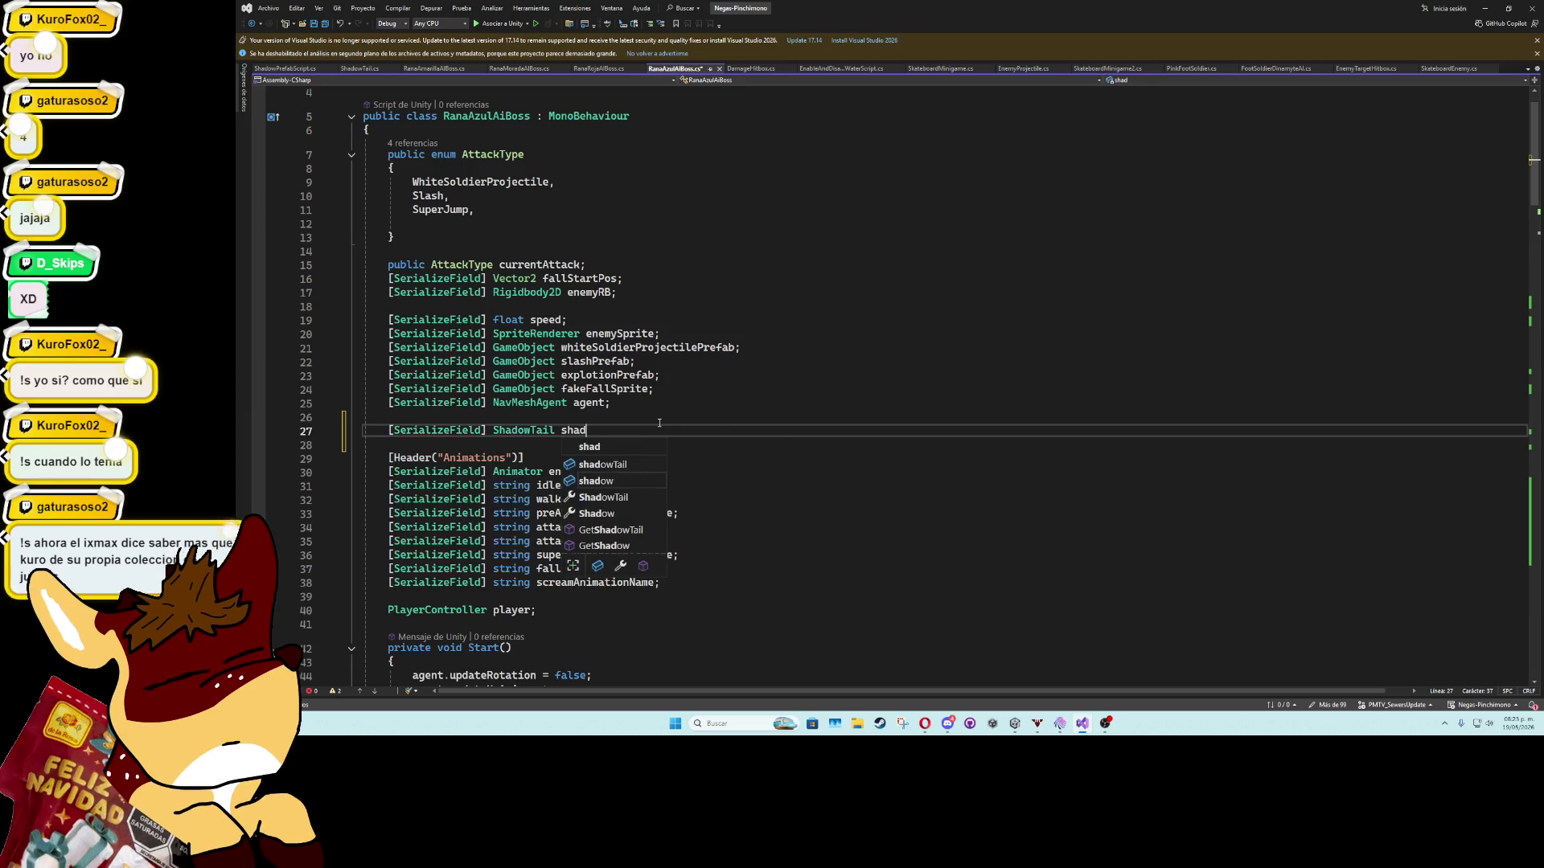
pyautogui.write('lScript;')
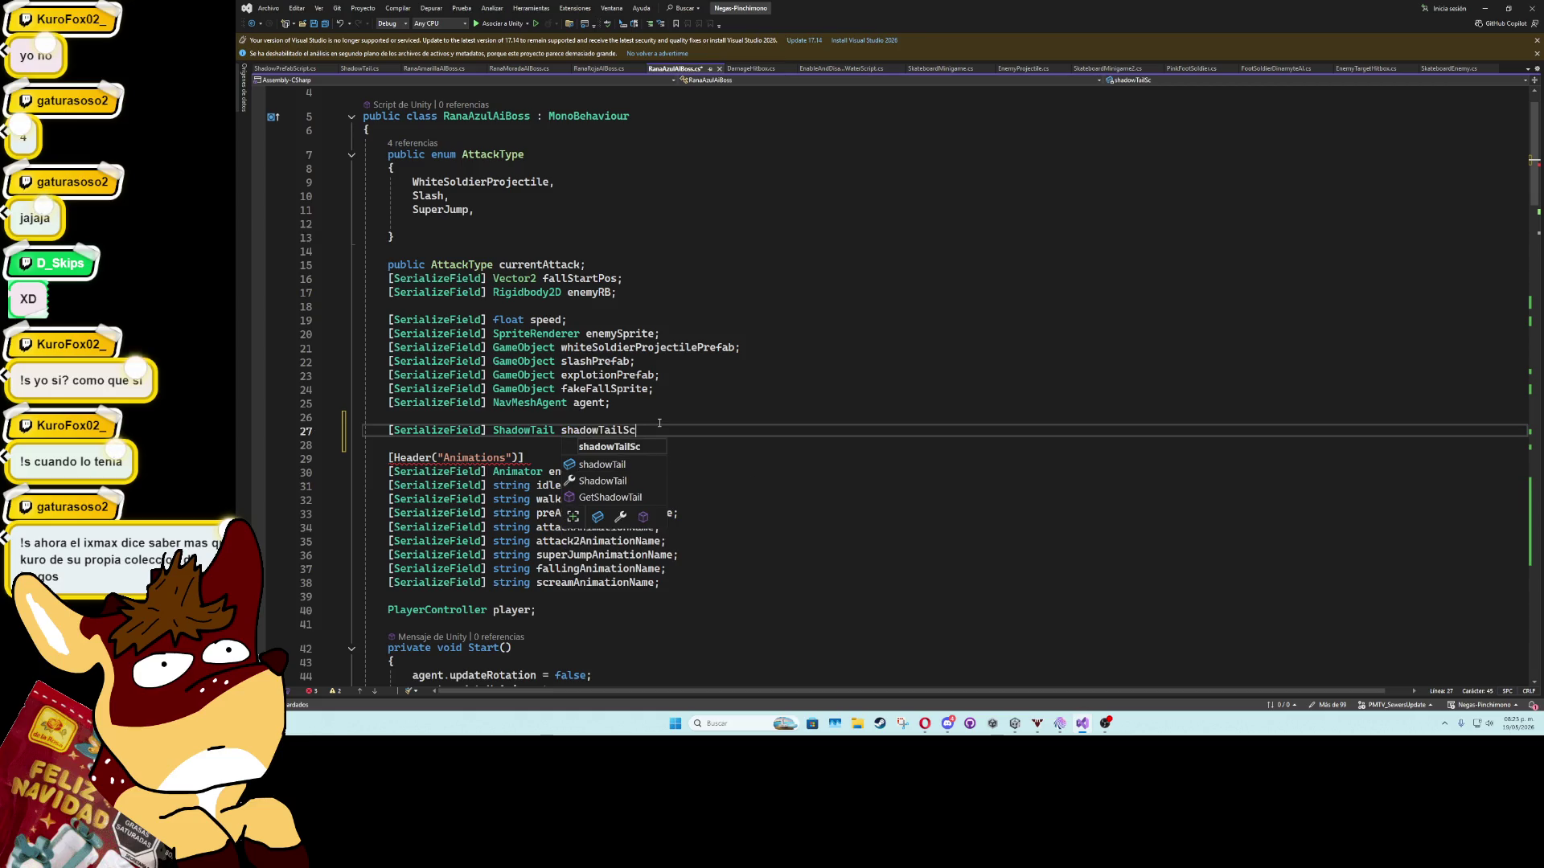
# Add shadowTailScript.enabled = true; at the start of SuperJumpAttack.
pyautogui.click(659, 428)
pyautogui.scroll(-20, 615, 495)
pyautogui.scroll(-20, 615, 494)
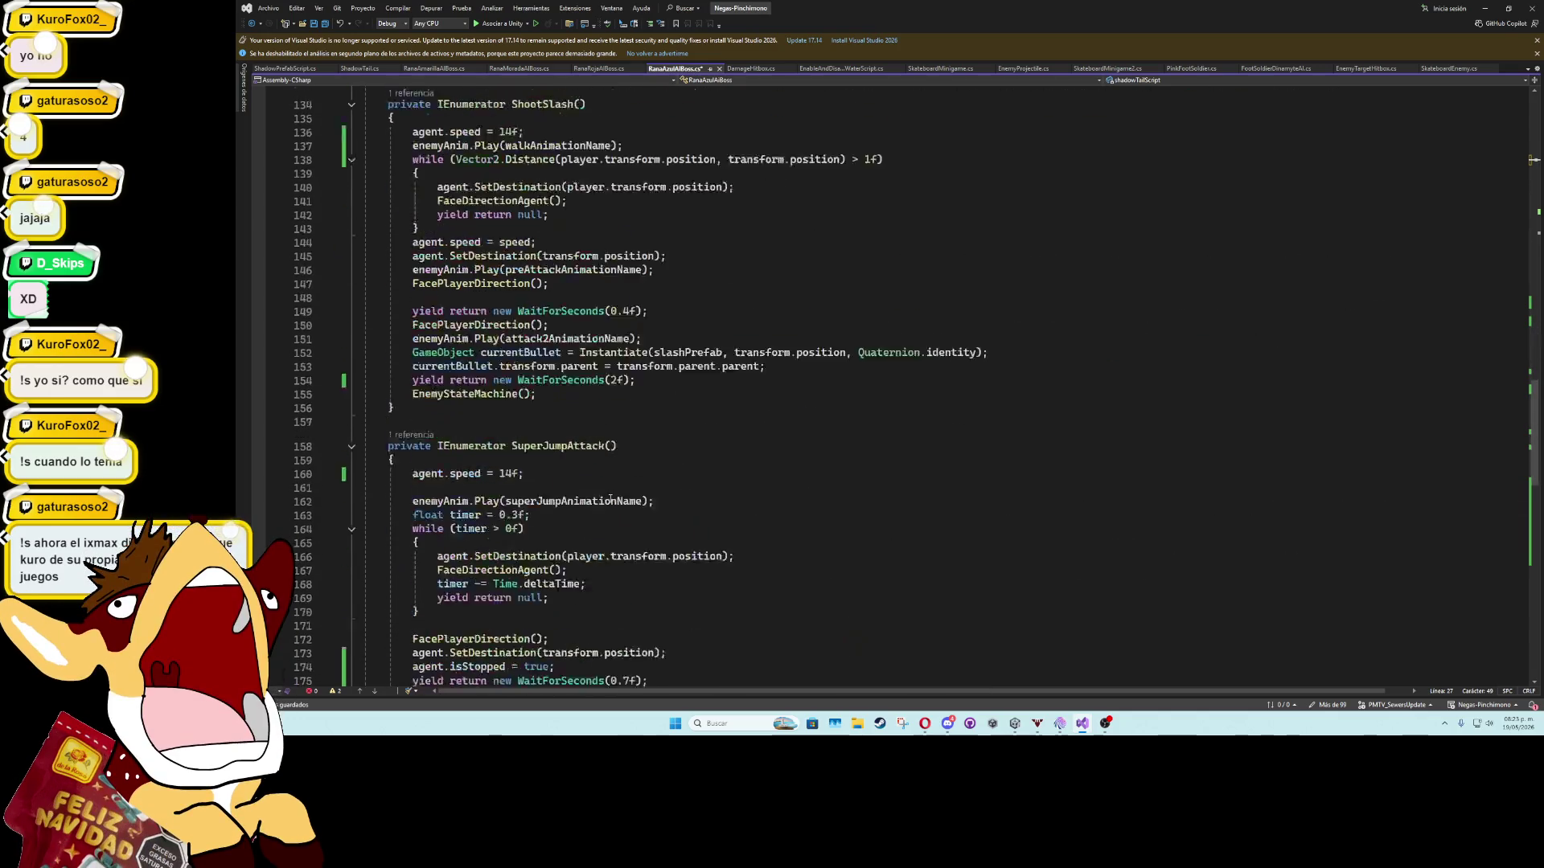
pyautogui.scroll(-7, 604, 500)
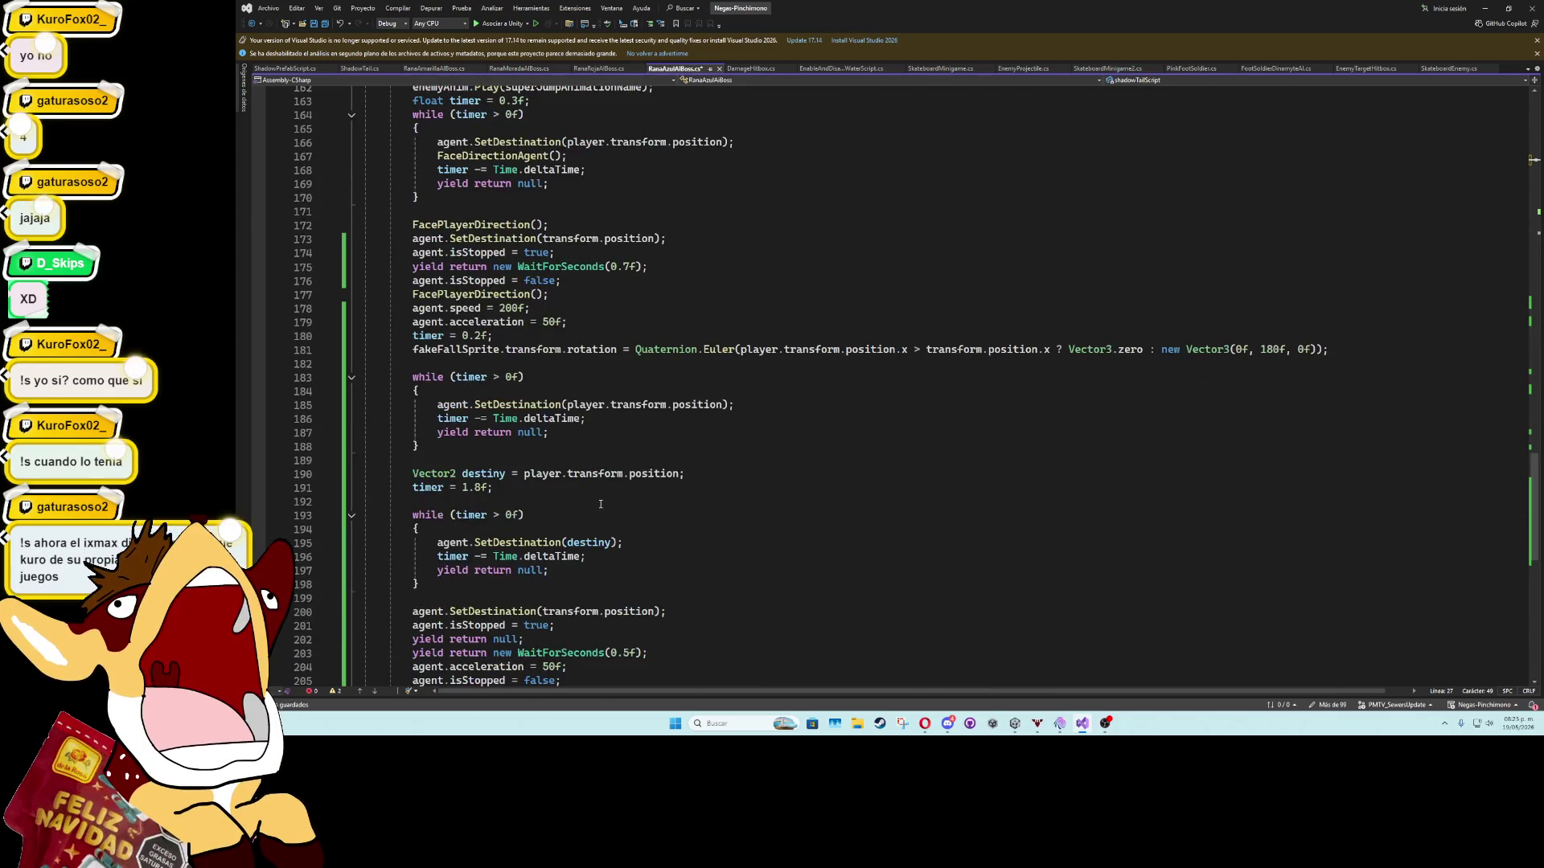
pyautogui.scroll(5, 521, 283)
pyautogui.click(521, 284)
pyautogui.write('shadowTailScript')
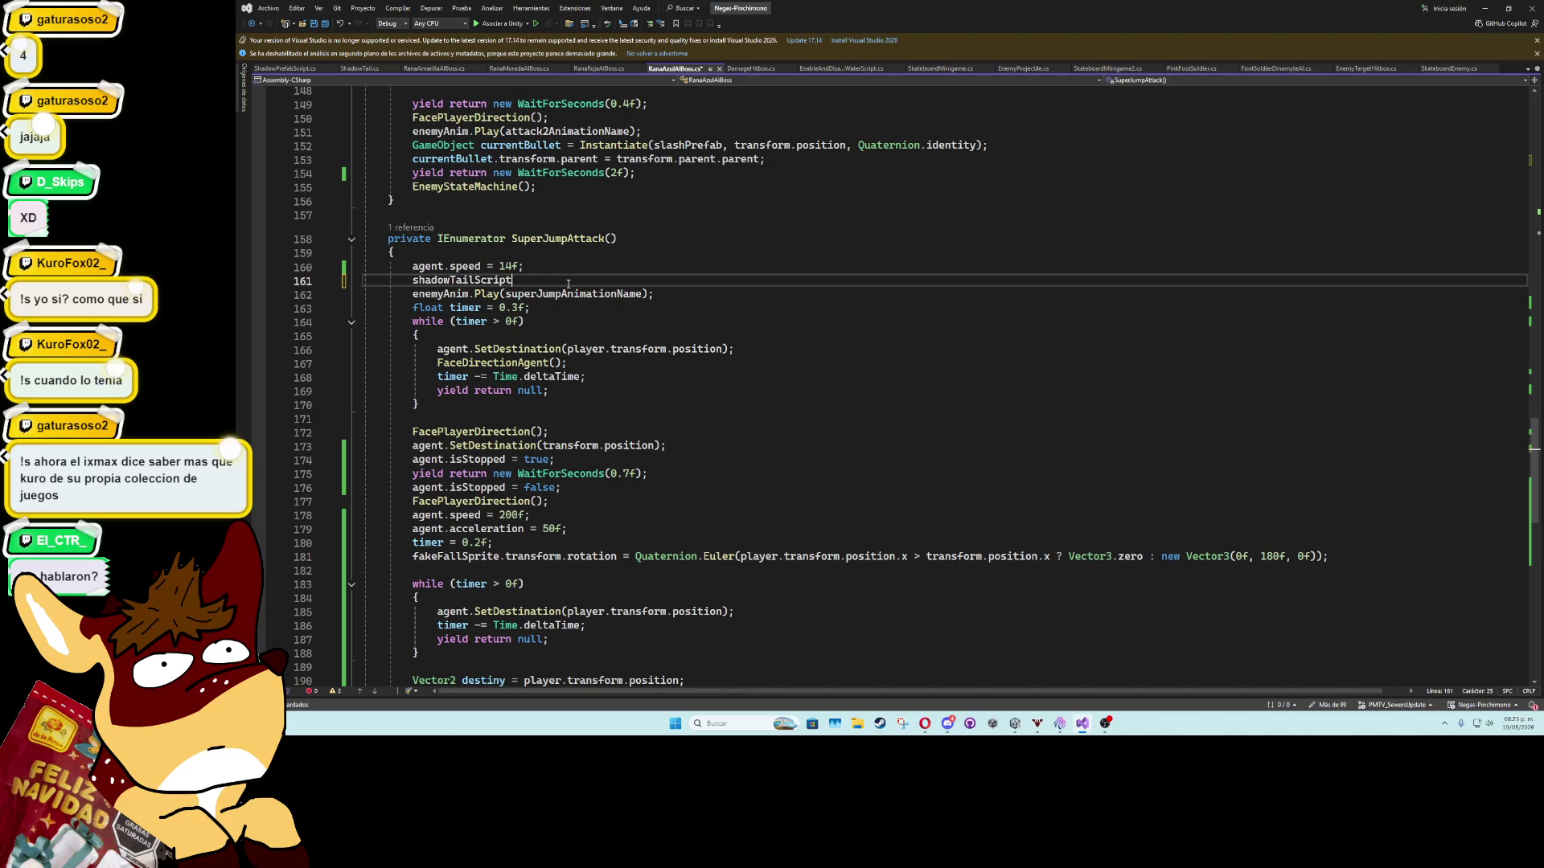
pyautogui.write('.enabled = true;')
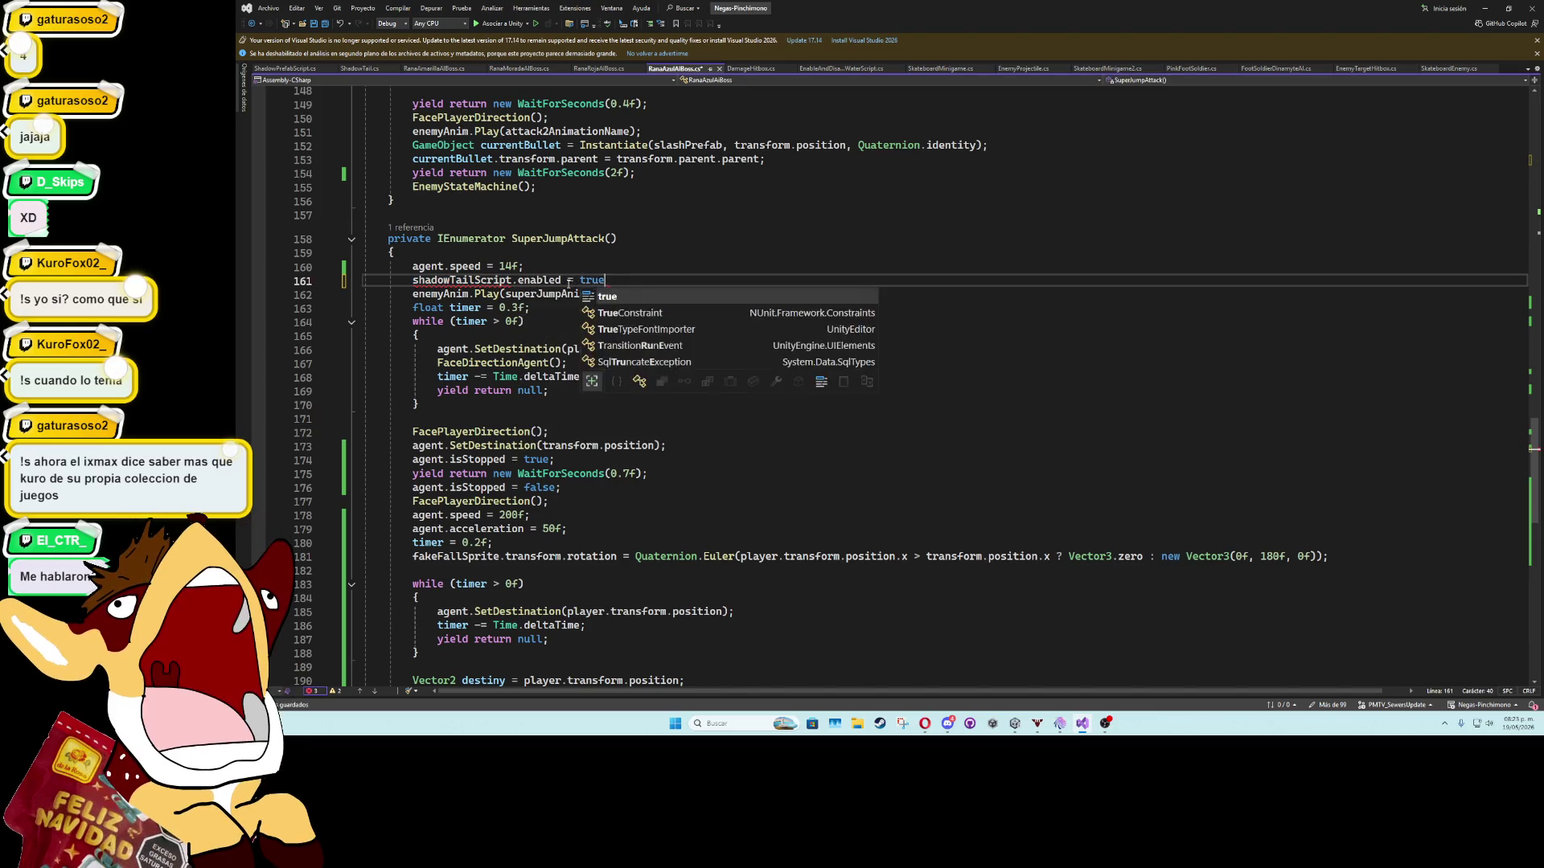
pyautogui.press('Down')
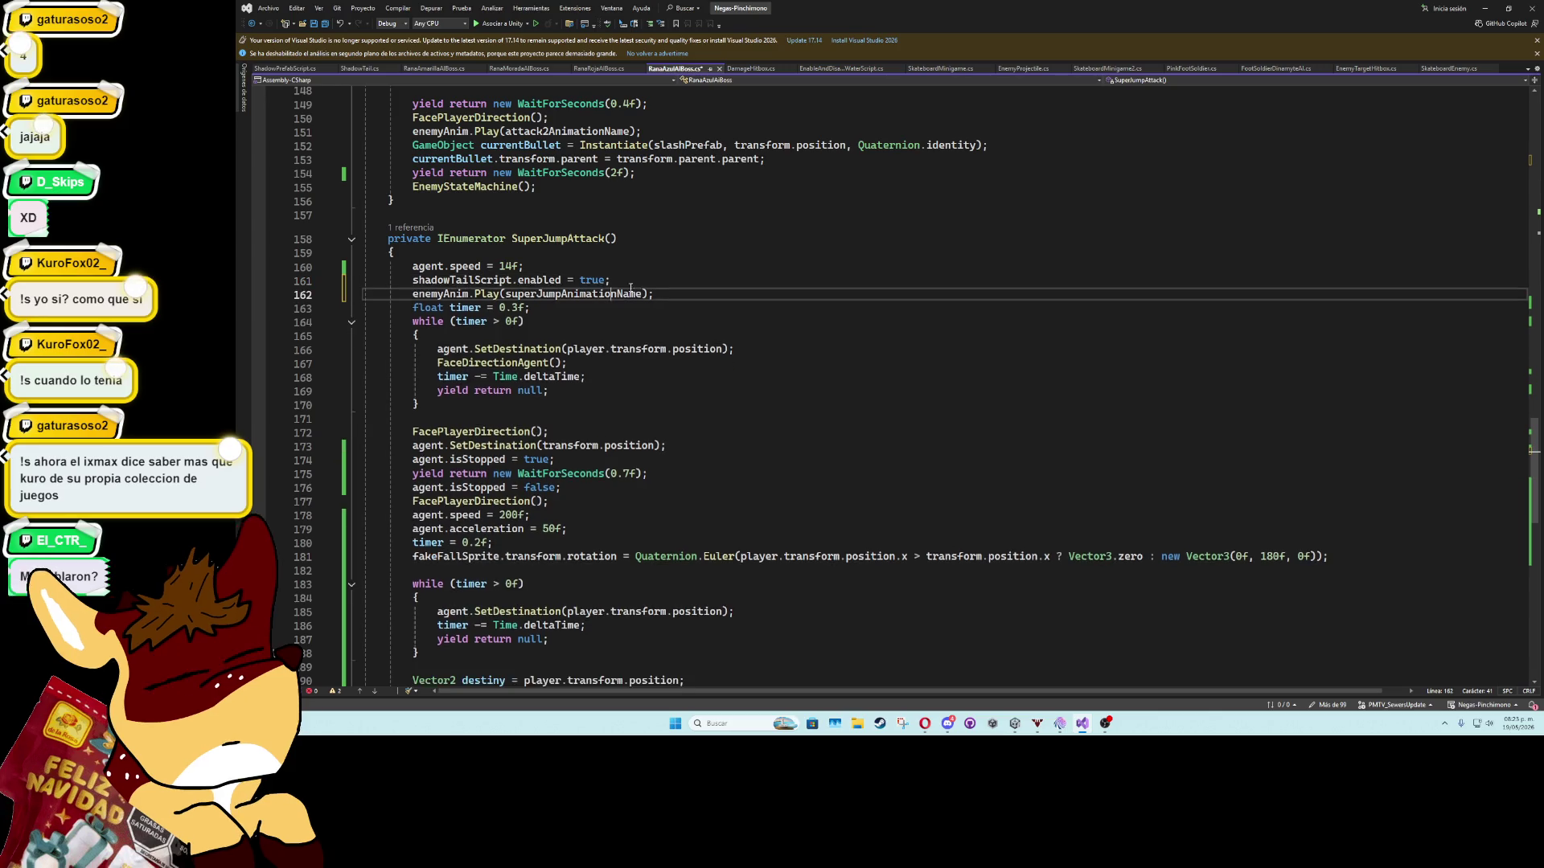
# Add shadowTailScript.enabled = false; after line 202 and save the script.
pyautogui.scroll(-9, 583, 455)
pyautogui.click(763, 472)
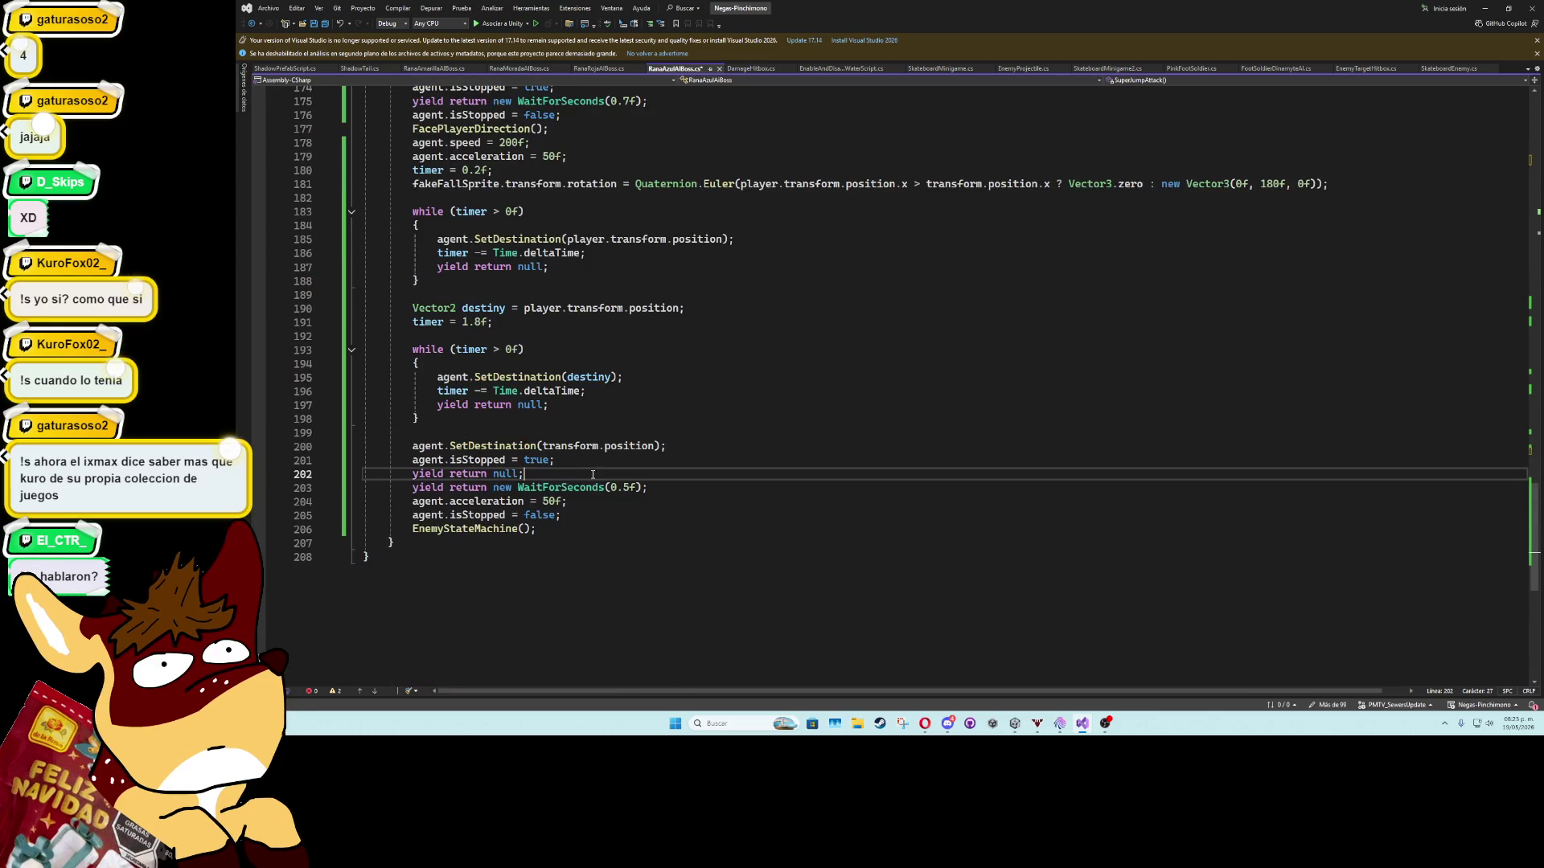
pyautogui.press('Return')
pyautogui.write('shadowTailScript.enabled = true;')
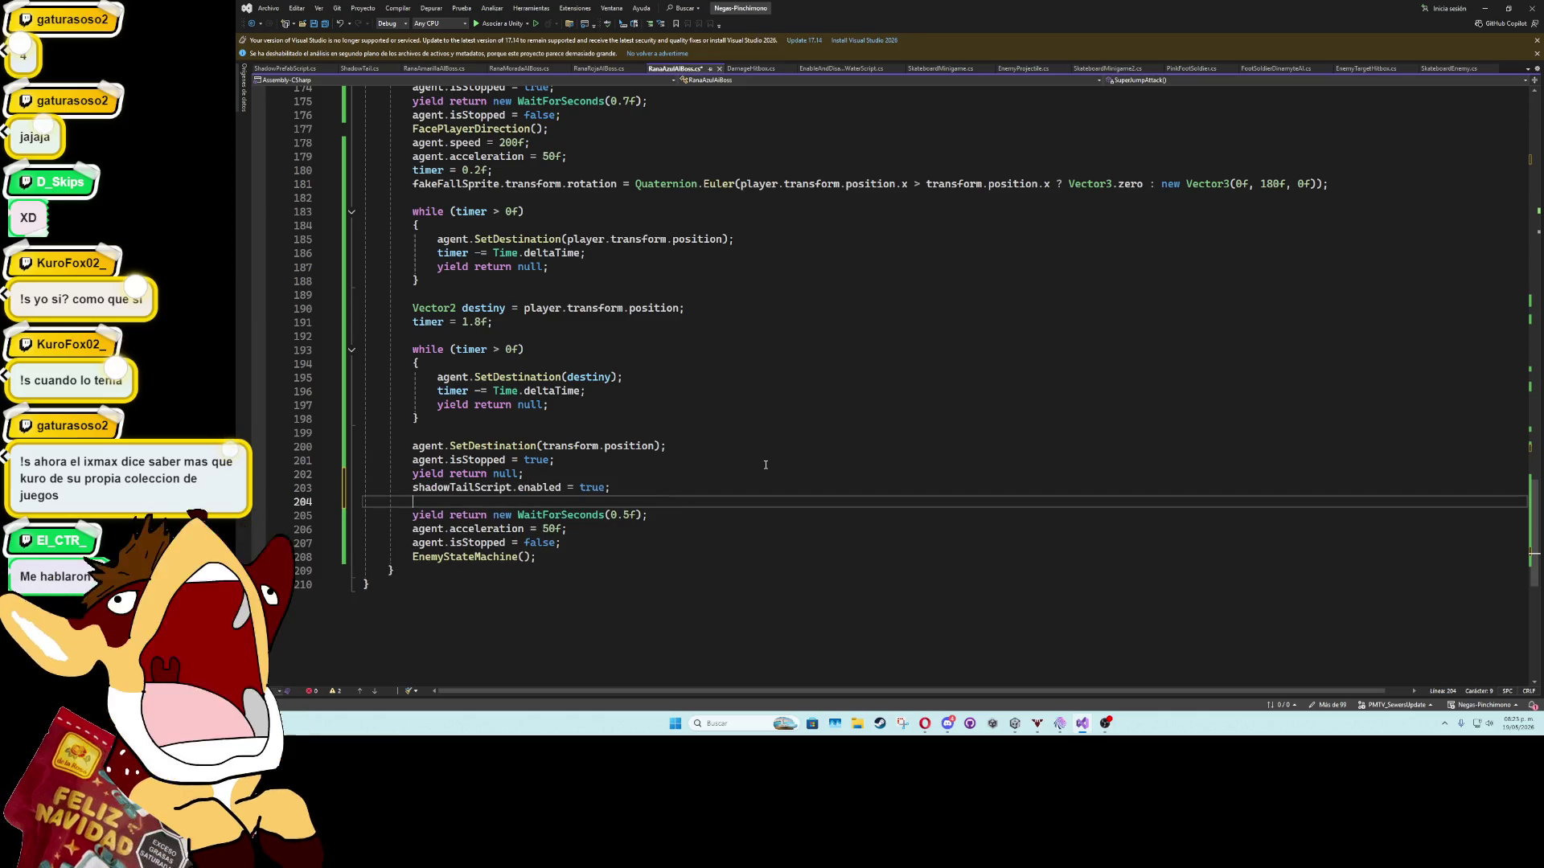
pyautogui.press('BackSpace')
pyautogui.press('Left')
pyautogui.press('BackSpace')
pyautogui.press('BackSpace')
pyautogui.press('BackSpace')
pyautogui.write('t')
pyautogui.press('BackSpace')
pyautogui.write('fa')
pyautogui.press('Tab')
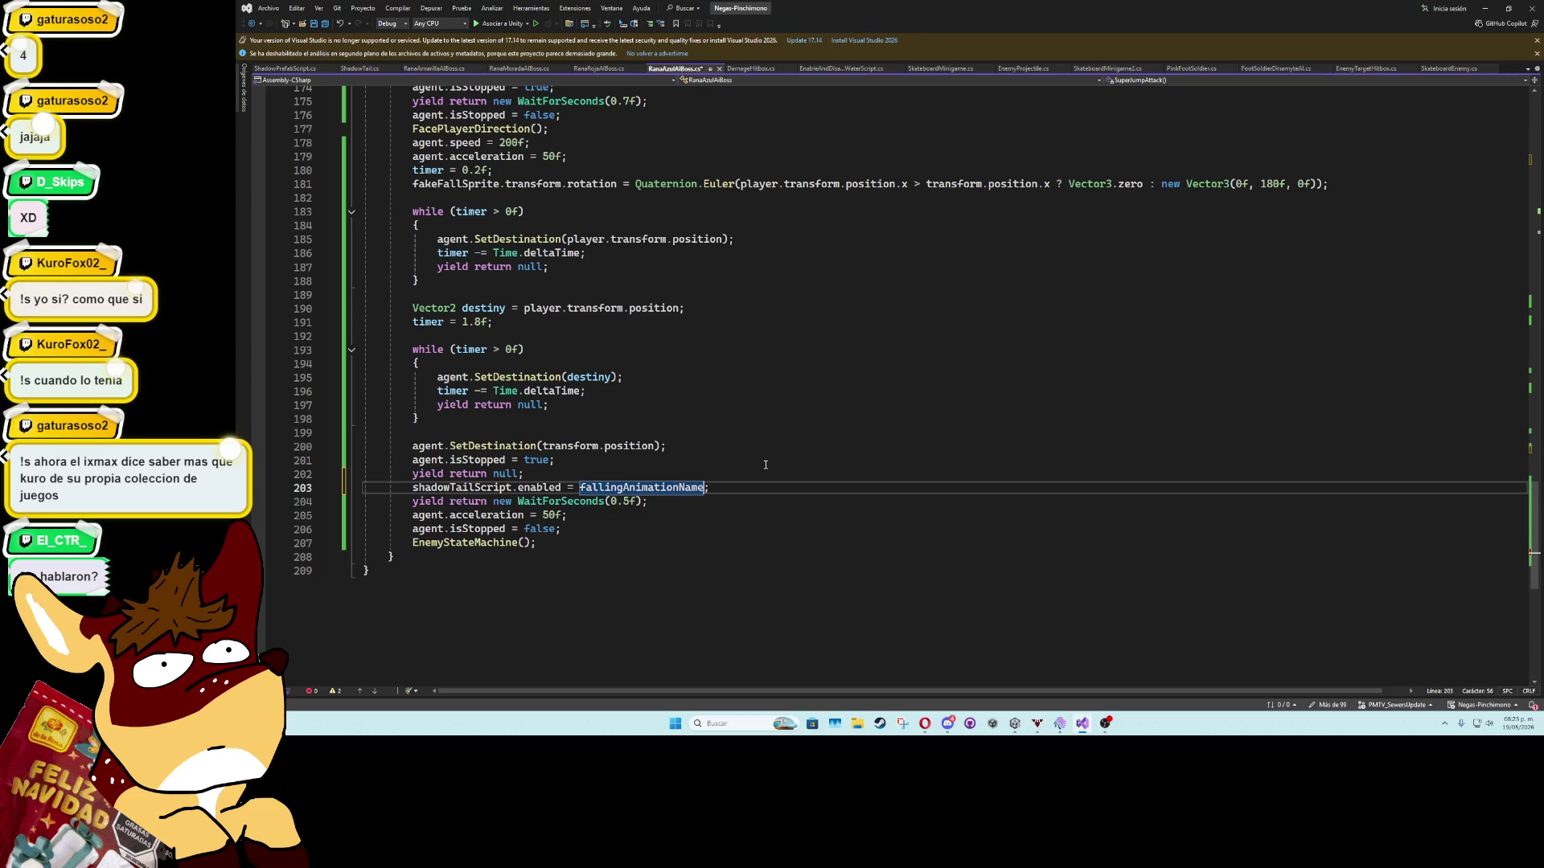
pyautogui.write('fals')
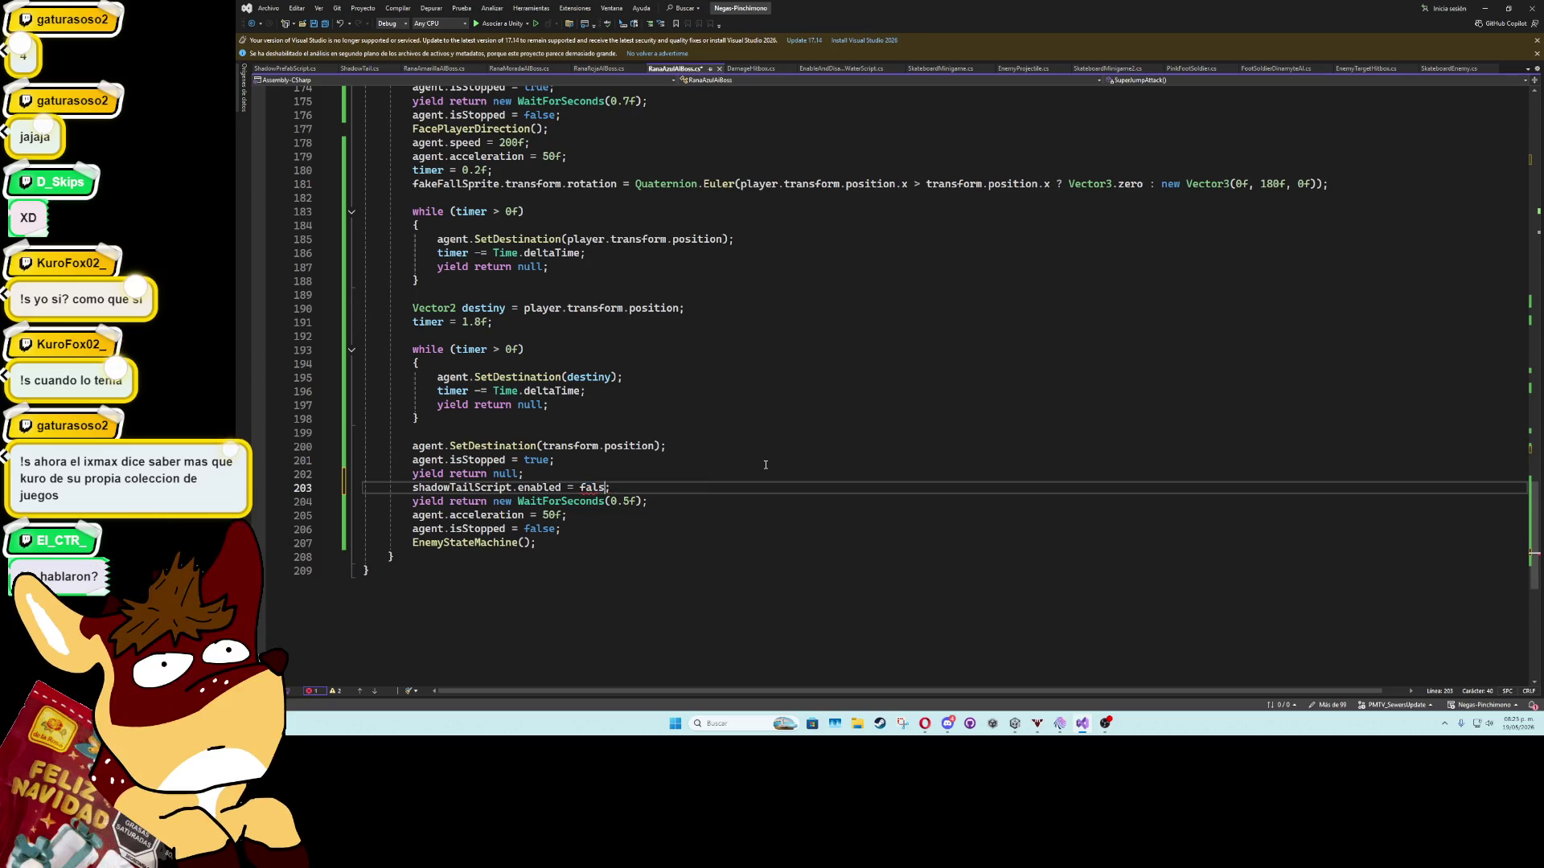
pyautogui.hotkey('ctrl', 's')
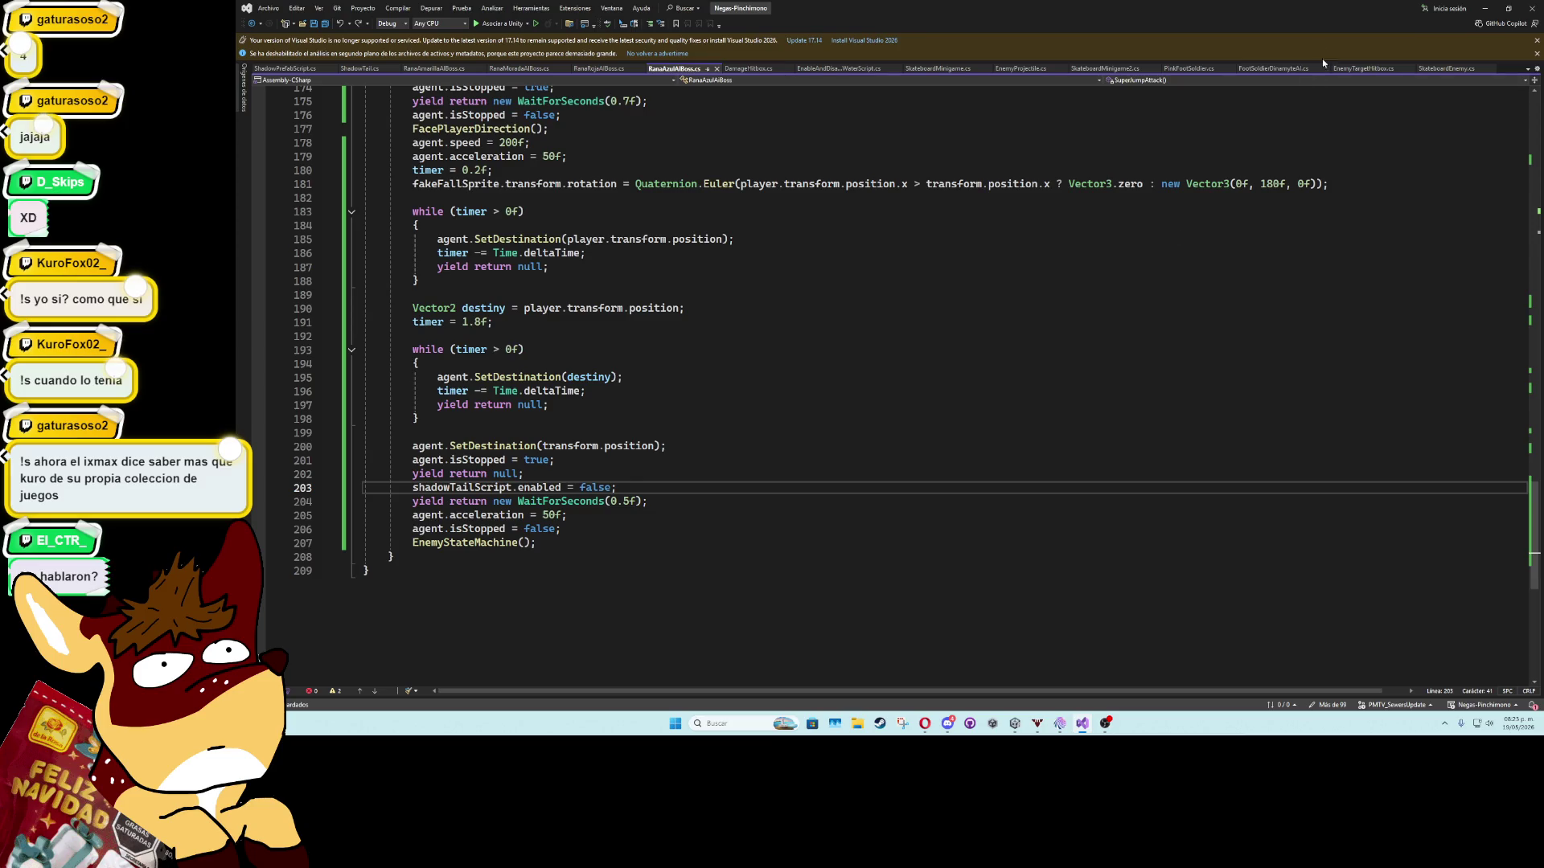
pyautogui.click(1484, 9)
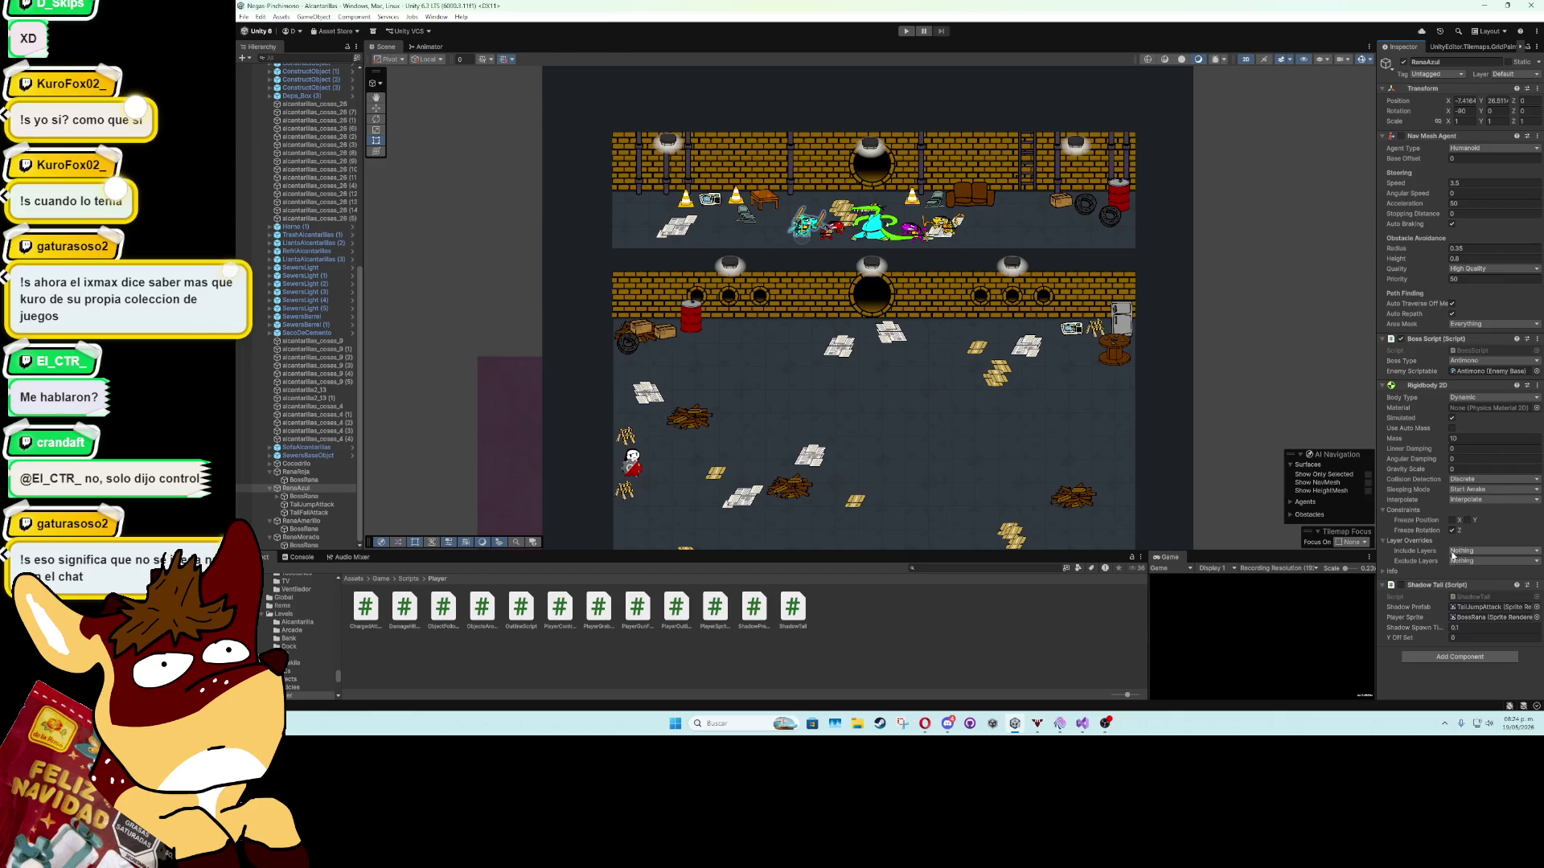
# Link RanaAzul's Shadow Tail into BossRana's Rana Azul AI Boss script and start playing.
pyautogui.click(322, 494)
pyautogui.moveTo(322, 492); pyautogui.dragTo(1140, 507)
pyautogui.moveTo(1477, 419); pyautogui.dragTo(1480, 414)
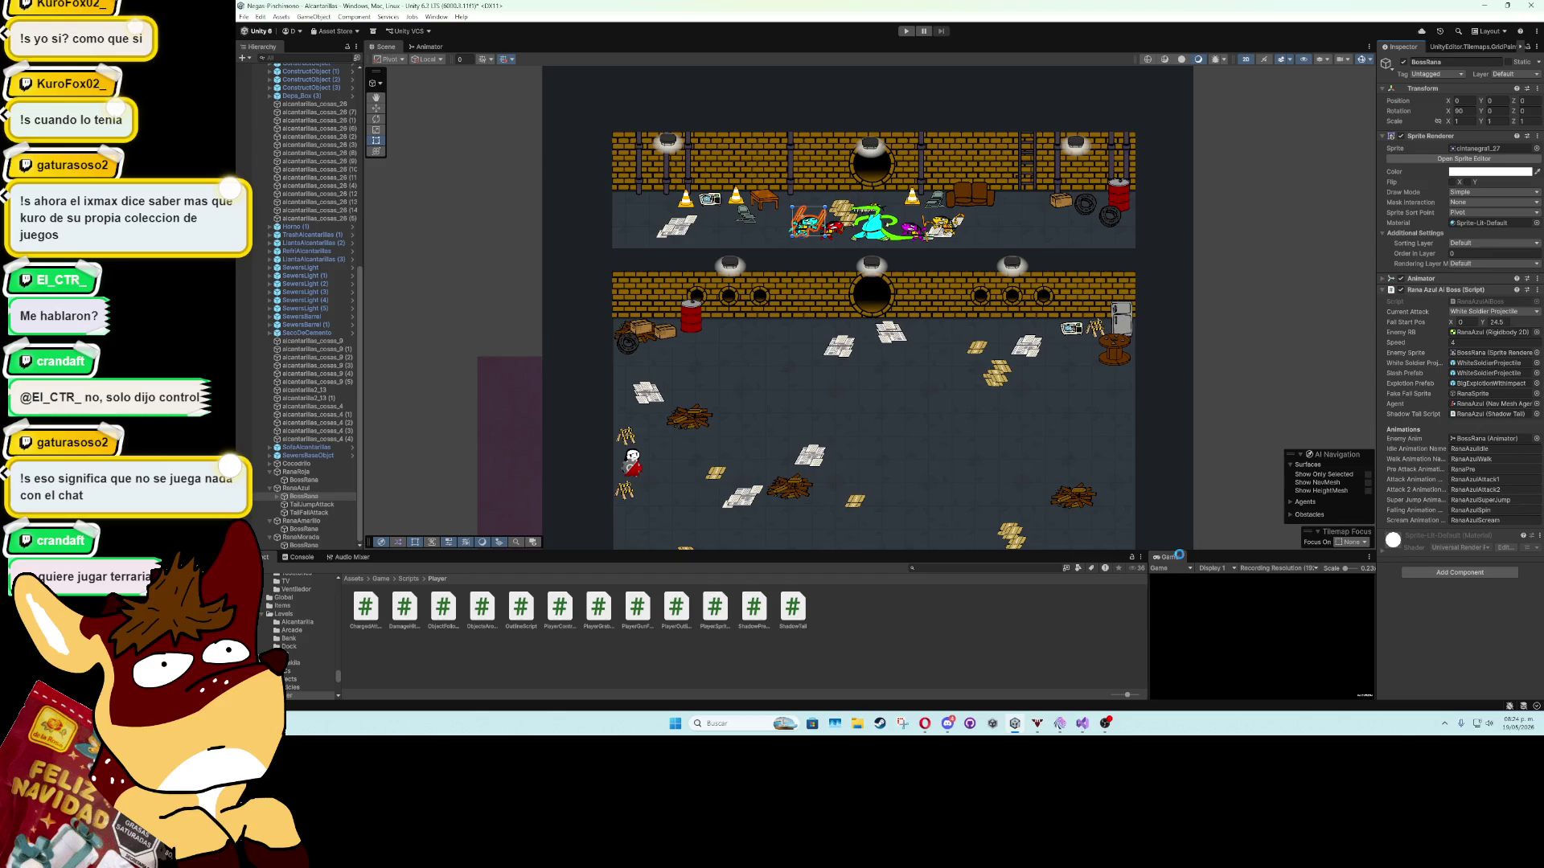
pyautogui.hotkey('ctrl', 'p')
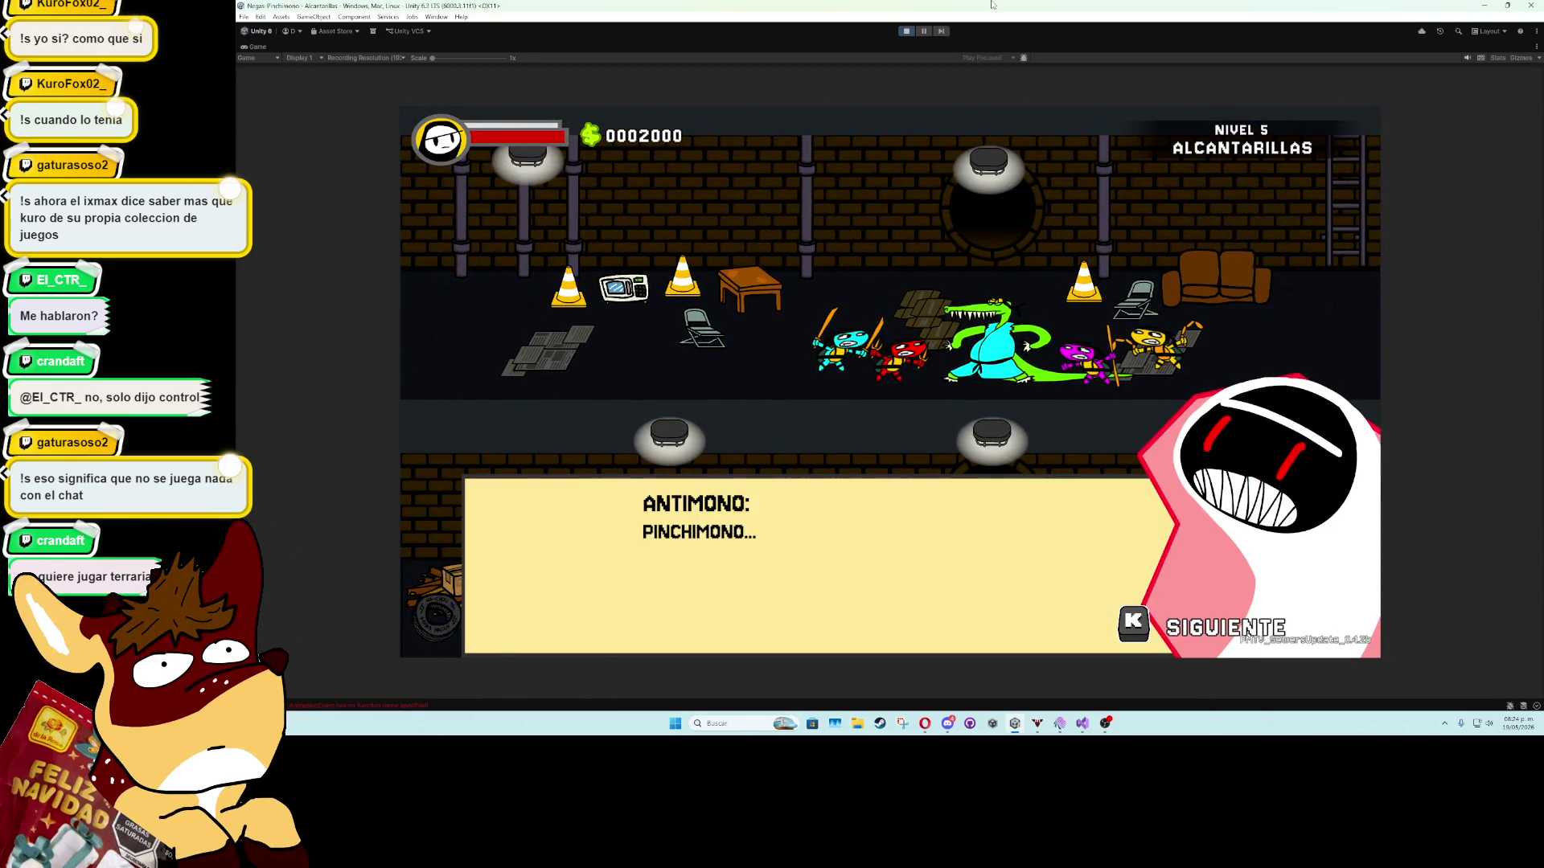
# Skip the intro dialogue, play to the super jump, and pause to view the trail.
pyautogui.press('k')
pyautogui.press('k')
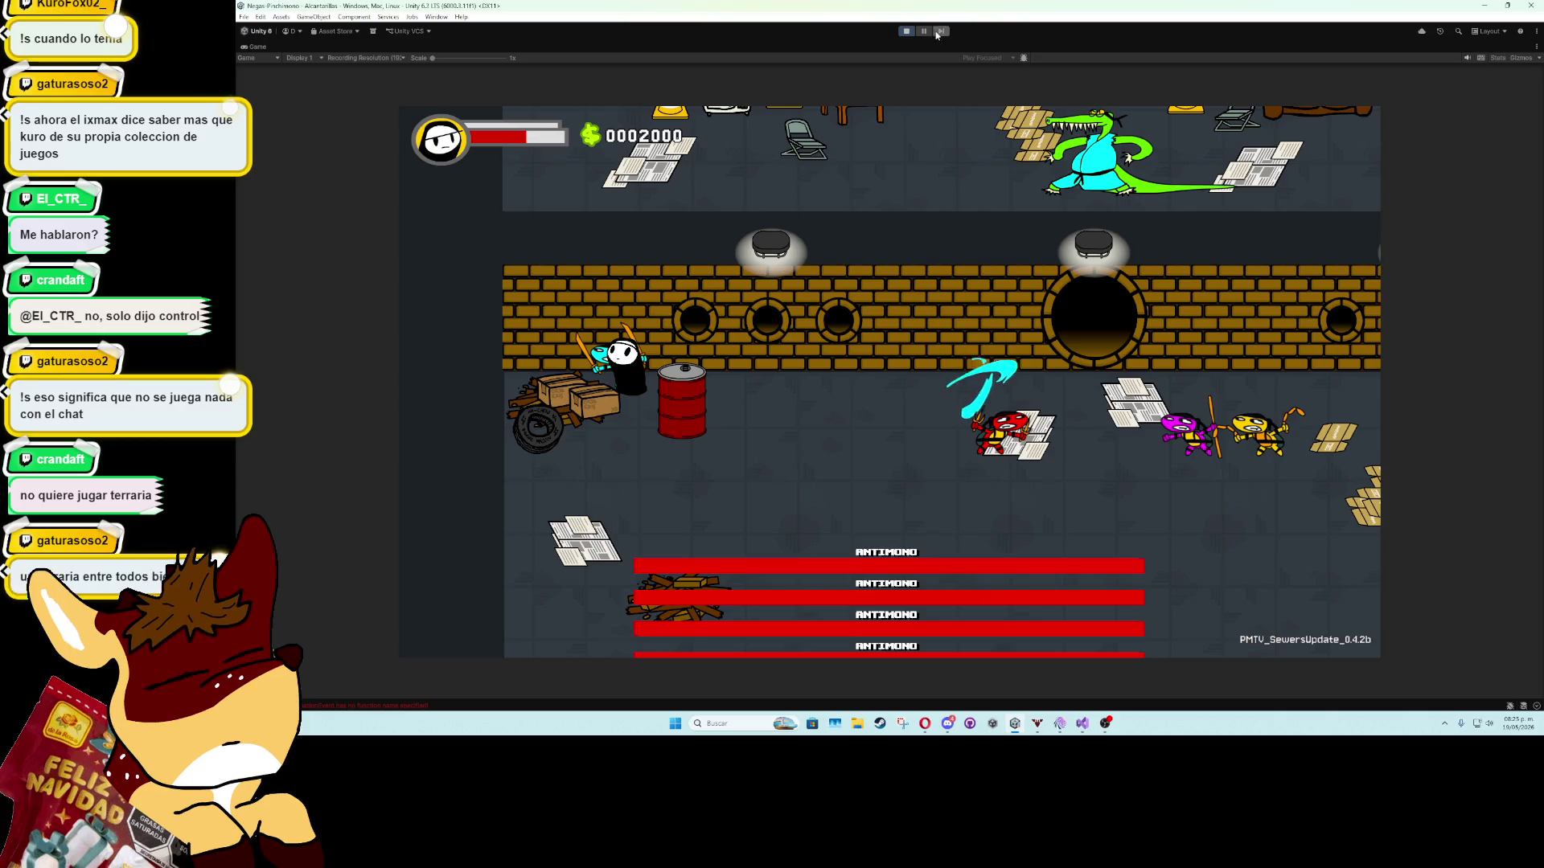
pyautogui.hotkey('ctrl', 'shift', 'p')
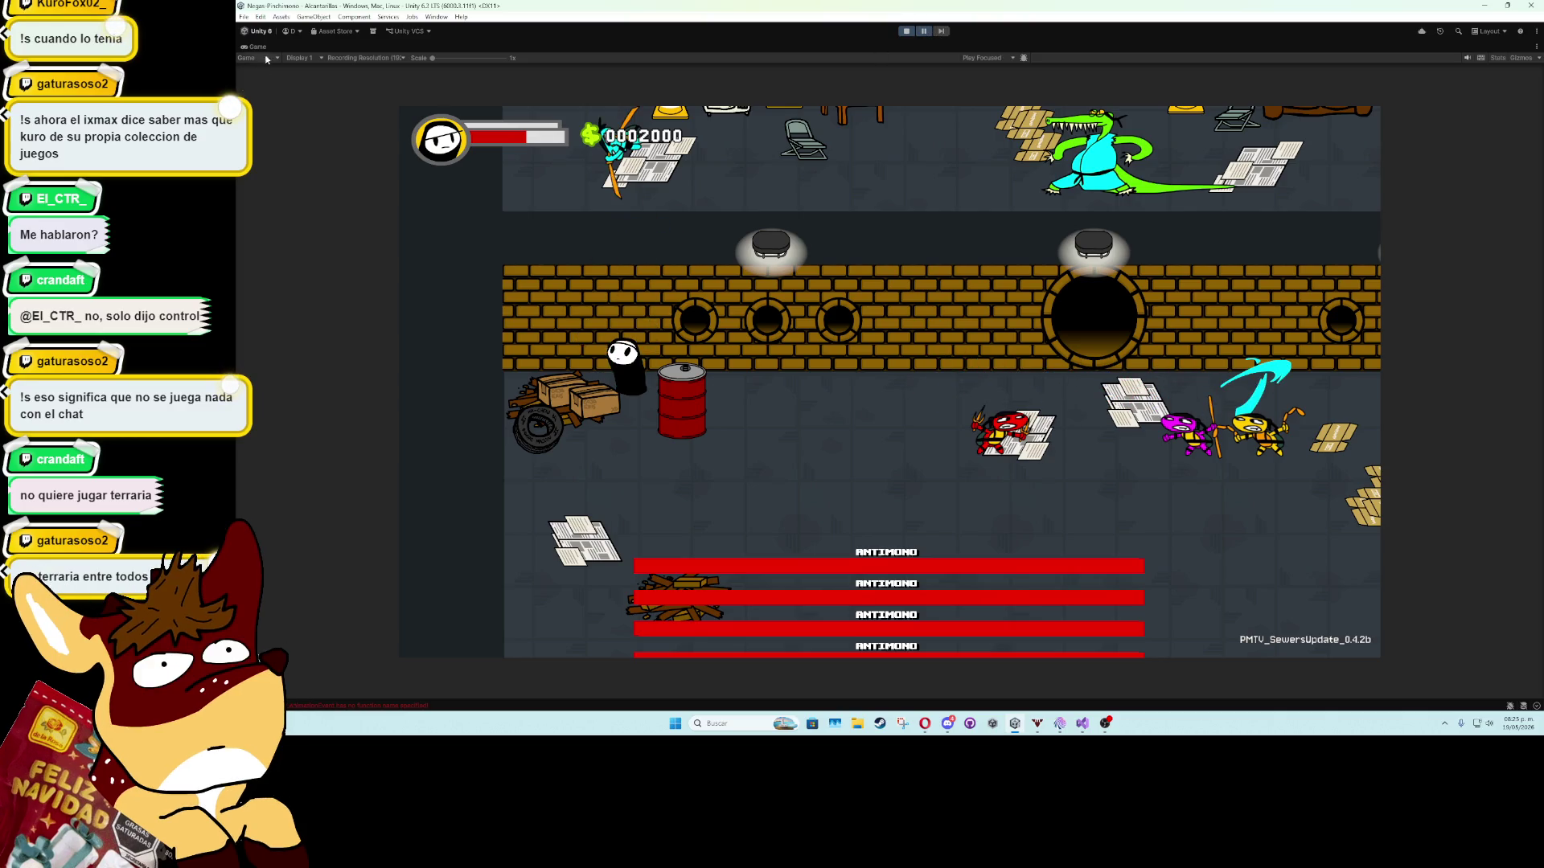
pyautogui.doubleClick(265, 48)
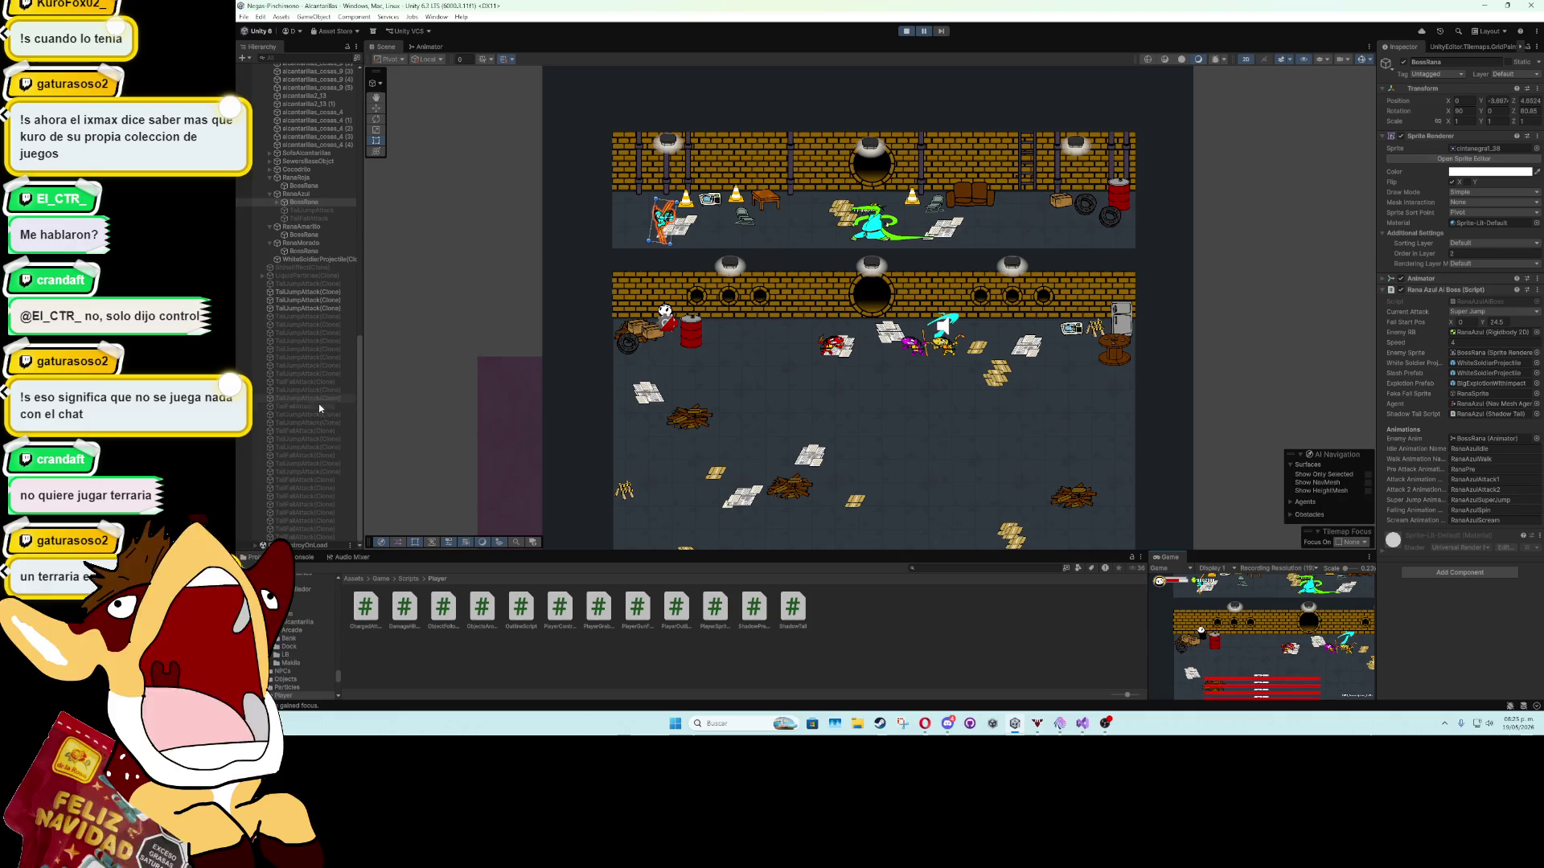
# Inspect the spawned TailJumpAttack clones and TailFallAttack, then restart the game.
pyautogui.click(321, 292)
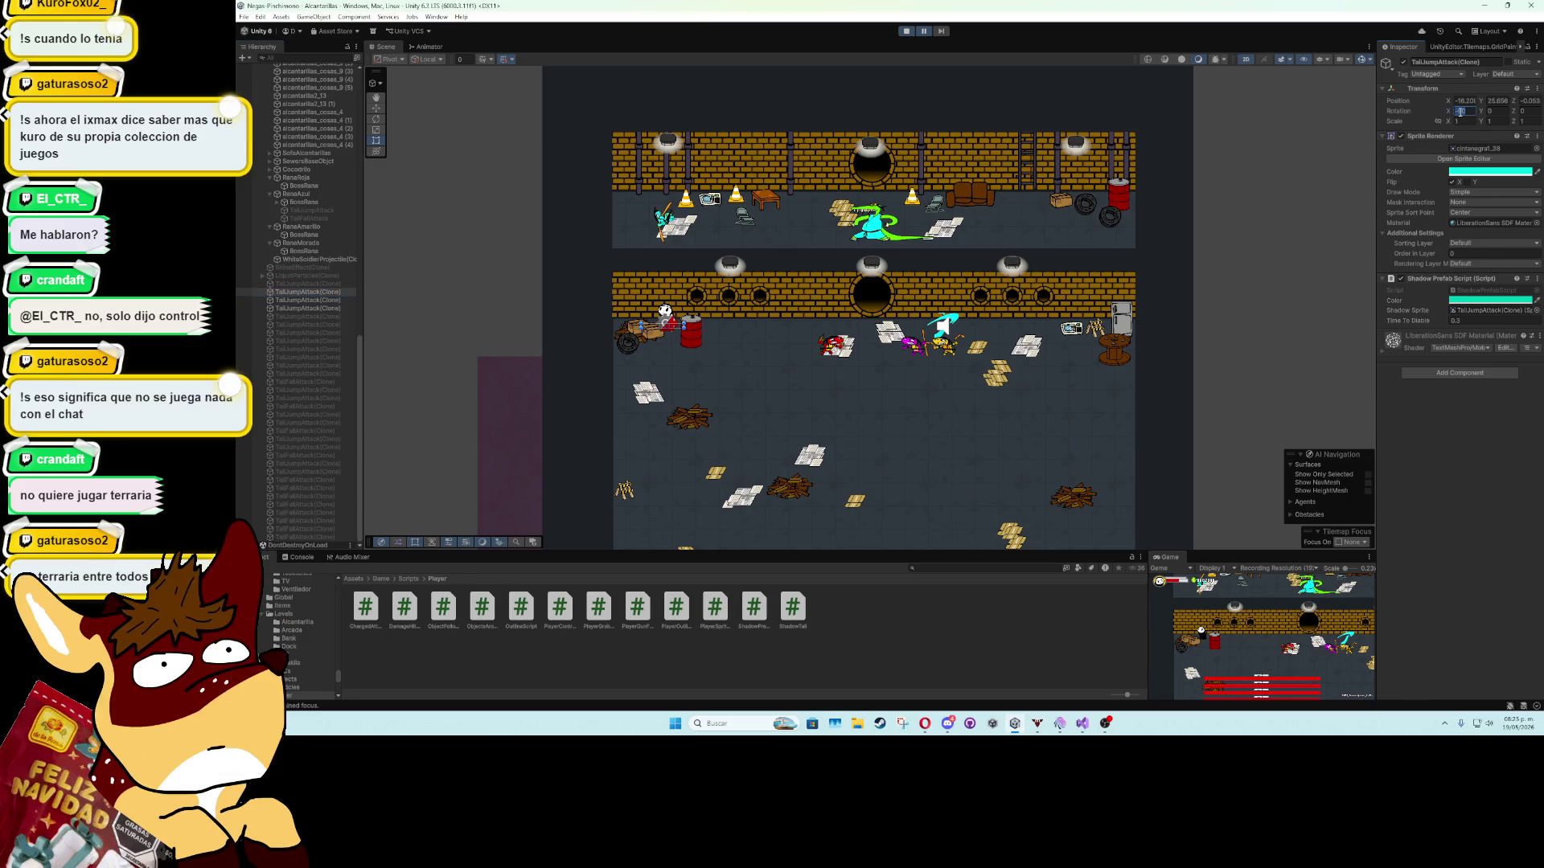
pyautogui.write('1')
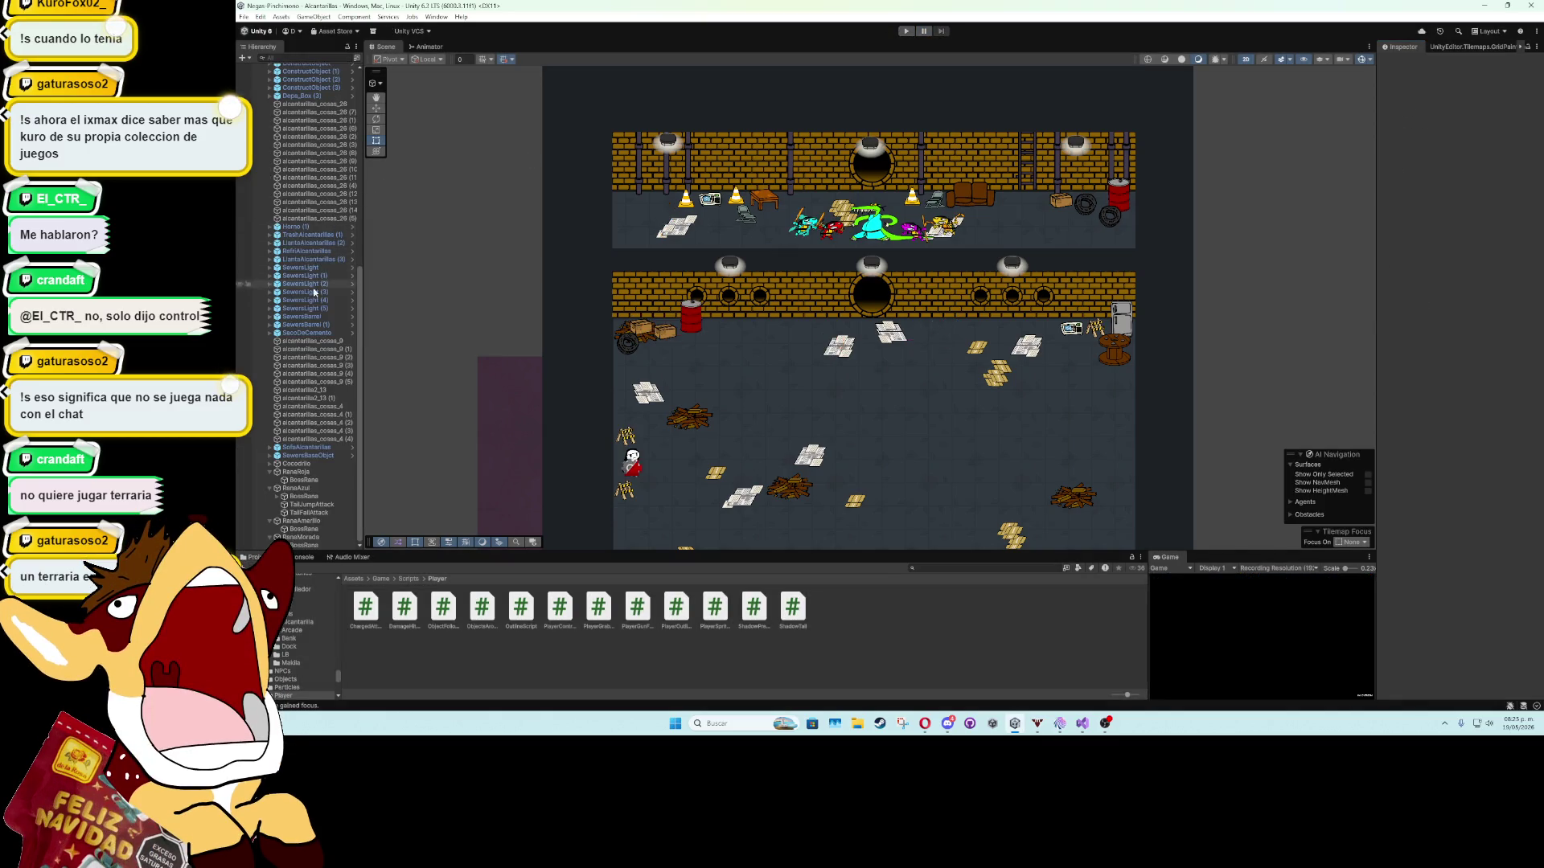
pyautogui.click(311, 504)
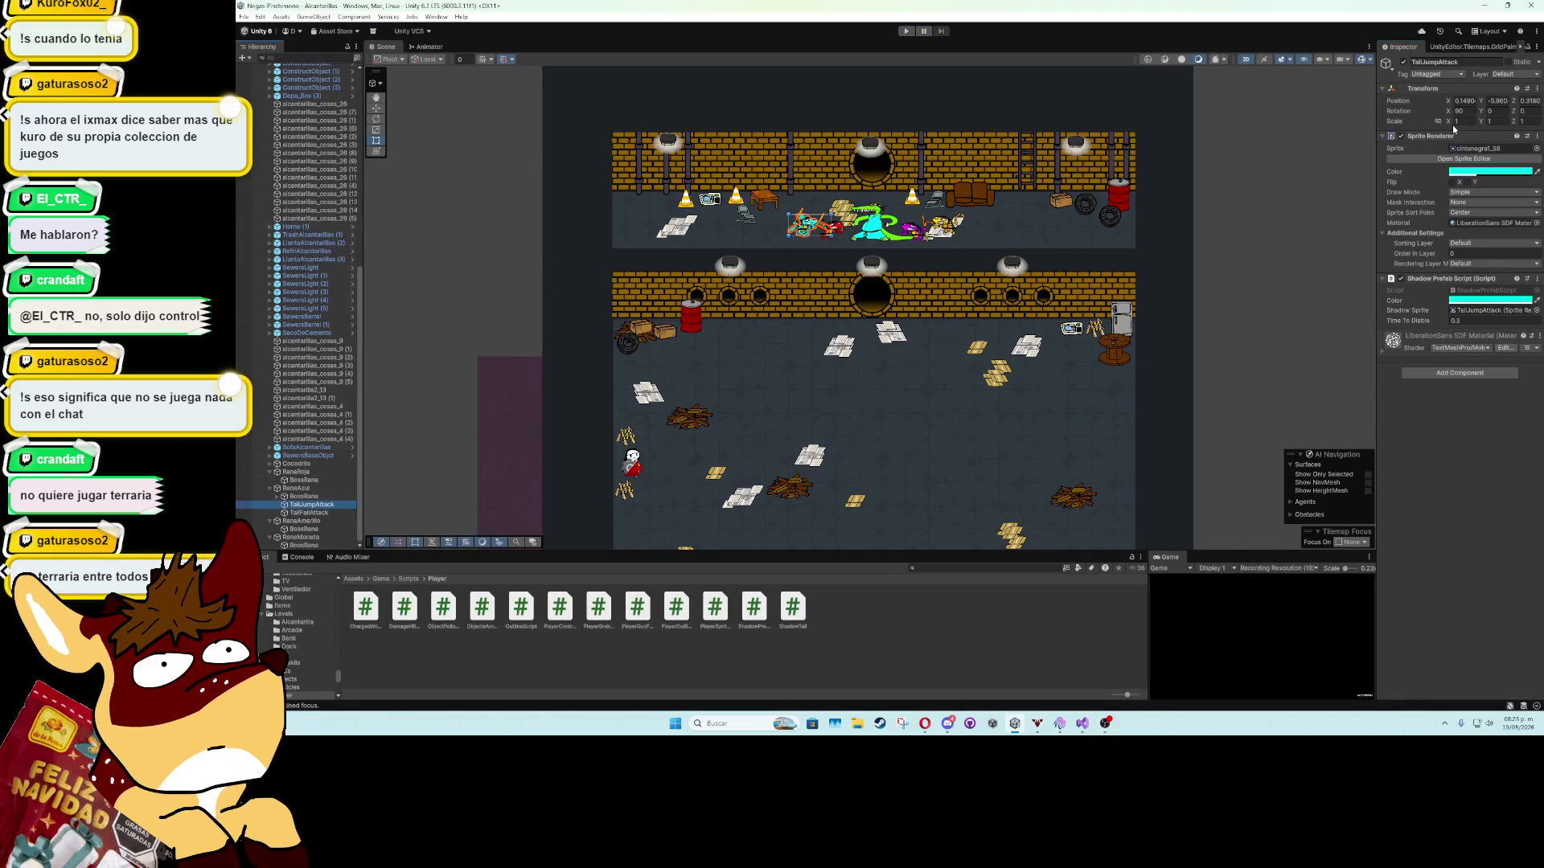
pyautogui.press('Down')
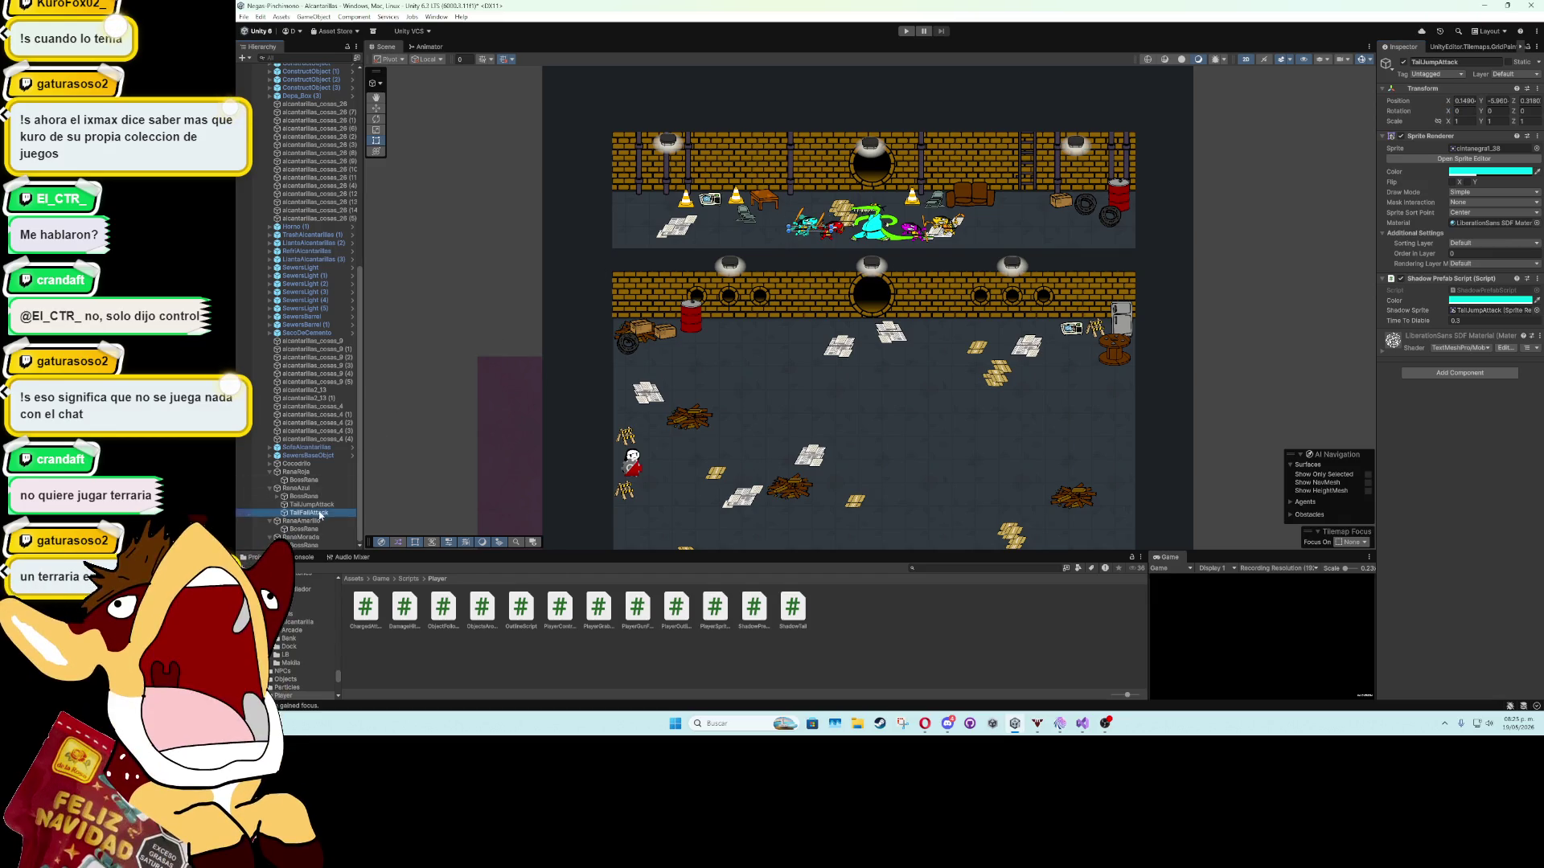
pyautogui.click(1500, 497)
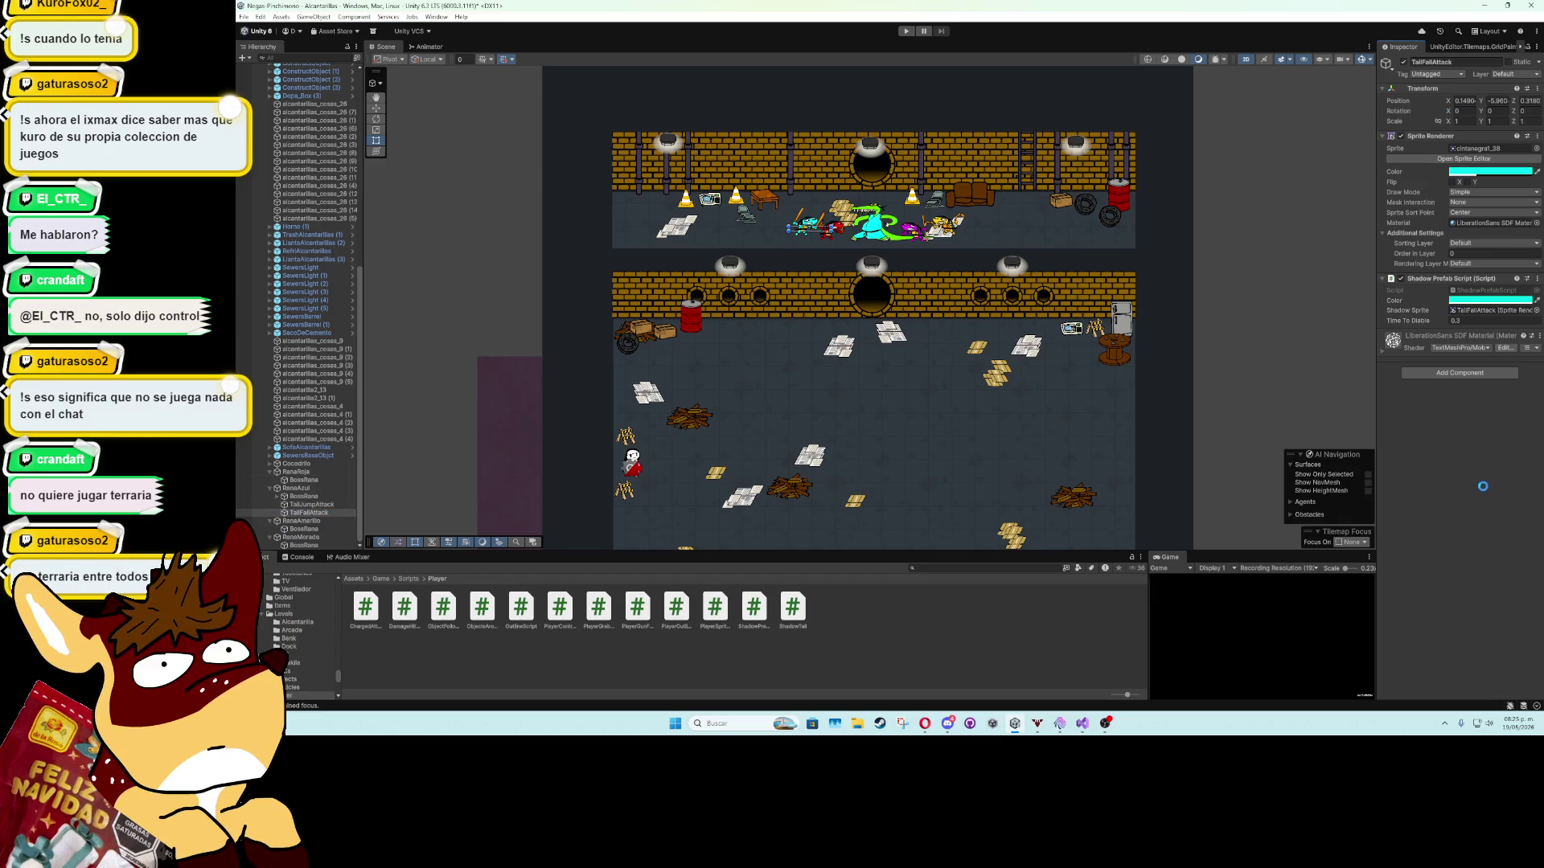
pyautogui.click(906, 30)
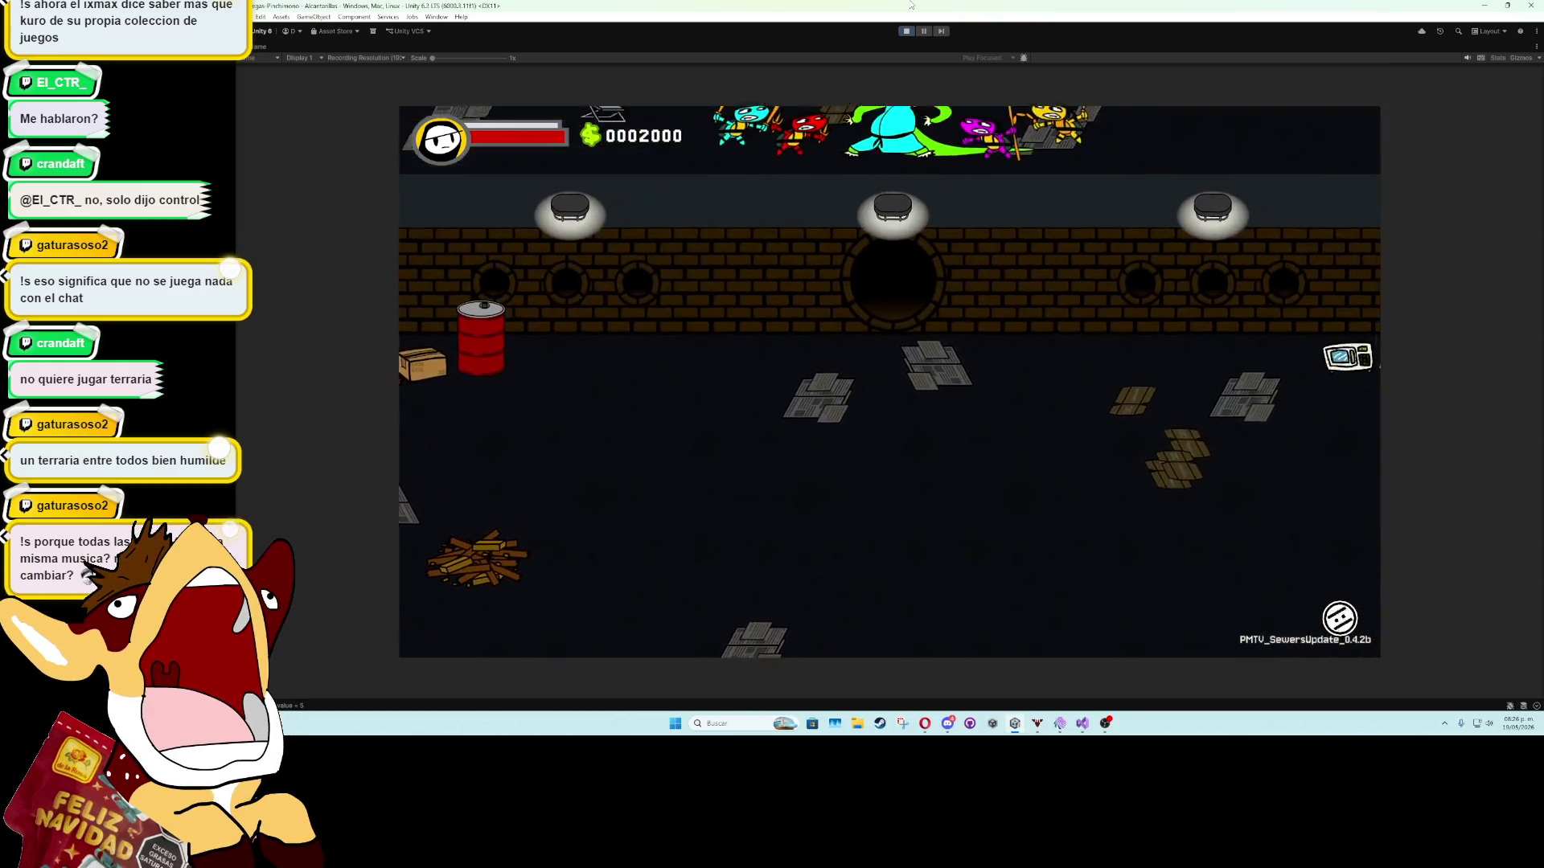
# Skip the boss dialogue, pause mid-jump, and restore the full editor layout.
pyautogui.press('k')
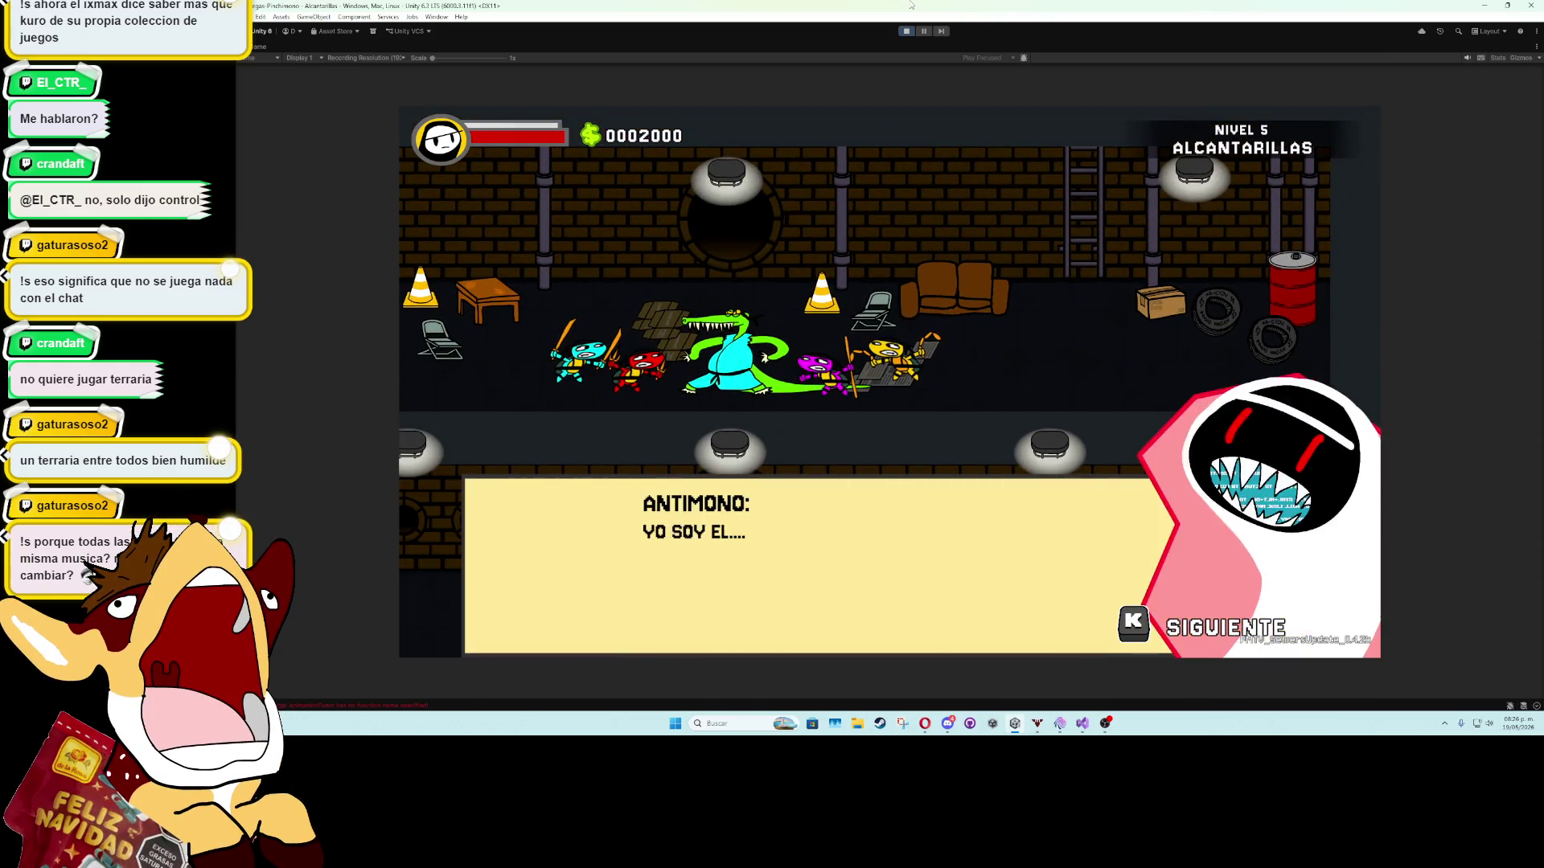
pyautogui.press('k')
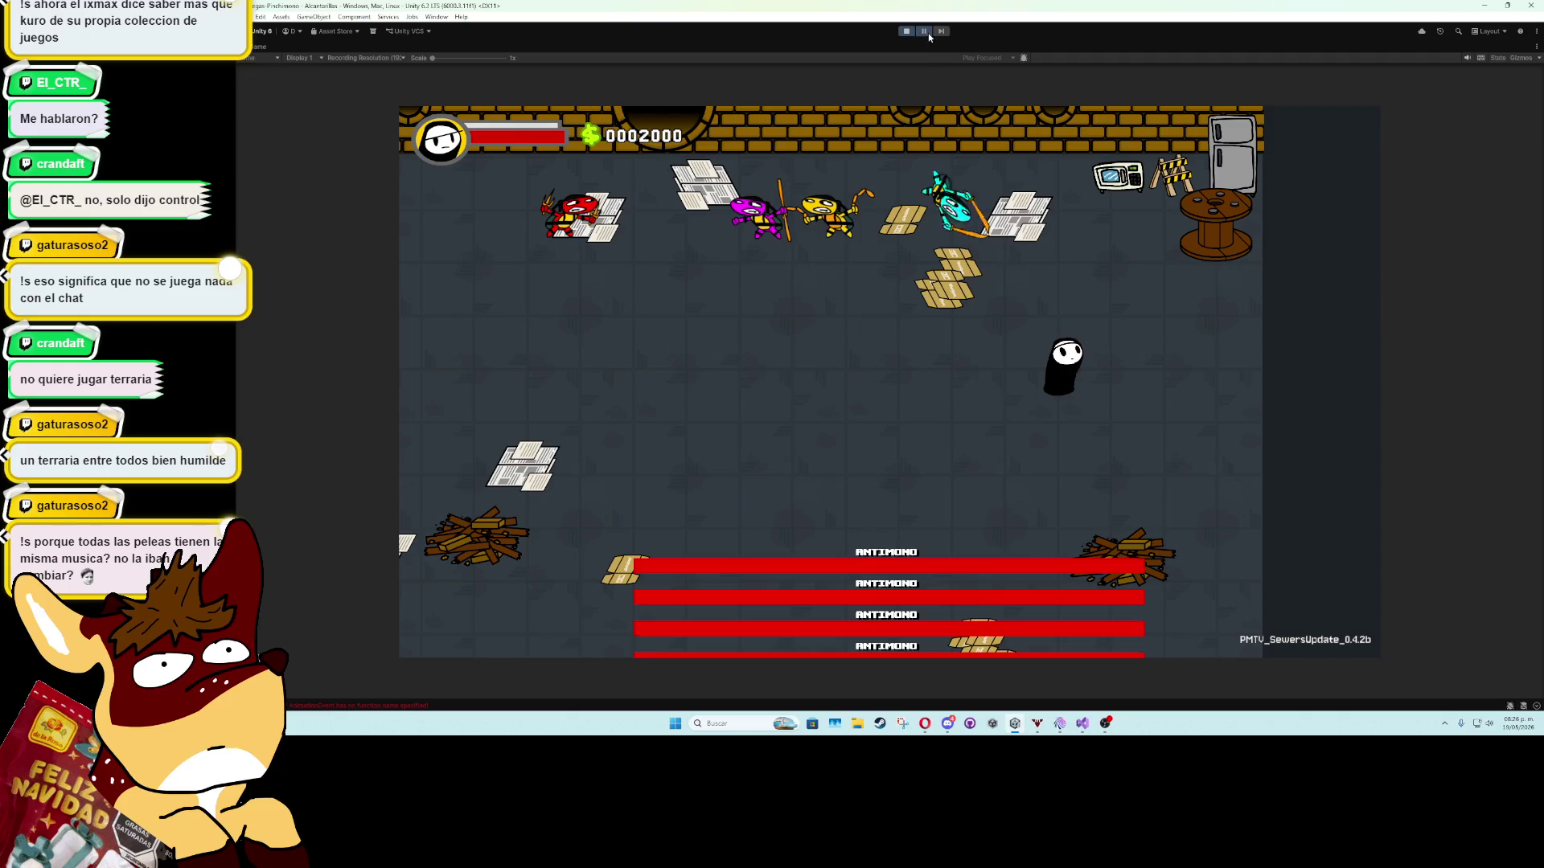
pyautogui.click(929, 37)
pyautogui.doubleClick(254, 50)
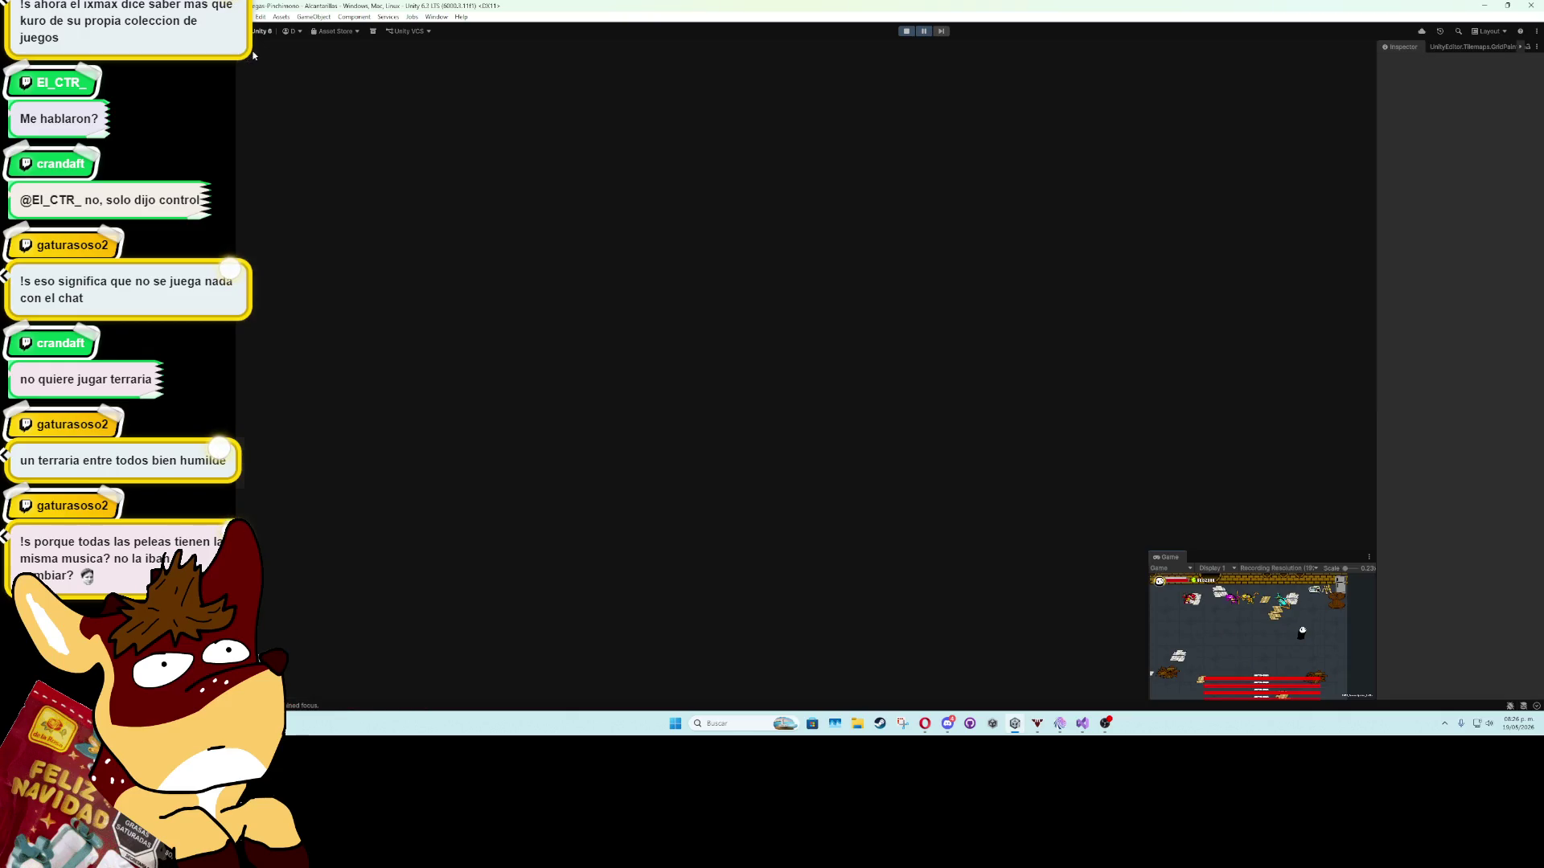
# Inspect the latest TailJumpAttack clone, stop Play mode, and select RanaAzul.
pyautogui.scroll(-2, 266, 488)
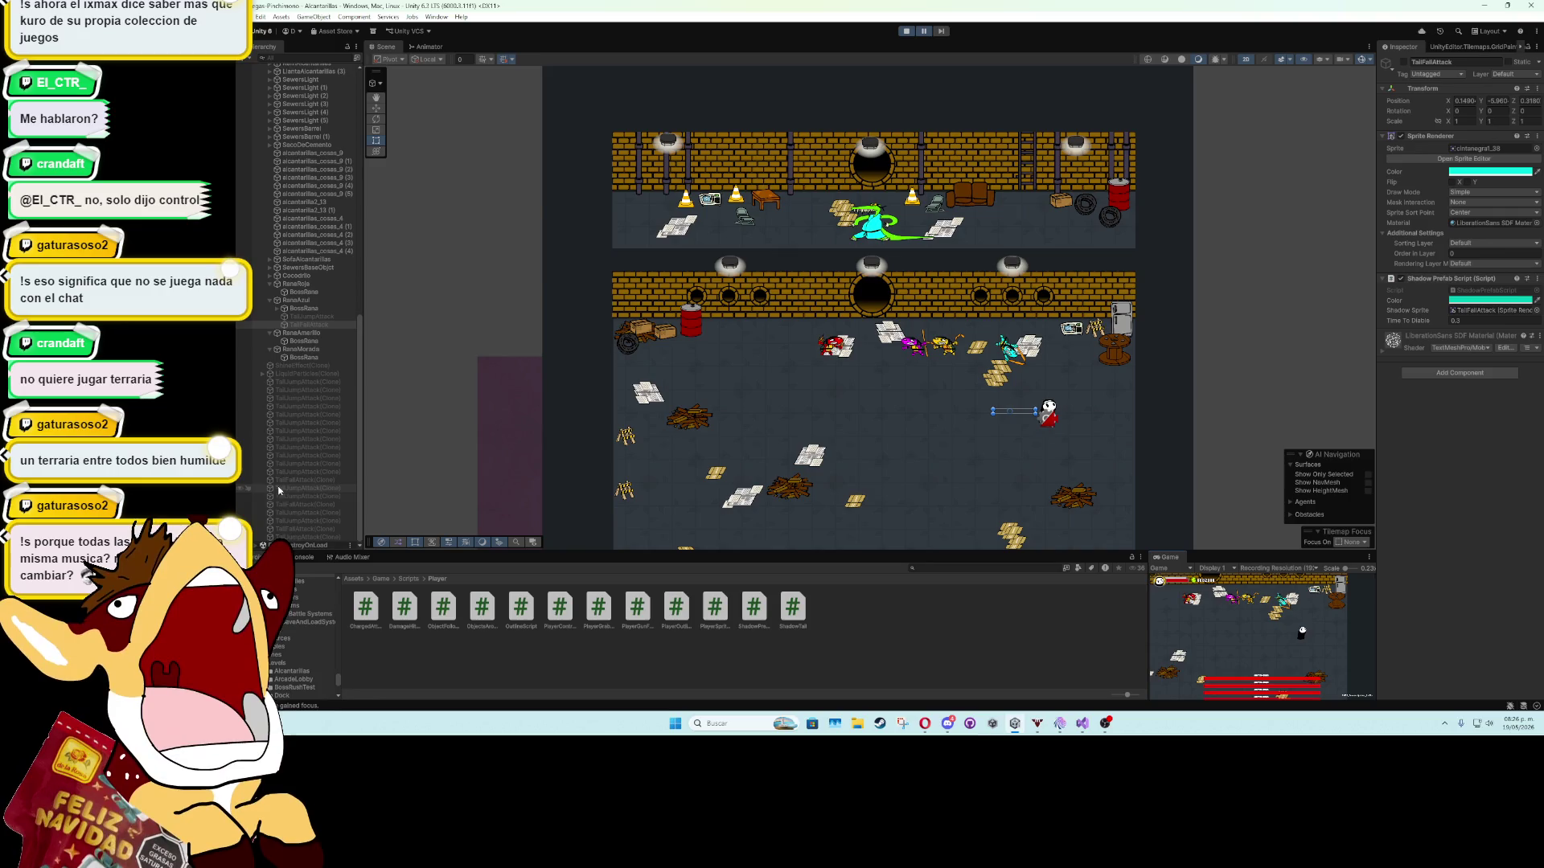
pyautogui.click(297, 537)
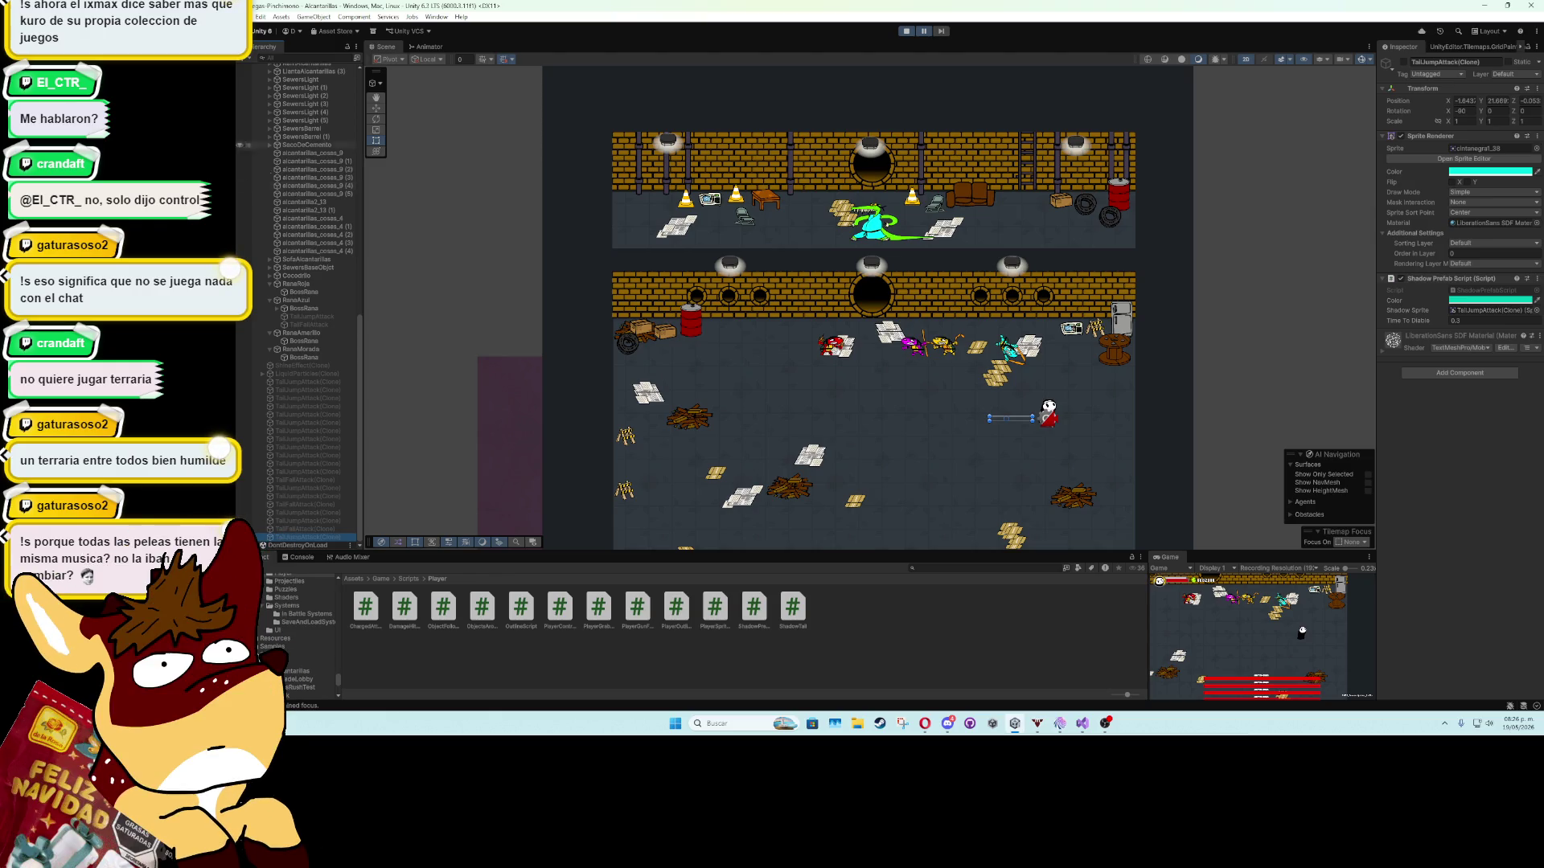
pyautogui.click(907, 32)
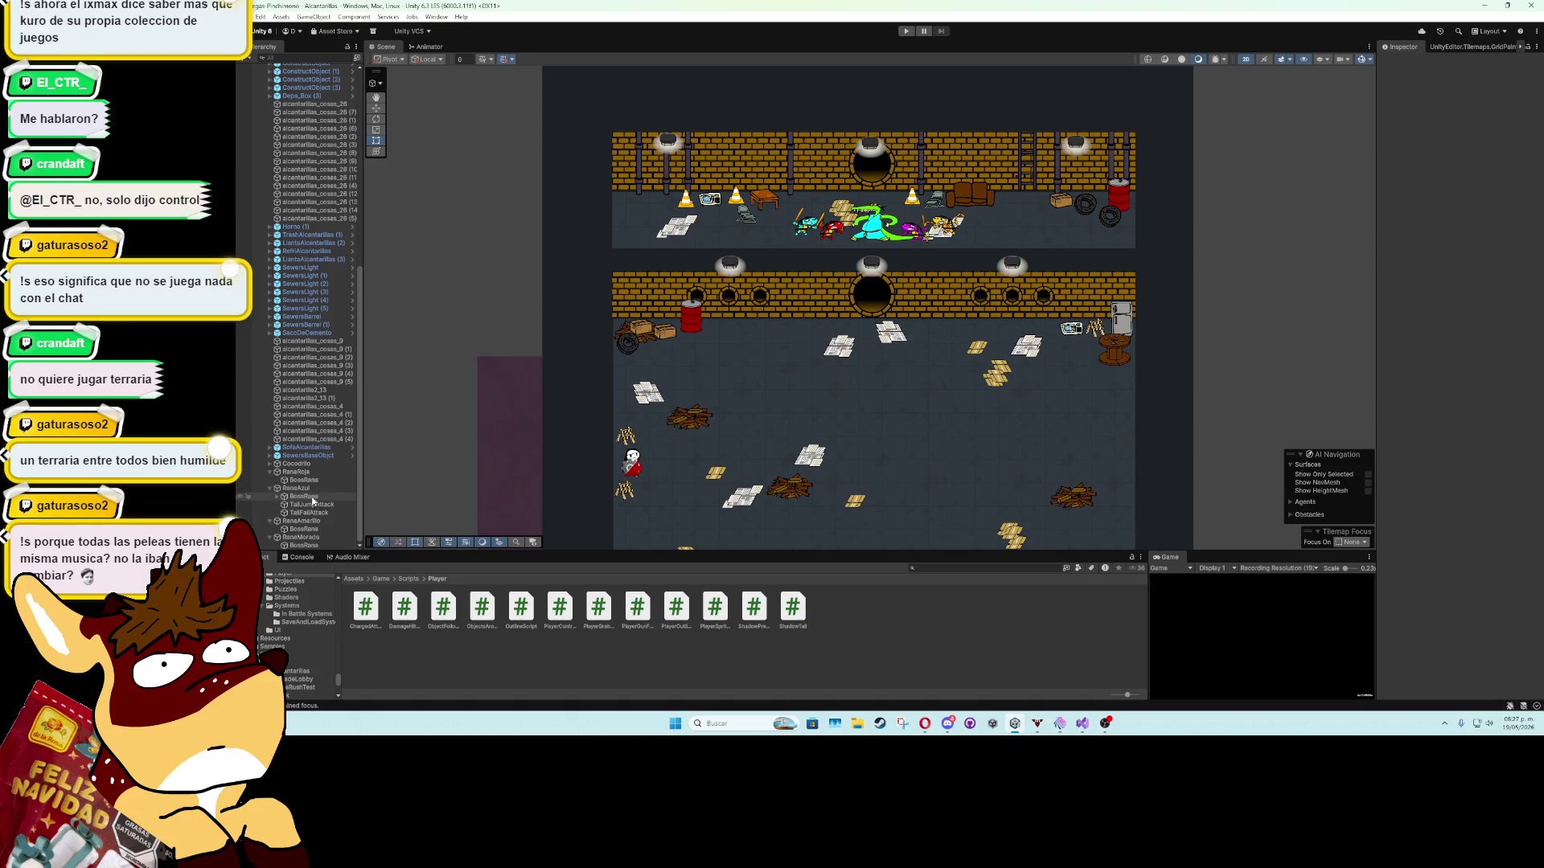
pyautogui.click(312, 488)
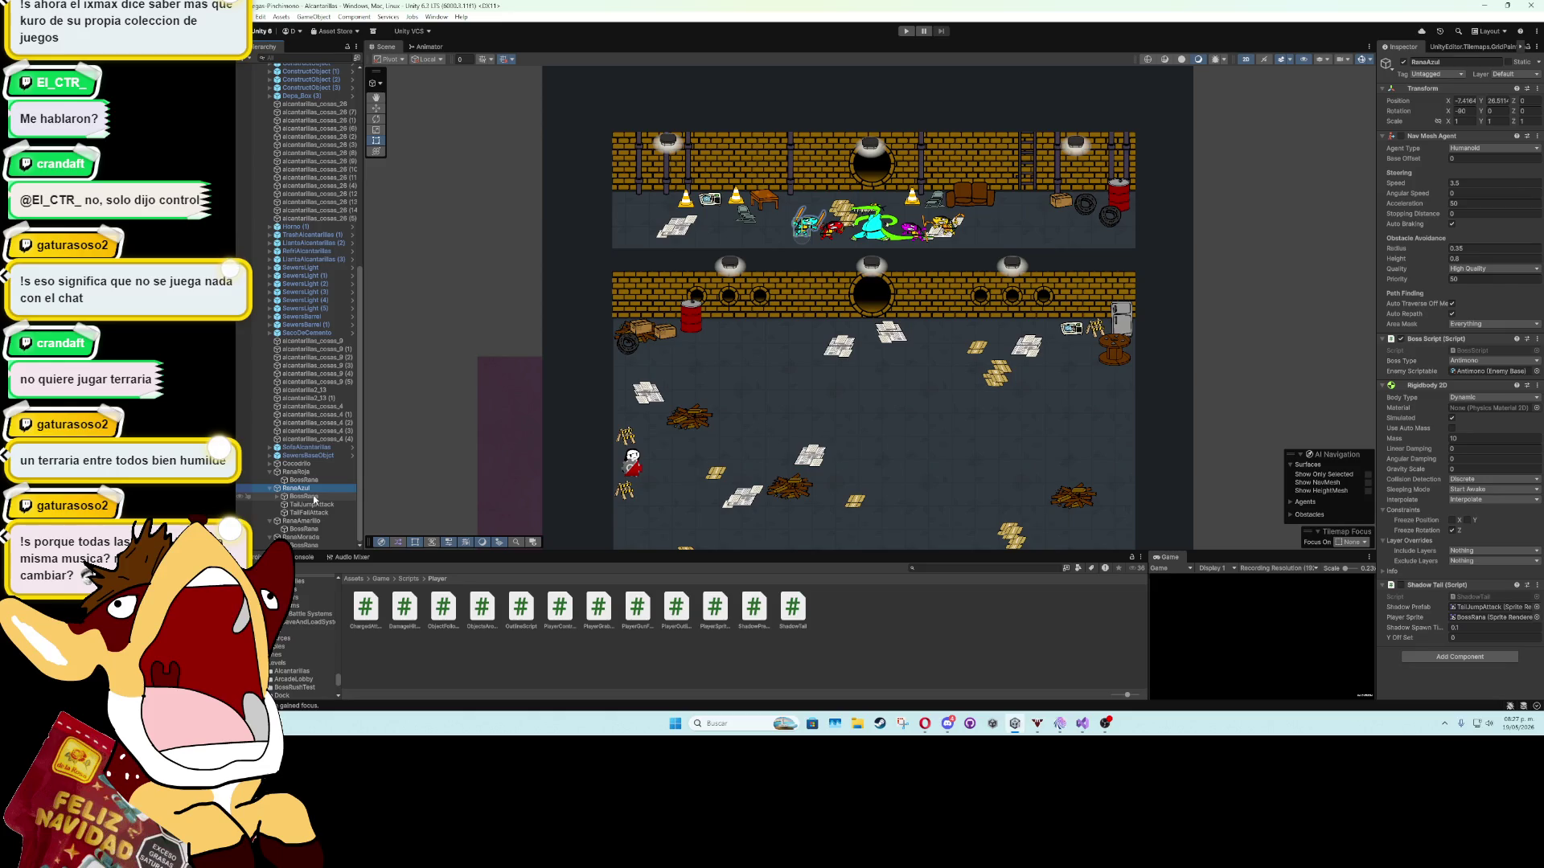
# Save TailJumpAttack as a prefab in the Prefabs/Particles folder.
pyautogui.click(381, 578)
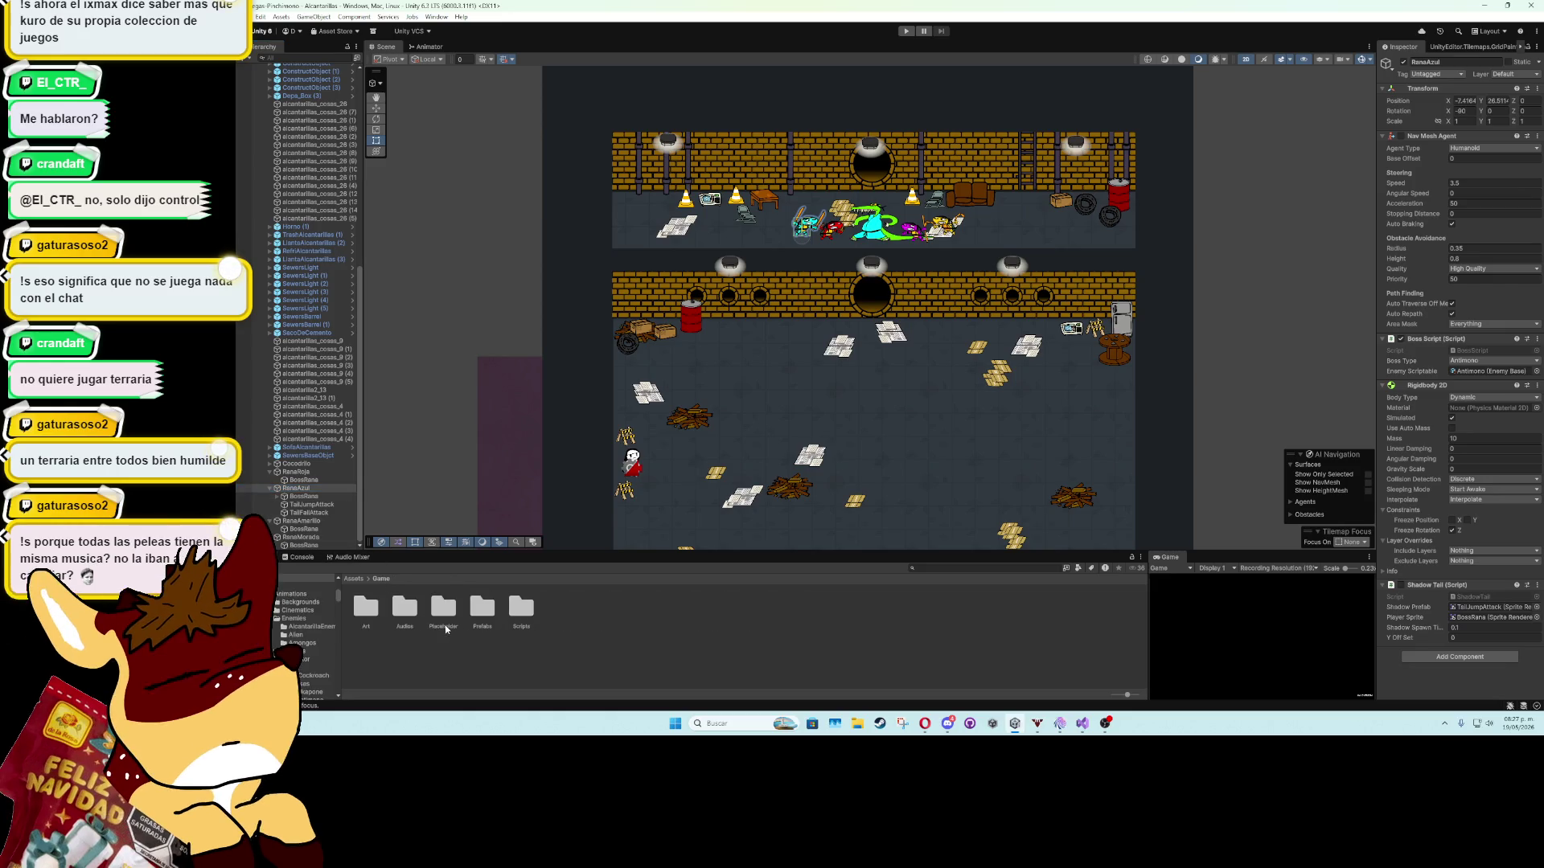
pyautogui.doubleClick(366, 608)
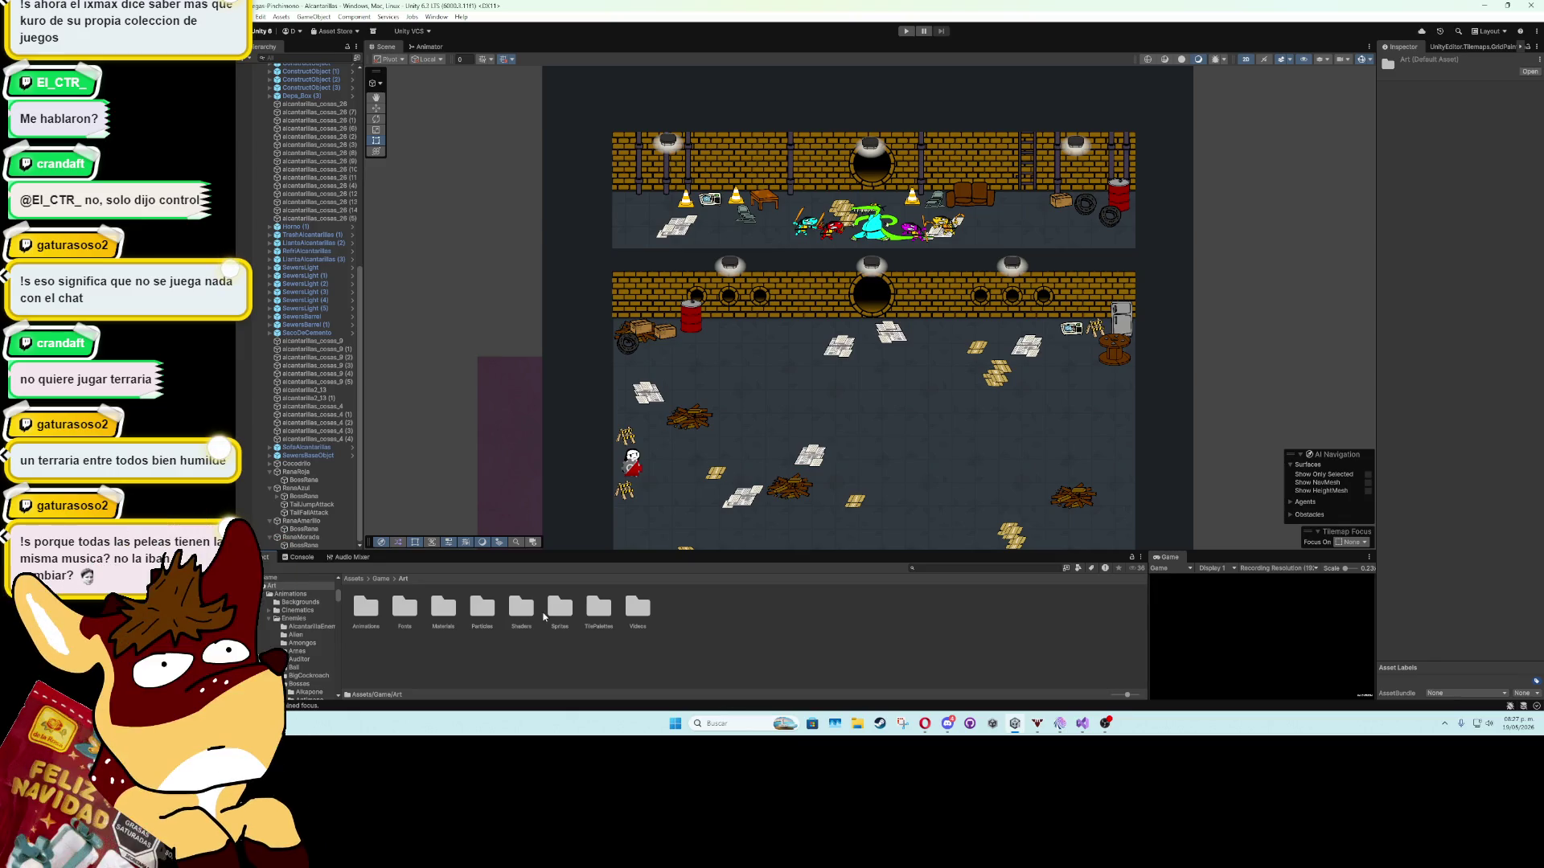
pyautogui.click(381, 578)
pyautogui.doubleClick(405, 608)
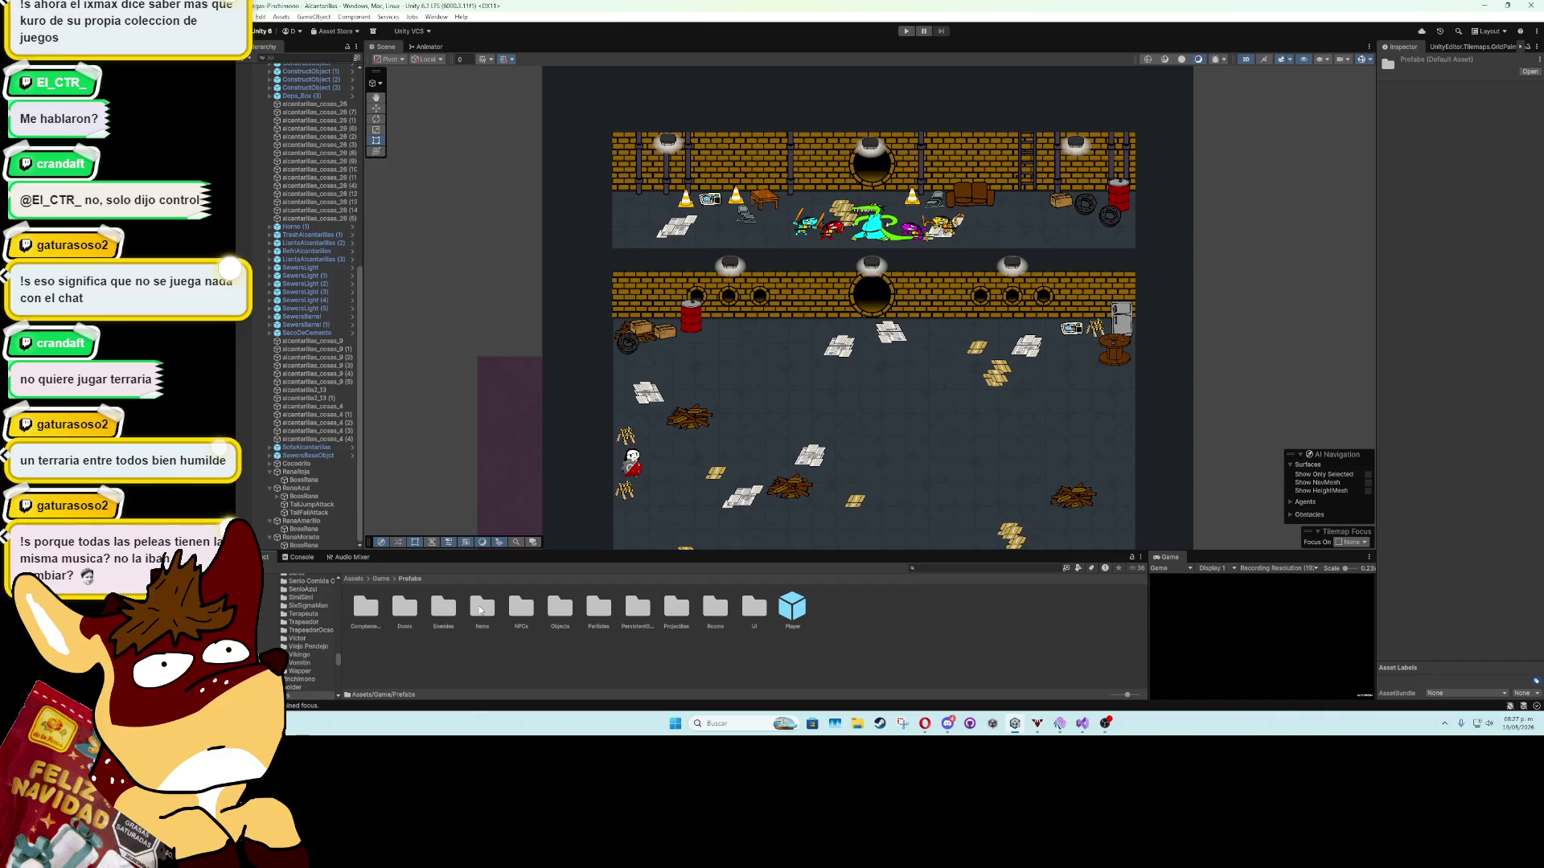
pyautogui.doubleClick(599, 609)
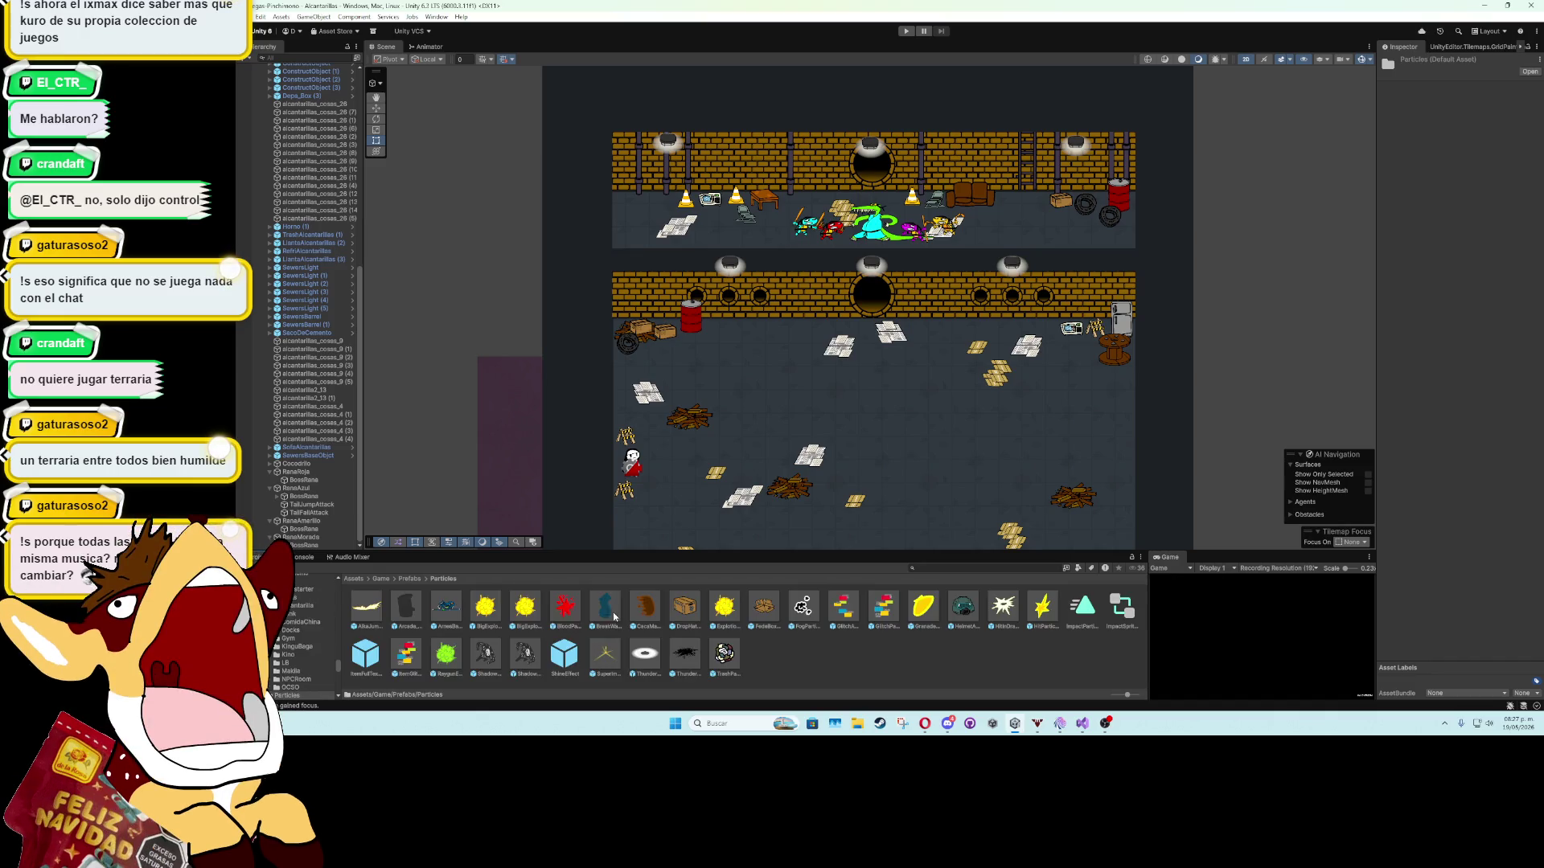
pyautogui.moveTo(325, 505)
pyautogui.mouseDown()
pyautogui.moveTo(764, 621)
pyautogui.moveTo(804, 665)
pyautogui.mouseUp()
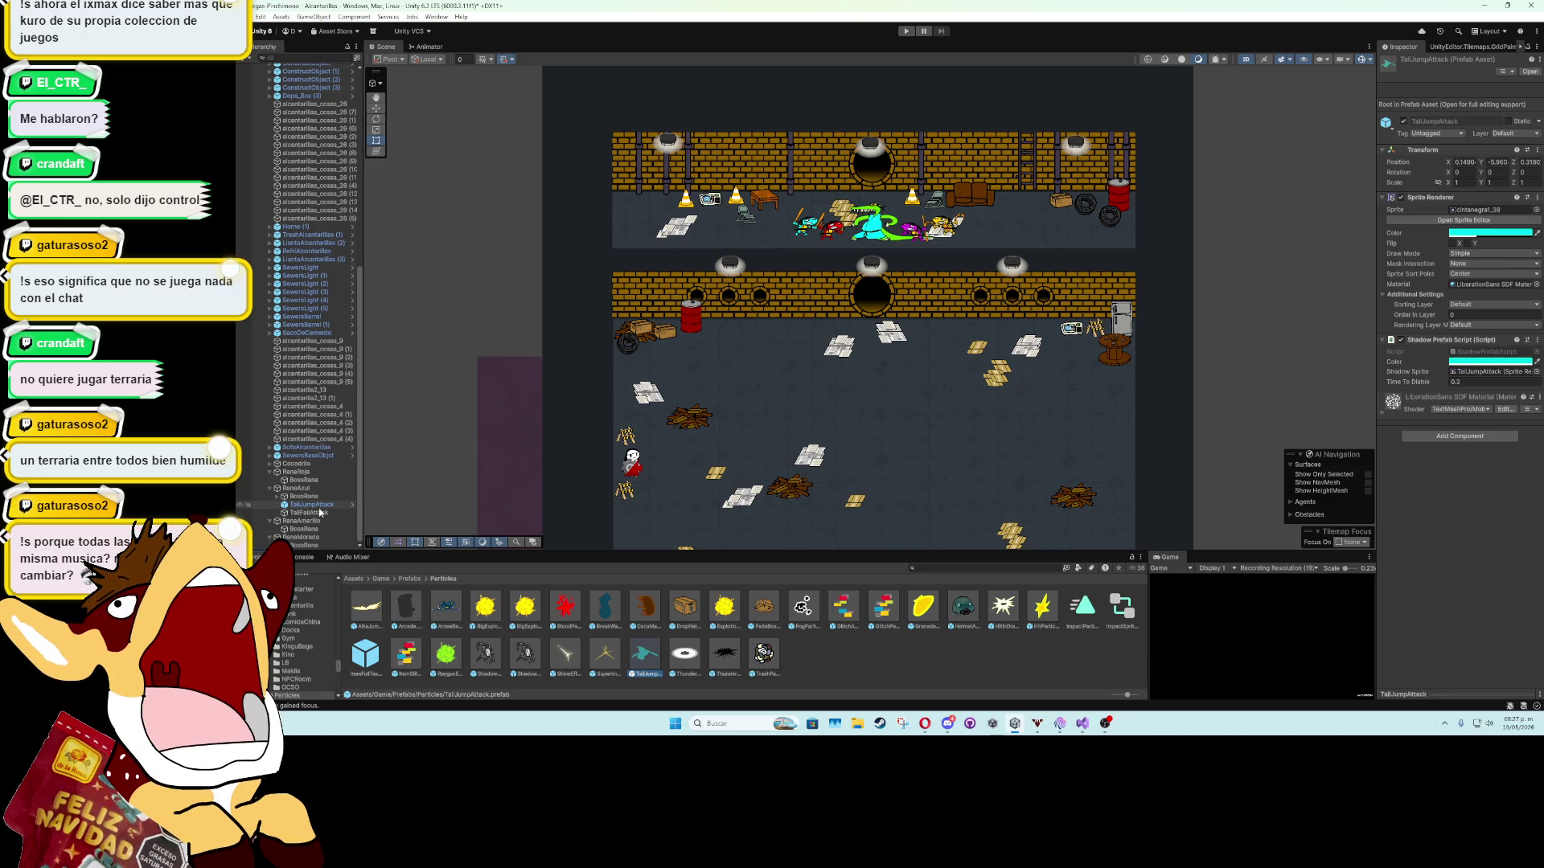
# Delete the TailJumpAttack scene object and set the TailJump prefab as RanaAzul's Shadow Prefab.
pyautogui.click(297, 488)
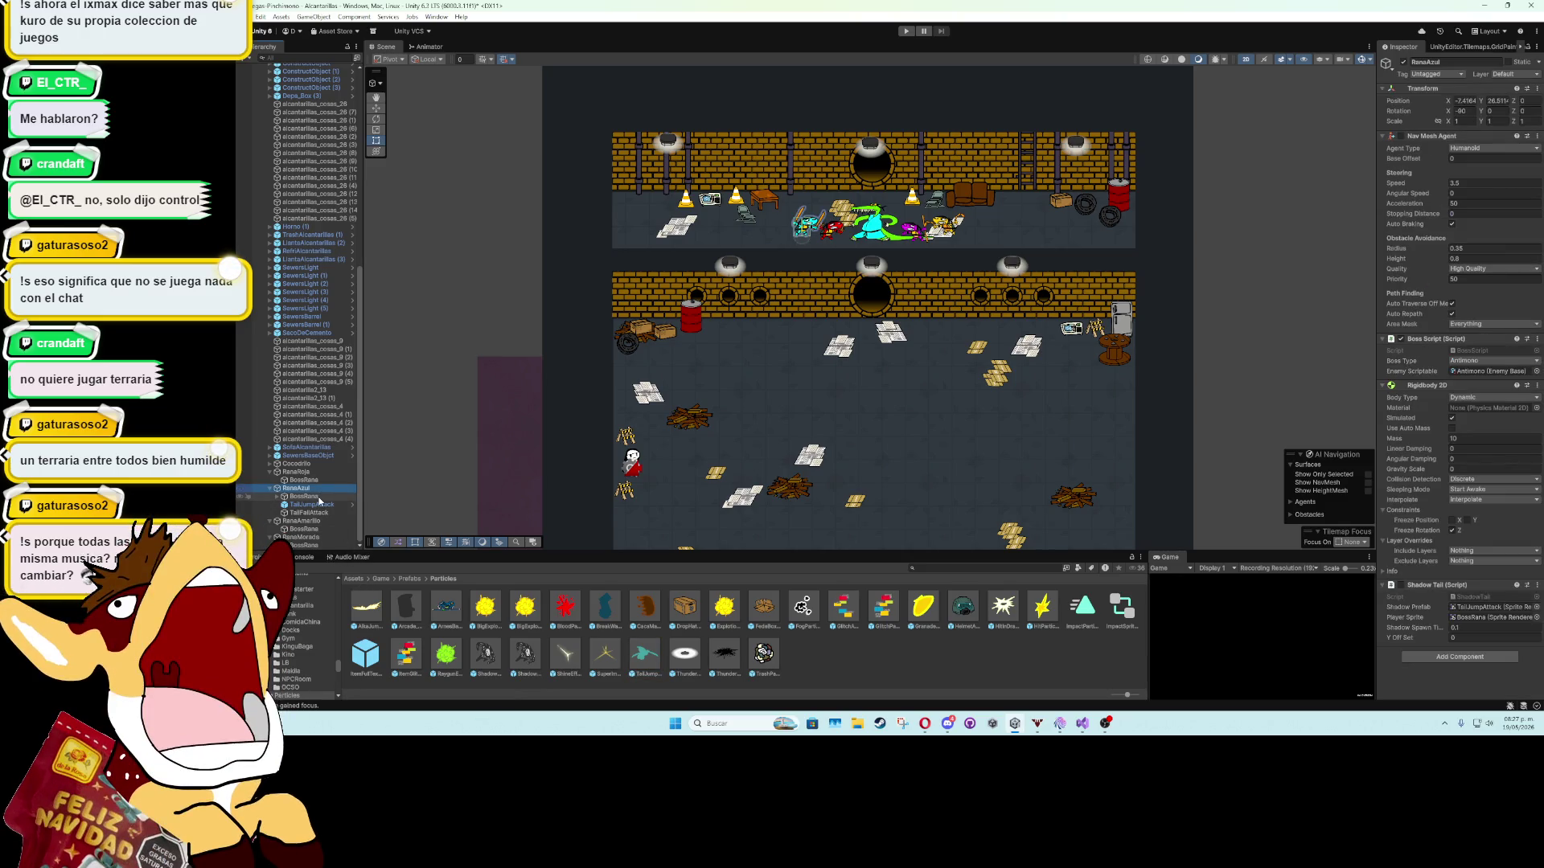
pyautogui.moveTo(645, 653)
pyautogui.mouseDown()
pyautogui.moveTo(1379, 579)
pyautogui.moveTo(1465, 611)
pyautogui.mouseUp()
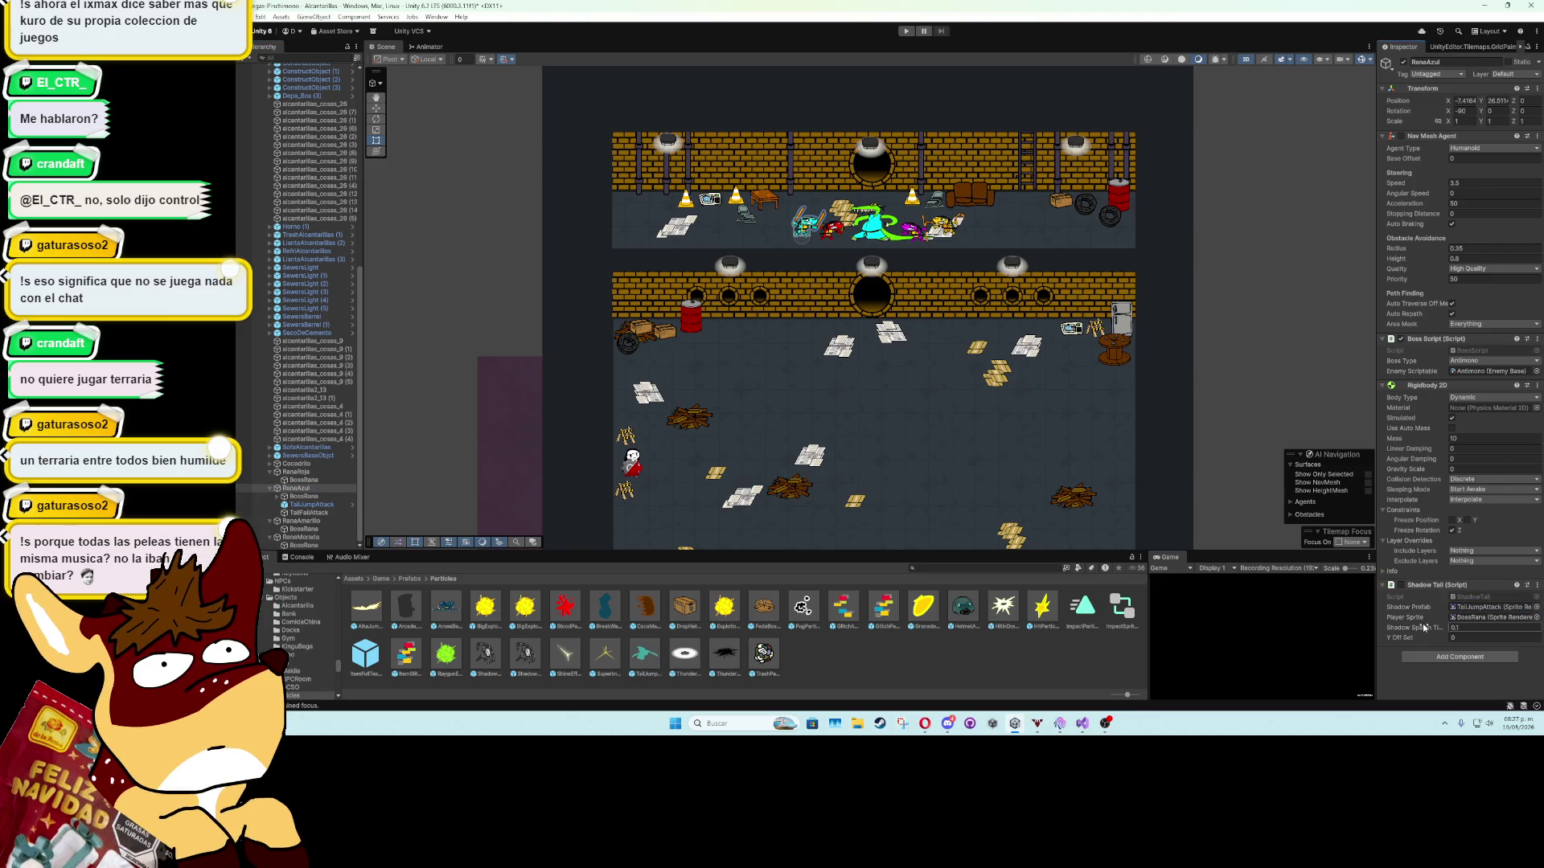
pyautogui.click(1465, 611)
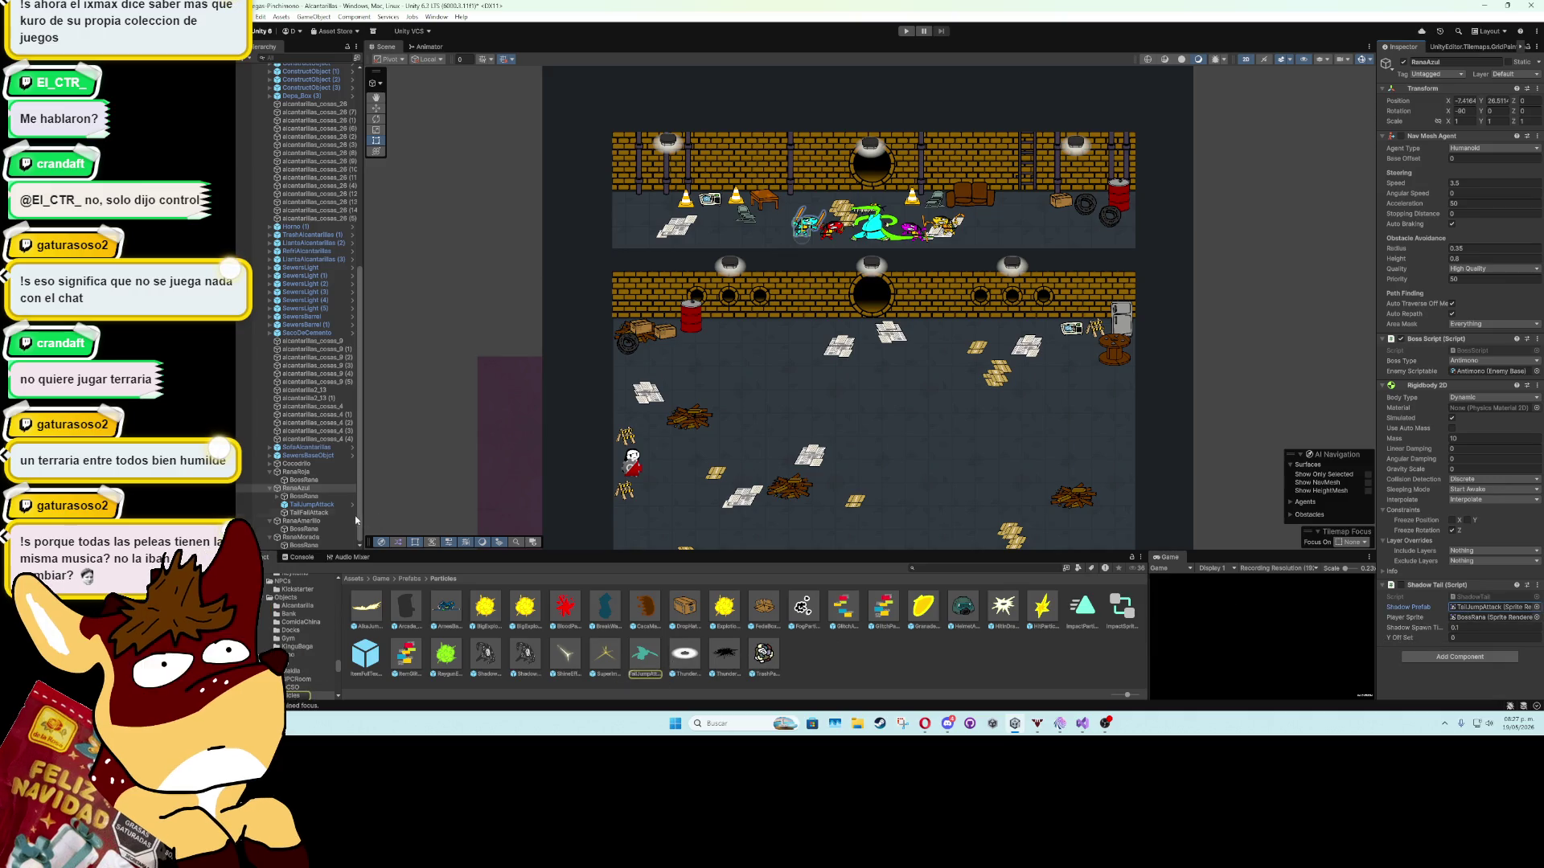
pyautogui.click(331, 507)
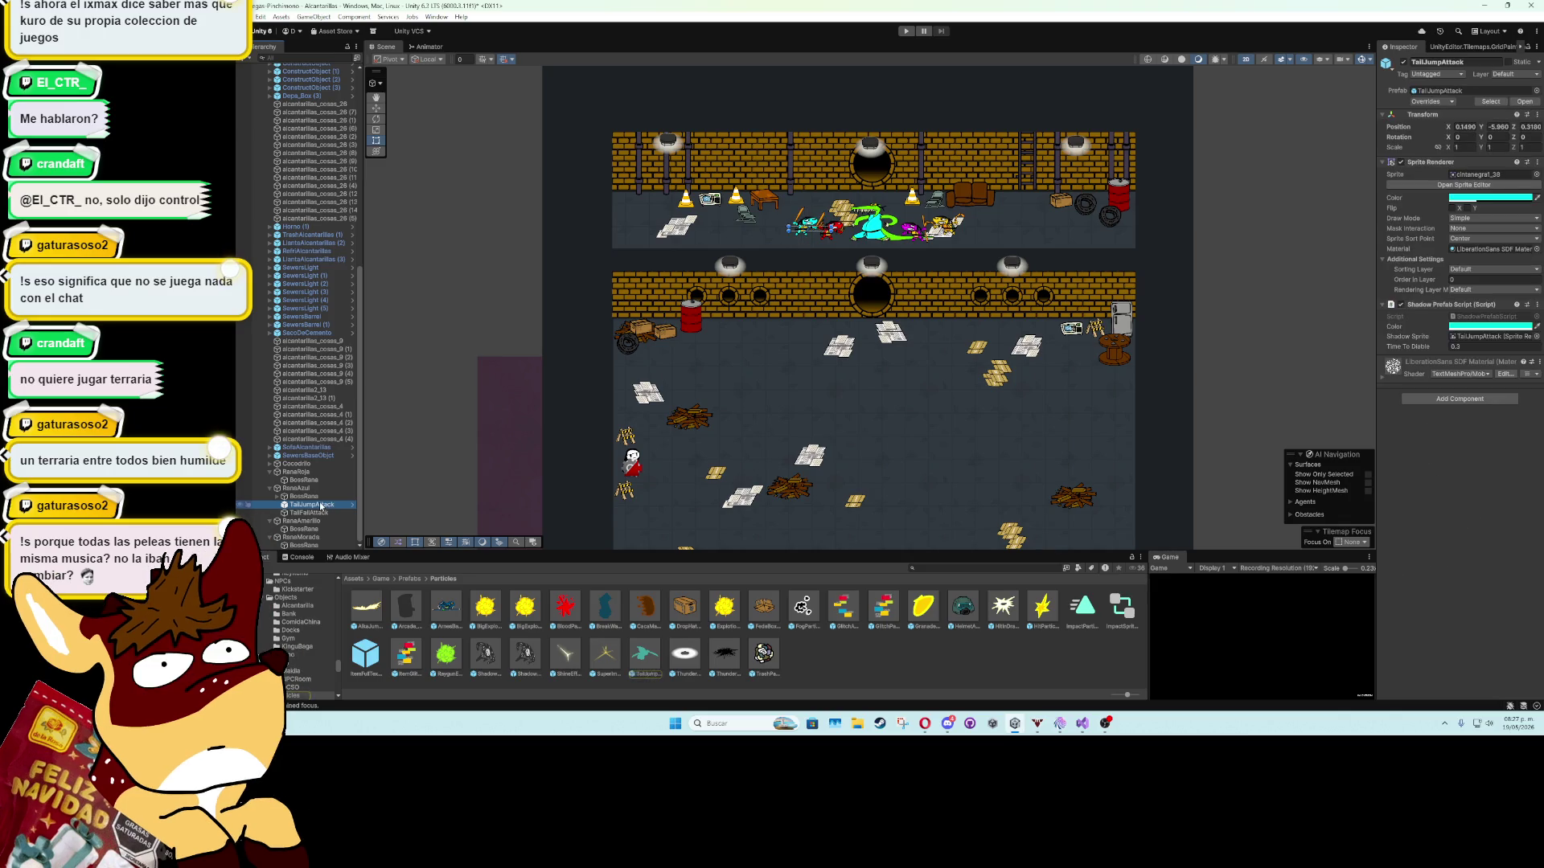
pyautogui.press('Delete')
pyautogui.click(308, 498)
pyautogui.moveTo(658, 669); pyautogui.dragTo(1483, 613)
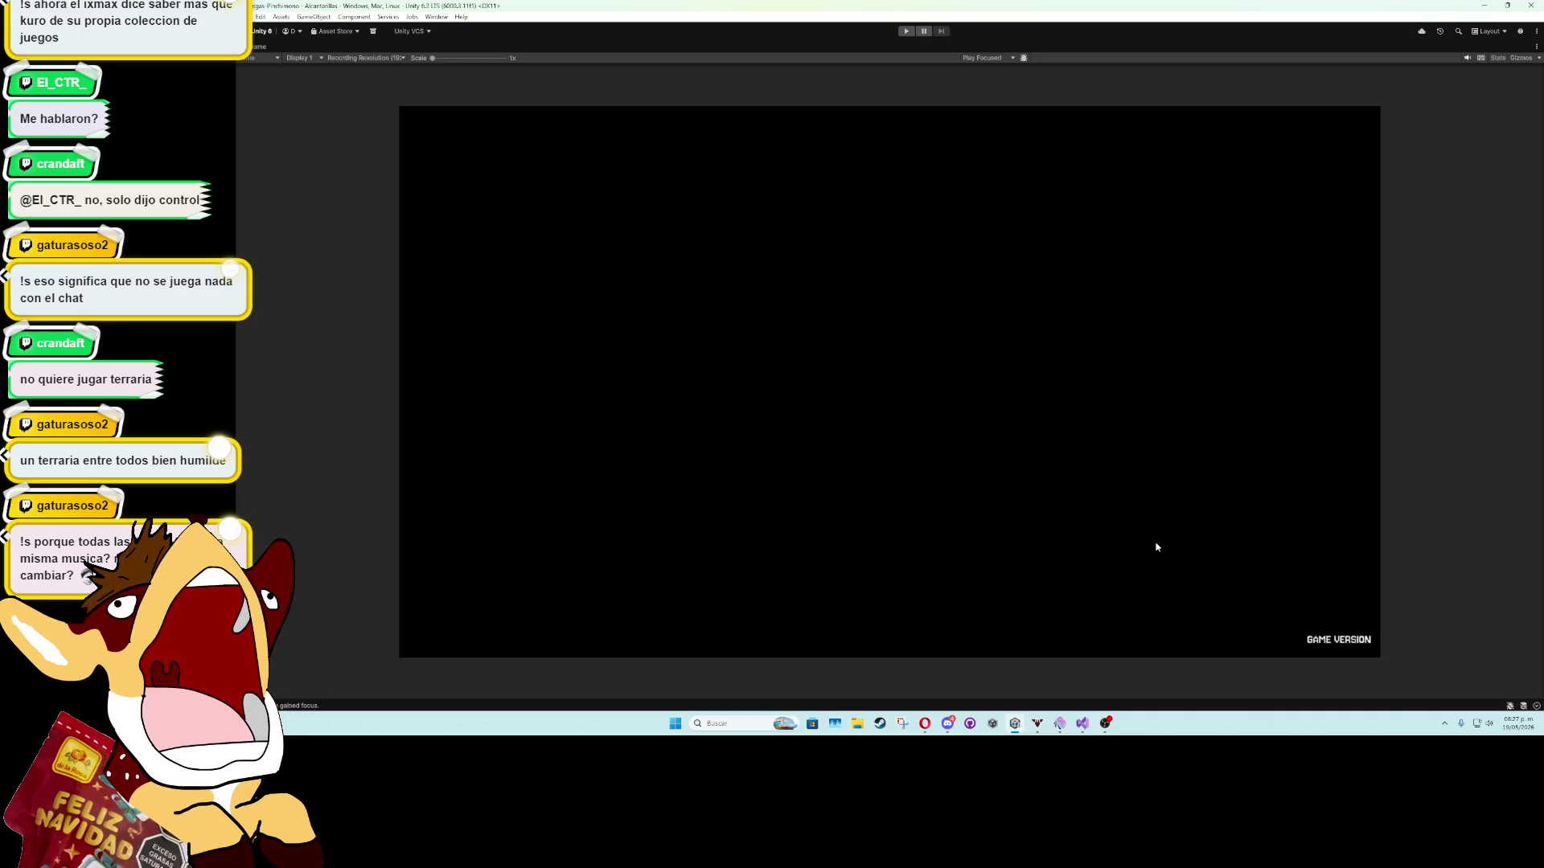
# Play-test the level, skip the boss intro, pause during the jump attack, and restore the editor layout.
pyautogui.click(907, 32)
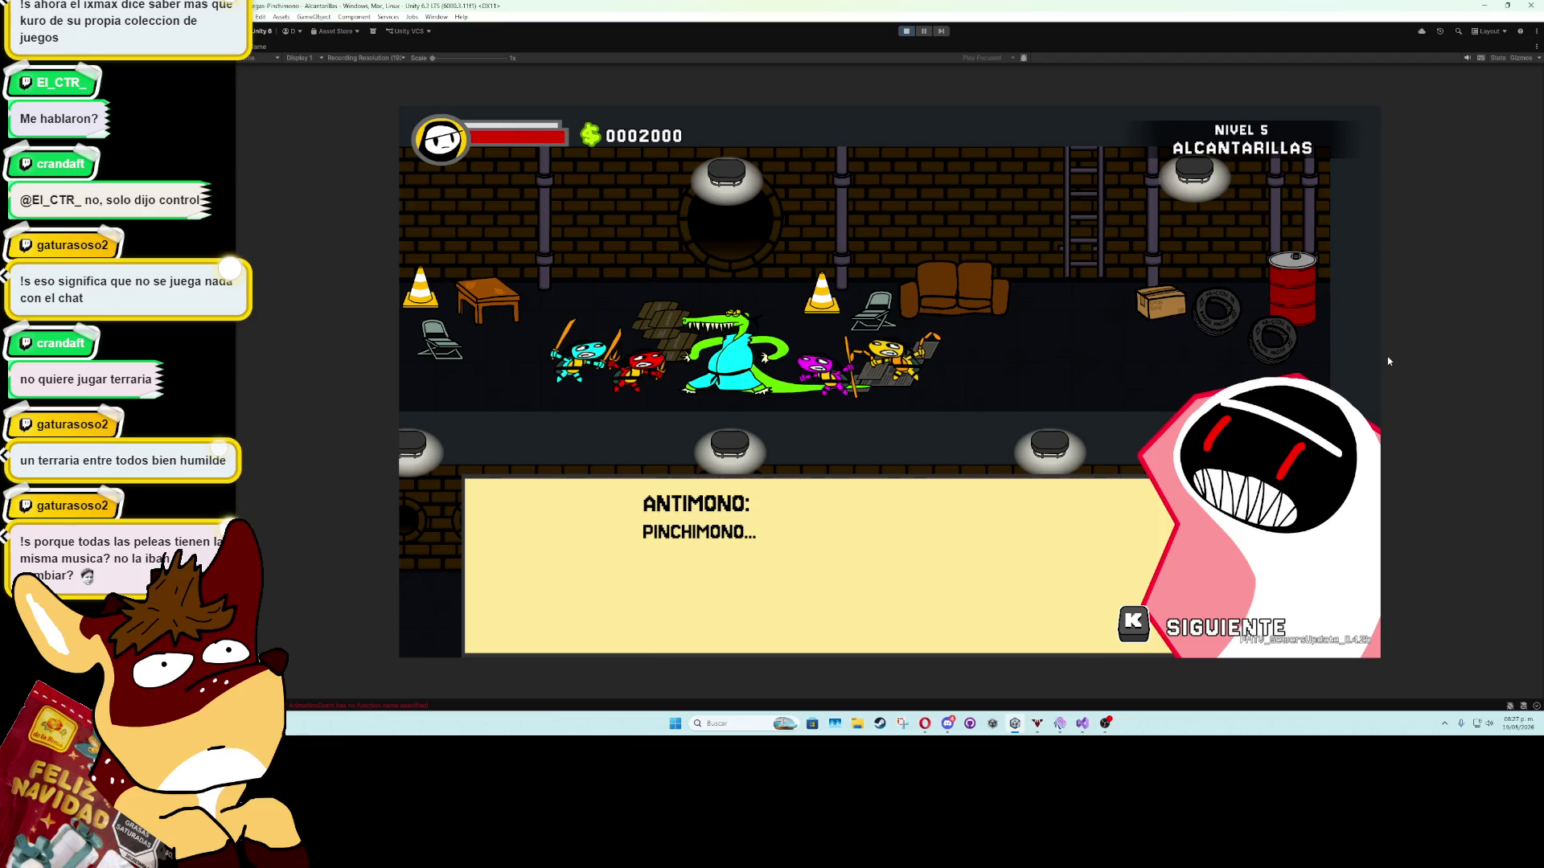
pyautogui.press('k')
pyautogui.press('k')
pyautogui.press('k')
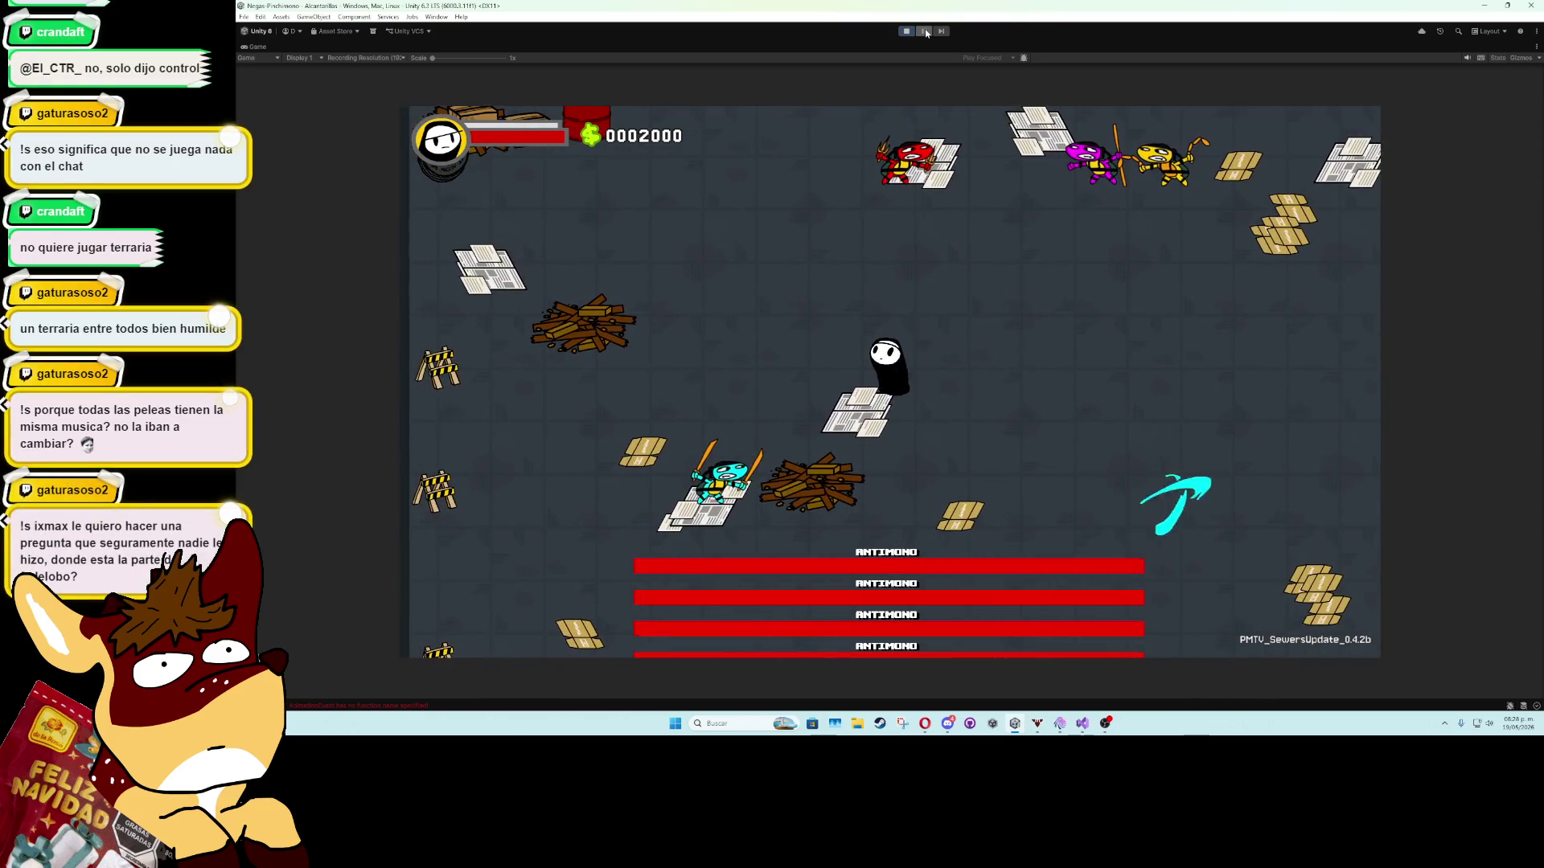
pyautogui.click(927, 32)
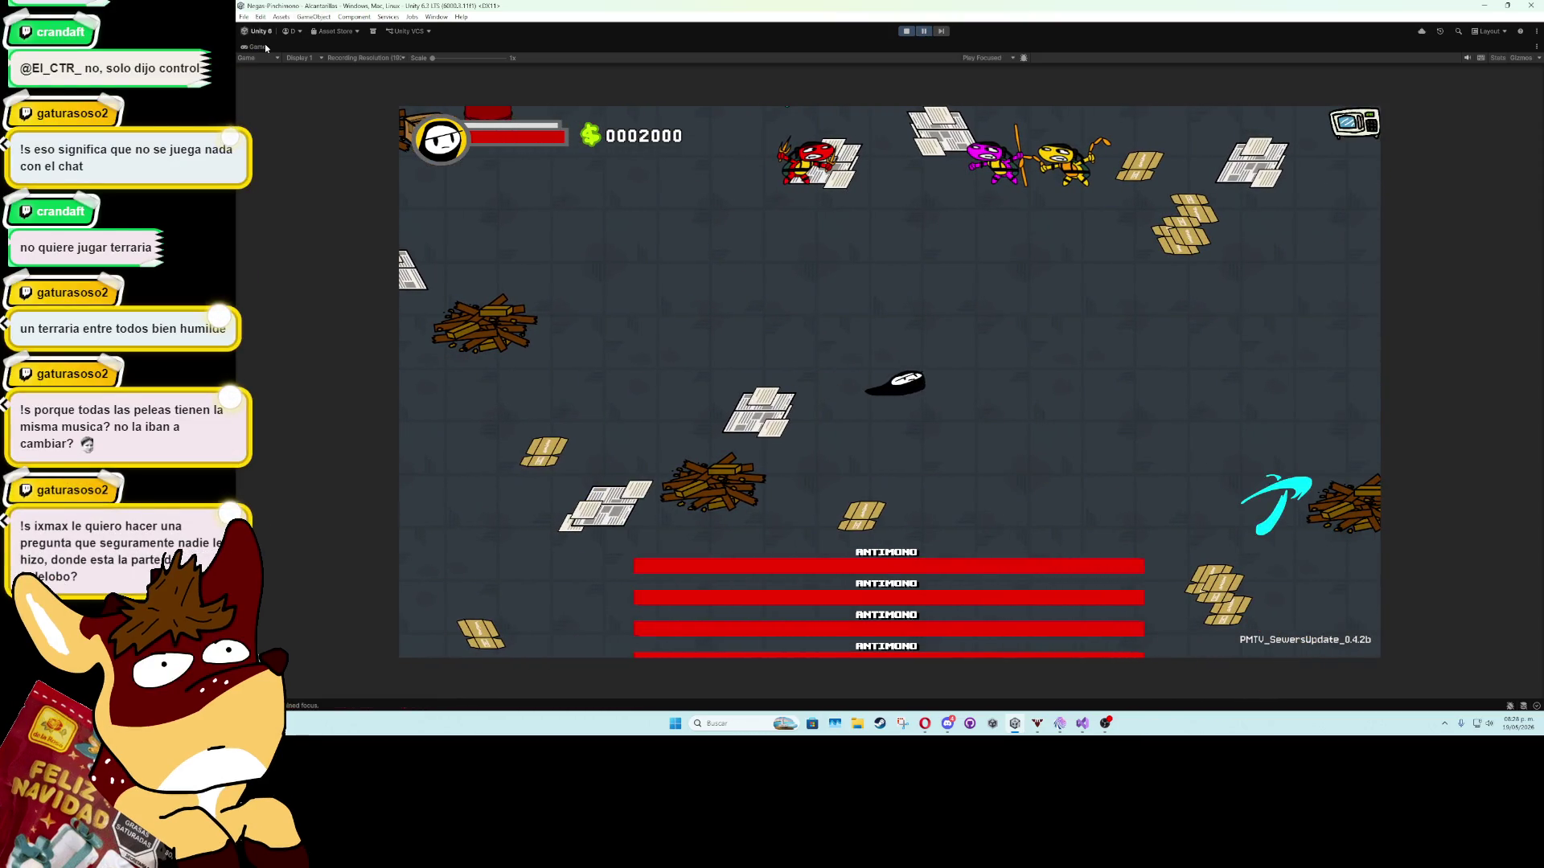
pyautogui.doubleClick(265, 47)
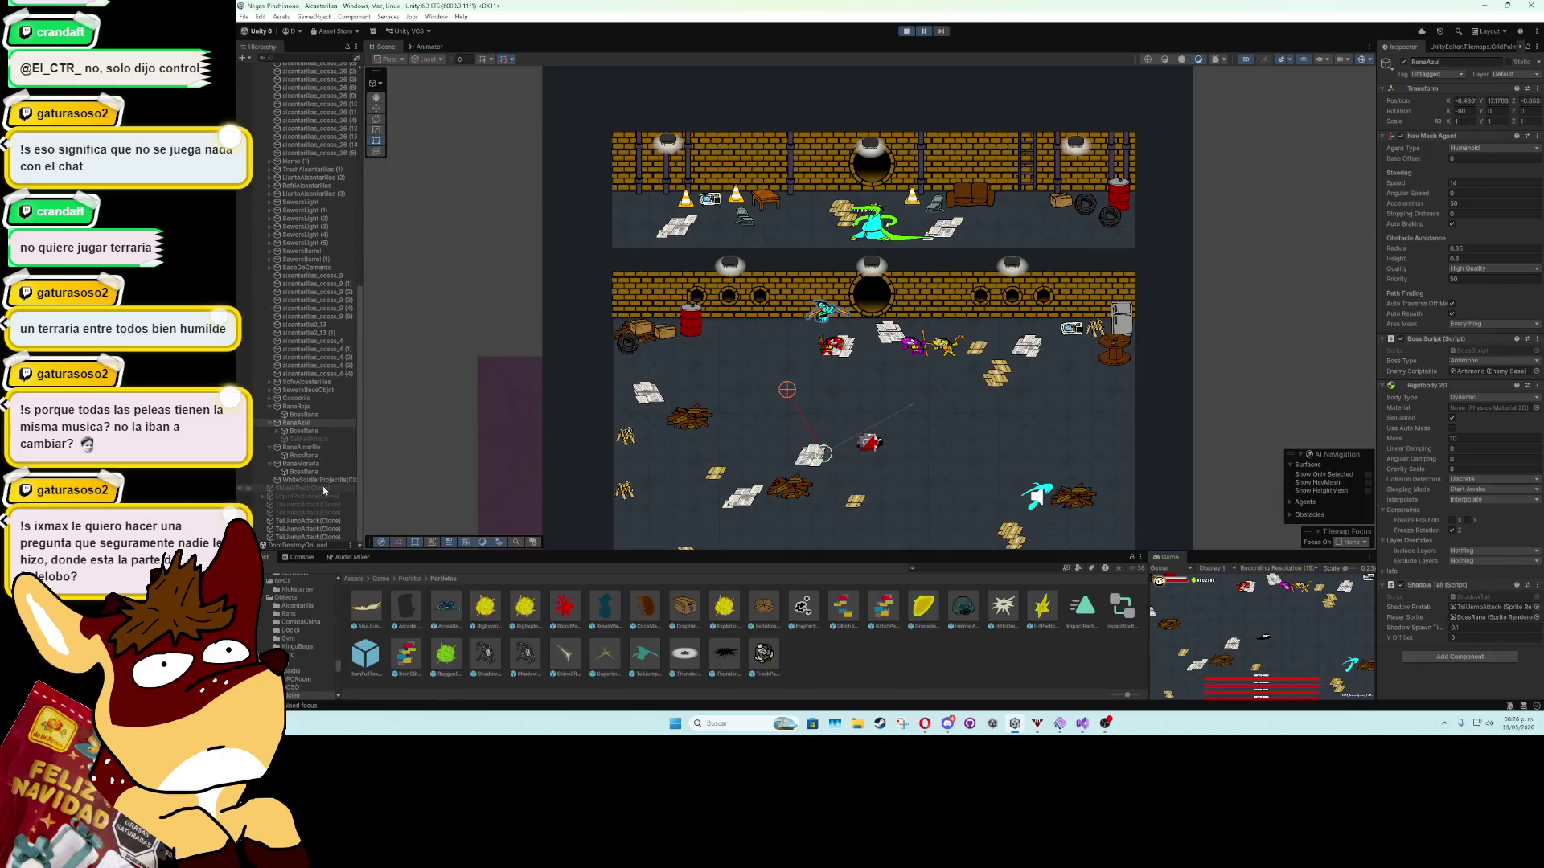
# Inspect the spawned ShineEffect and three TailJumpAttack clones, then stop Play mode with Ctrl+P.
pyautogui.click(324, 488)
pyautogui.click(325, 521)
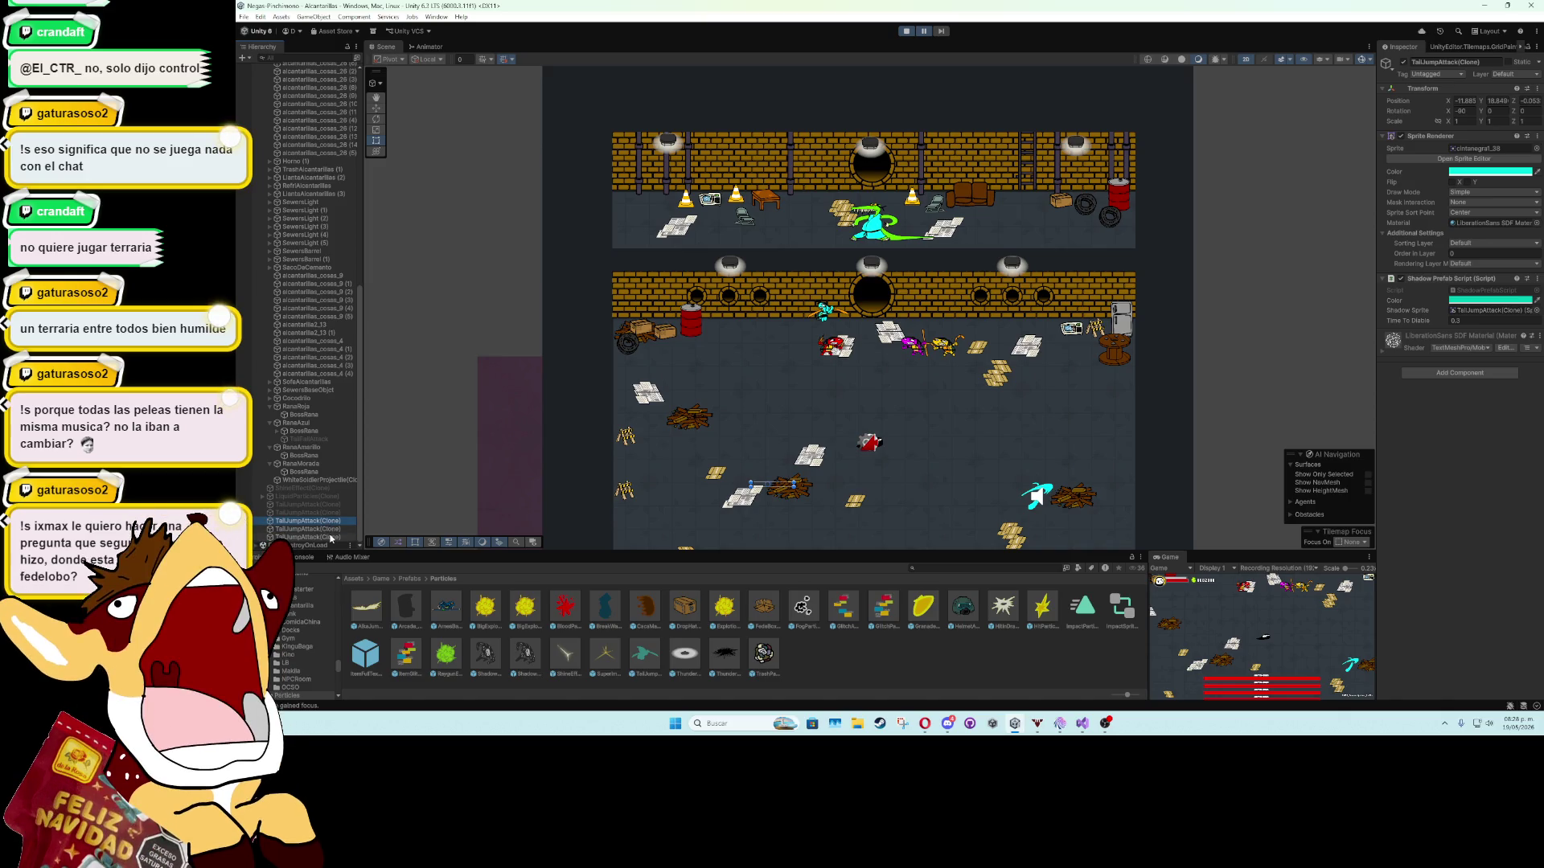
pyautogui.keyDown('shift'); pyautogui.click(332, 538); pyautogui.keyUp('shift')
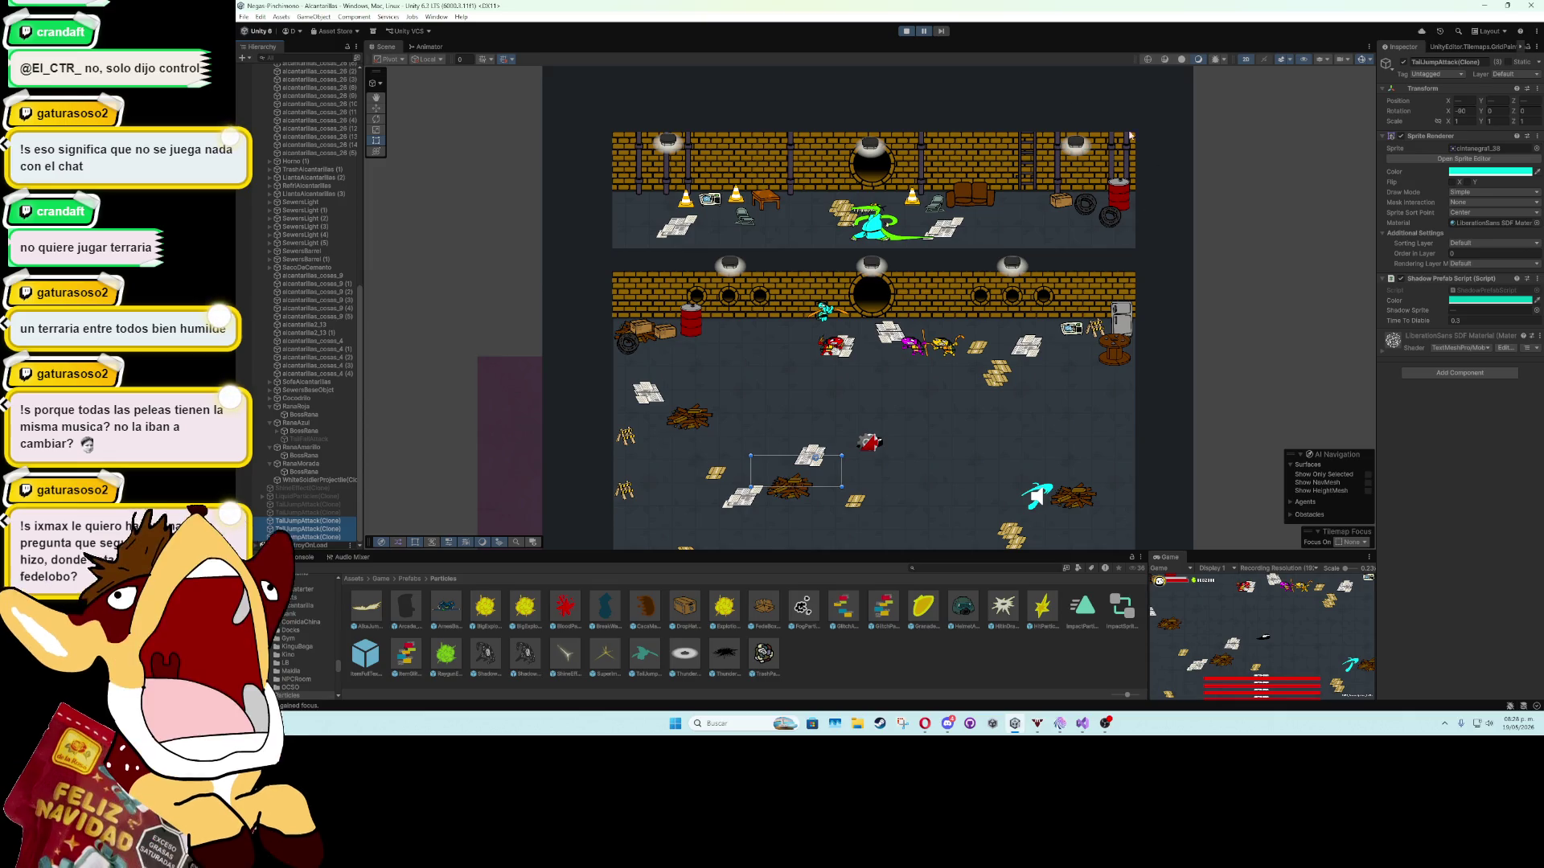
pyautogui.hotkey('ctrl', 'p')
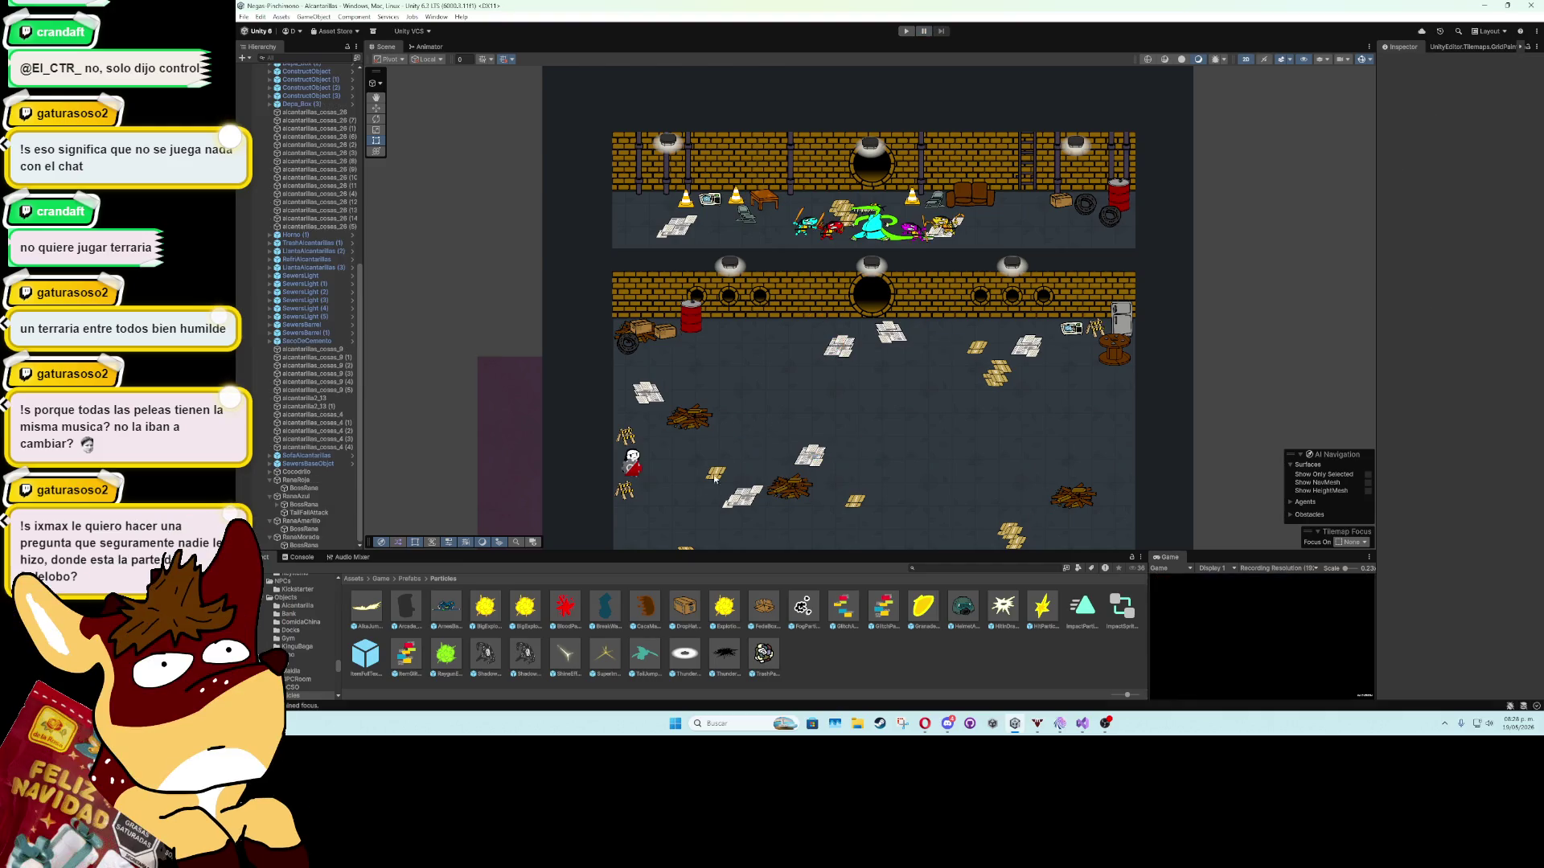
# Inspect the TailJumpAttack prefab in Prefab Mode, then return to the sewer level.
pyautogui.doubleClick(635, 651)
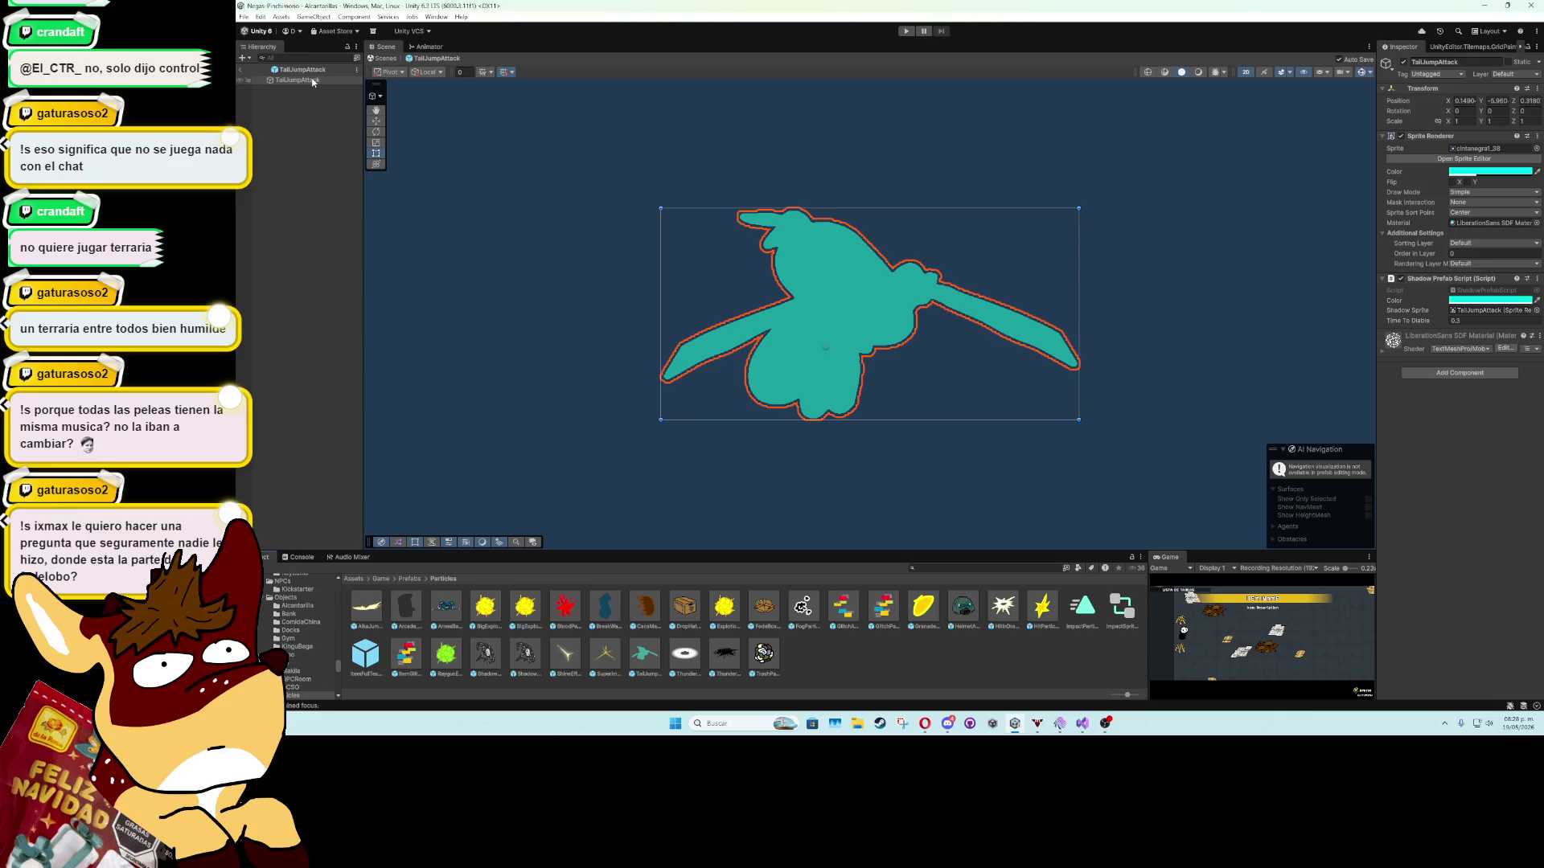
pyautogui.scroll(-4, 496, 334)
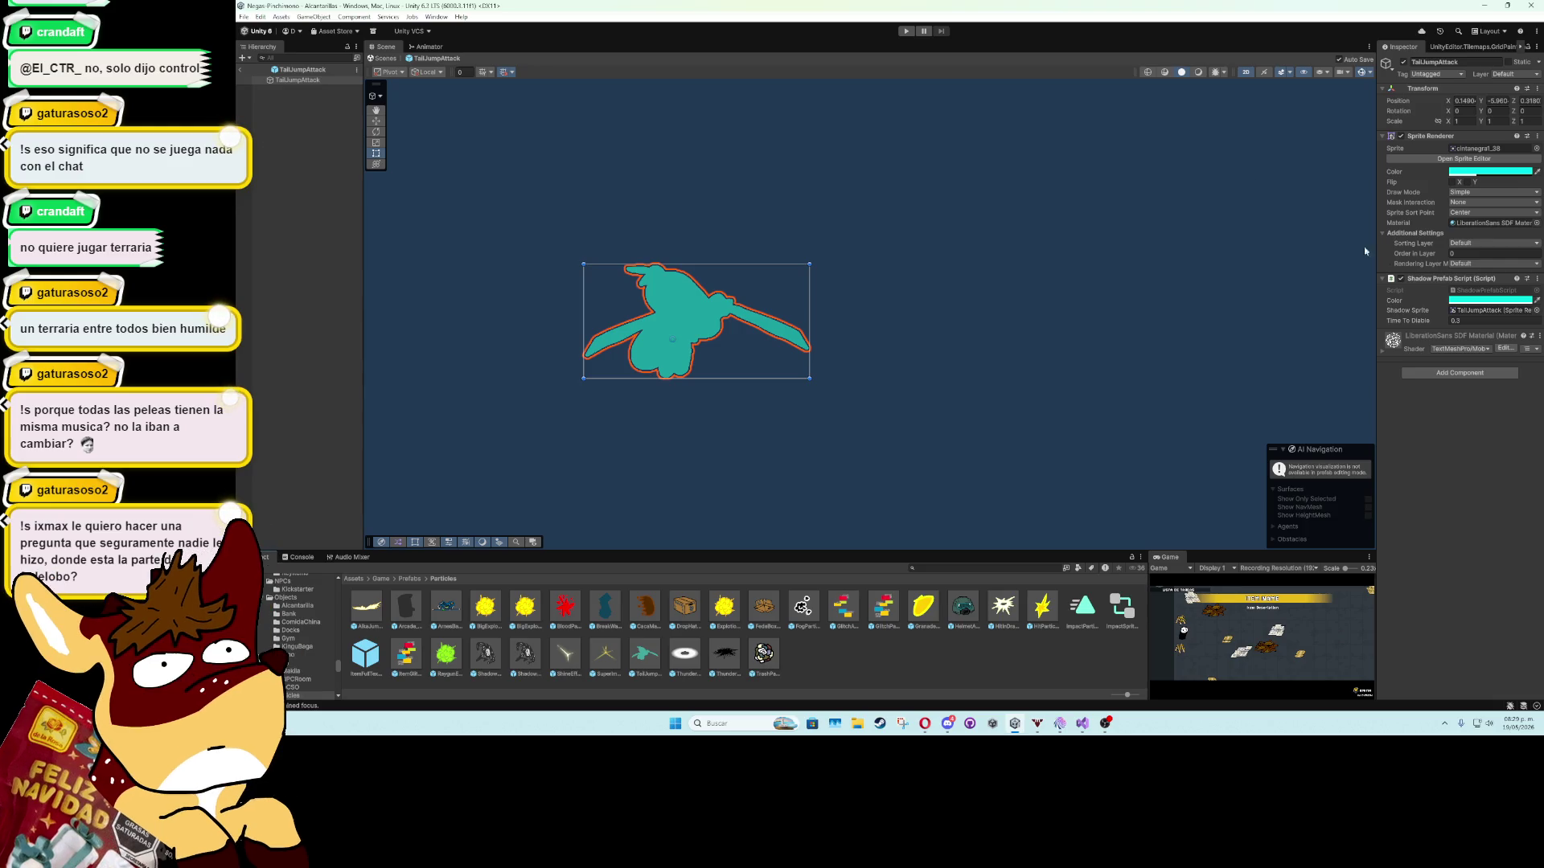
pyautogui.click(240, 70)
# Open RanaAzul's Shadow Tail script in the code editor via Edit Script.
pyautogui.click(322, 505)
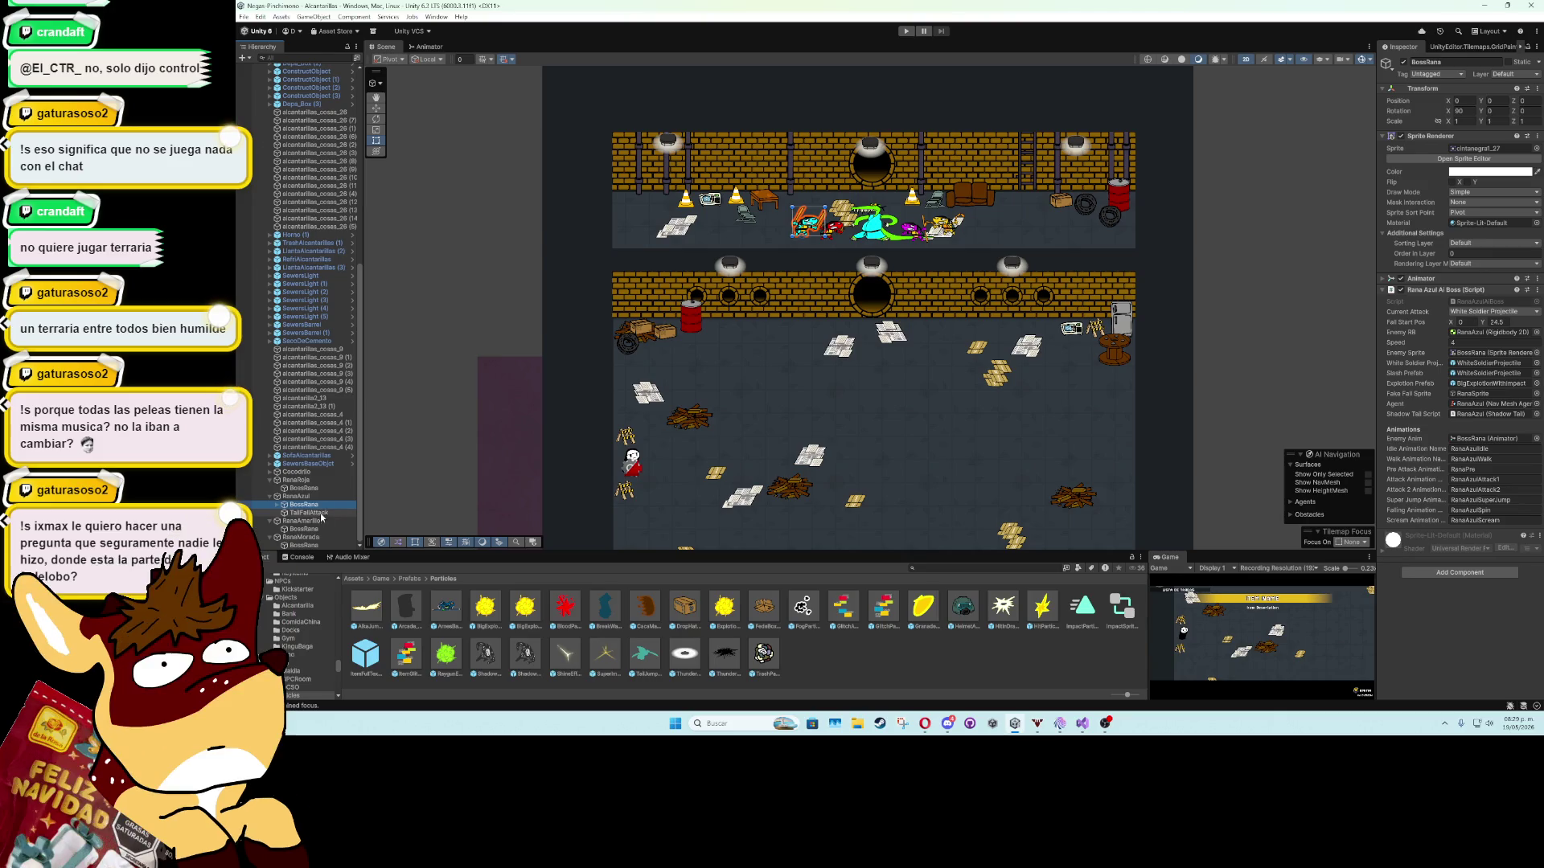
pyautogui.click(322, 499)
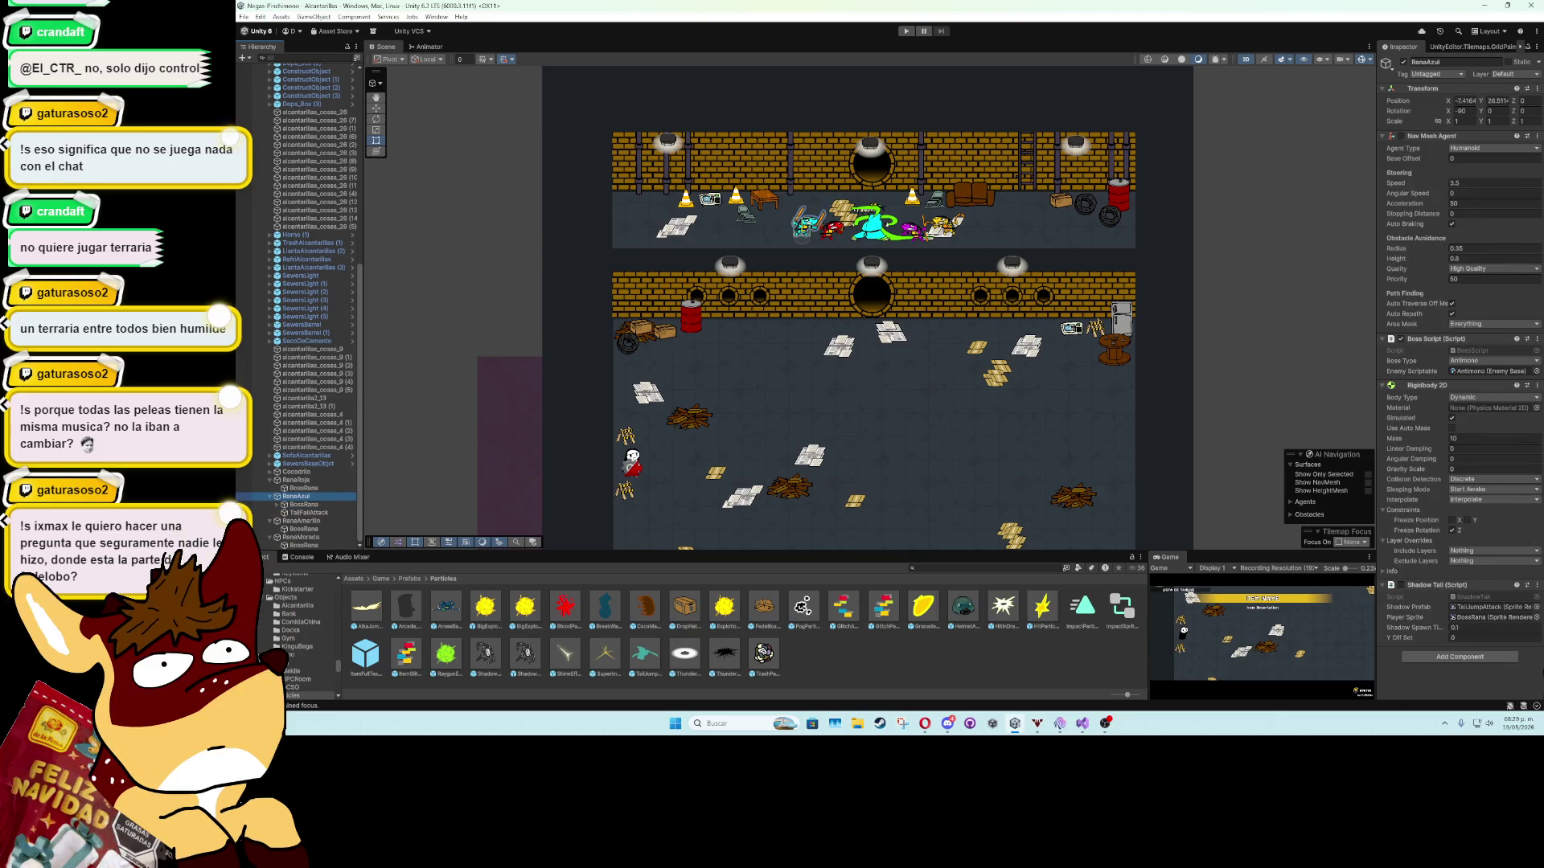
pyautogui.click(1536, 585)
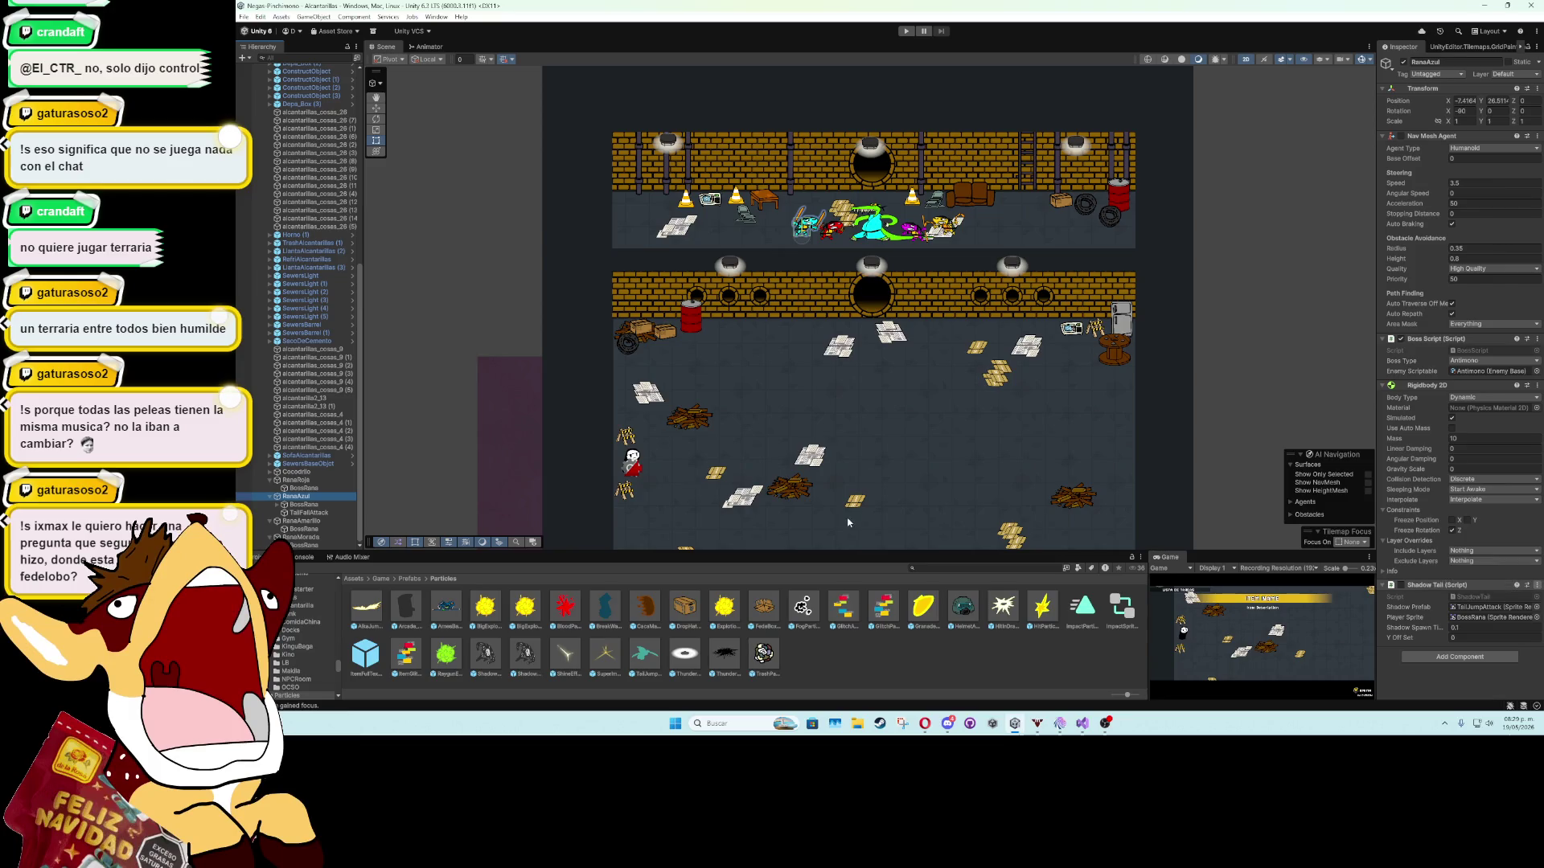
pyautogui.click(1463, 579)
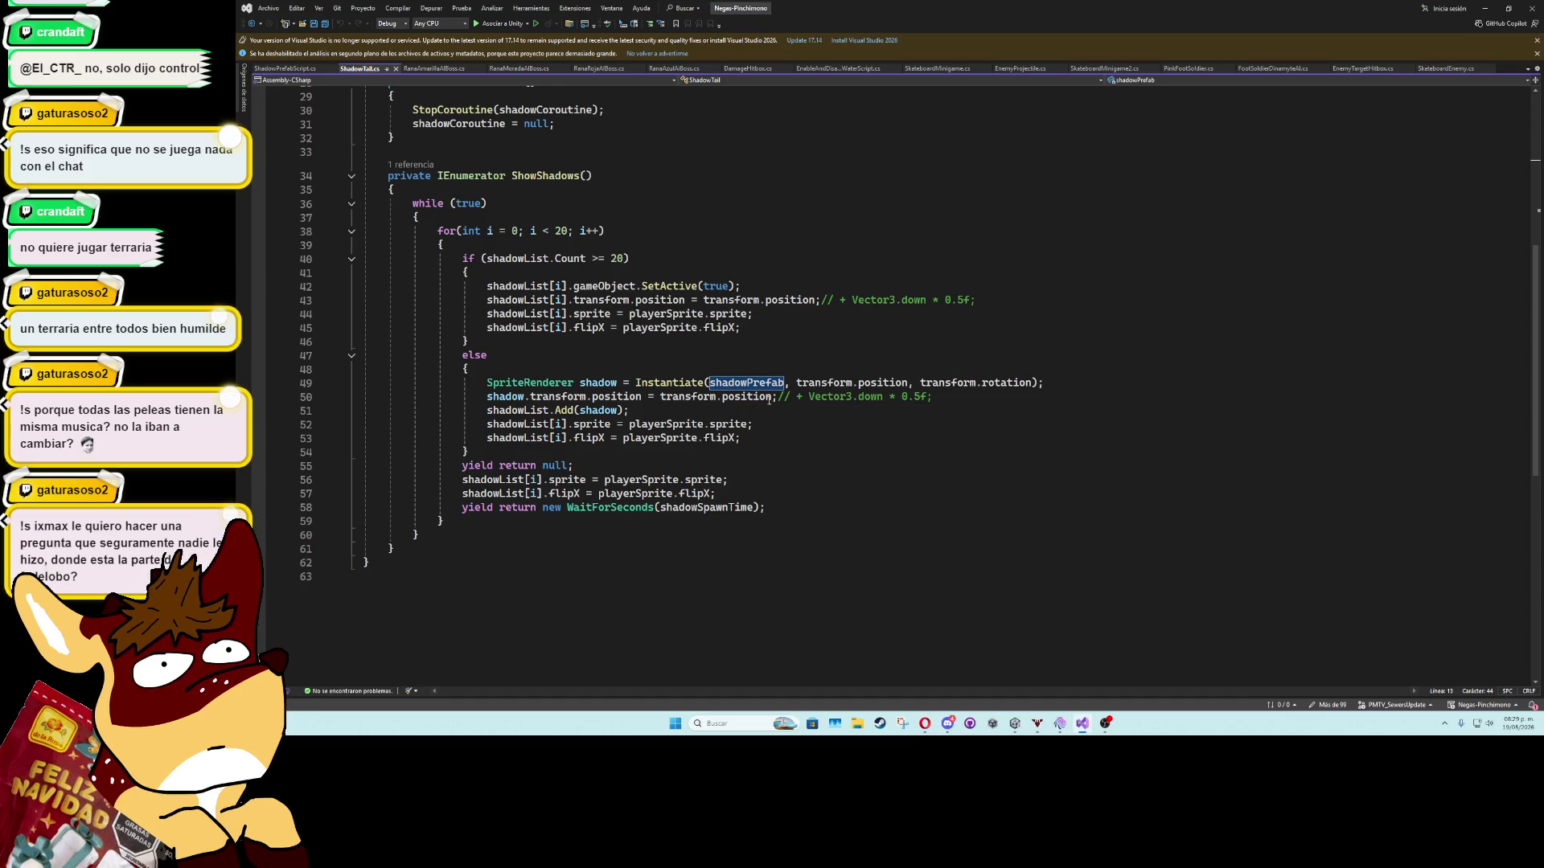
# Add line 16 to ShadowTail.cs: '[SerializeField] bool canGetParentRotation = true;'.
pyautogui.scroll(10, 613, 368)
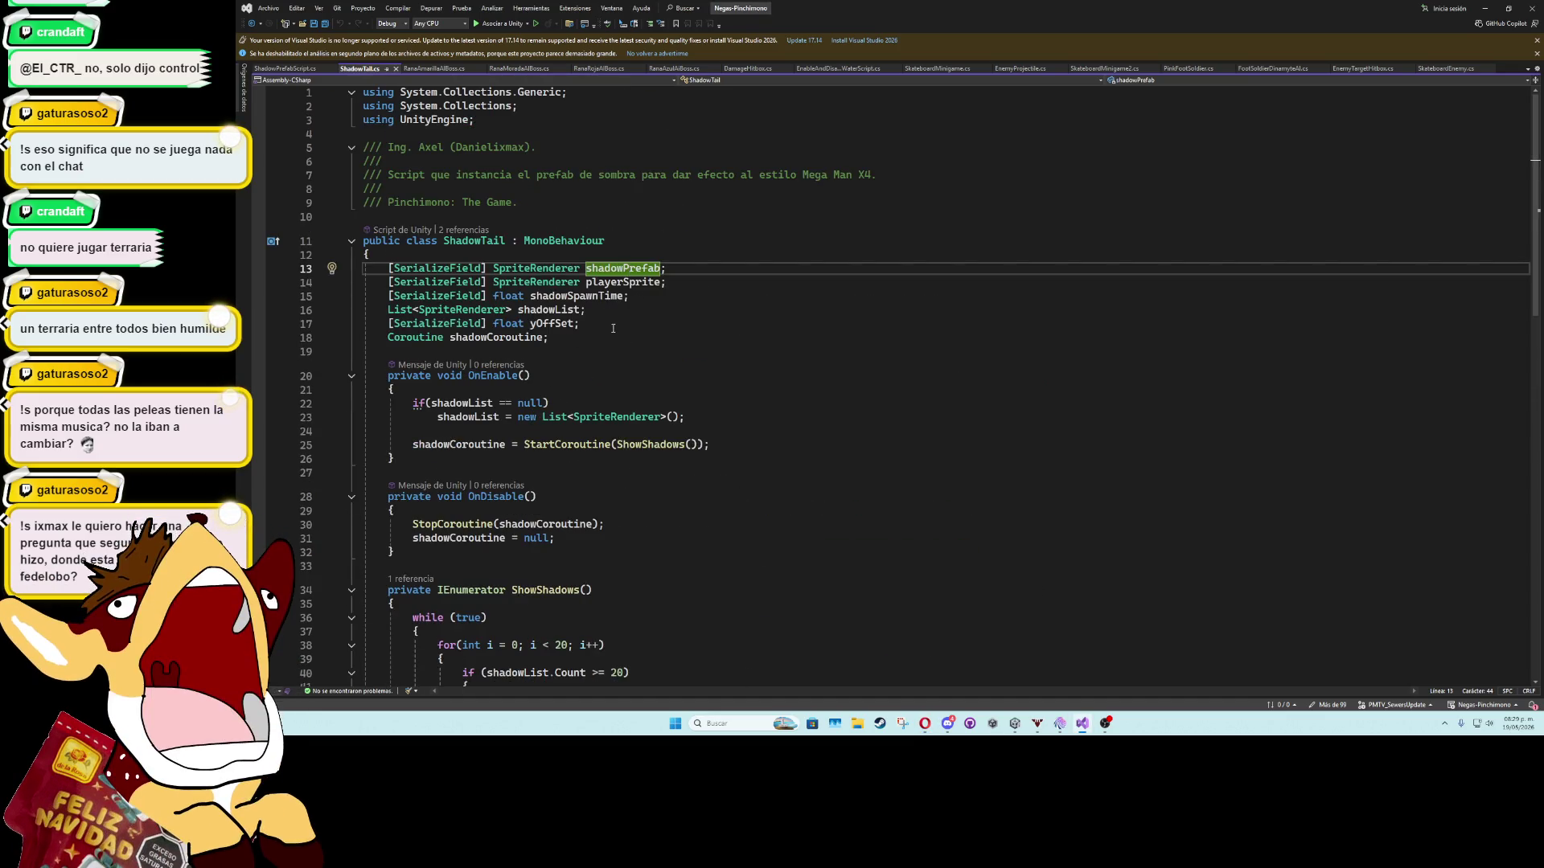
pyautogui.click(635, 296)
pyautogui.press('Return')
pyautogui.write('[ser')
pyautogui.press('Tab')
pyautogui.write('] bool ')
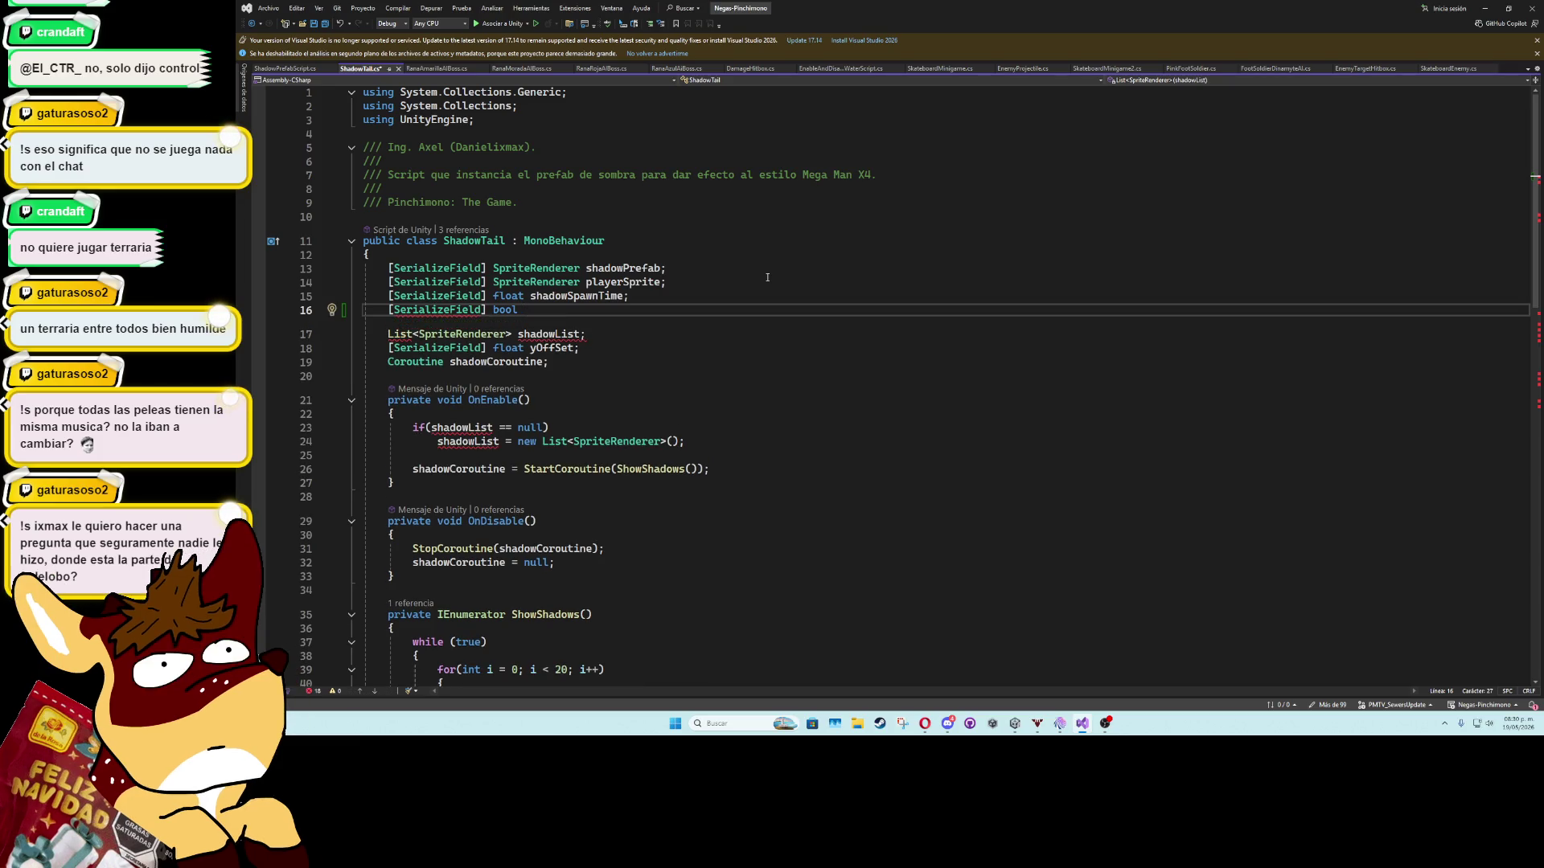
pyautogui.write('canRotateW')
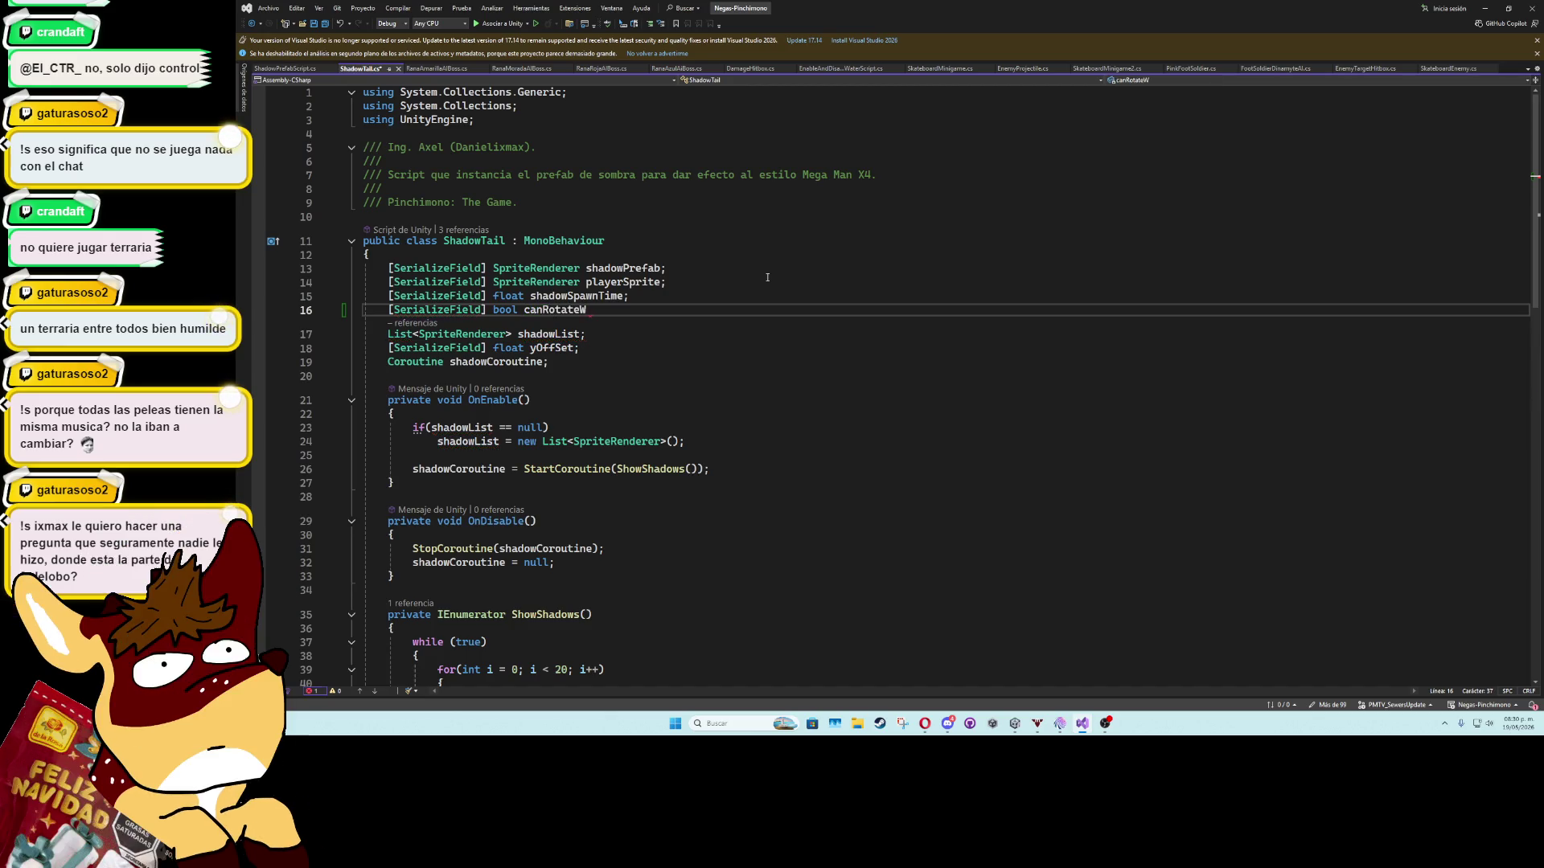
pyautogui.press('BackSpace')
pyautogui.press('BackSpace')
pyautogui.press('BackSpace')
pyautogui.write('GetParentRotatio')
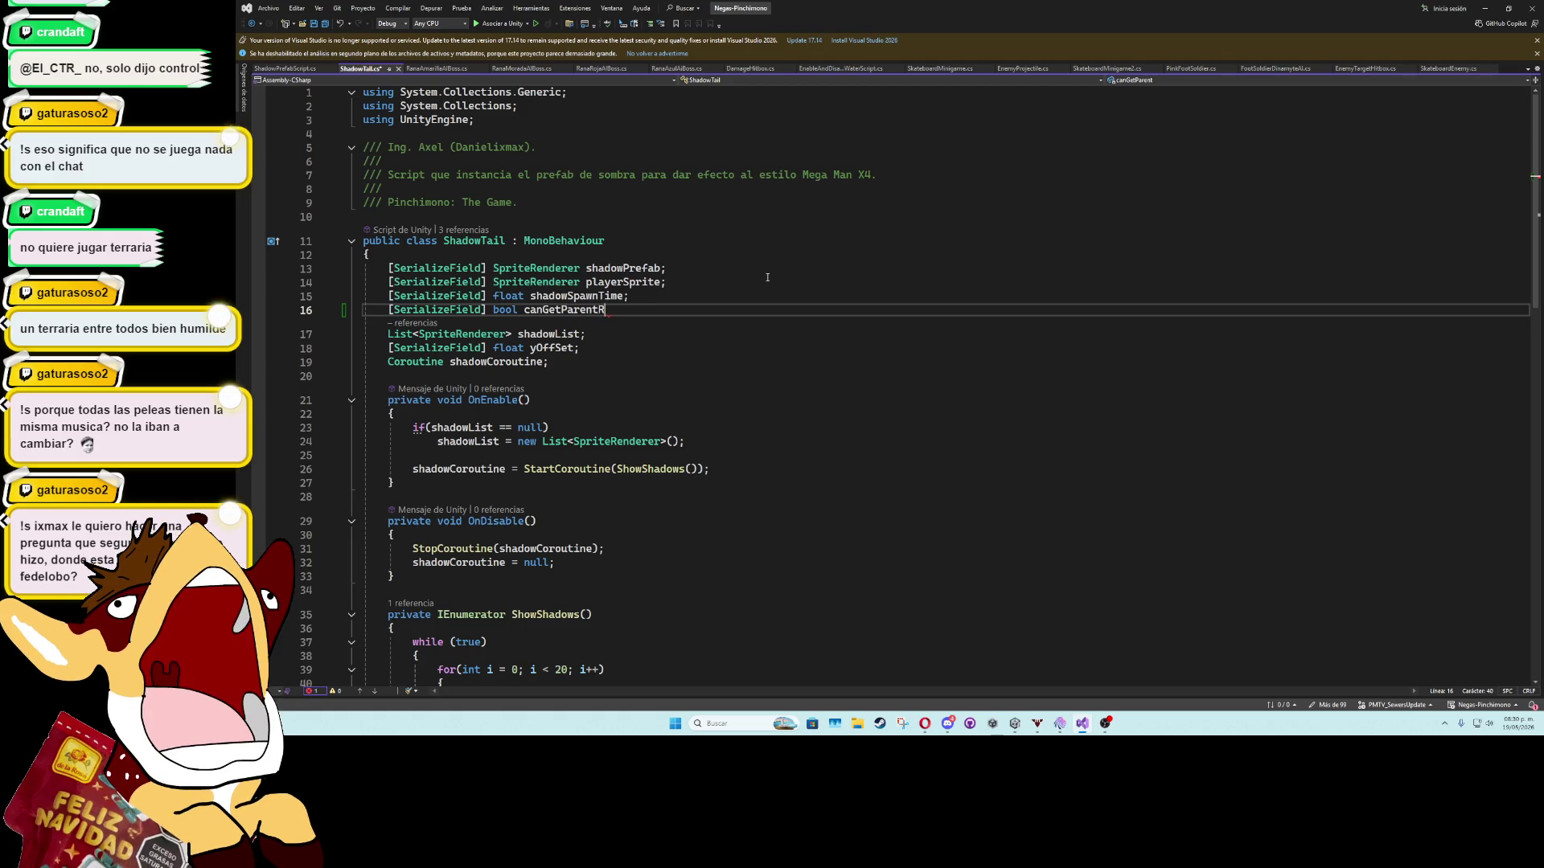
pyautogui.write('n;')
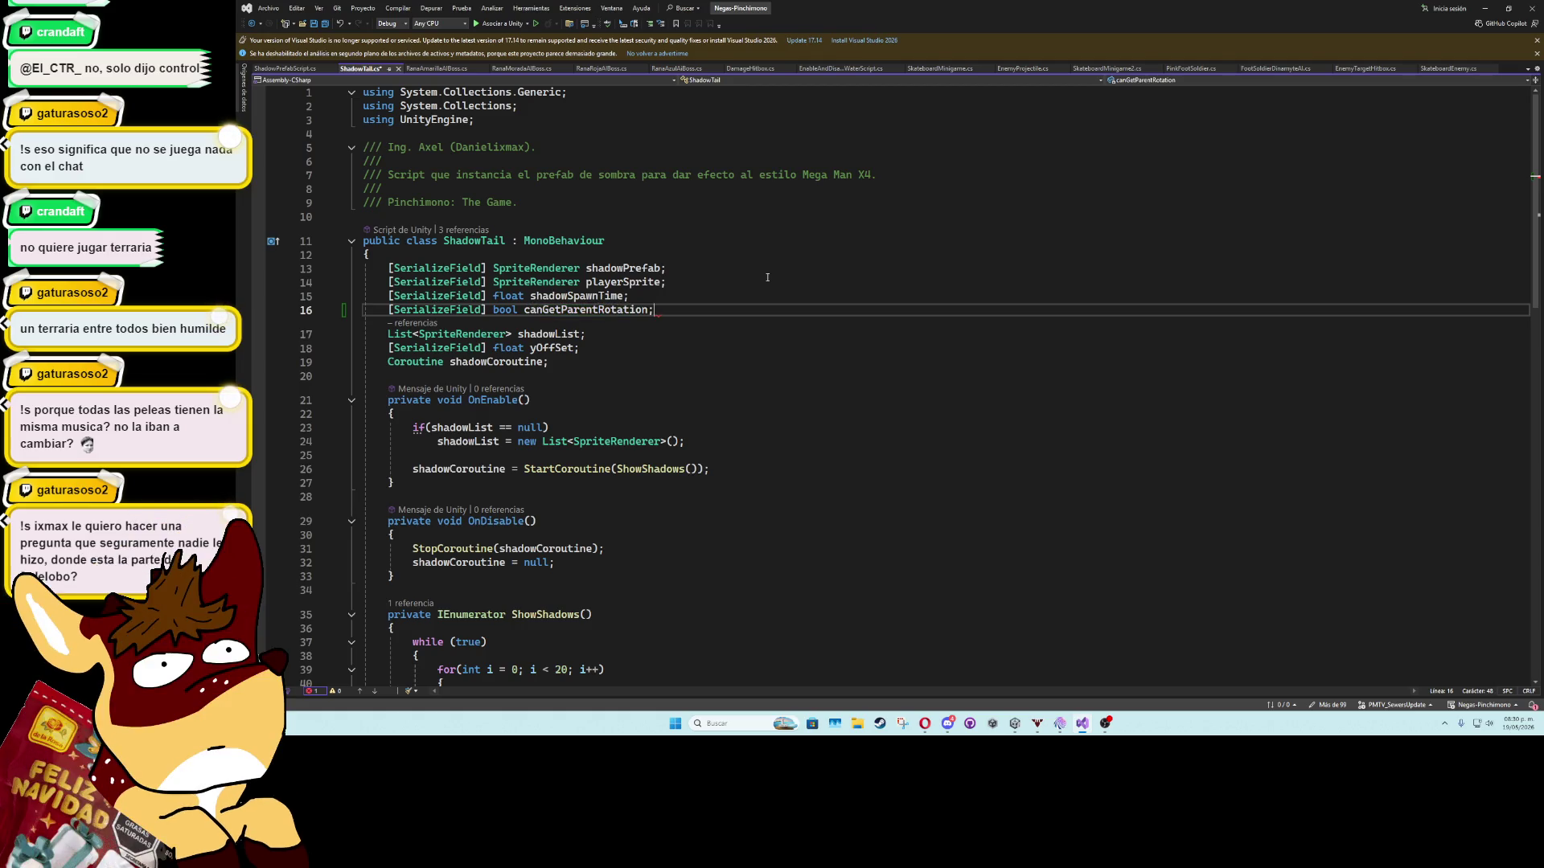
pyautogui.press('Left')
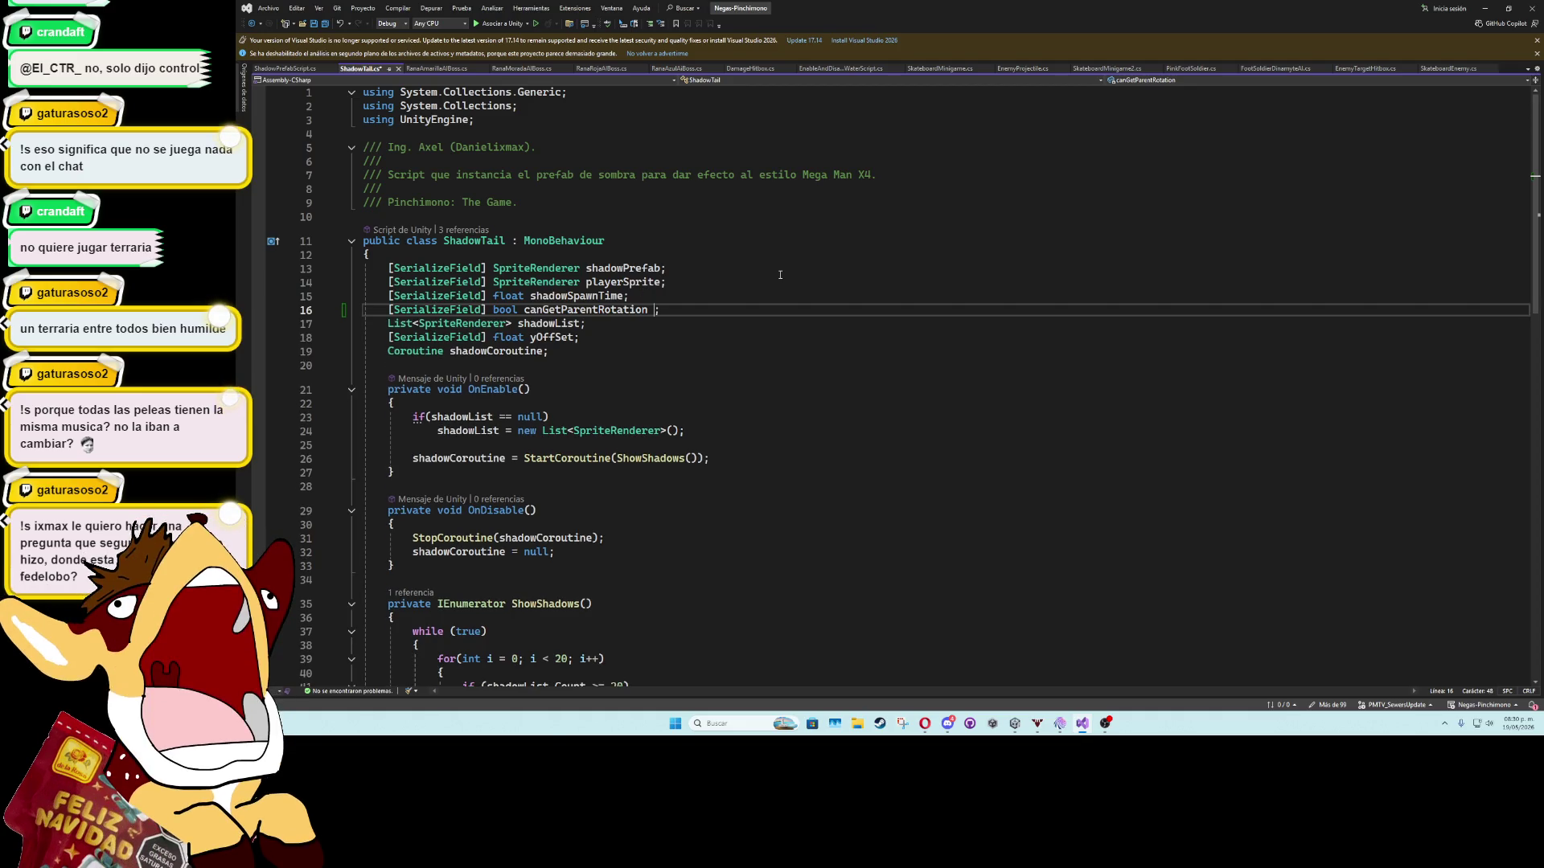
pyautogui.write('true')
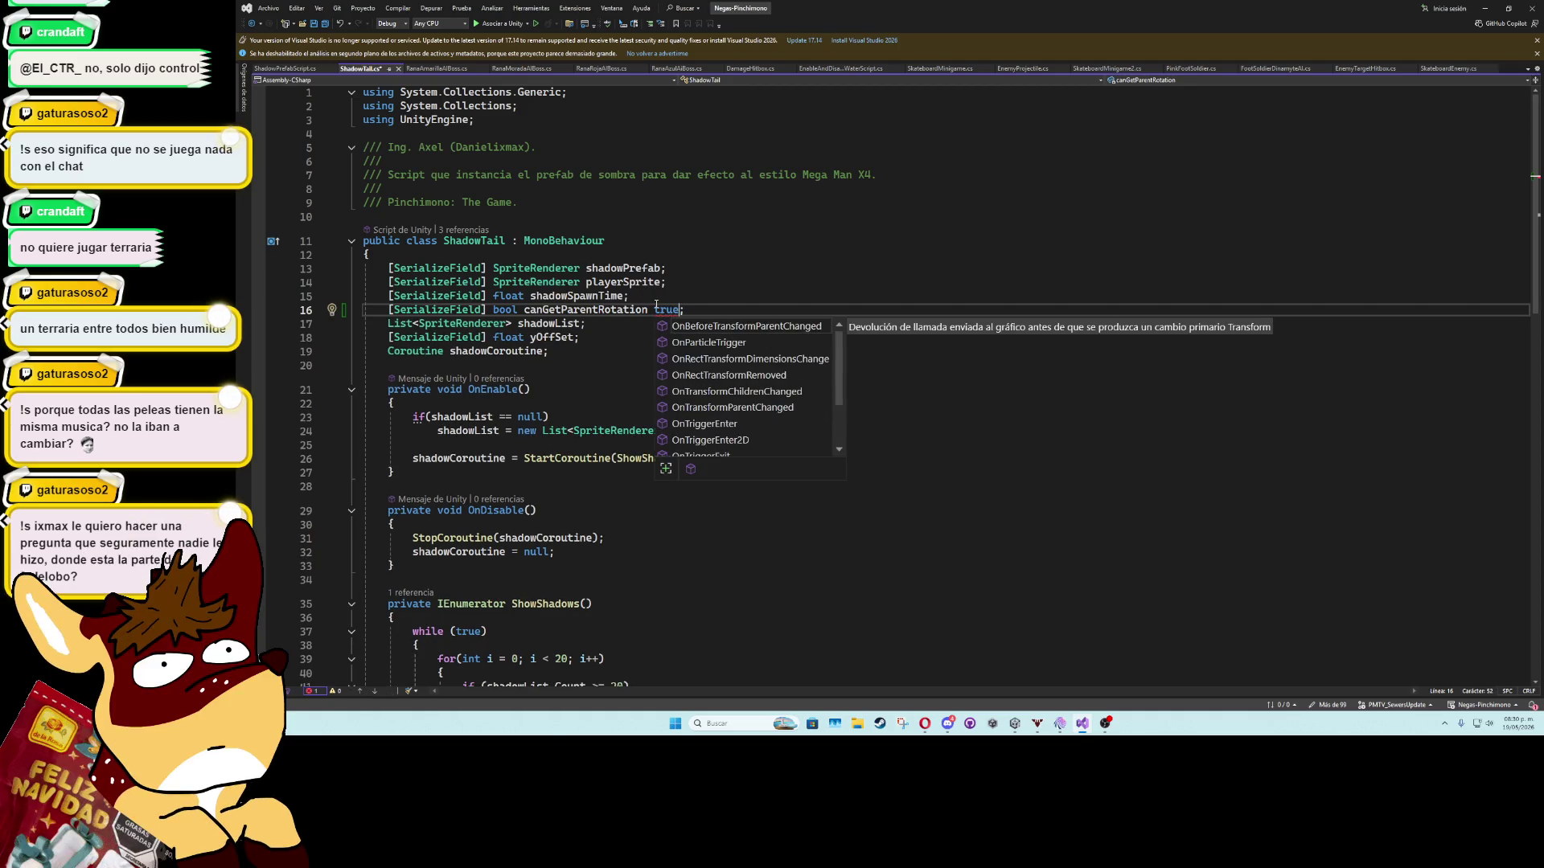
pyautogui.press('Left')
pyautogui.press('Left')
pyautogui.press('Left')
# Finish the field assignment and insert 'canGetParentRotation ?' before transform.rotation in the Instantiate call.
pyautogui.write('=')
pyautogui.doubleClick(627, 311)
pyautogui.hotkey('ctrl', 'c')
pyautogui.scroll(-9, 651, 406)
pyautogui.click(920, 396)
pyautogui.hotkey('ctrl', 'v')
pyautogui.write('?')
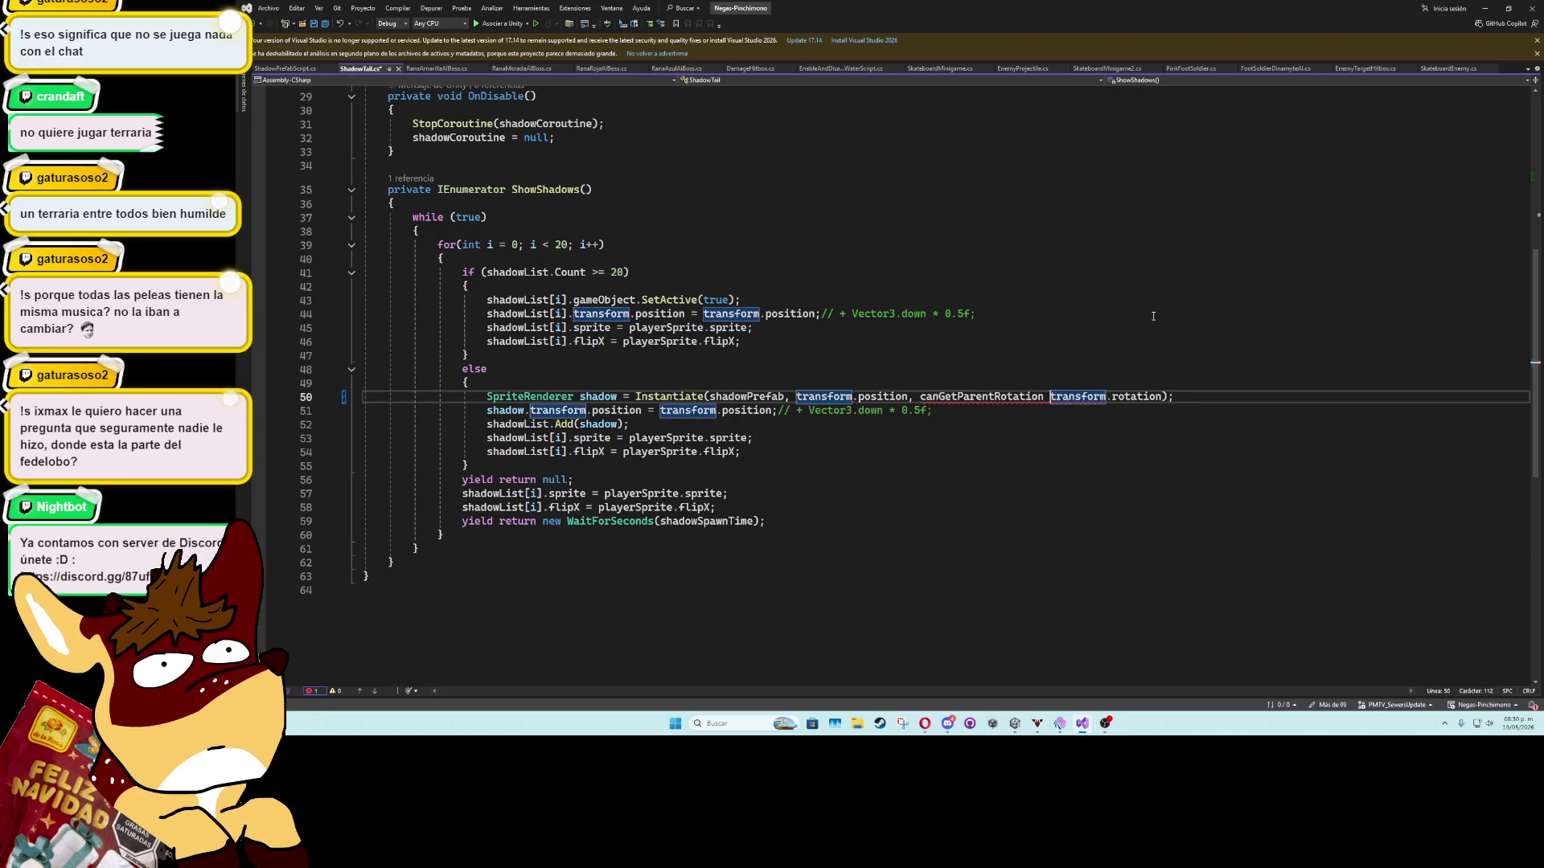
pyautogui.click(1173, 397)
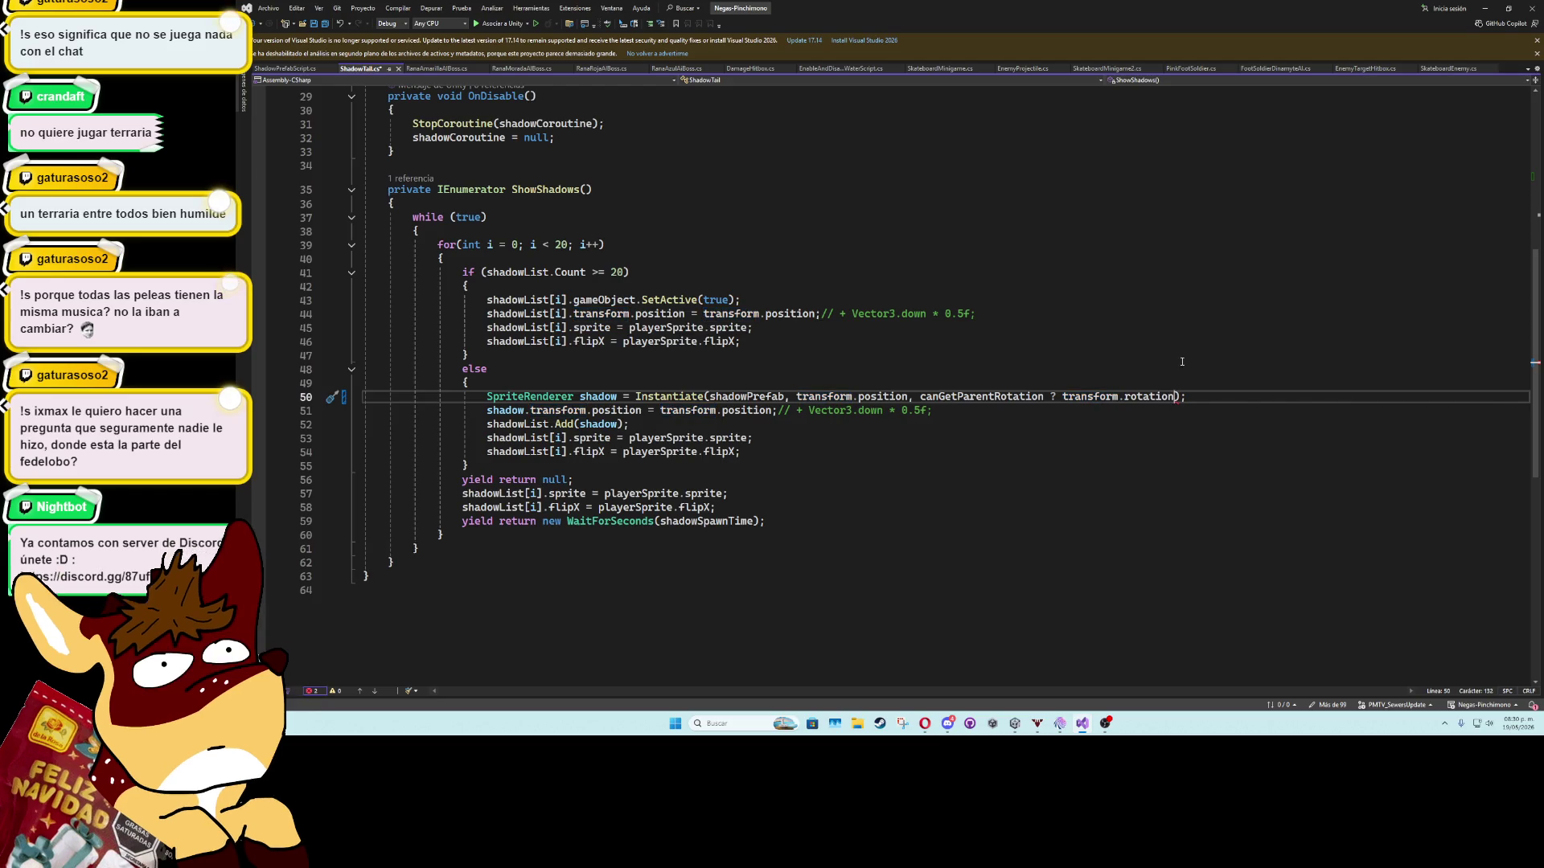
# Add ': Quaternion.Euler(0f, 0f, 0f)' as the conditional's else branch, save, and return to Unity.
pyautogui.write(', q')
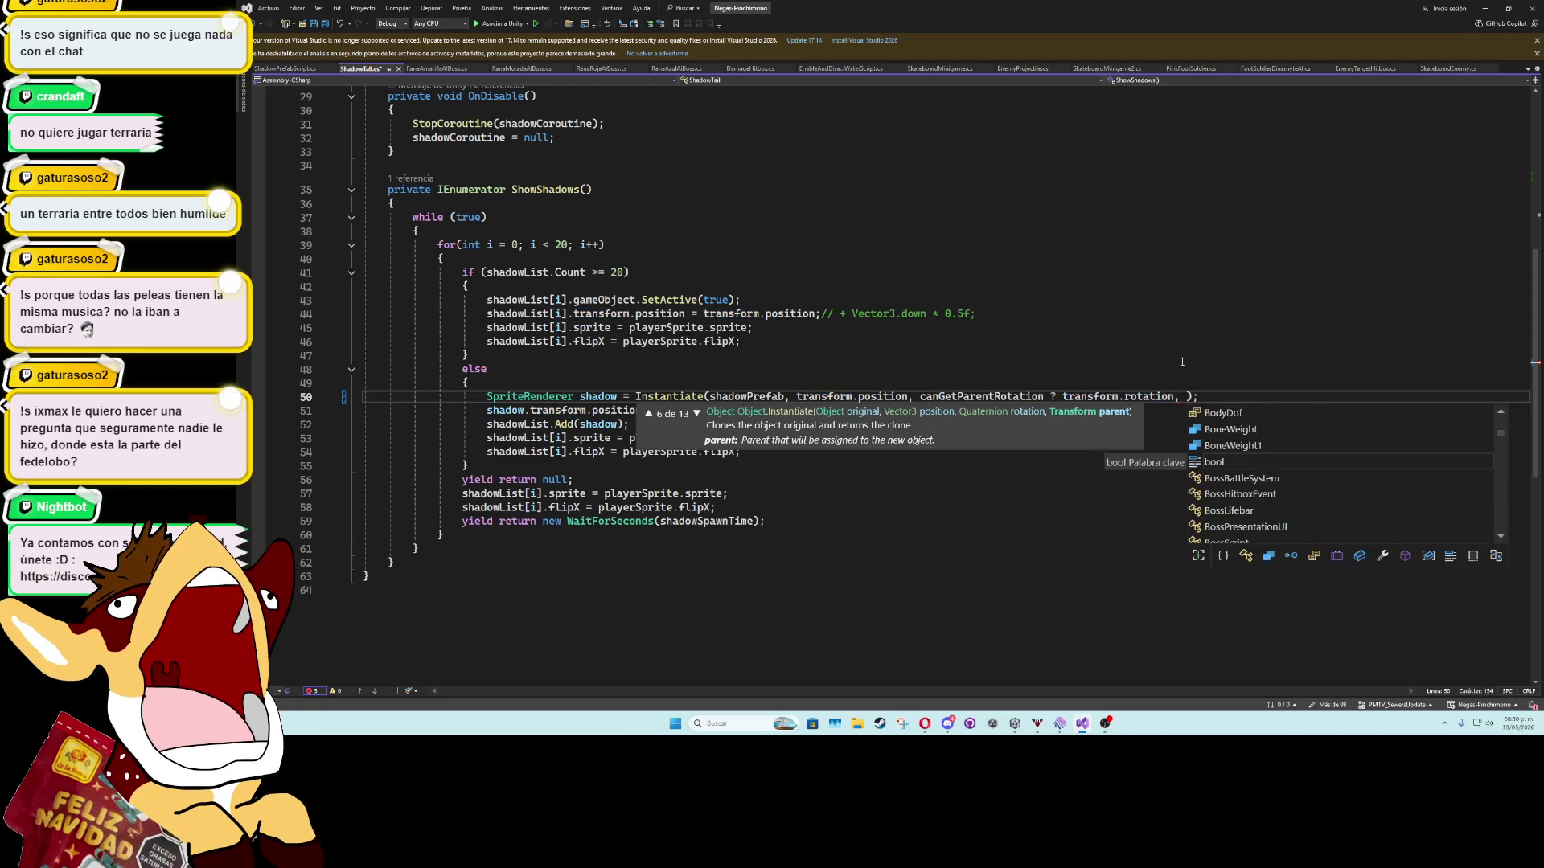
pyautogui.write('uat')
pyautogui.press('Tab')
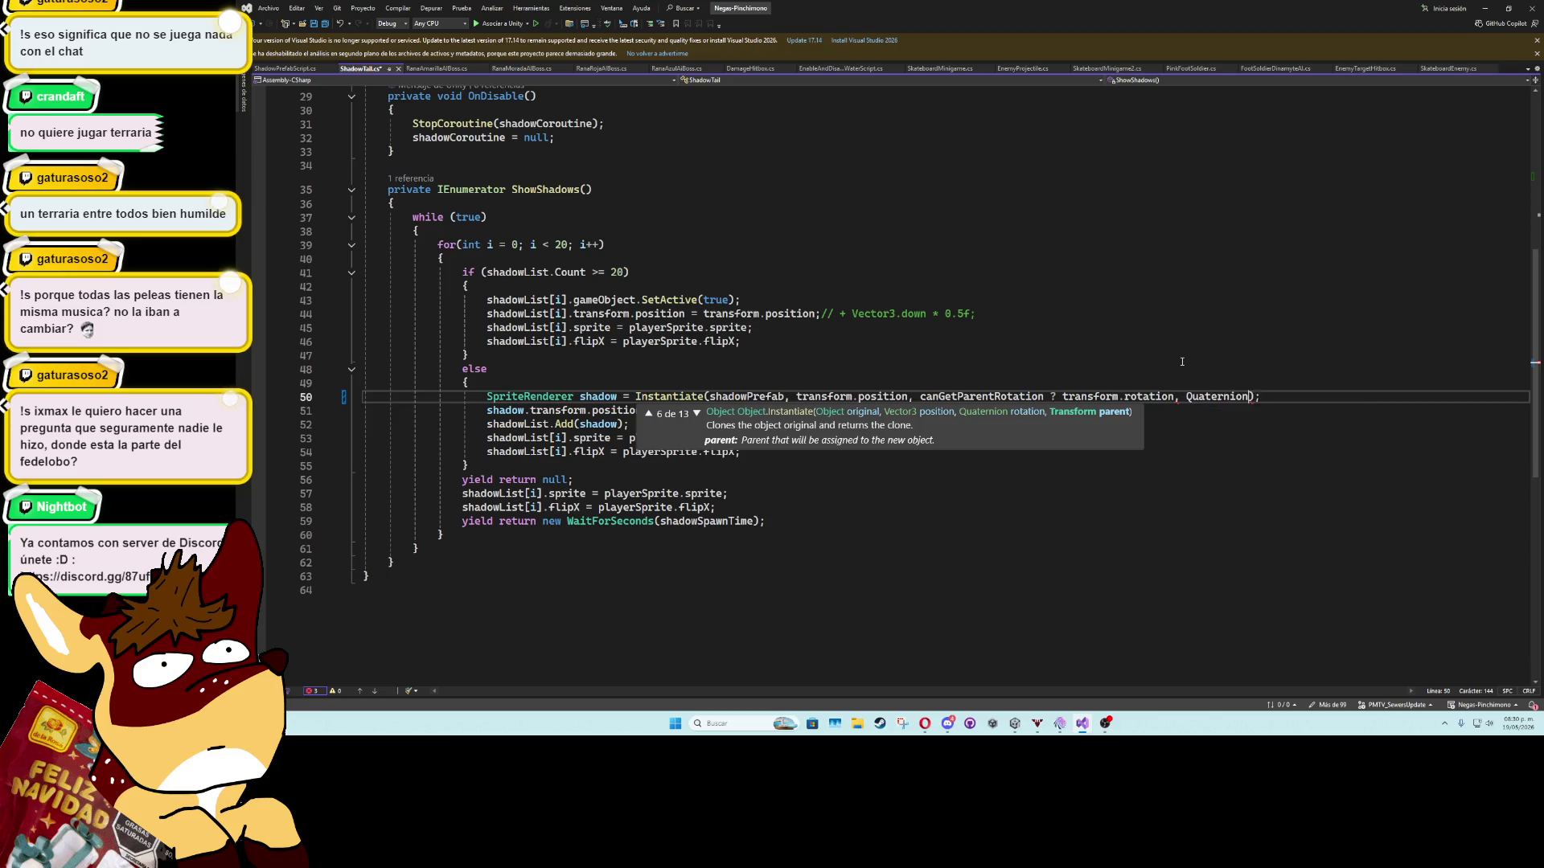
pyautogui.write('.euler')
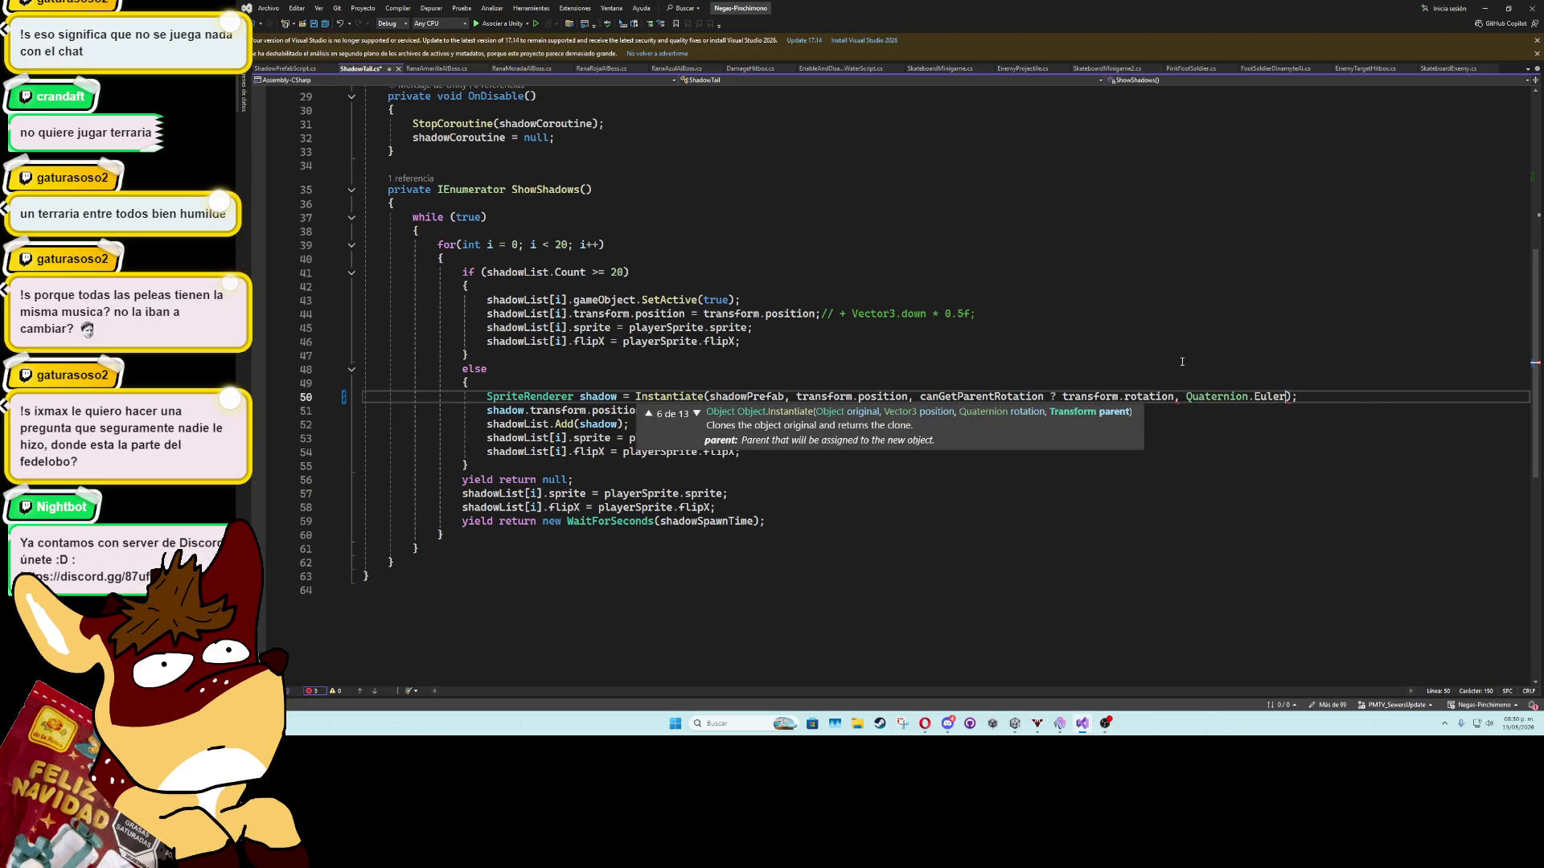
pyautogui.press('Tab')
pyautogui.write('(0f, 0f, 0f')
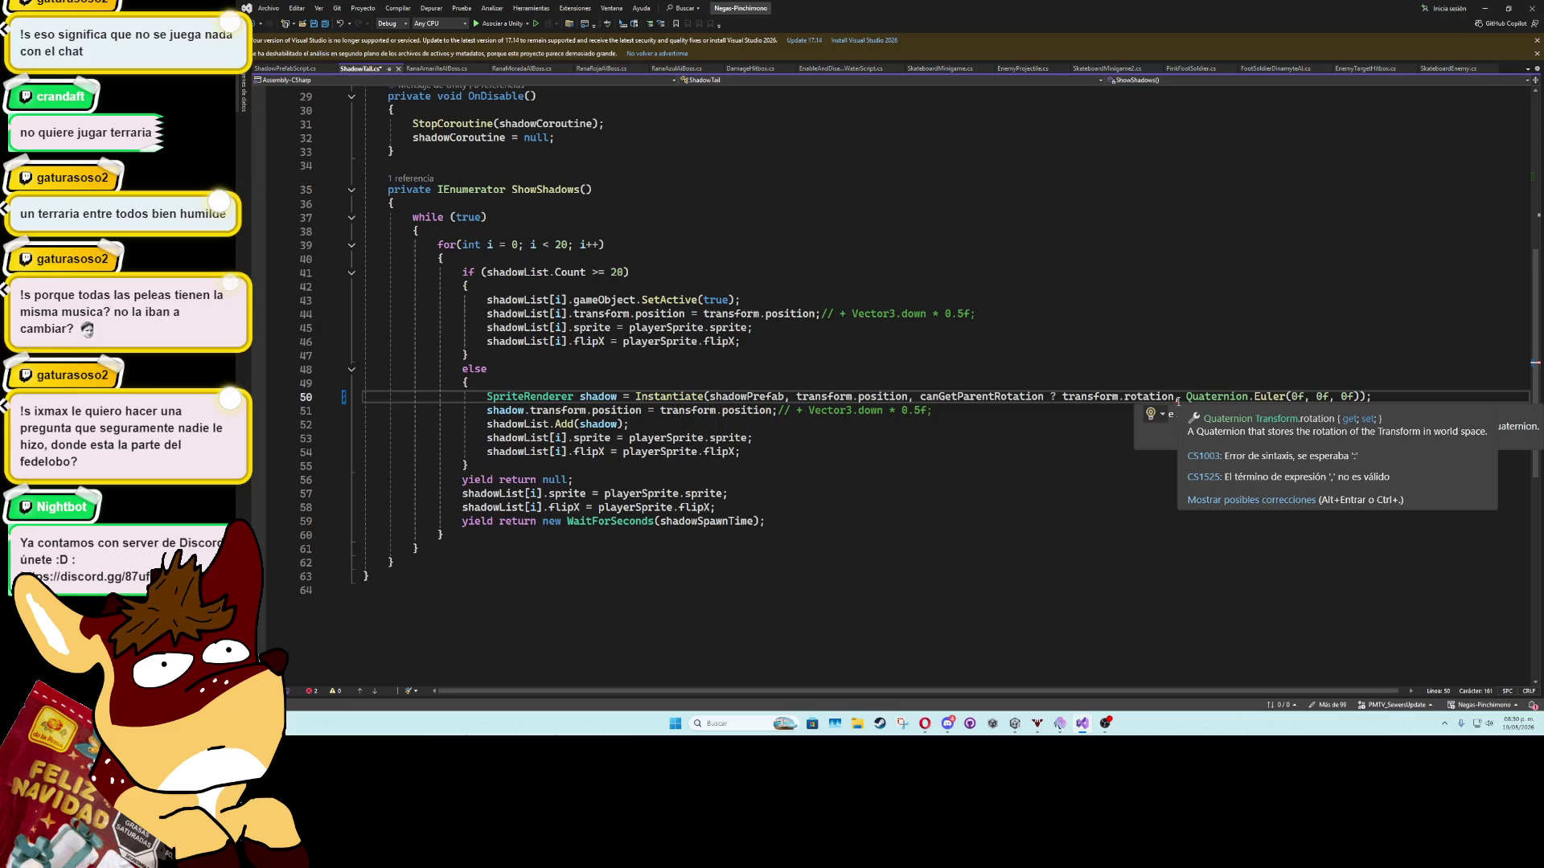
pyautogui.click(1180, 397)
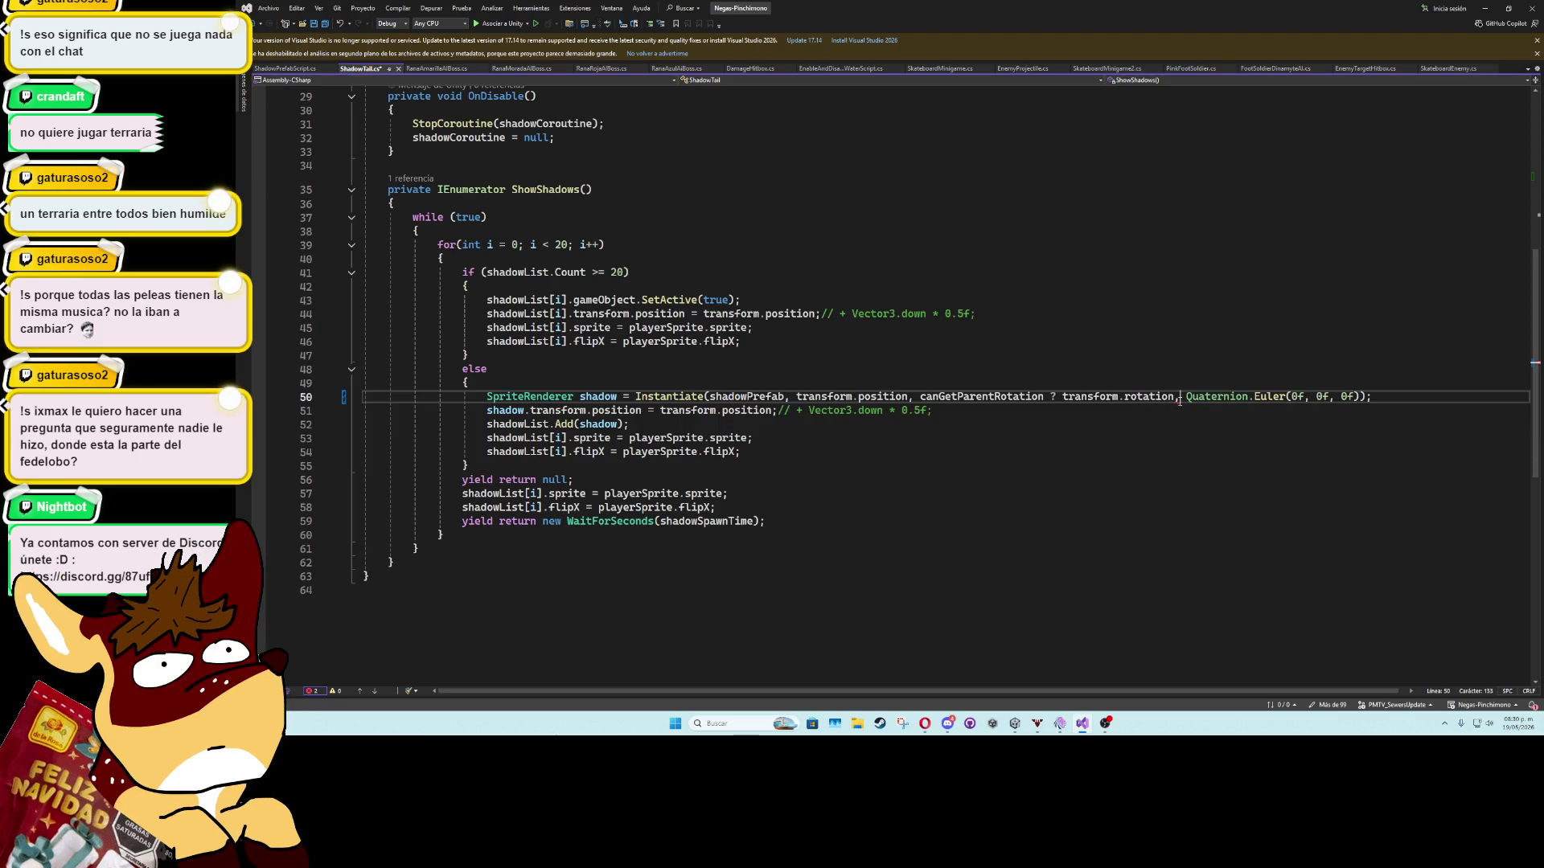
pyautogui.press('BackSpace')
pyautogui.write(':')
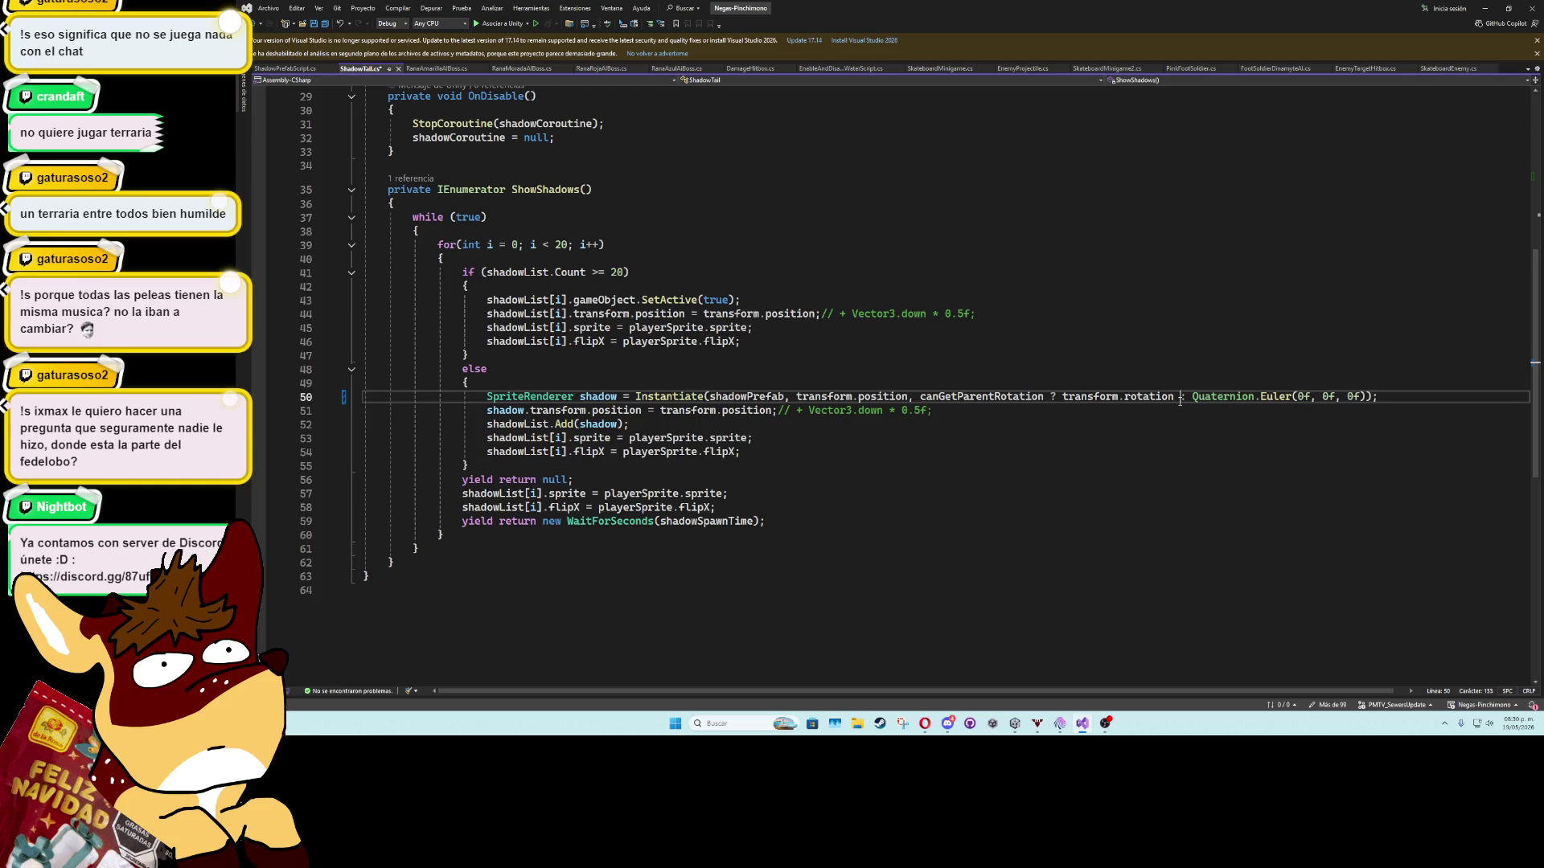
pyautogui.hotkey('ctrl', 's')
pyautogui.hotkey('alt', 'Tab')
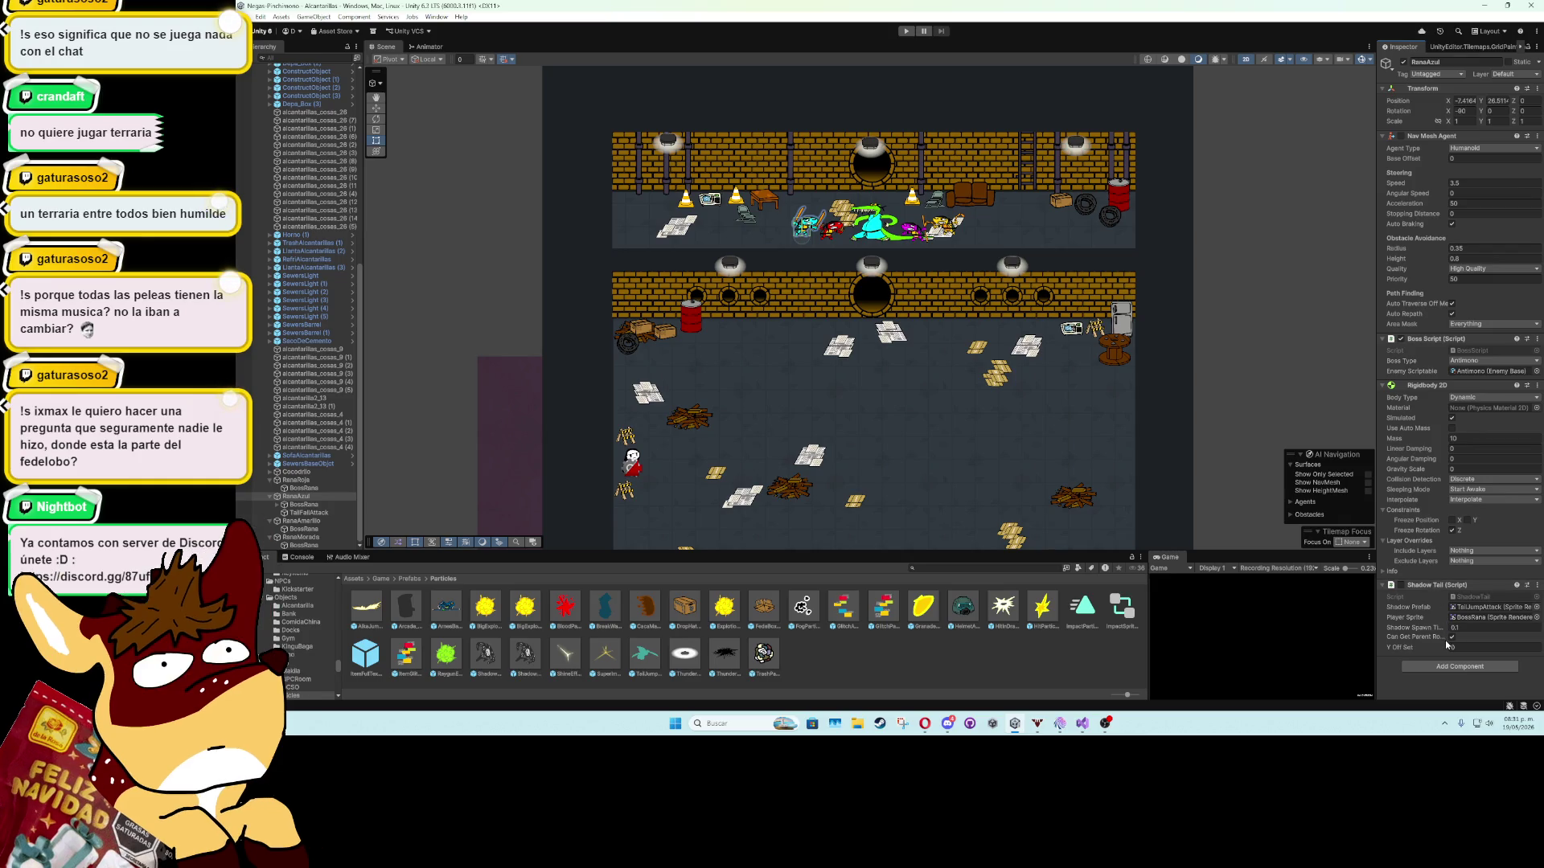
# Uncheck Can Get Parent Rotation on RanaAzul's Shadow Tail and start Play mode.
pyautogui.click(1451, 638)
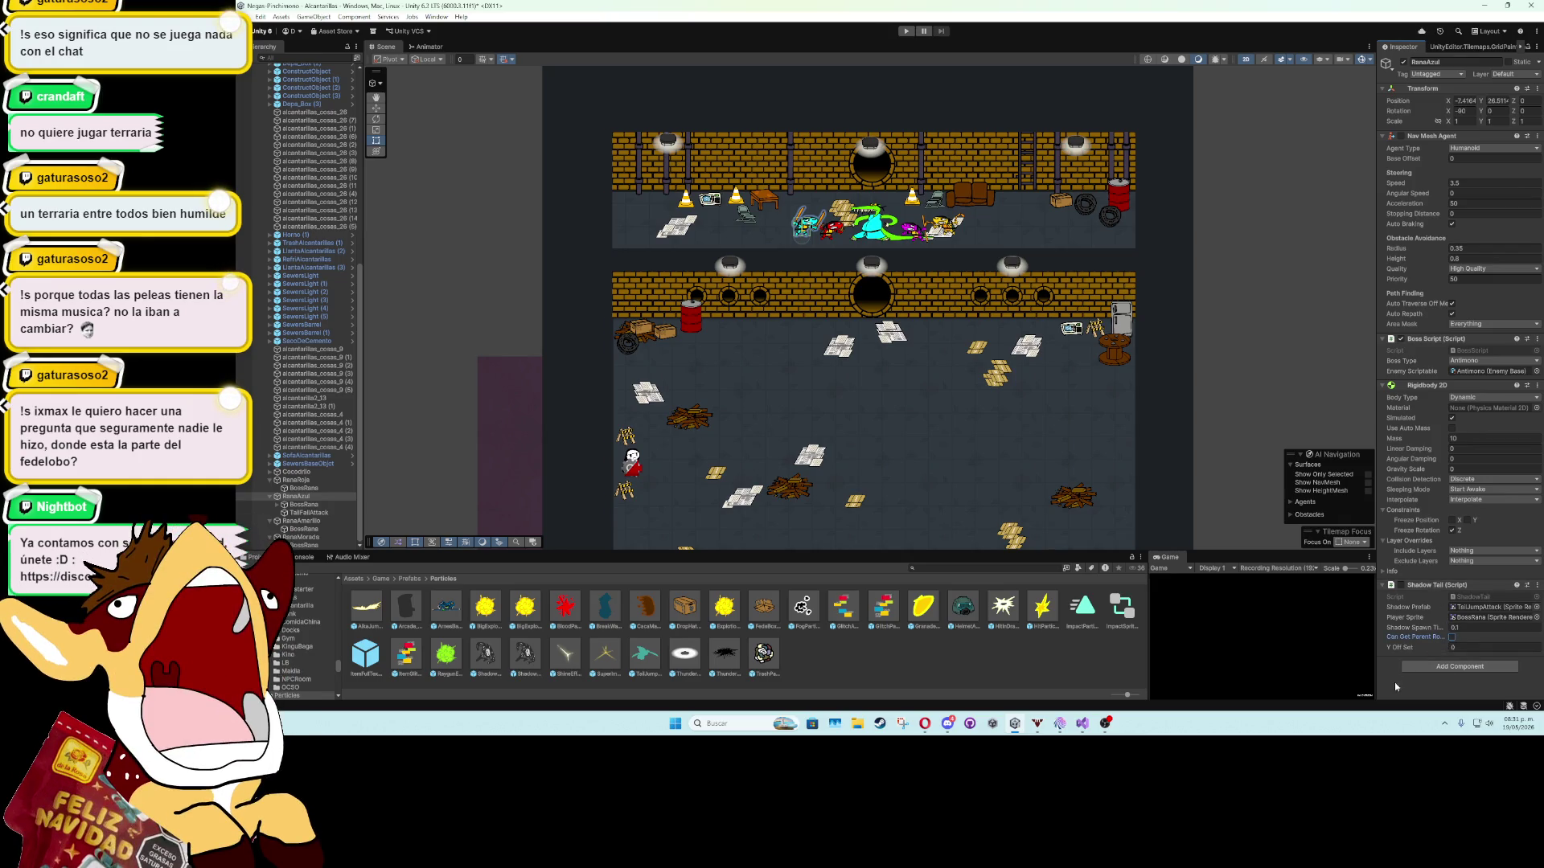
pyautogui.click(906, 32)
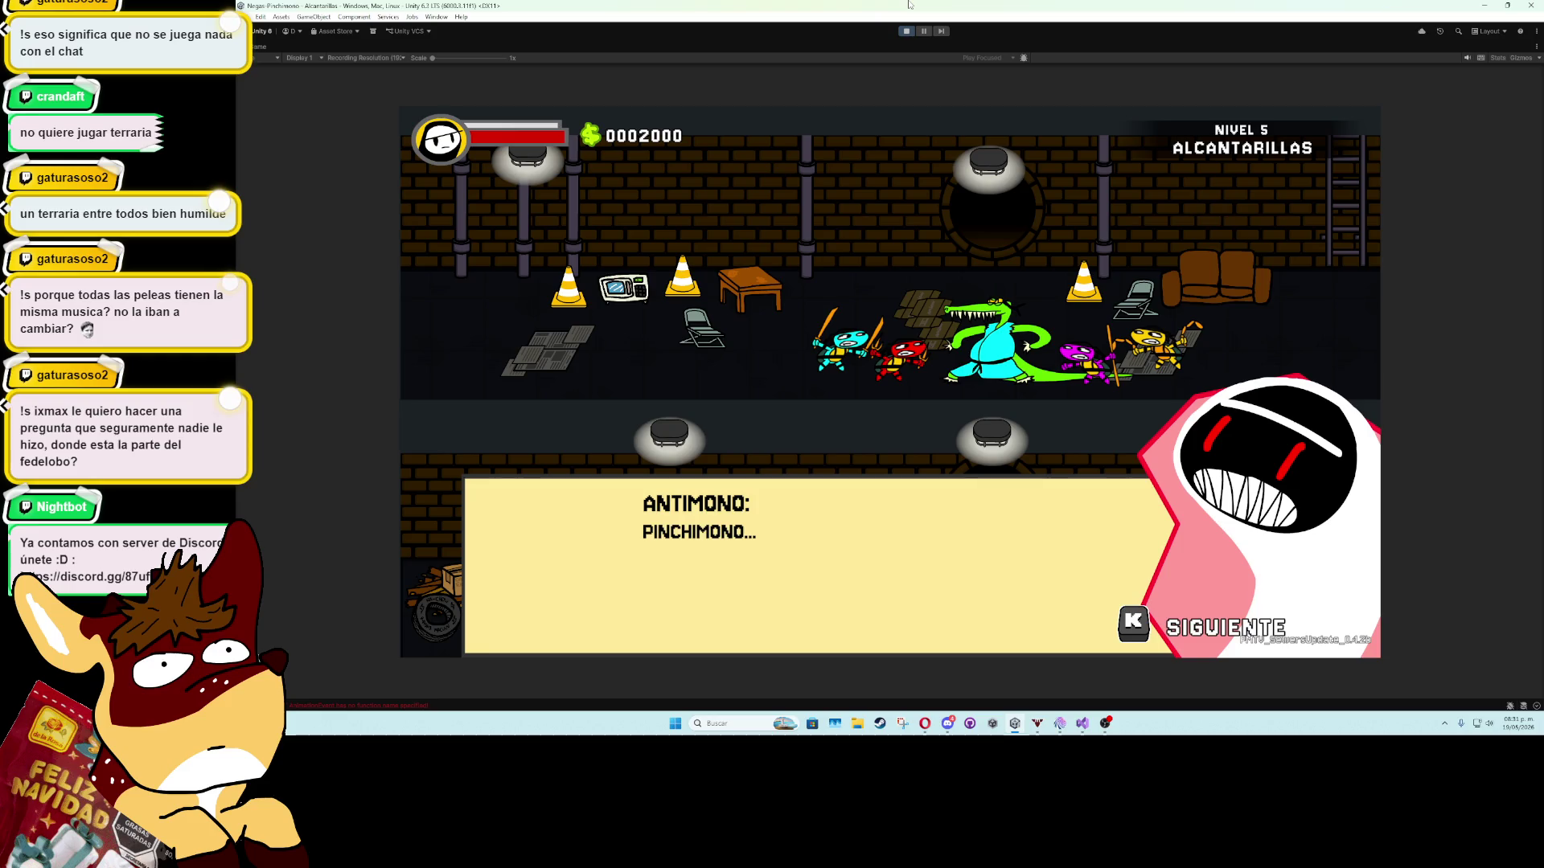
# Skip the intro dialogue, move the player with D, A and W while watching the boss's shadow trail, then stop.
pyautogui.press('k')
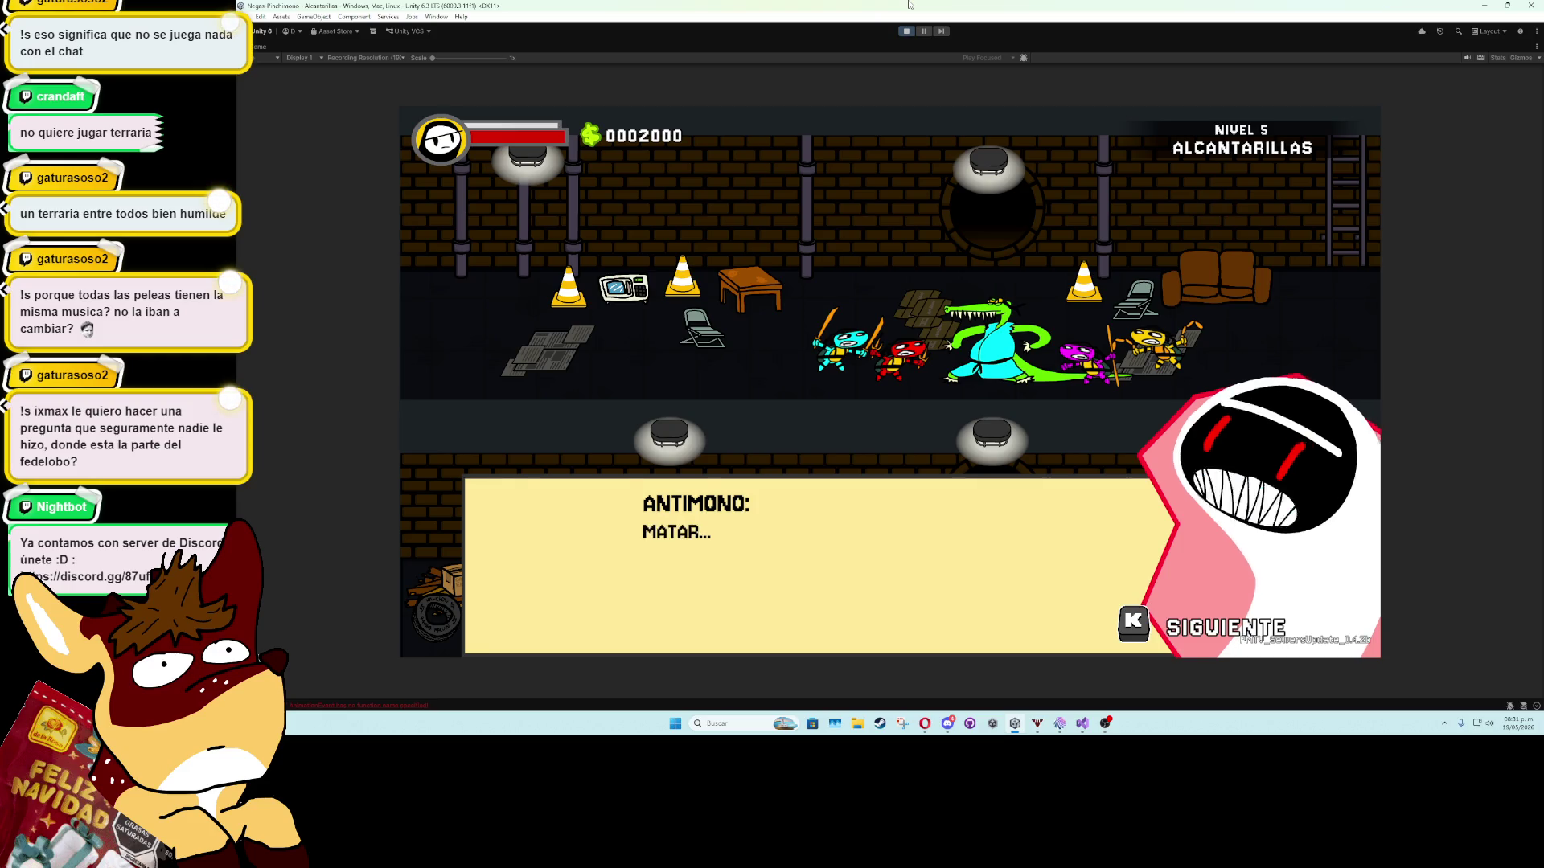
pyautogui.press('k')
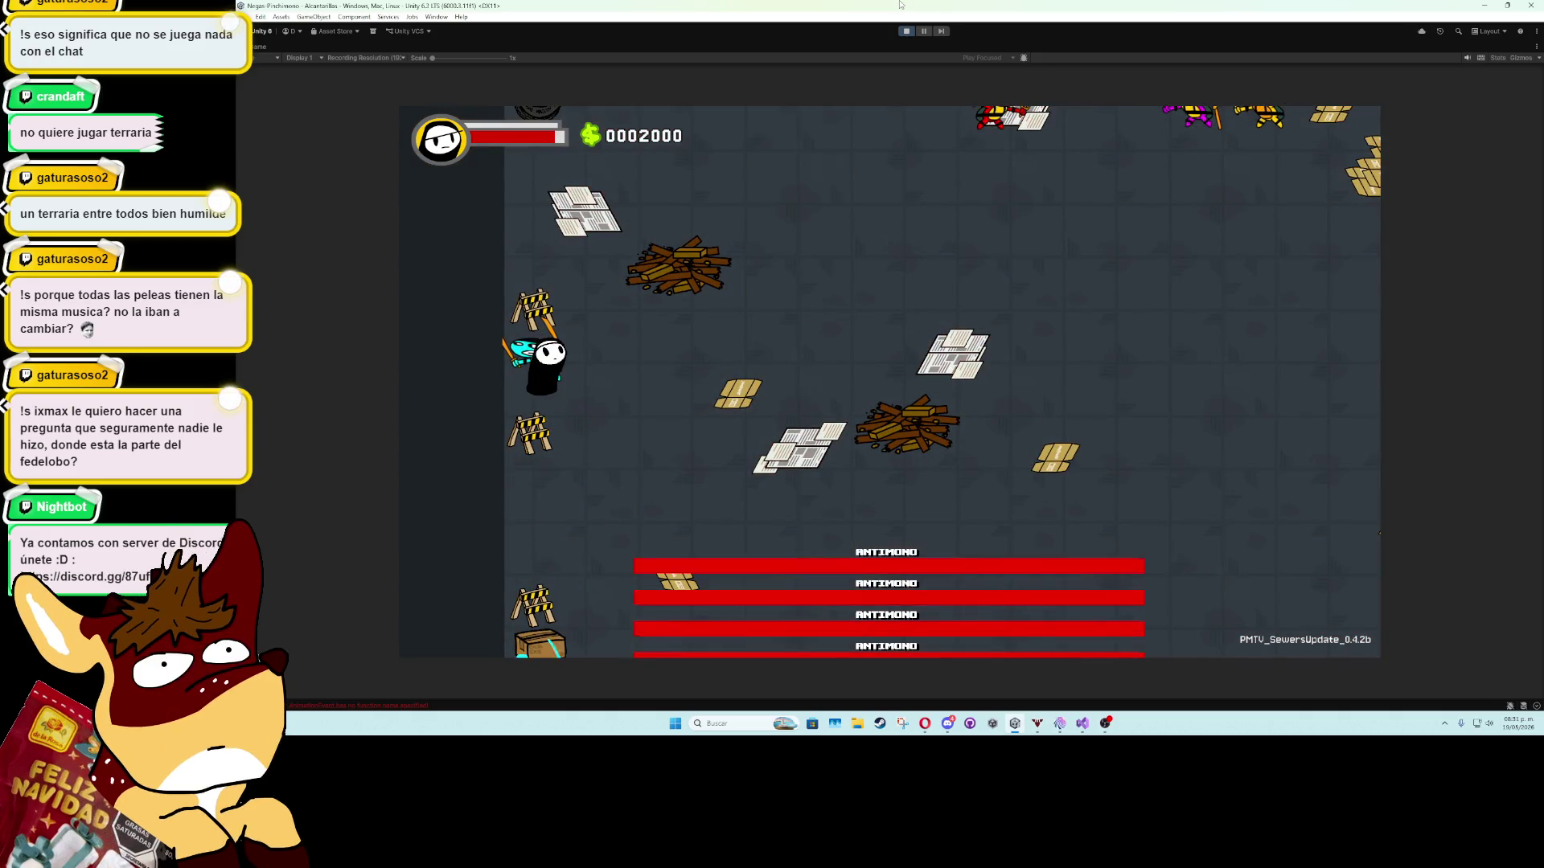
pyautogui.press('d')
pyautogui.press('a')
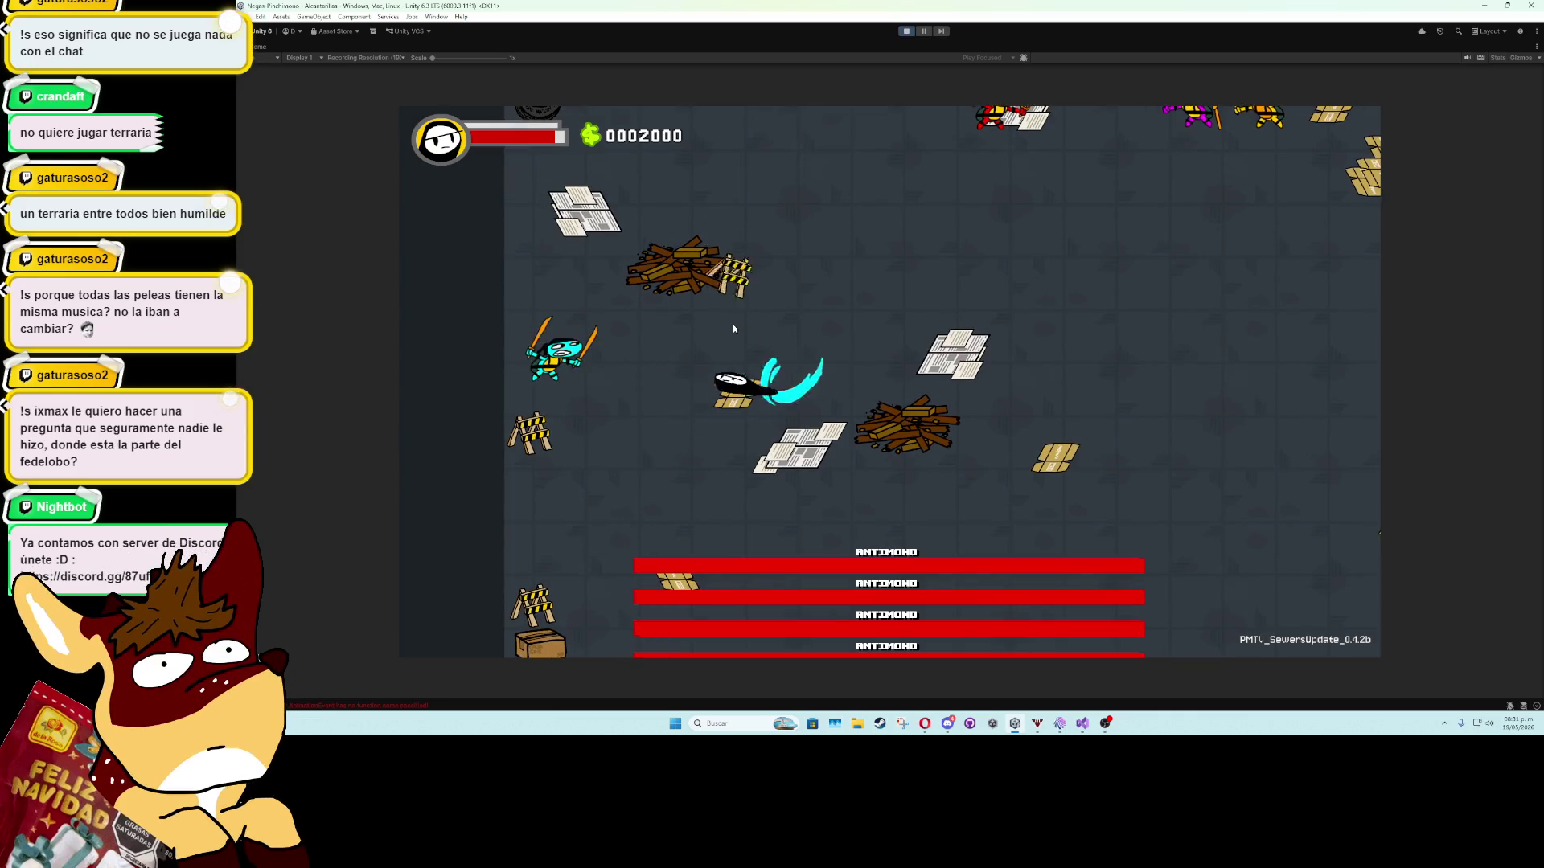
pyautogui.press('d')
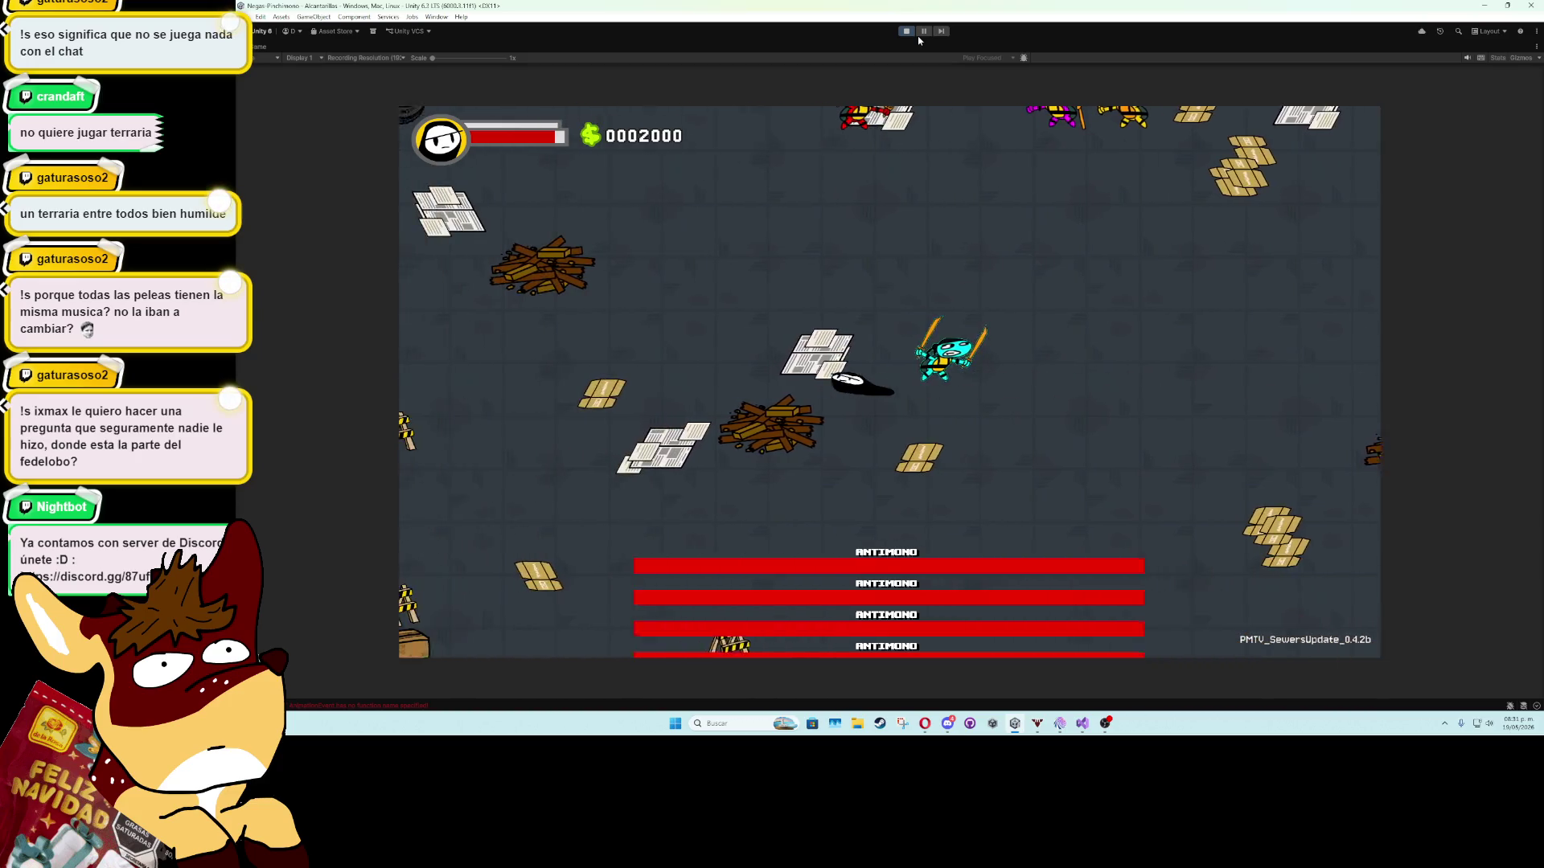
pyautogui.press('a')
pyautogui.press('d')
pyautogui.press('d')
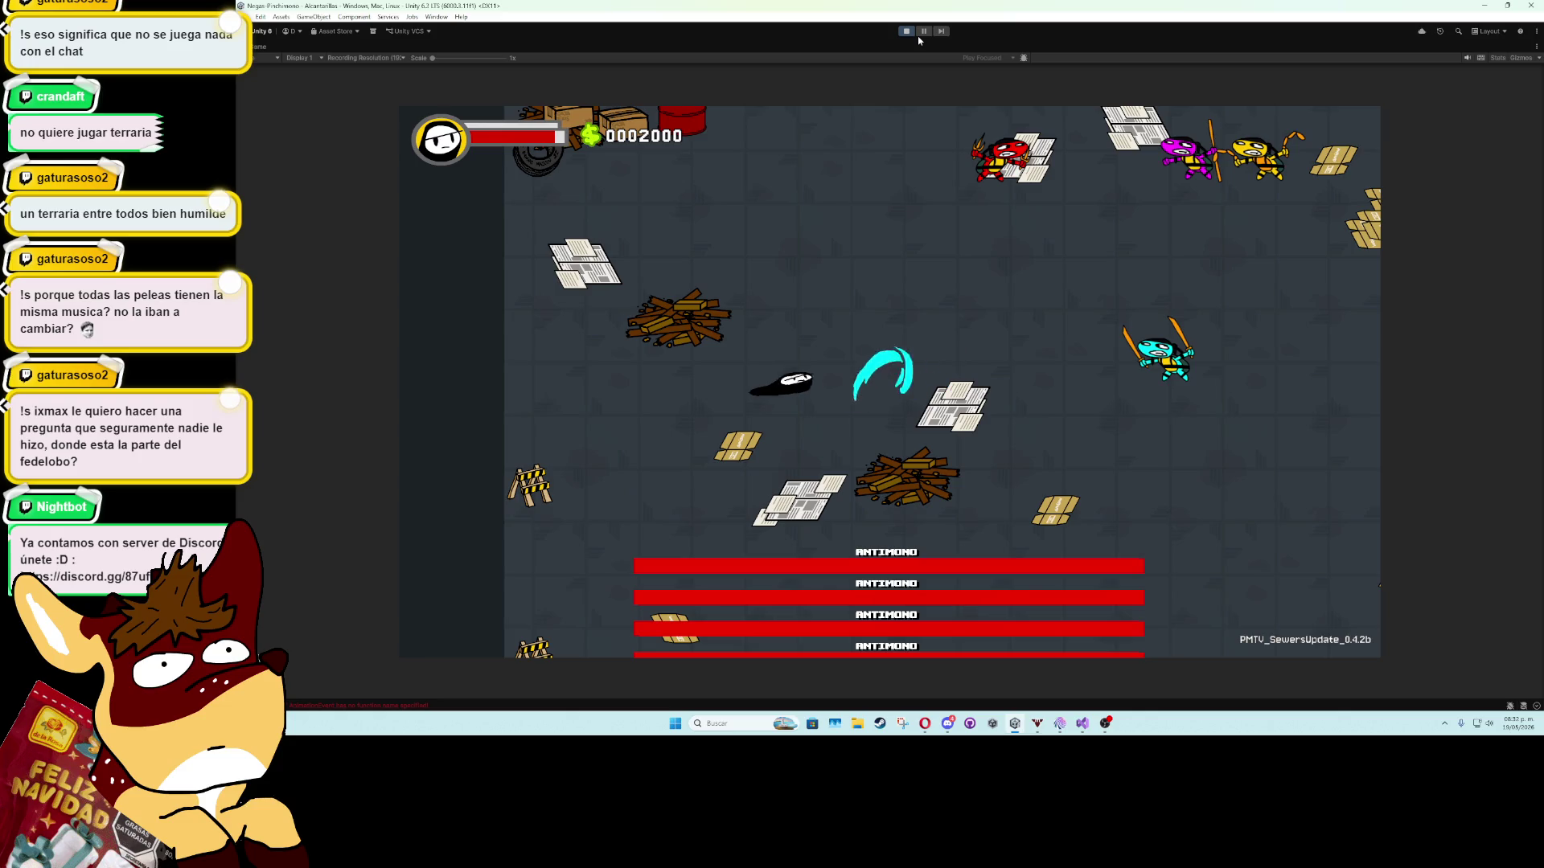
pyautogui.press('w')
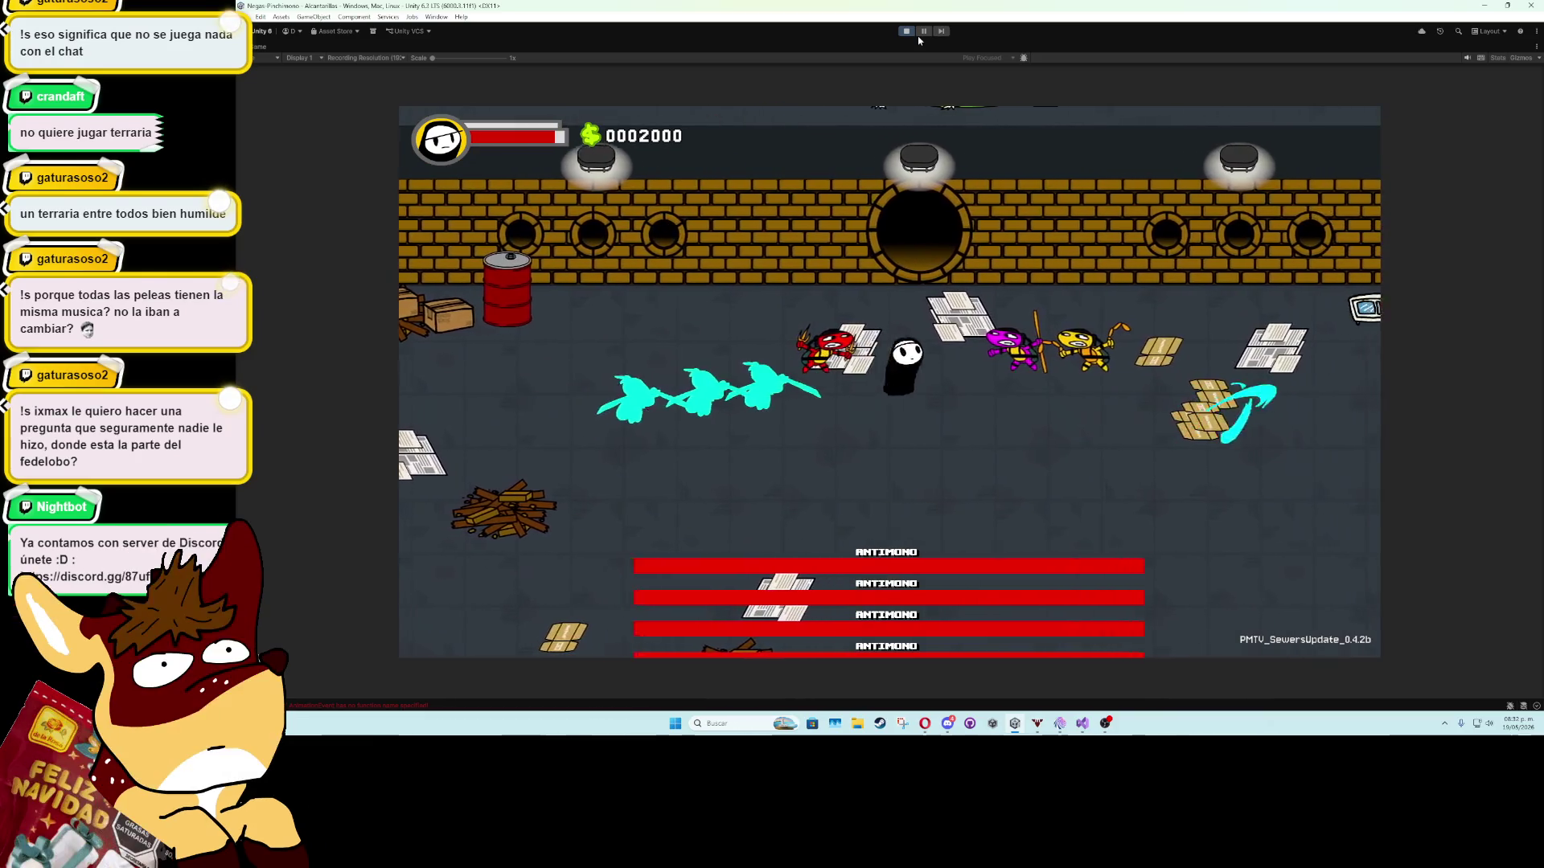
pyautogui.click(906, 30)
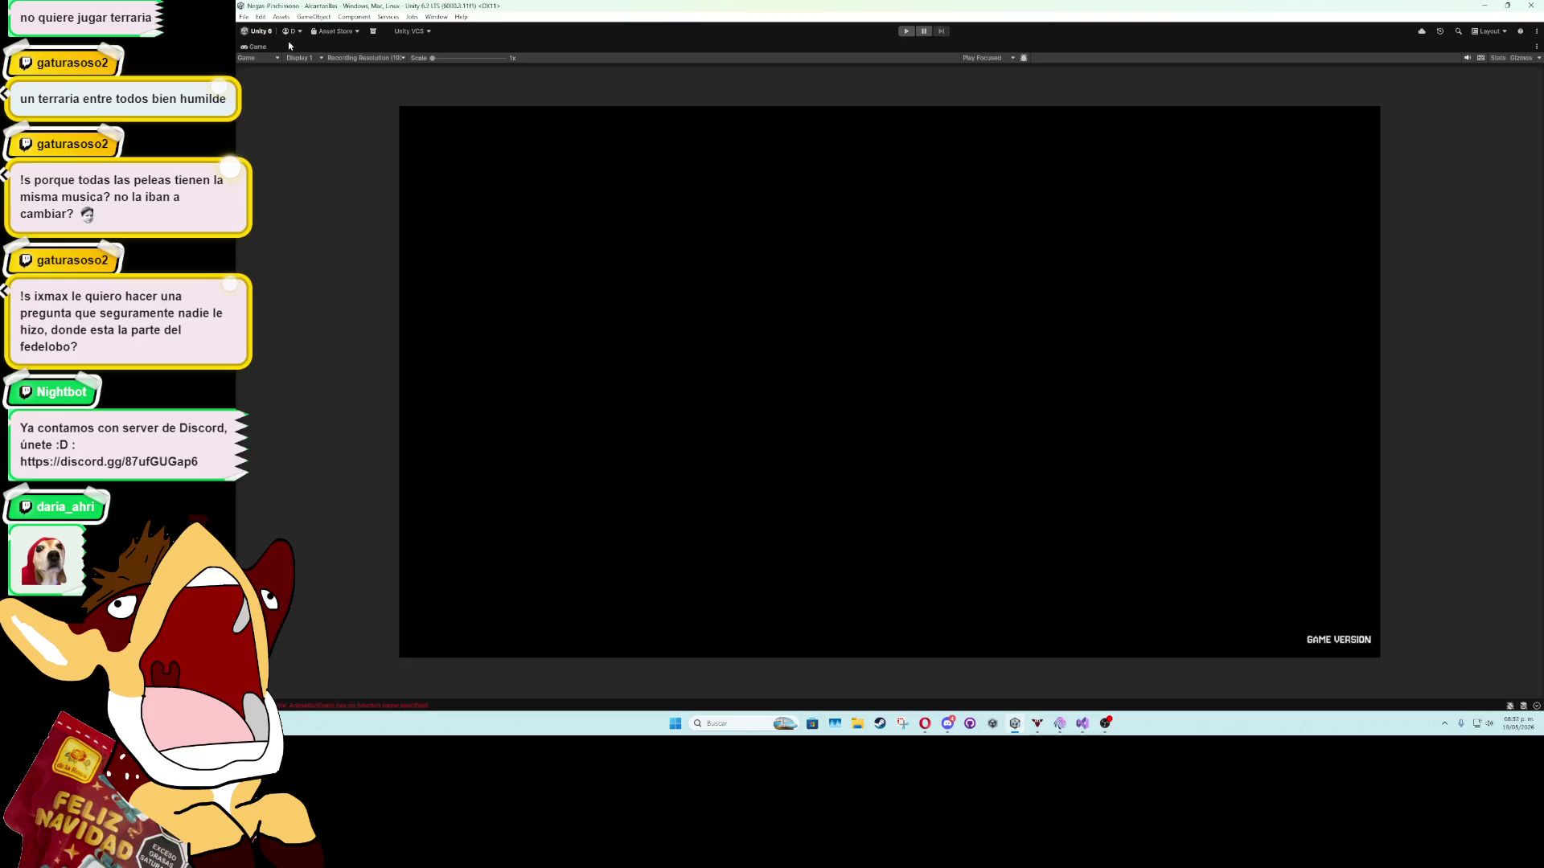
# Restore the editor layout and remove the Shadow Tail component from RanaAzul.
pyautogui.doubleClick(258, 47)
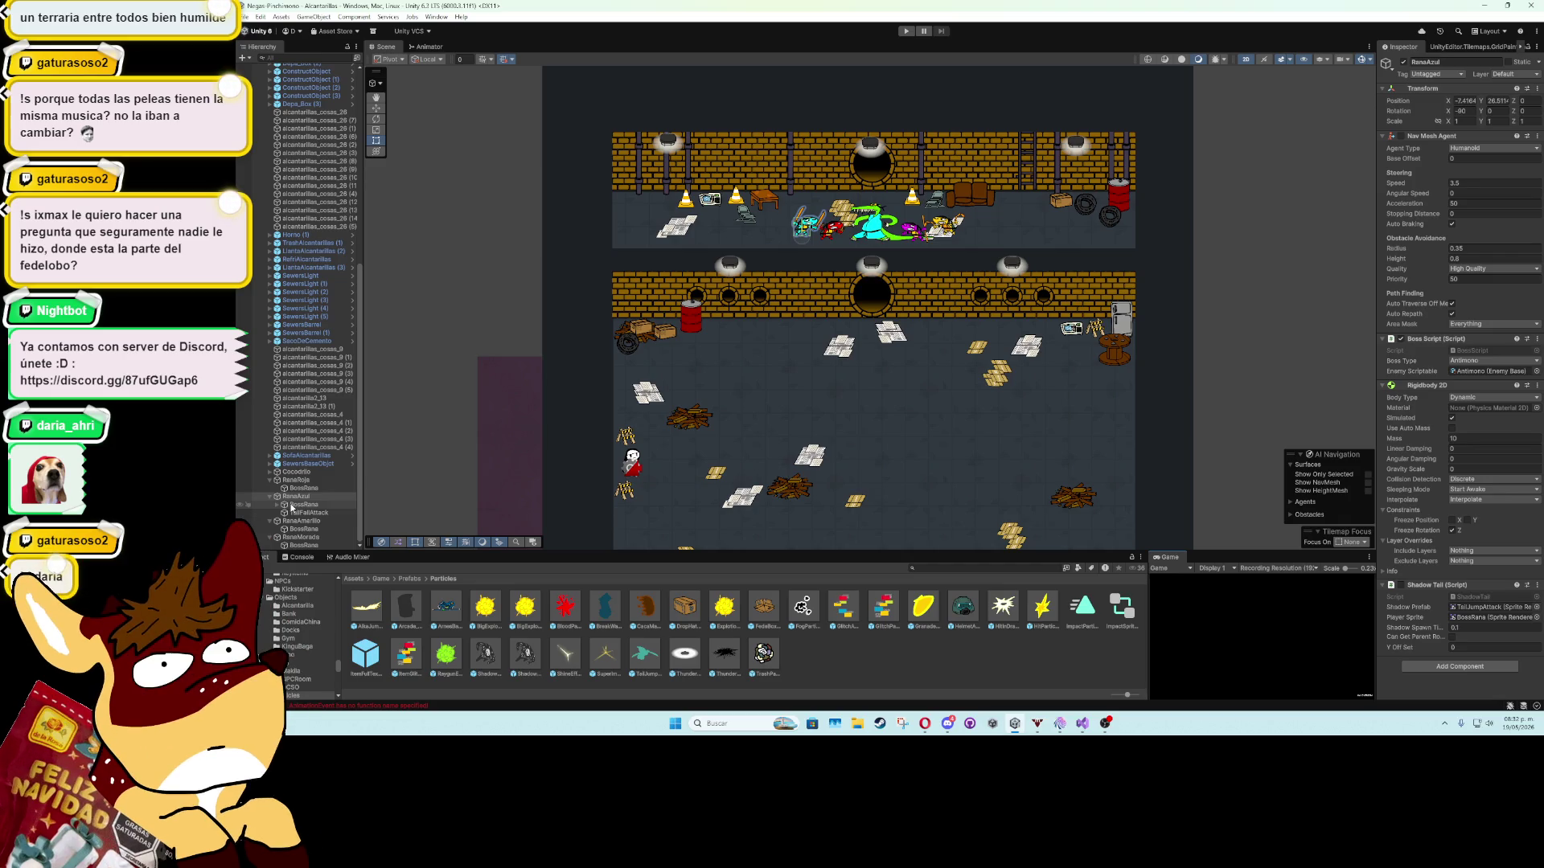
pyautogui.click(1537, 589)
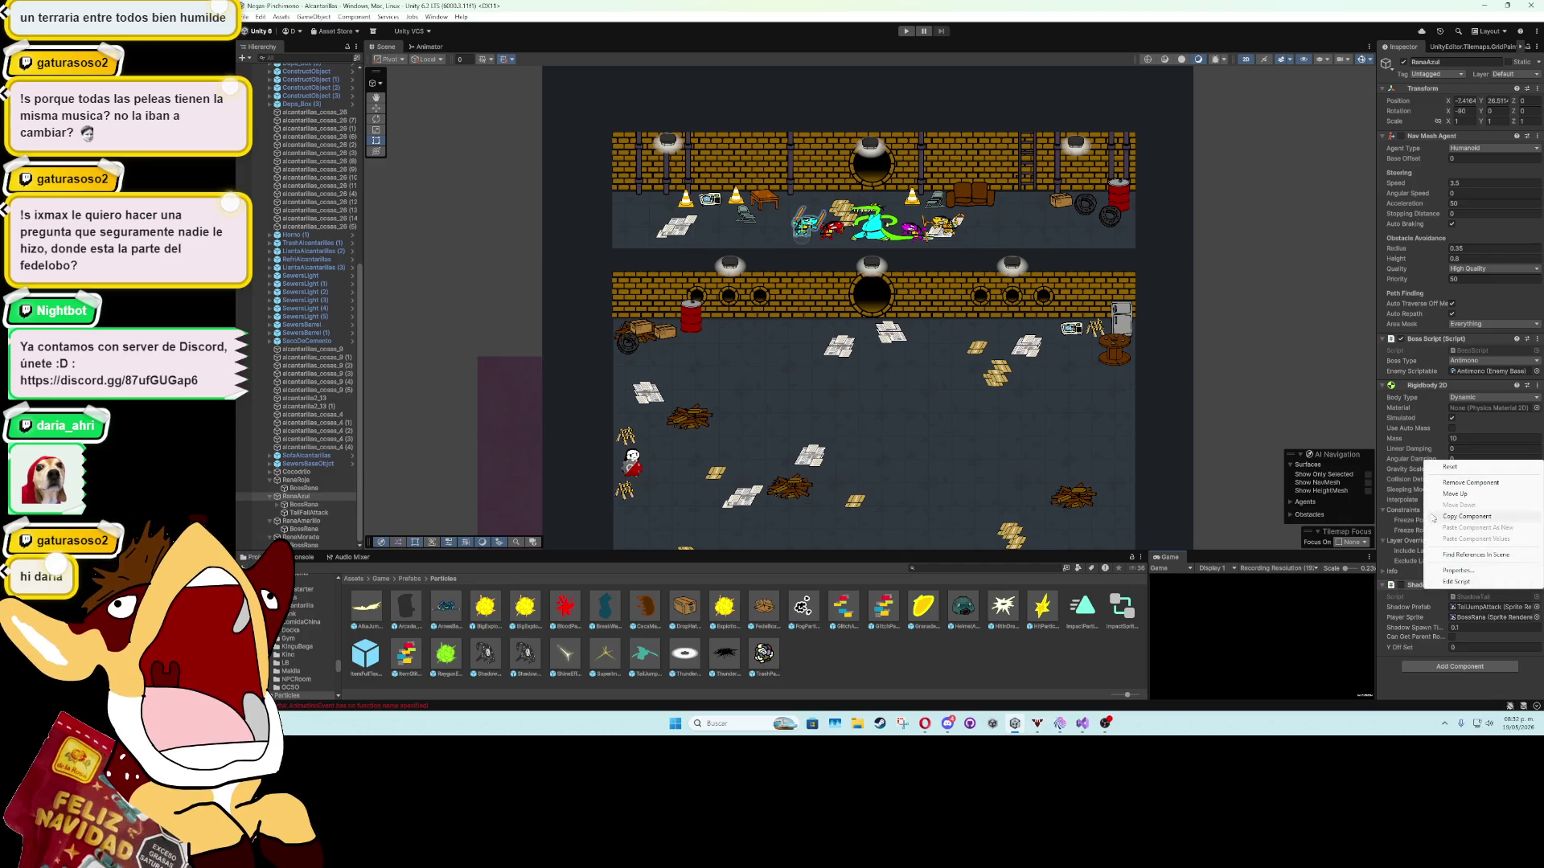
pyautogui.click(1471, 482)
# Add Shadow Tail to BossRana with spawn time 0.03, its sprite and the TailJumpAttack prefab, then play.
pyautogui.click(303, 505)
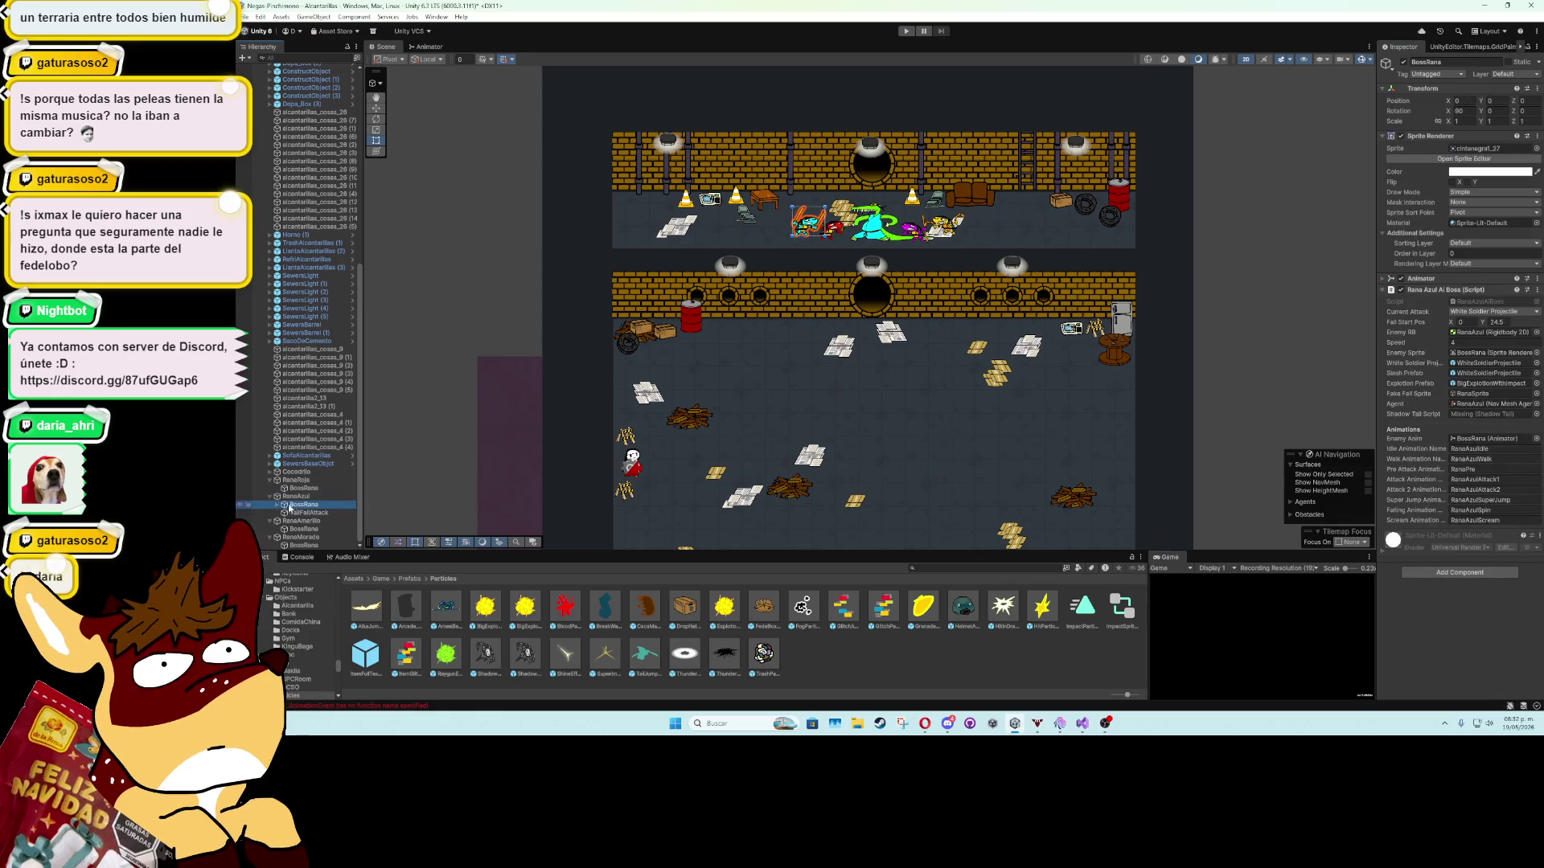
pyautogui.click(1460, 573)
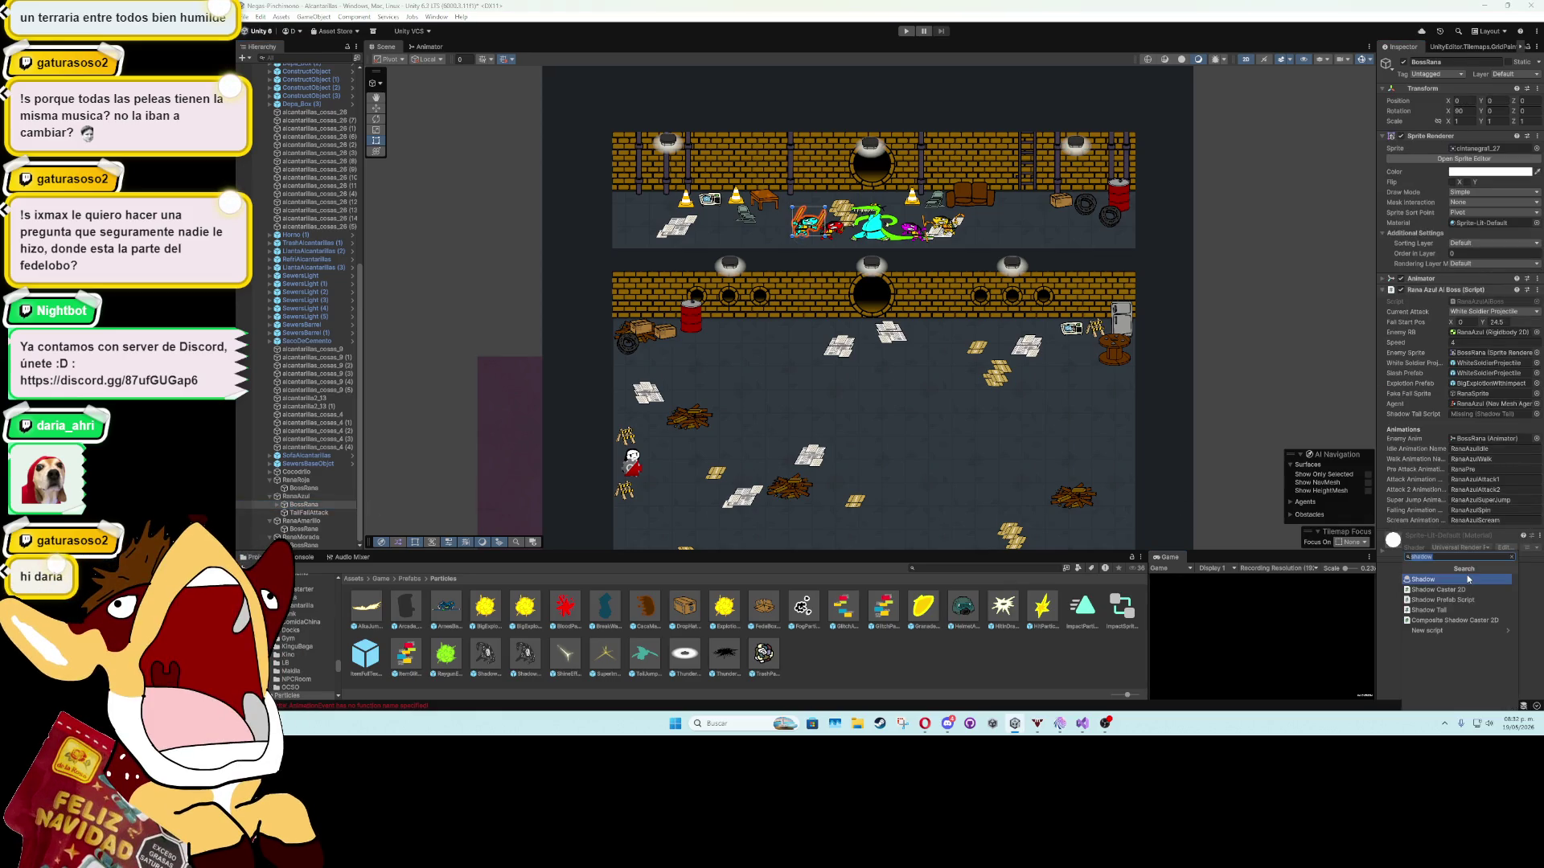
pyautogui.click(1452, 591)
pyautogui.click(1457, 577)
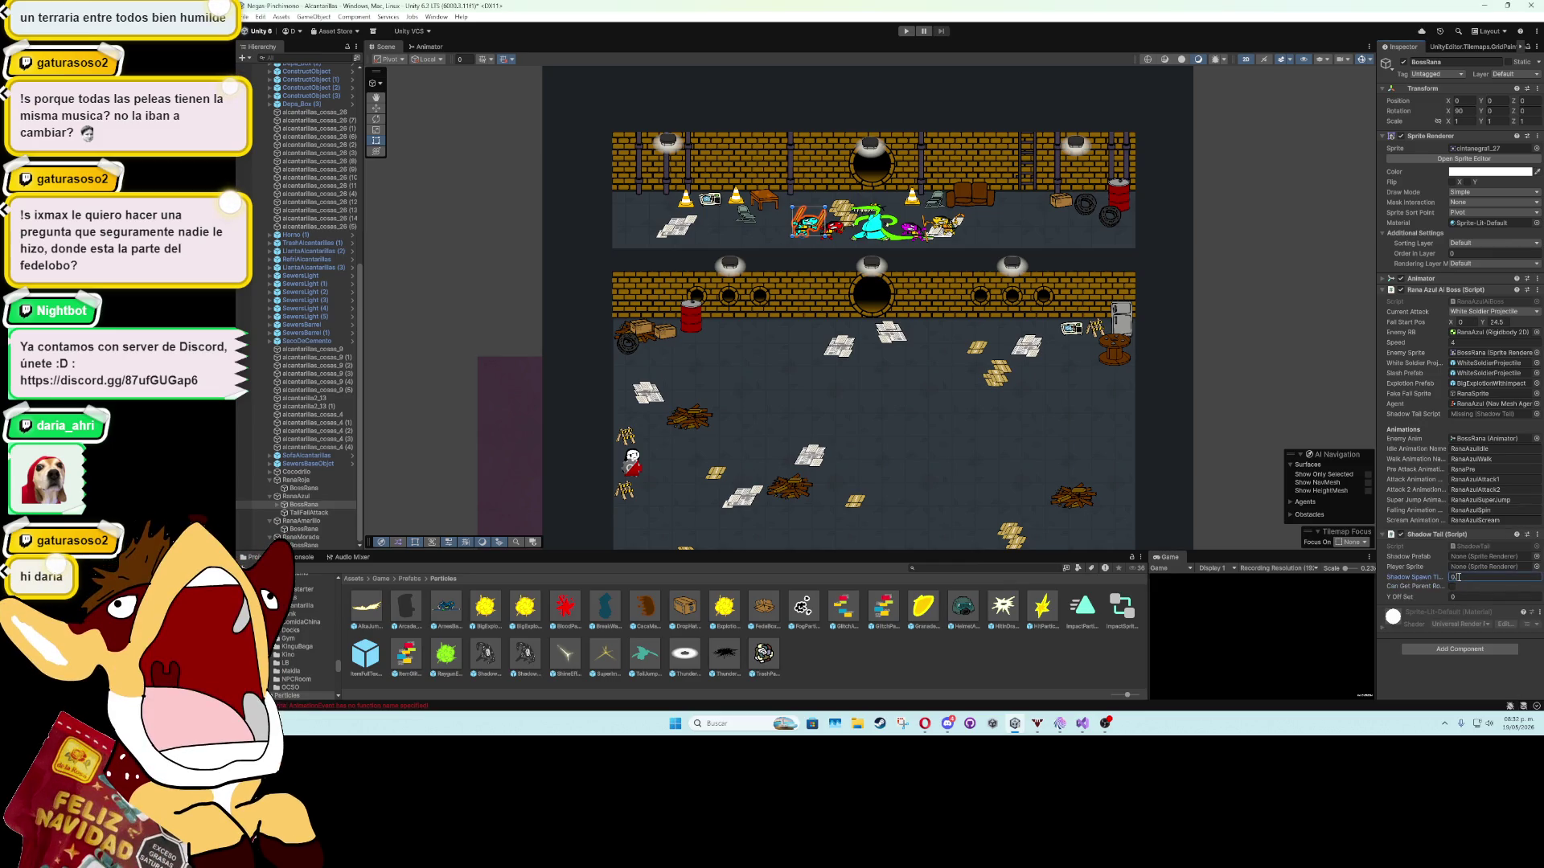
pyautogui.write('.0')
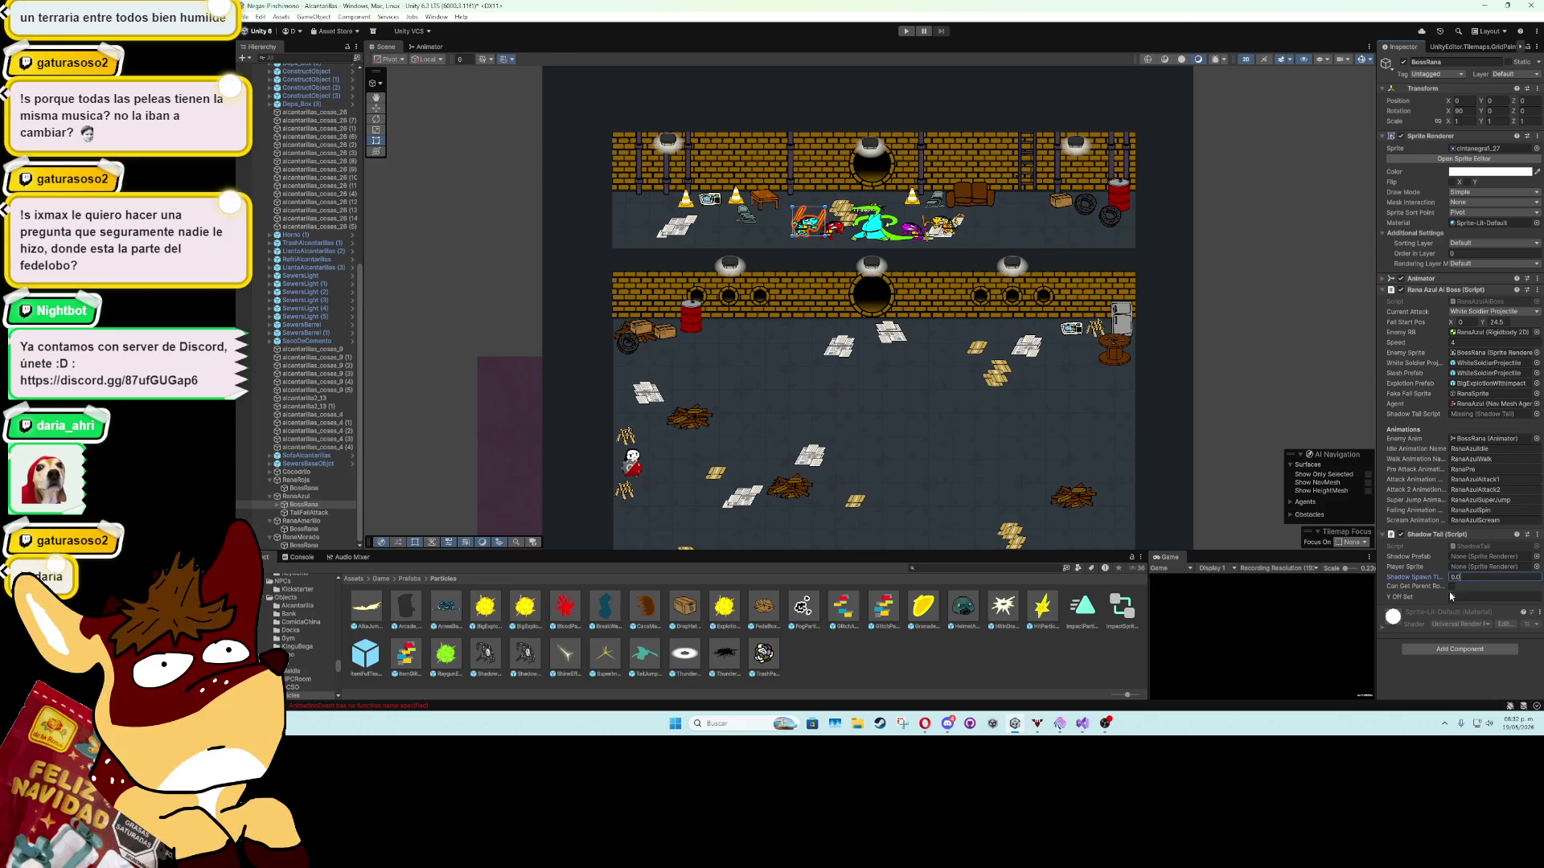
pyautogui.write('3')
pyautogui.press('Return')
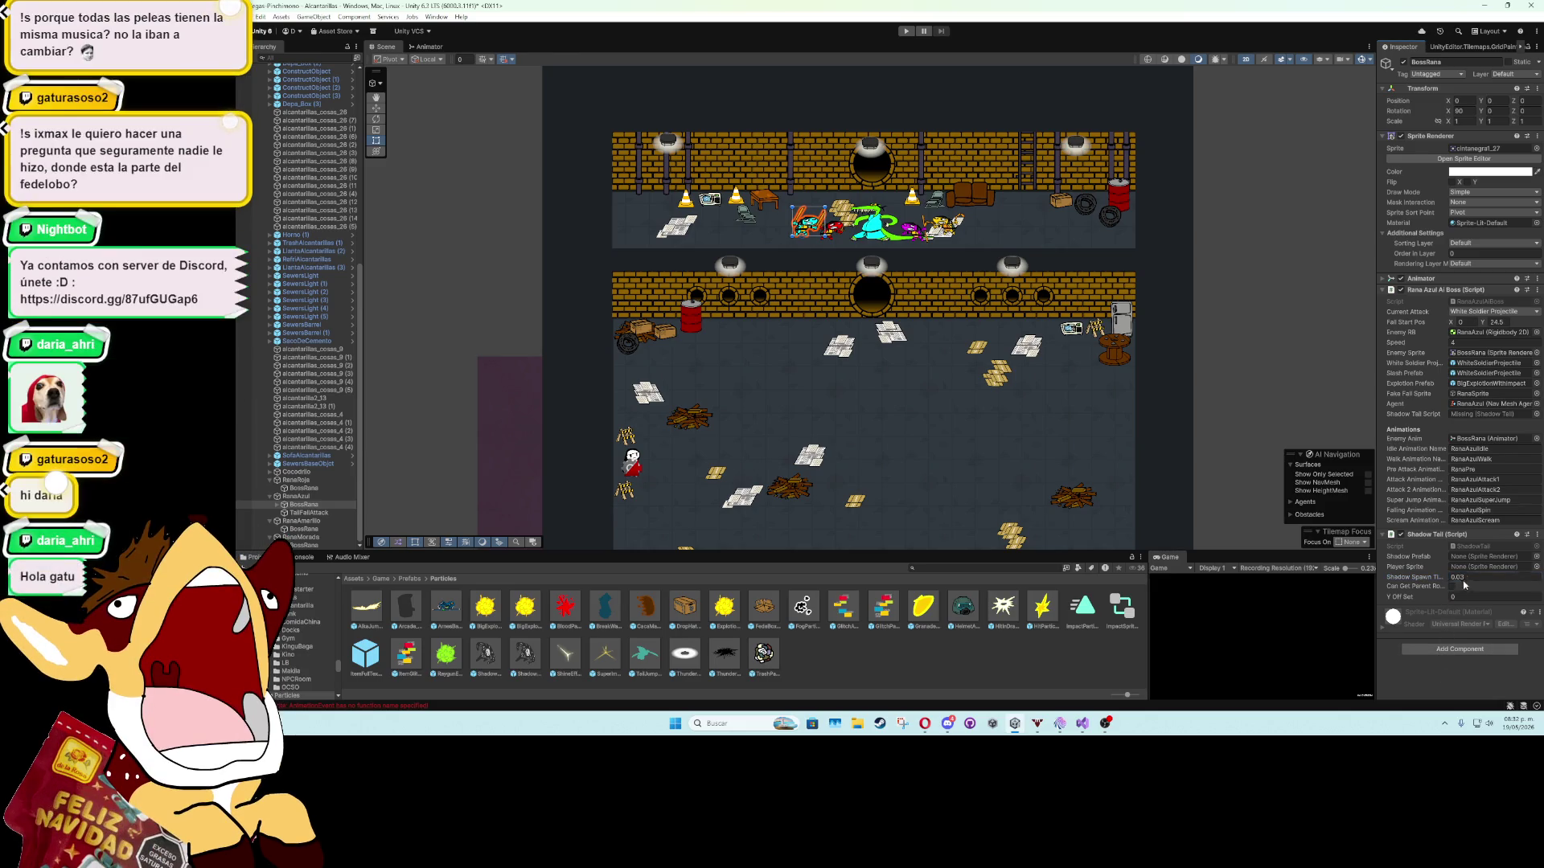
pyautogui.click(1476, 568)
pyautogui.moveTo(641, 659); pyautogui.dragTo(1510, 563)
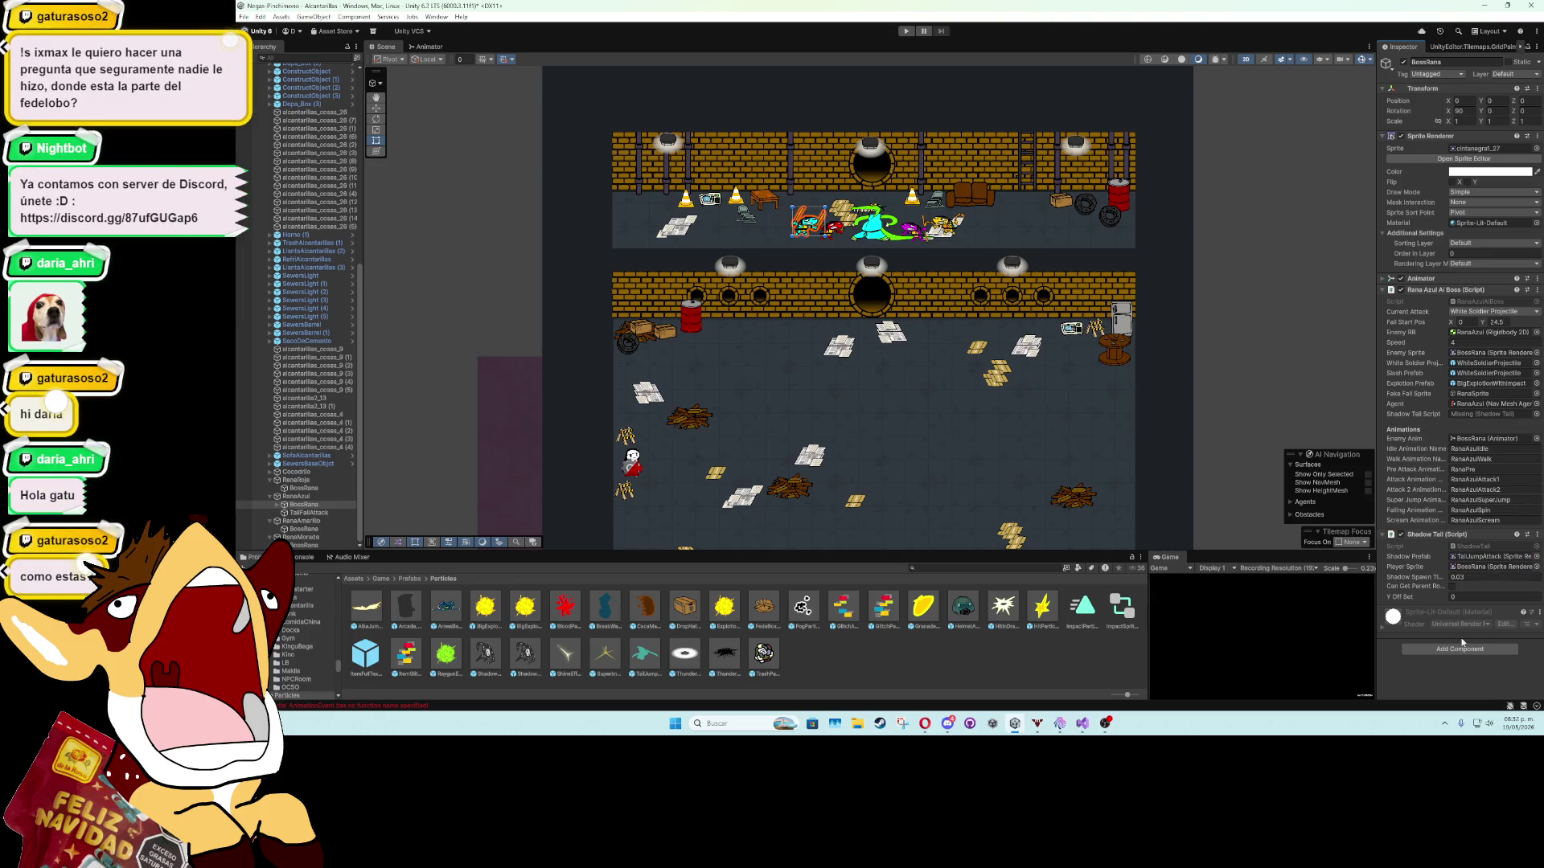
pyautogui.hotkey('ctrl', 'p')
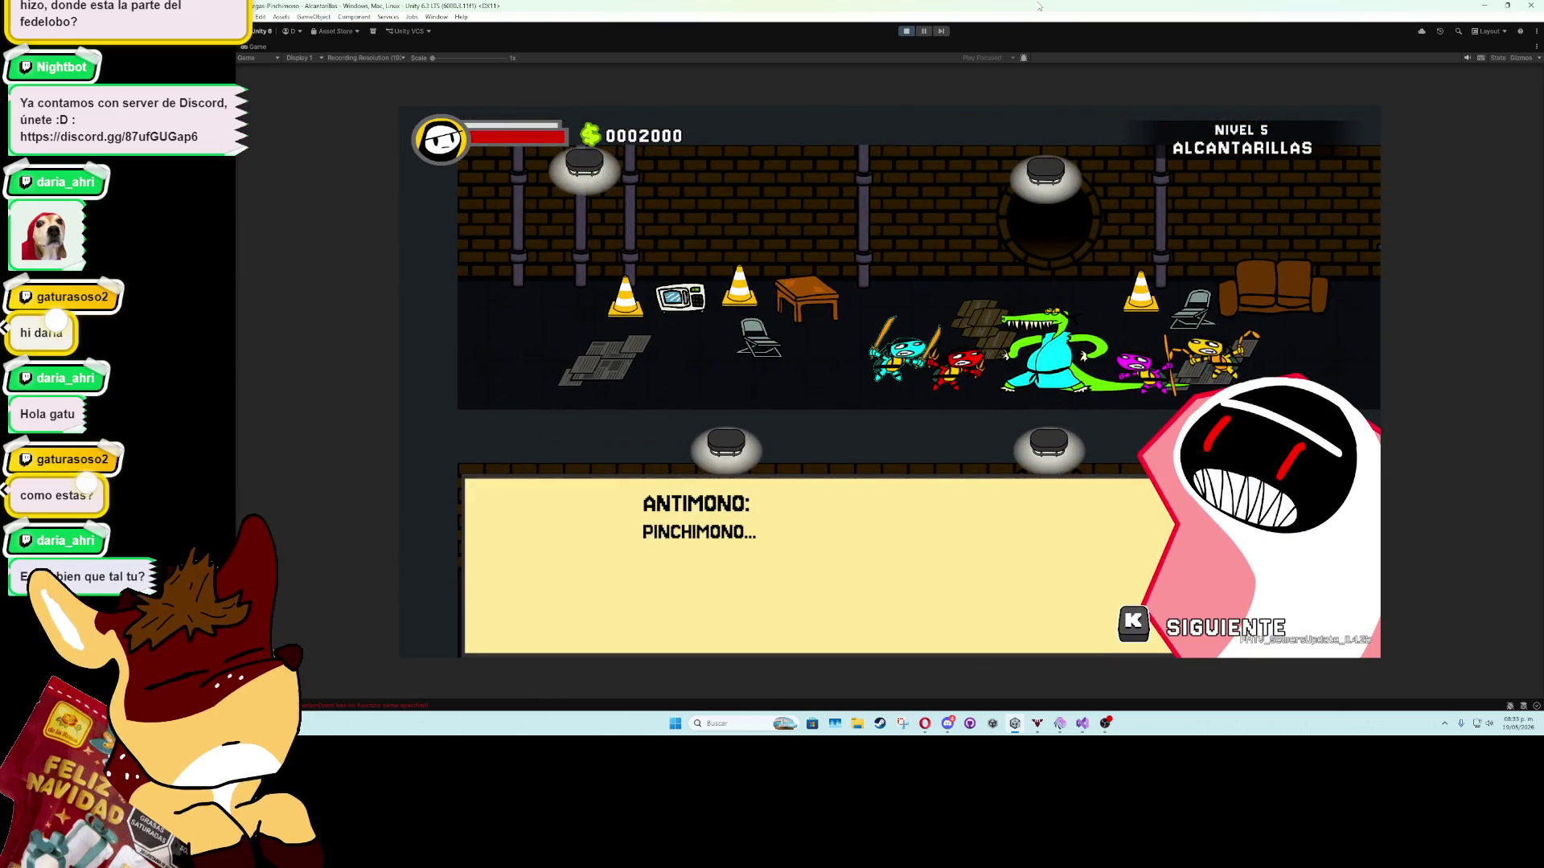
# Stop the test, restore the layout, set Shadow Spawn Time to 0.04 and open the TailJumpAttack prefab.
pyautogui.press('k')
pyautogui.press('k')
pyautogui.press('k')
pyautogui.press('k')
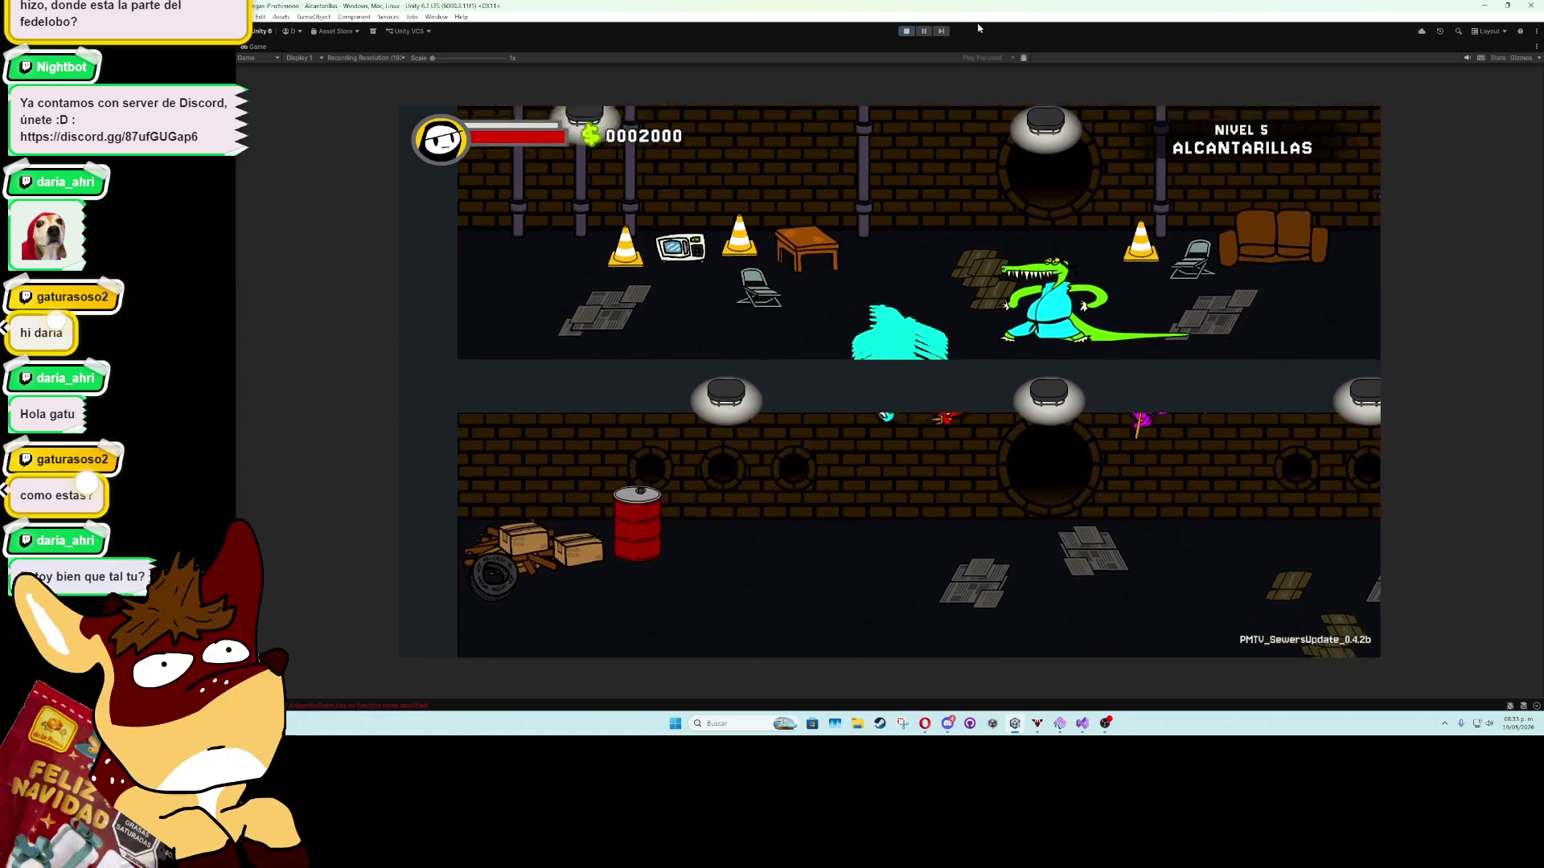
pyautogui.click(908, 31)
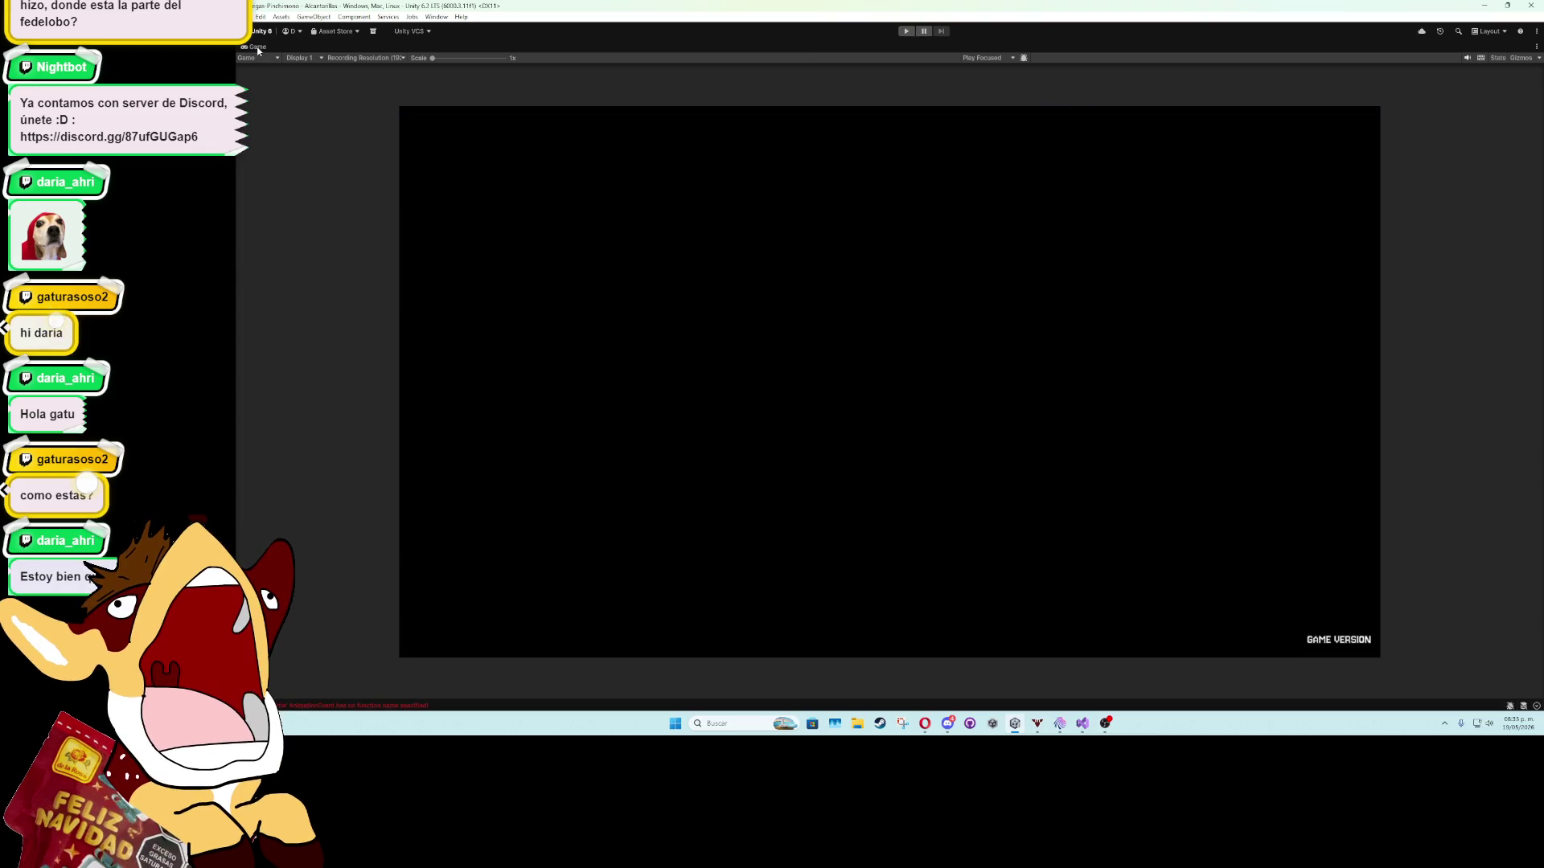
pyautogui.doubleClick(257, 48)
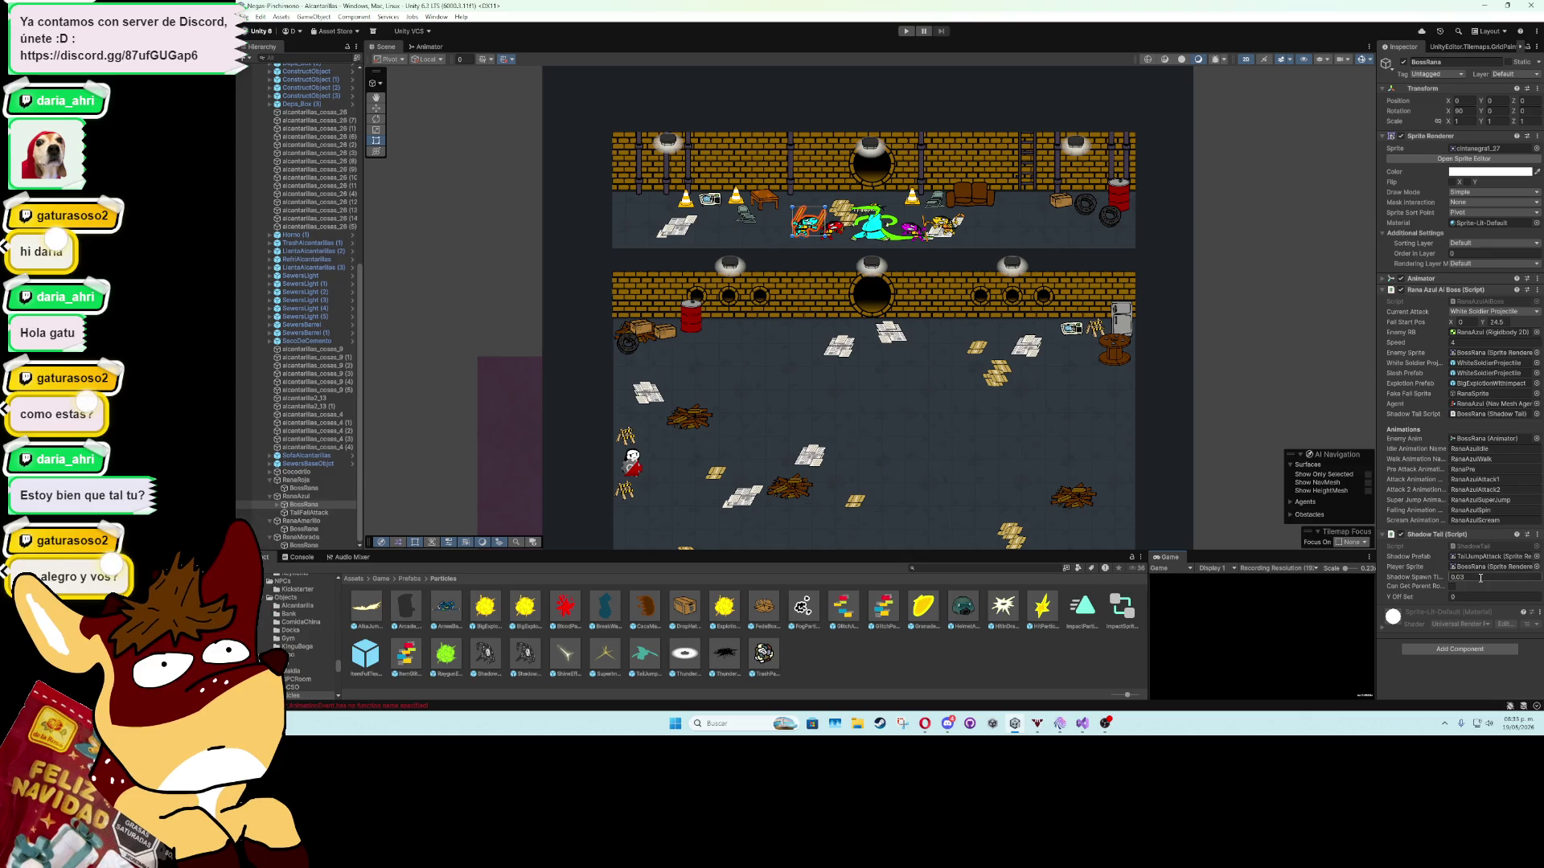
pyautogui.write('0.0')
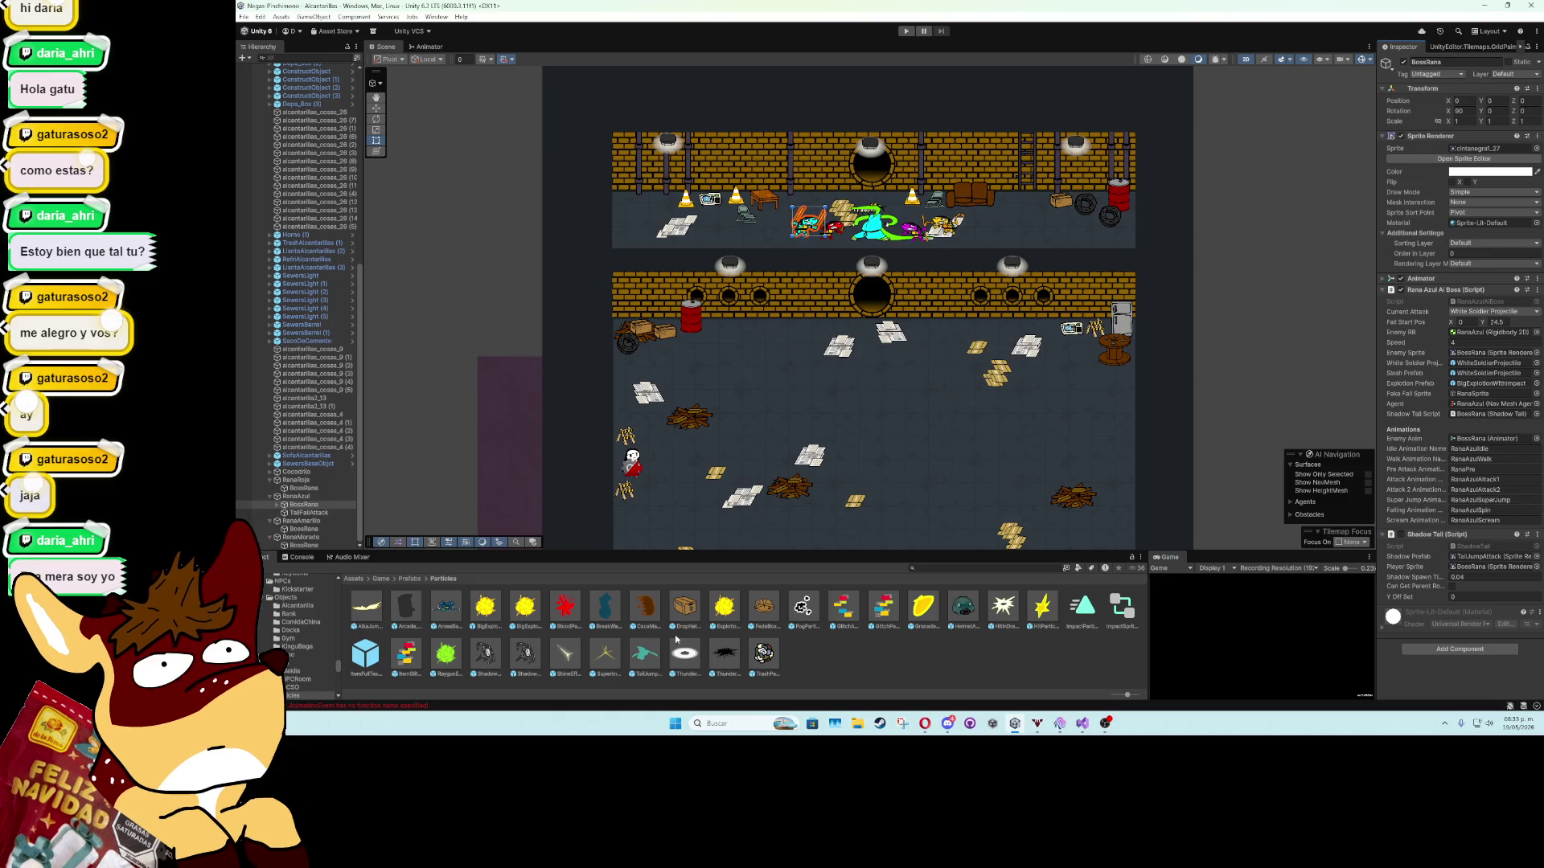
pyautogui.doubleClick(647, 655)
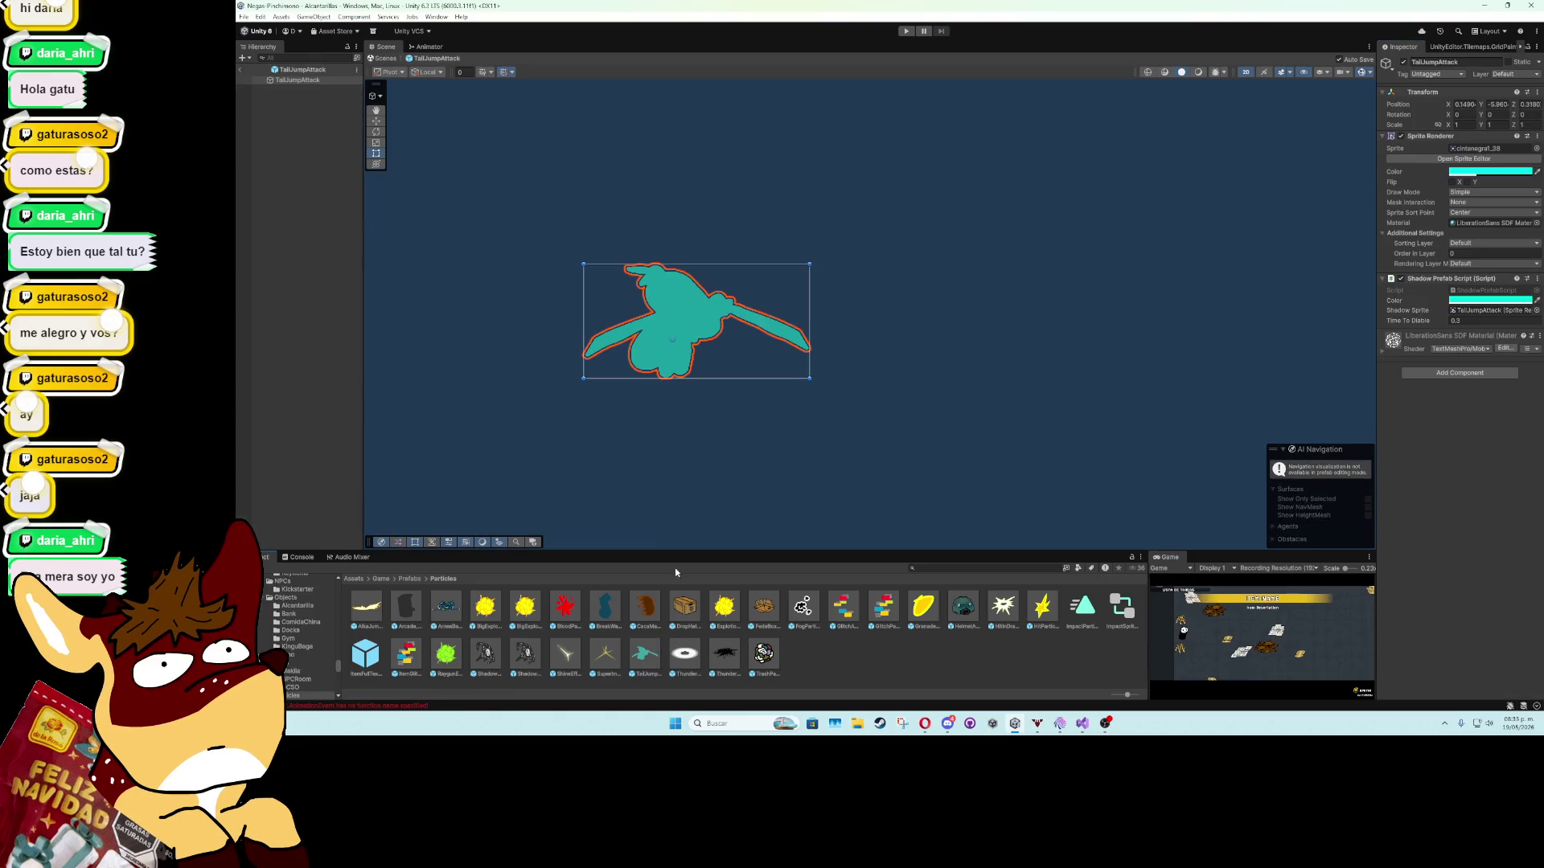
# Lower the TailJumpAttack shadow colour's alpha to 203, then return to the sewer level.
pyautogui.click(1462, 303)
pyautogui.click(1490, 501)
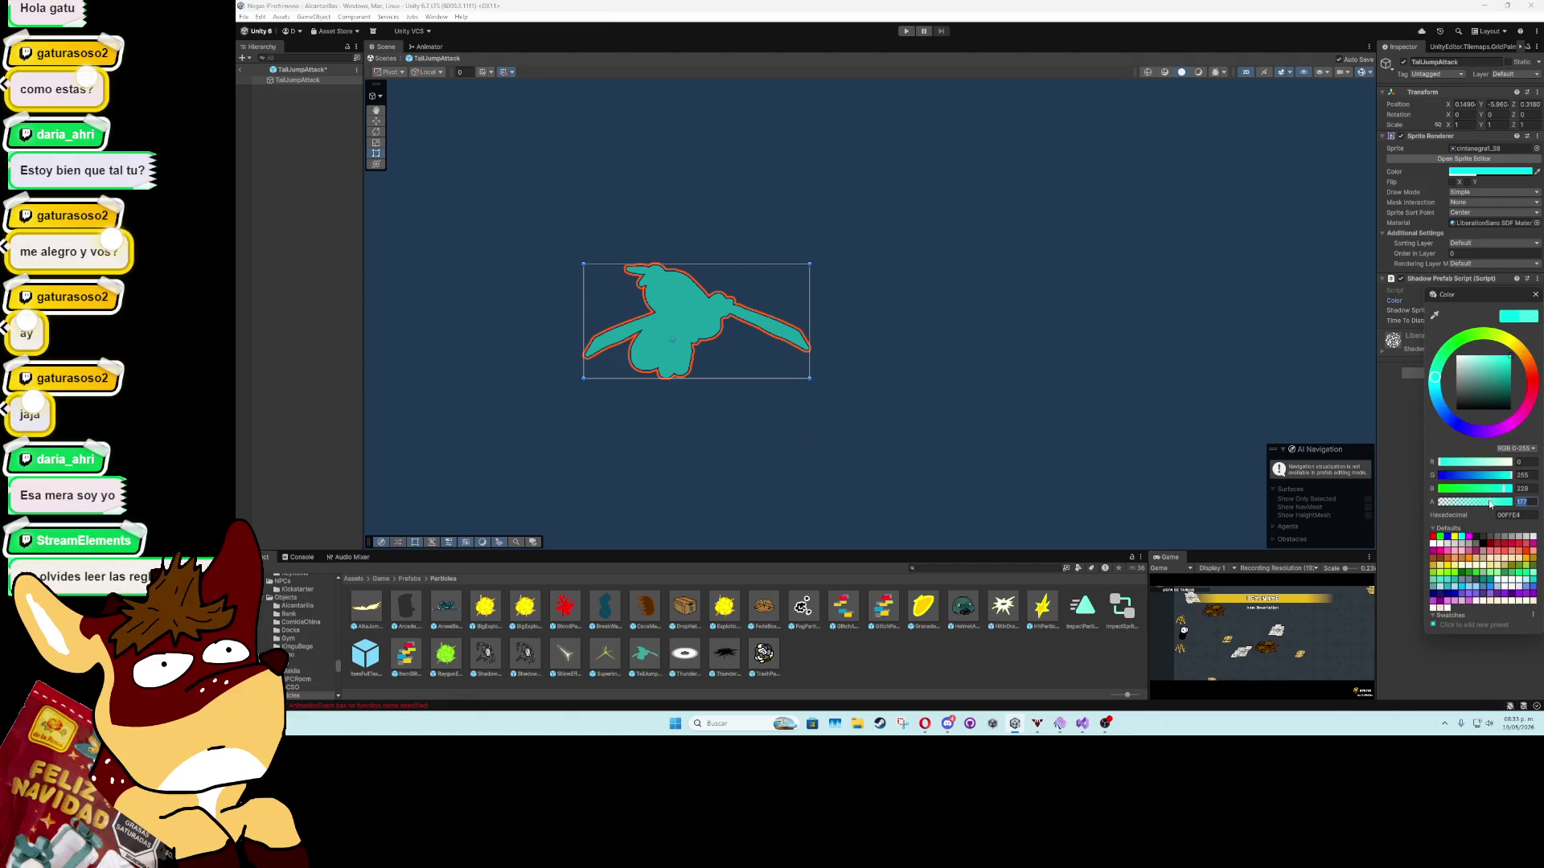
pyautogui.moveTo(1490, 502); pyautogui.dragTo(1496, 501)
pyautogui.click(1534, 295)
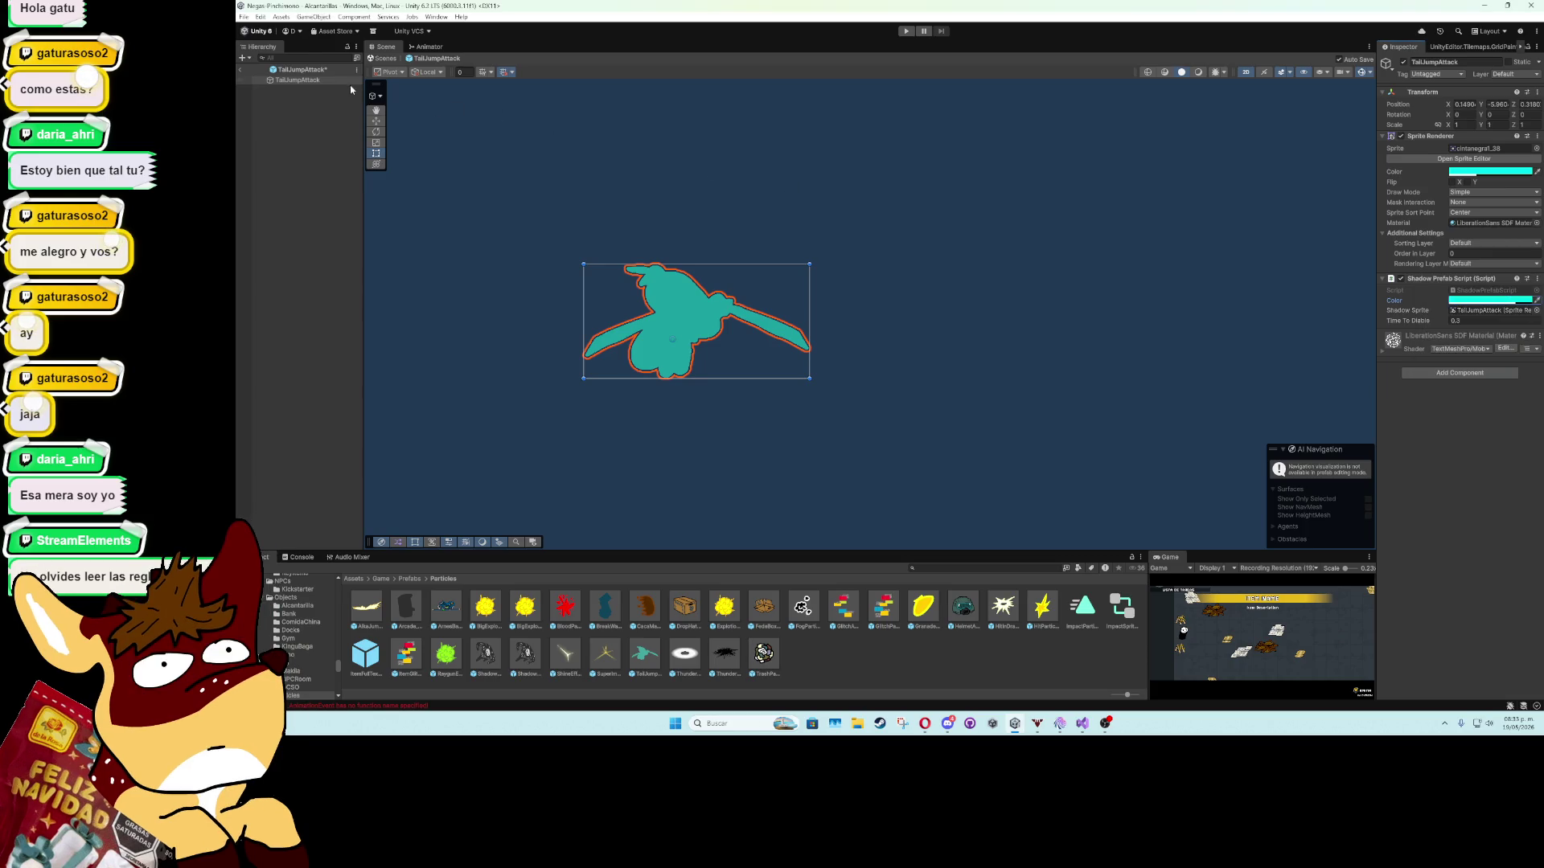
pyautogui.click(240, 71)
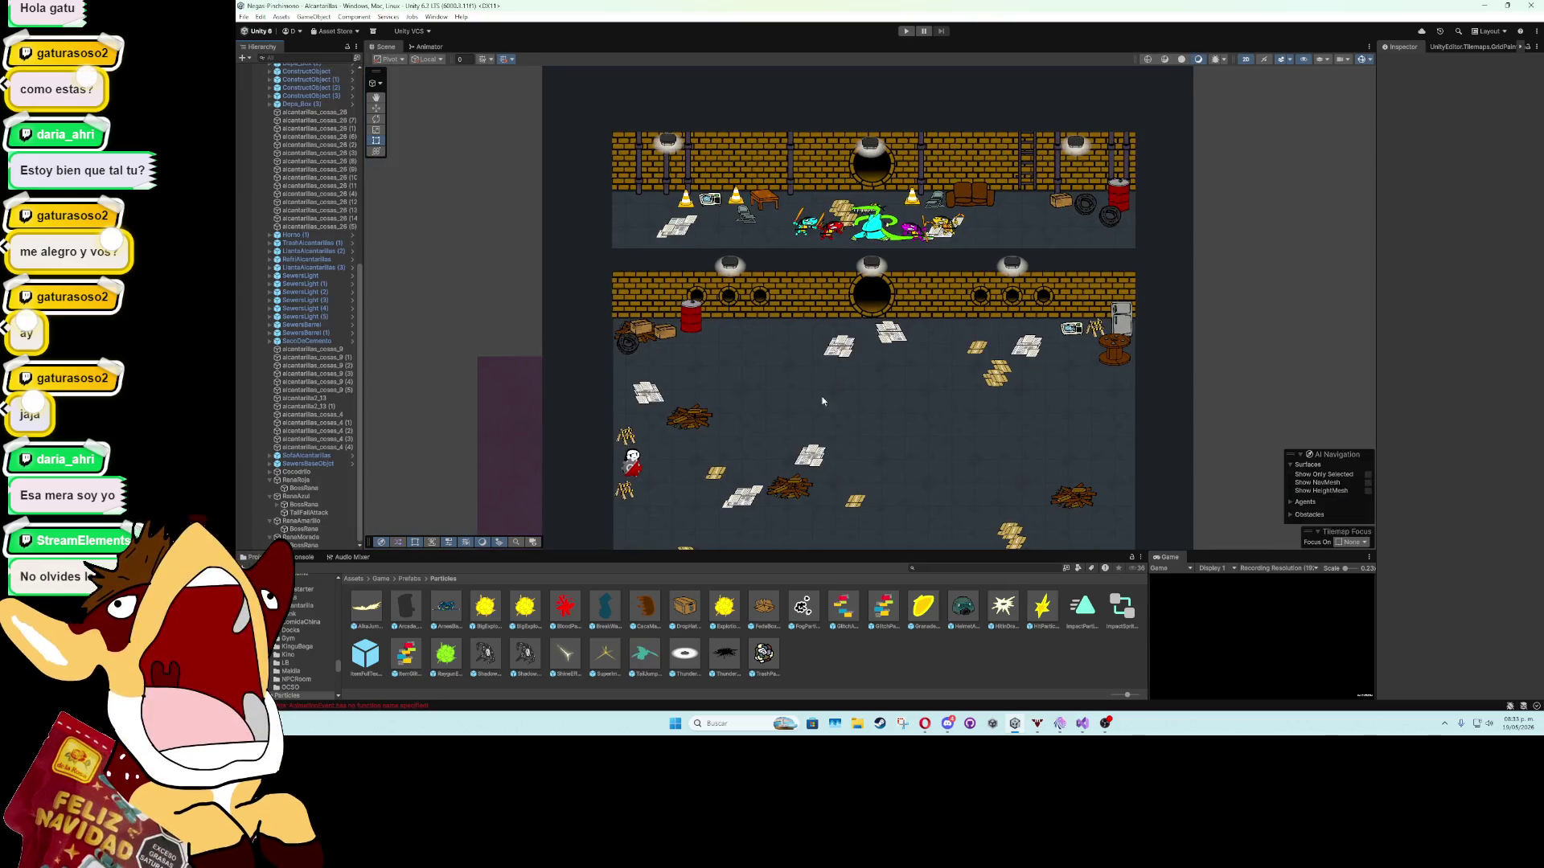
# Maximise the Game view, start a play test, and skip the boss intro dialogue with K.
pyautogui.doubleClick(1166, 558)
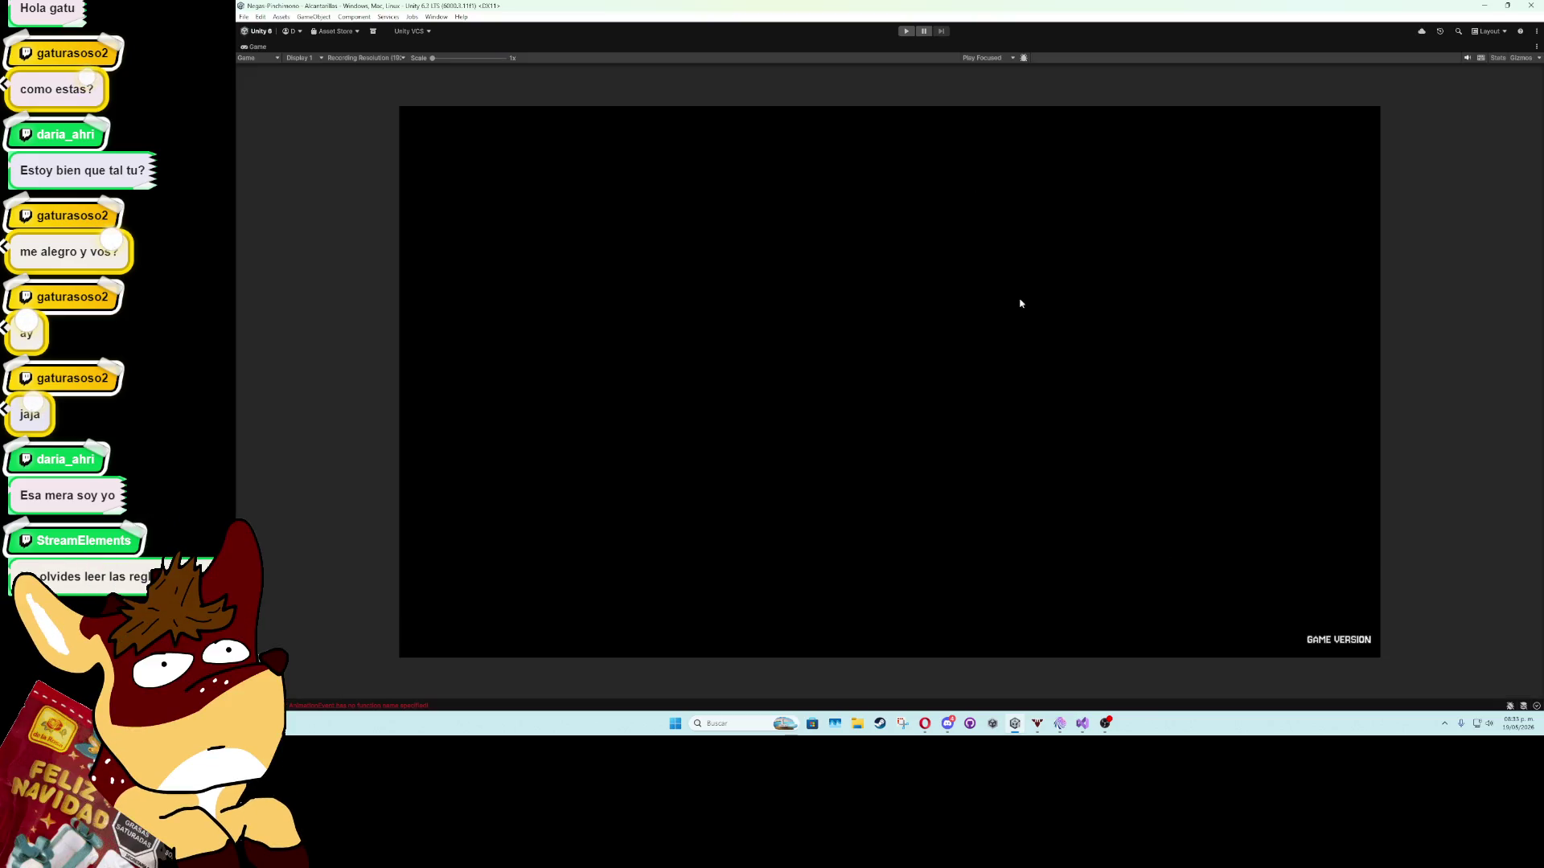
pyautogui.click(903, 33)
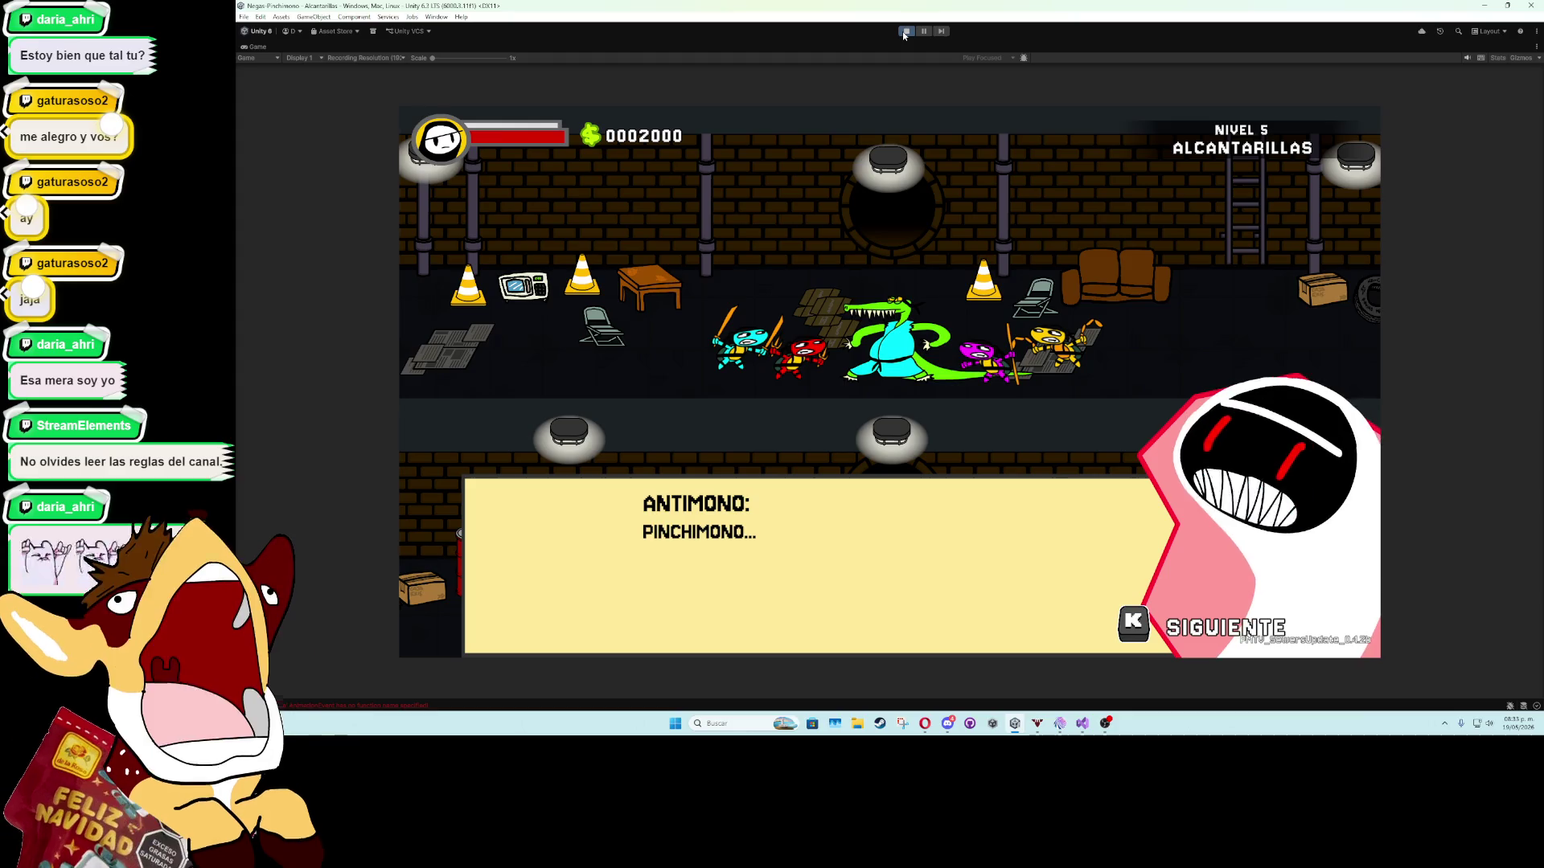
pyautogui.press('k')
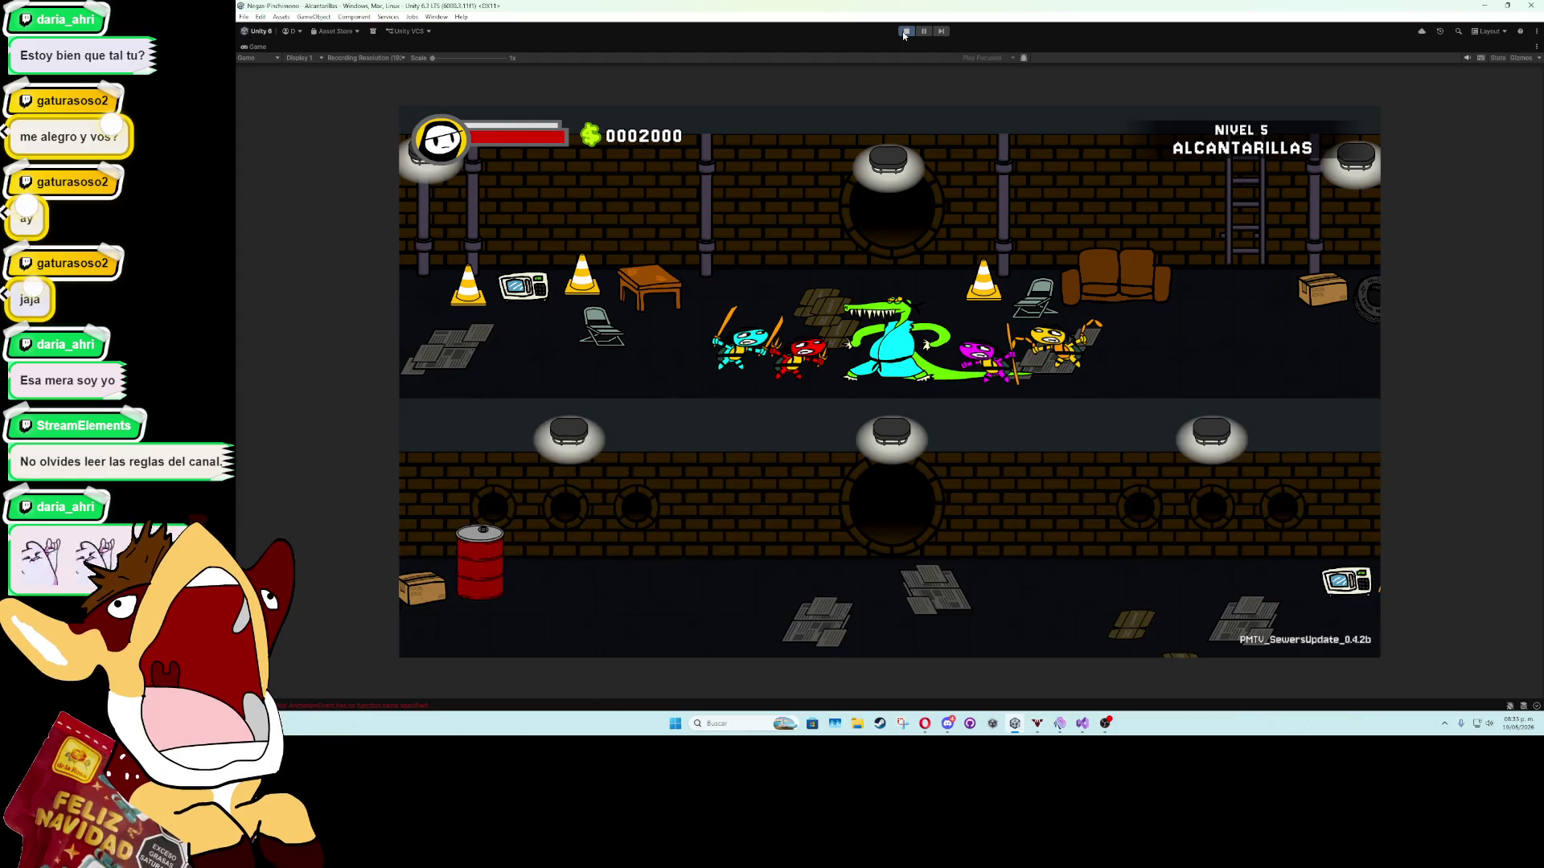
pyautogui.press('k')
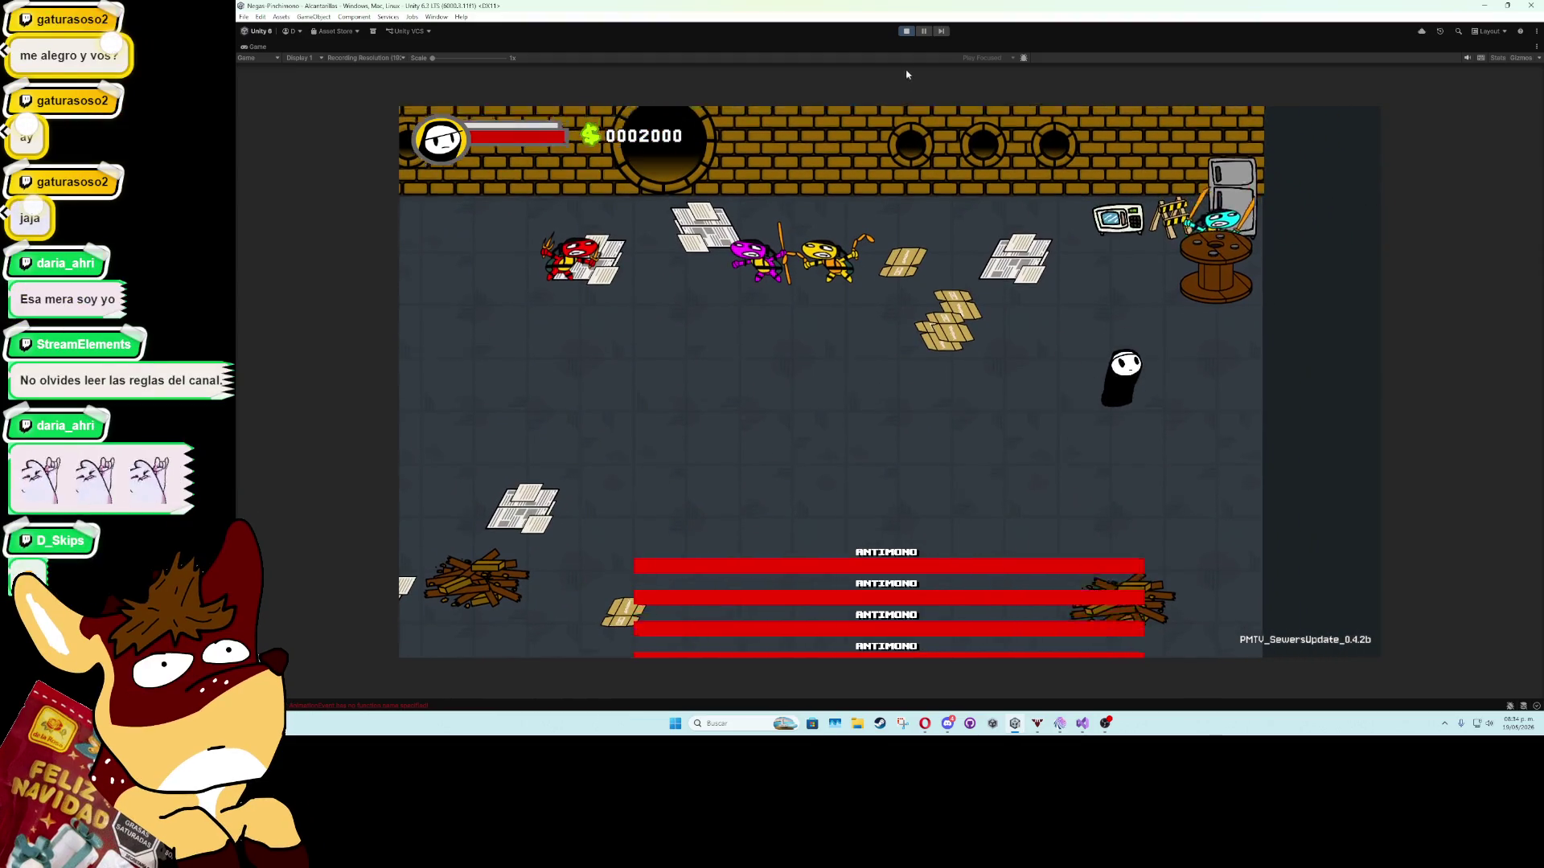
# Stop the play test and bring Visual Studio back to the front.
pyautogui.click(908, 31)
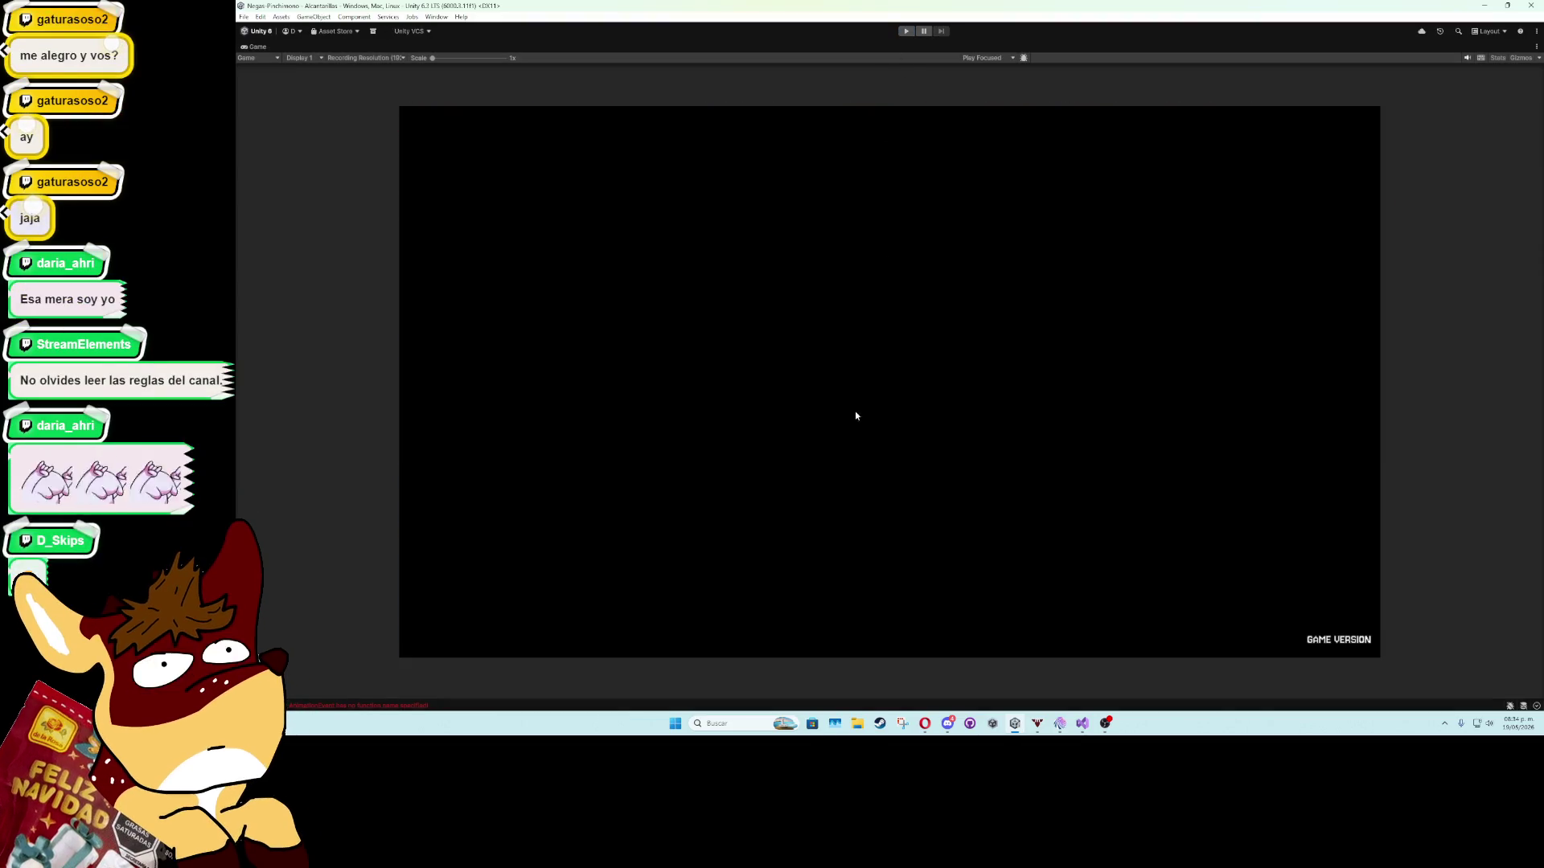
pyautogui.moveTo(1078, 732)
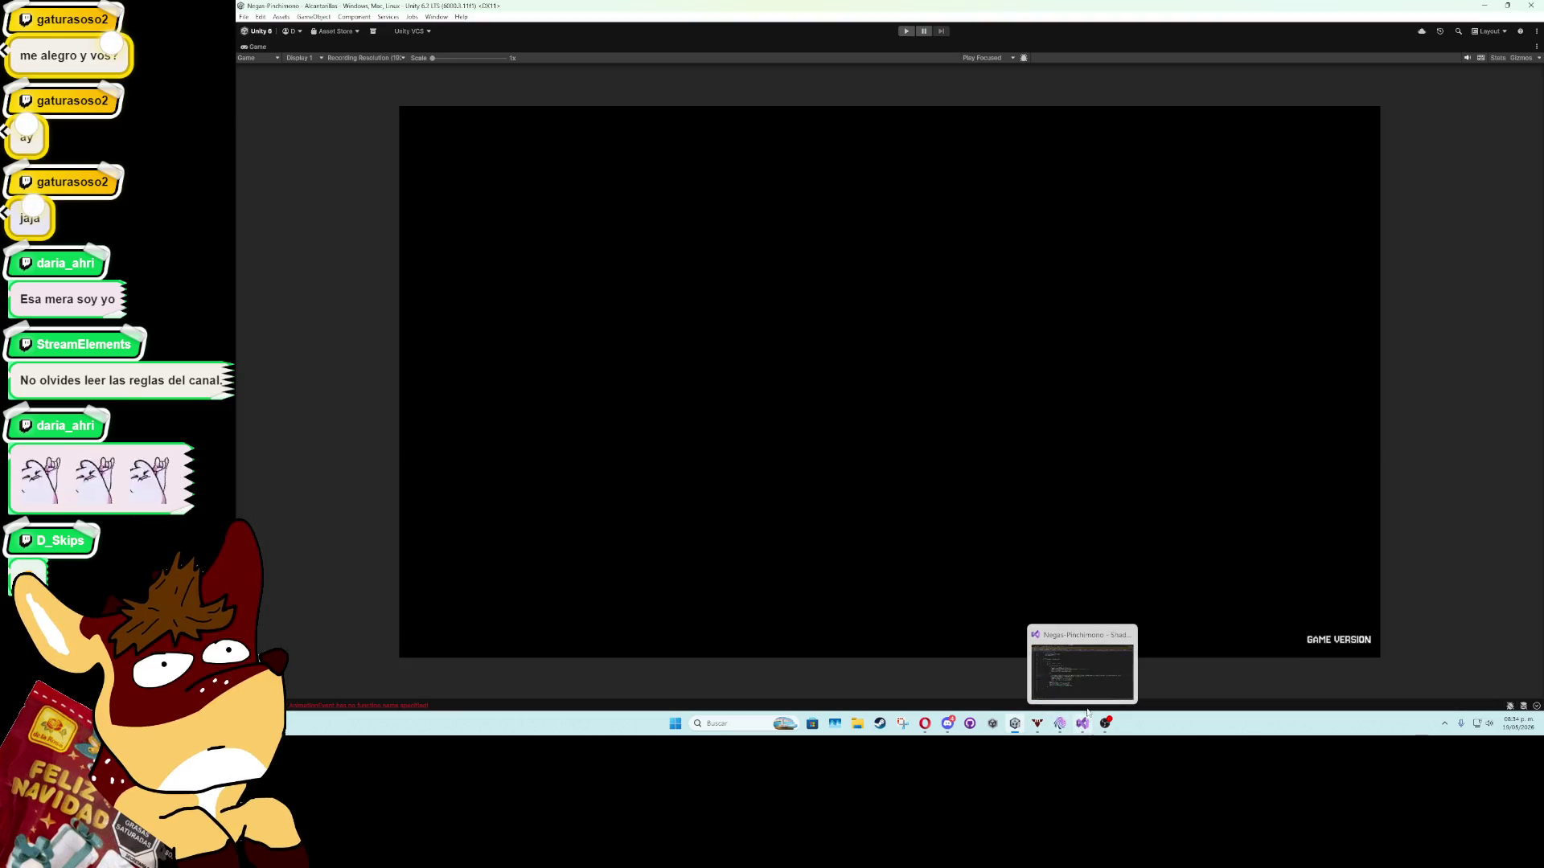
pyautogui.click(1082, 668)
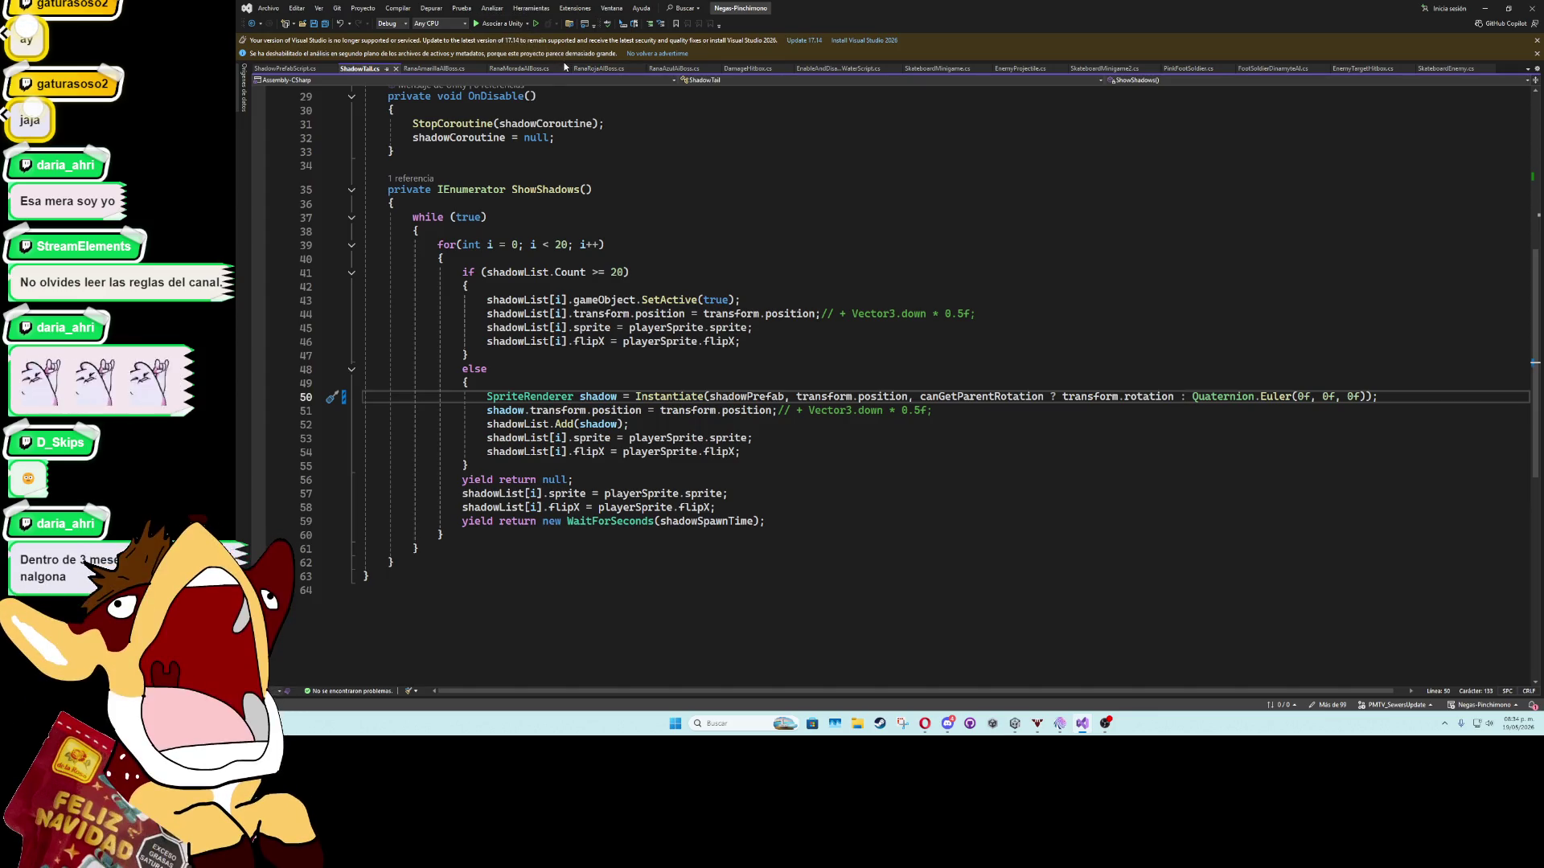
# Switch to the RanaAzulAIBoss.cs script at the end of SuperJumpAttack.
pyautogui.click(679, 69)
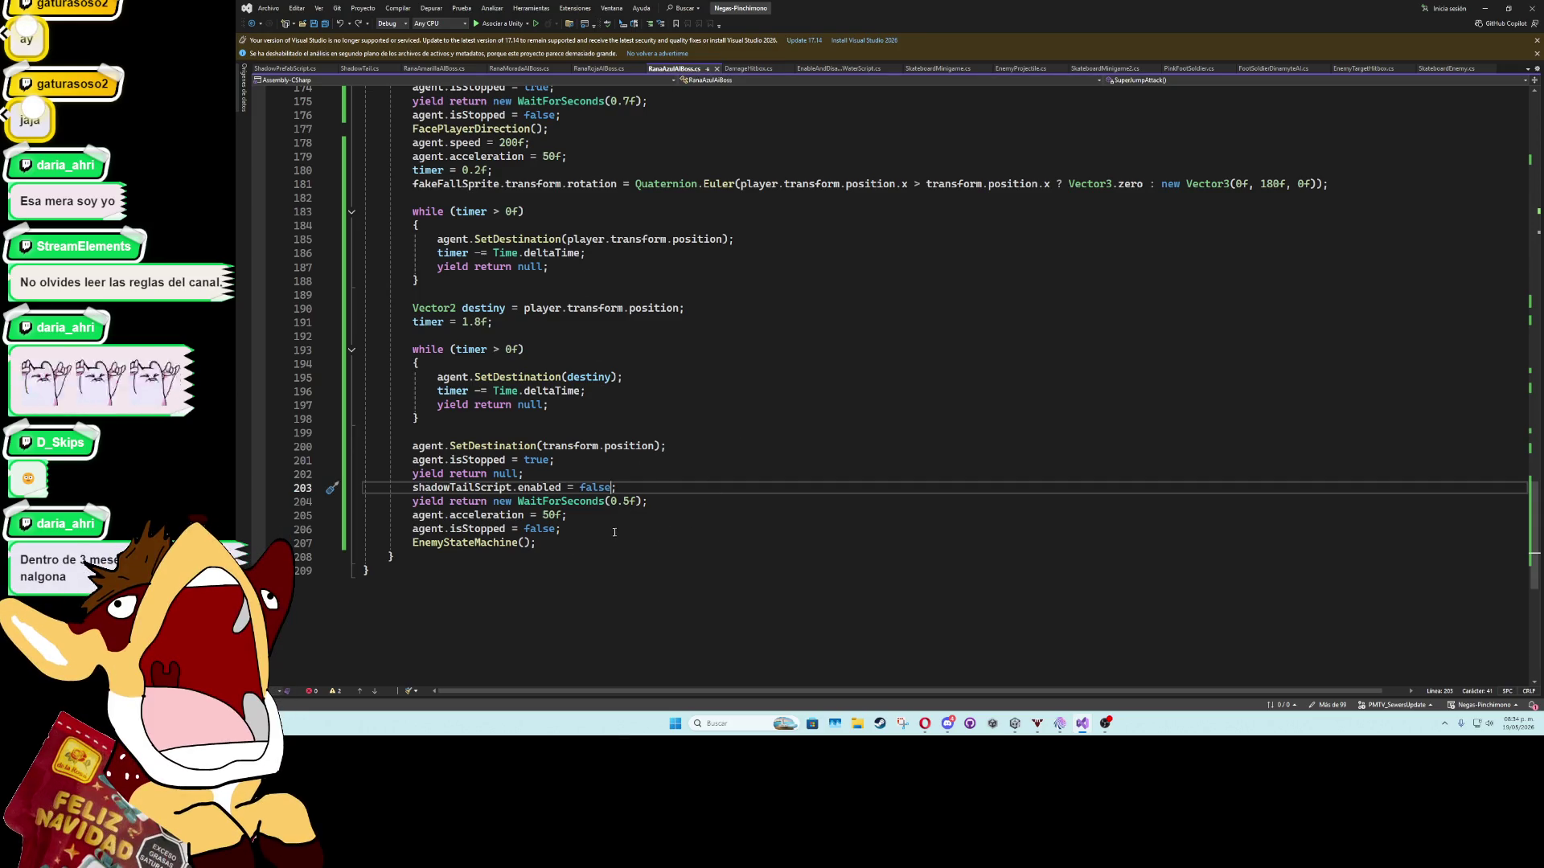
# Review the isStopped code around lines 200–201, then minimise Visual Studio.
pyautogui.click(674, 450)
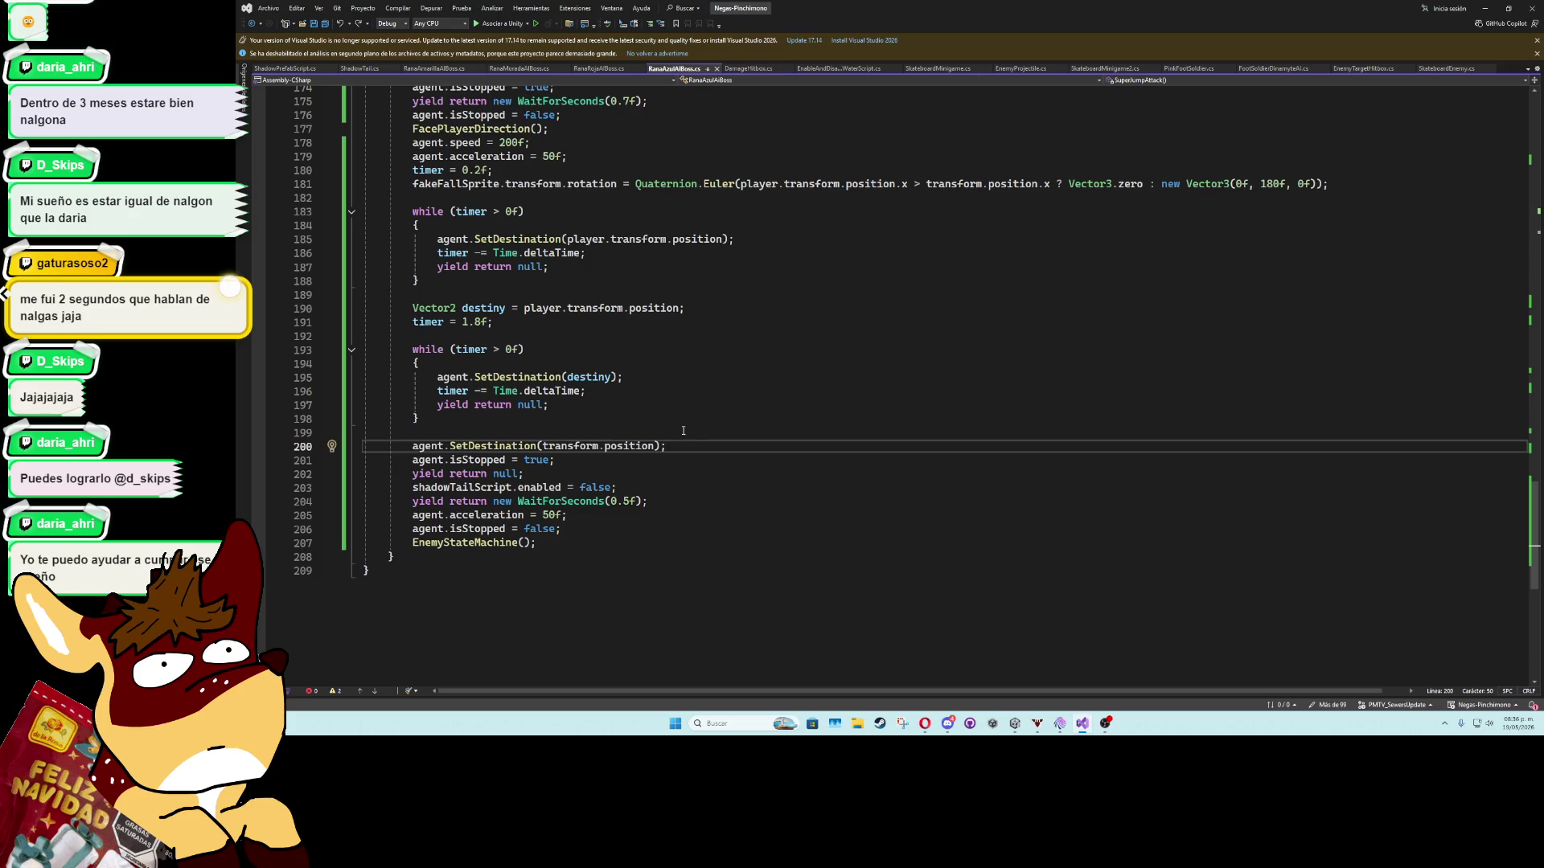
pyautogui.click(505, 460)
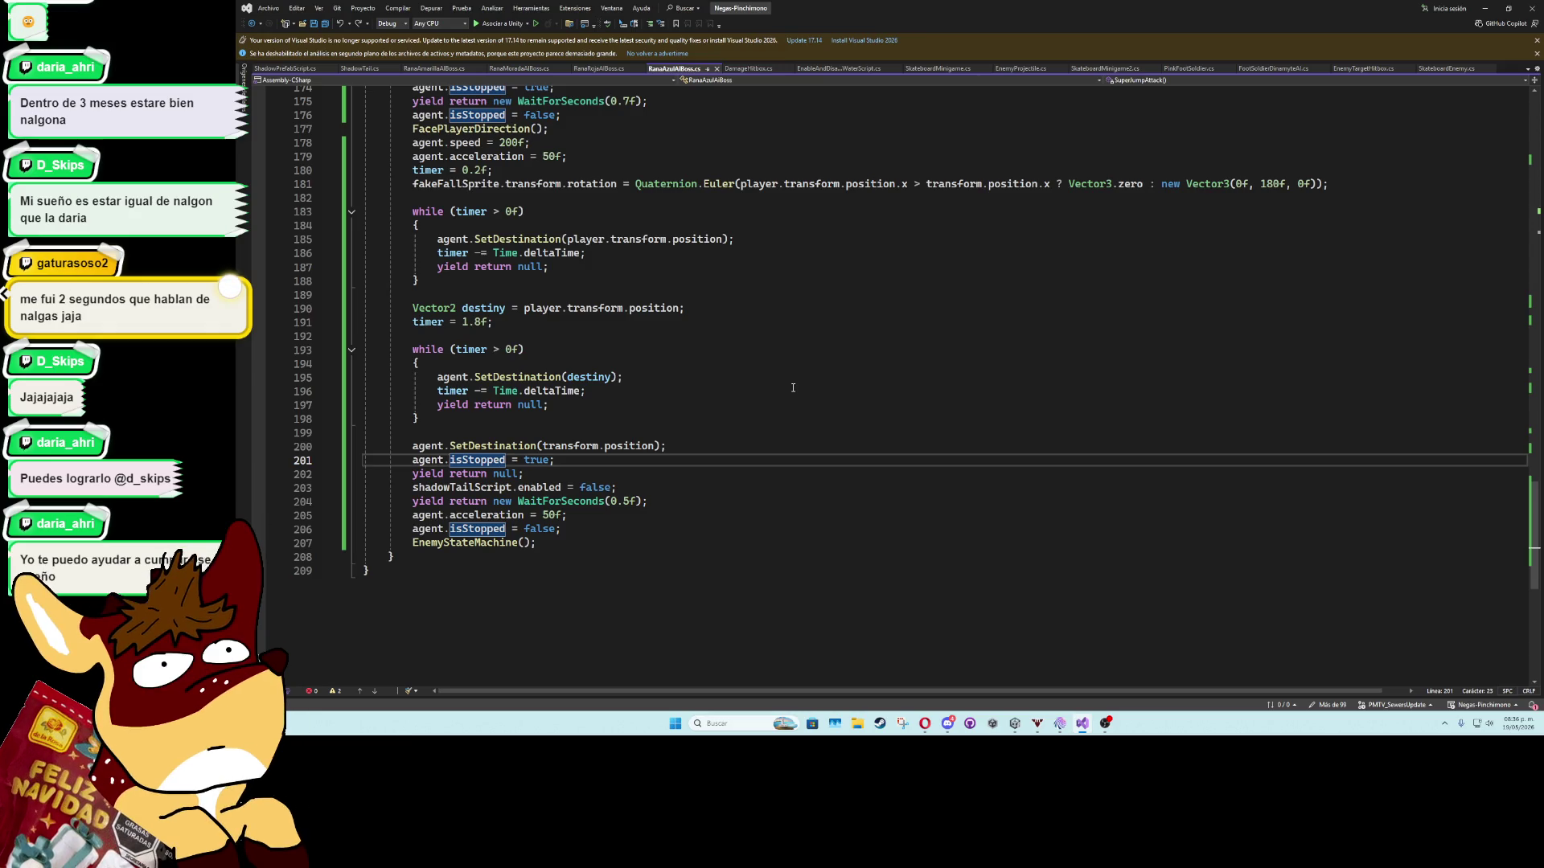
pyautogui.click(1484, 8)
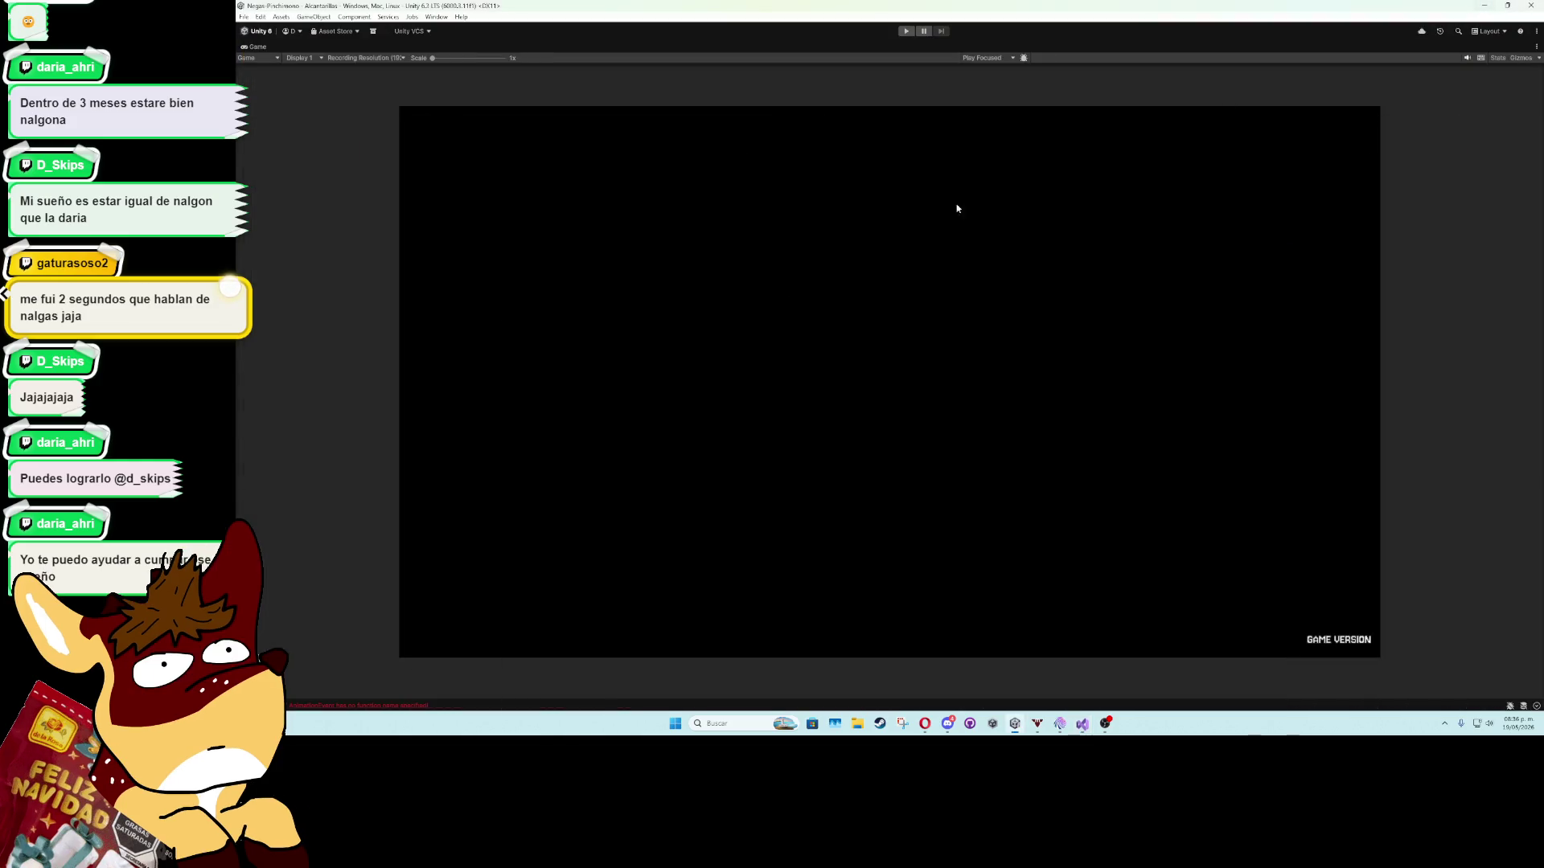
# Restore the full editor layout and select RanaSprite under BossRana in the Hierarchy.
pyautogui.doubleClick(255, 47)
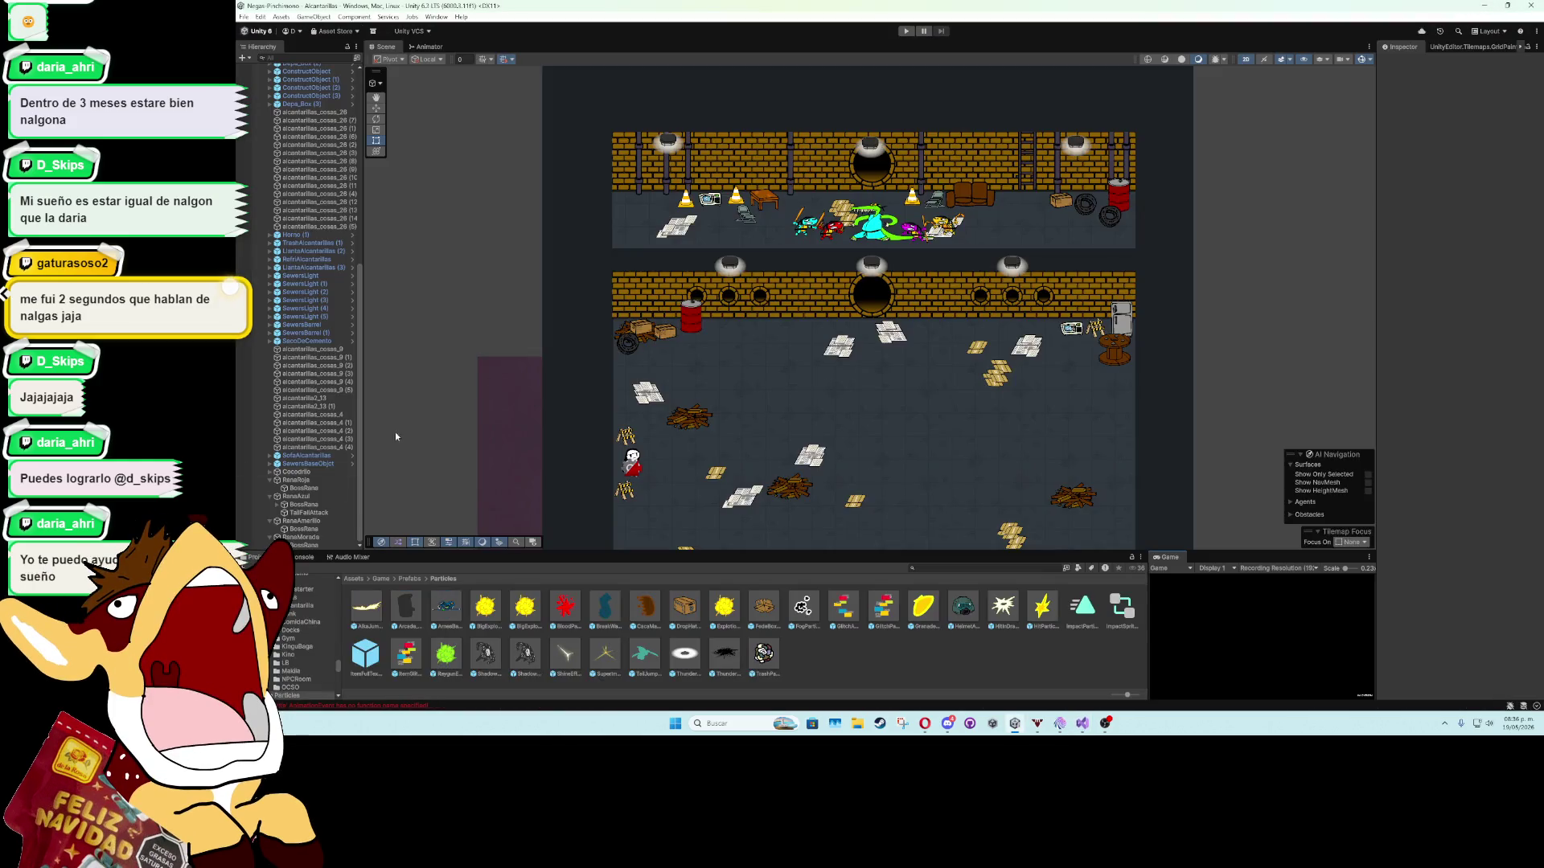
pyautogui.click(304, 513)
pyautogui.click(279, 505)
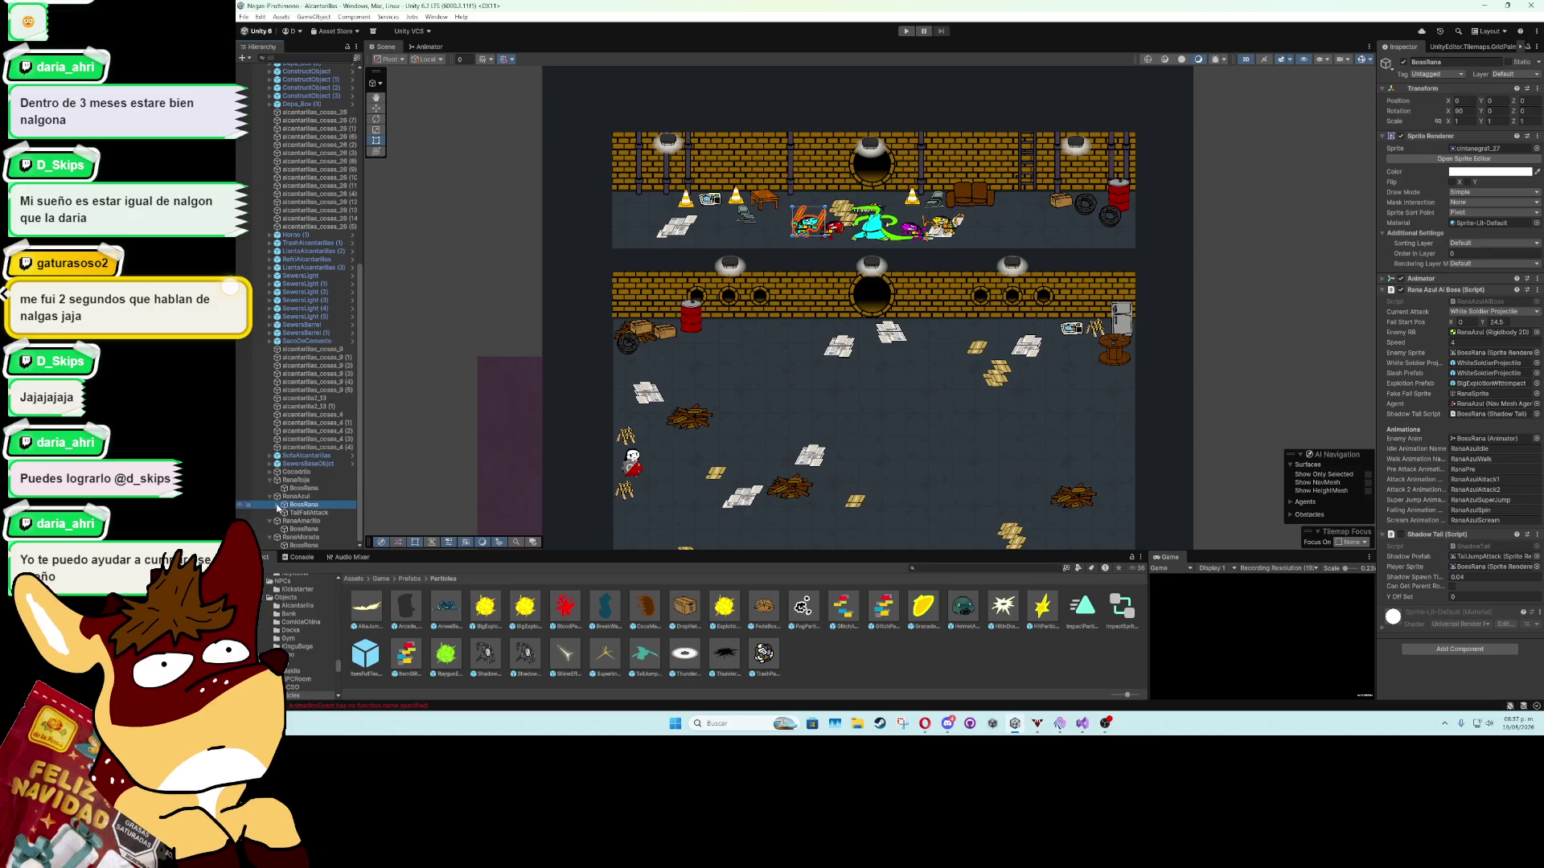
pyautogui.click(277, 505)
pyautogui.click(295, 513)
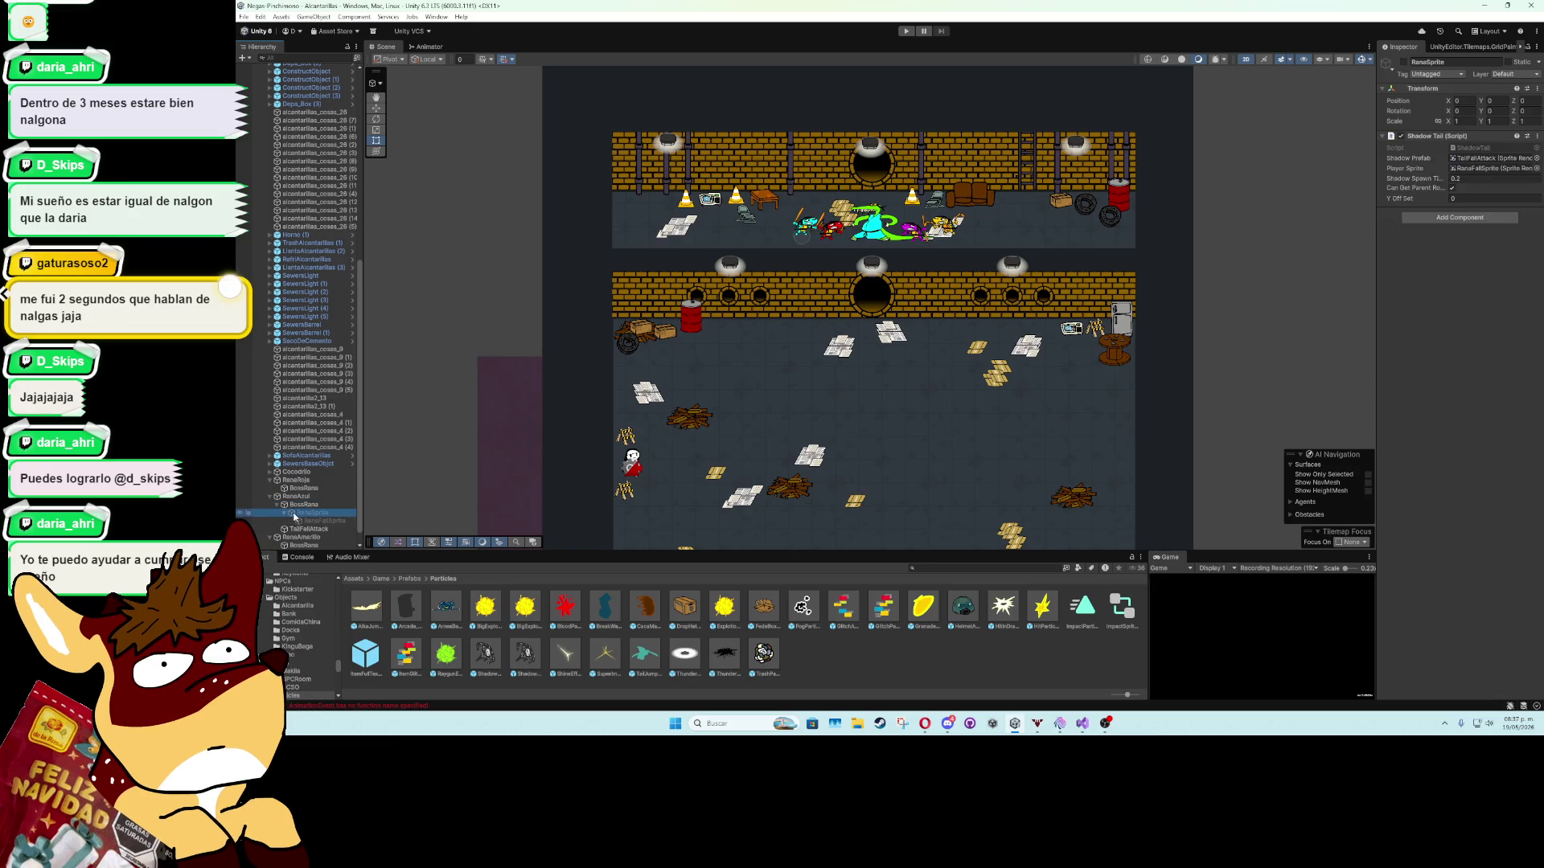
# Set Shadow Prefab to TailJumpAttack and Shadow Spawn Time to 0.04, then start a play test.
pyautogui.click(1476, 158)
pyautogui.moveTo(644, 653); pyautogui.dragTo(1488, 158)
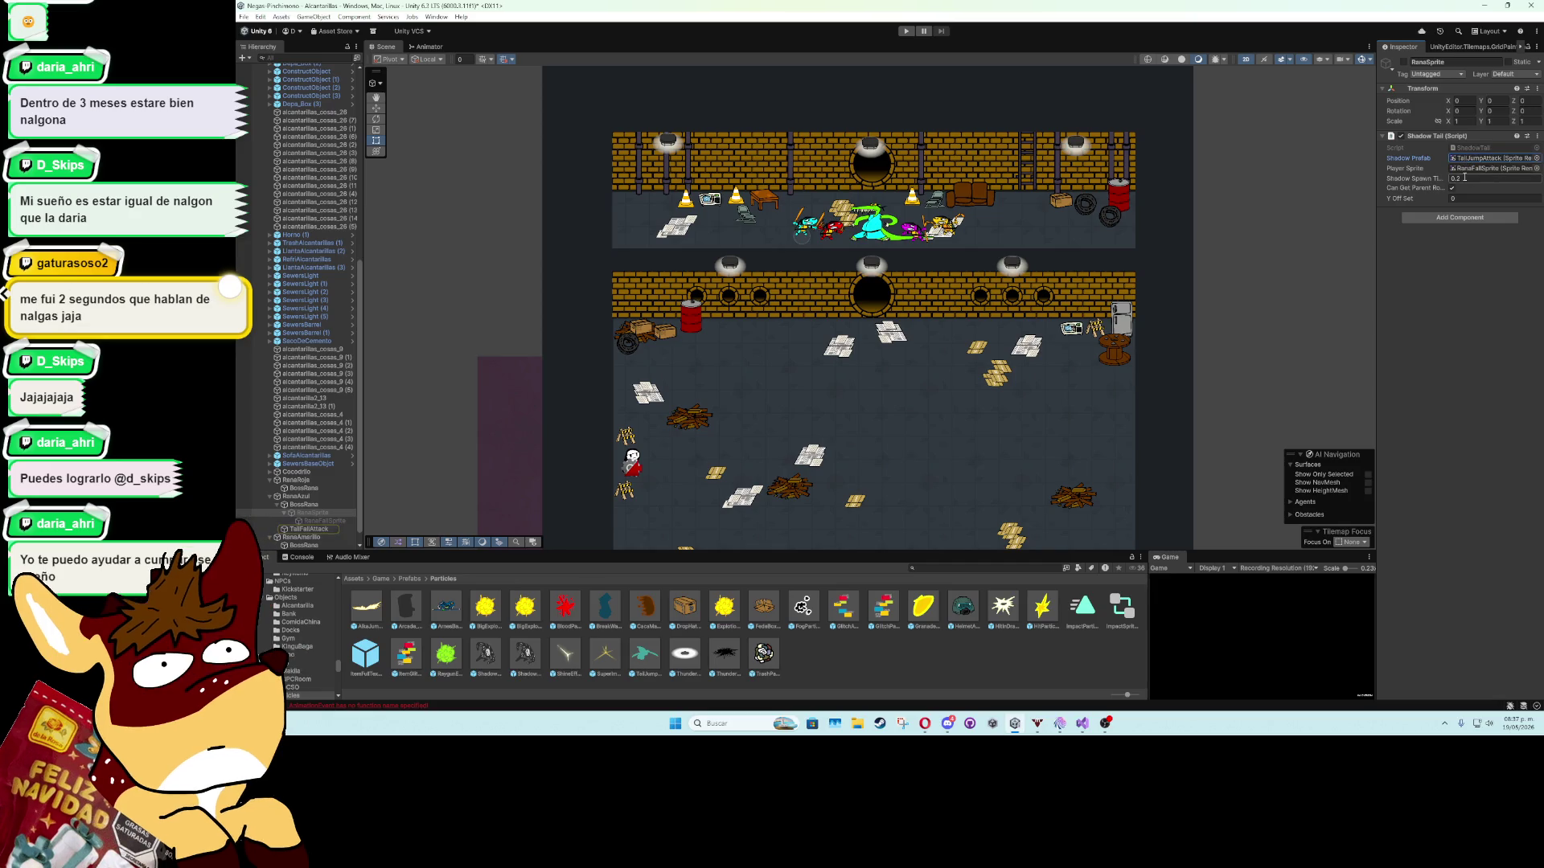
pyautogui.click(1465, 178)
pyautogui.write('0.04')
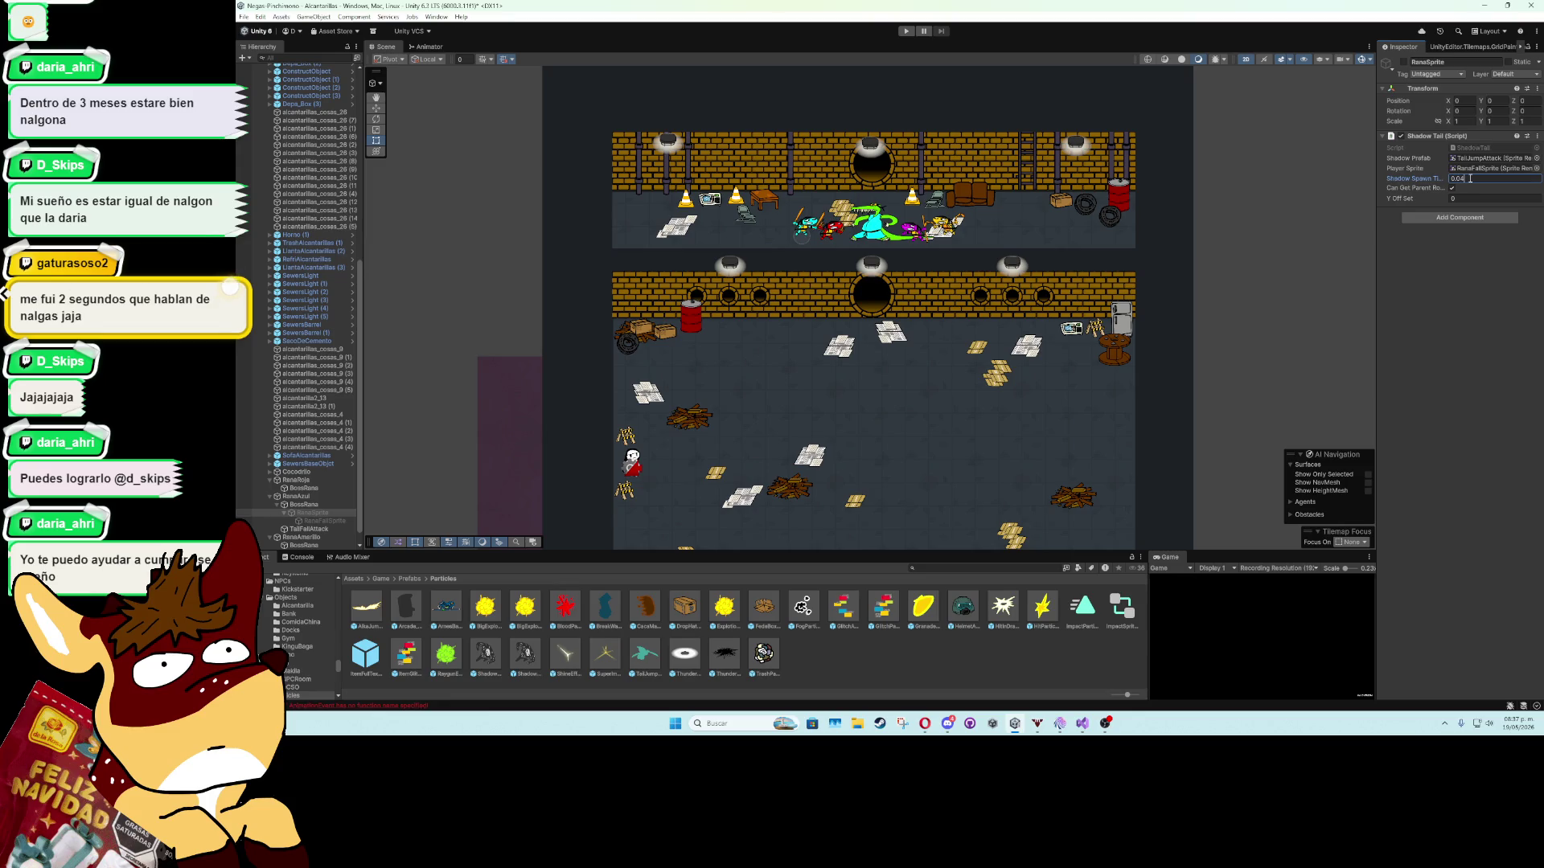
pyautogui.click(1475, 264)
pyautogui.hotkey('ctrl', 'p')
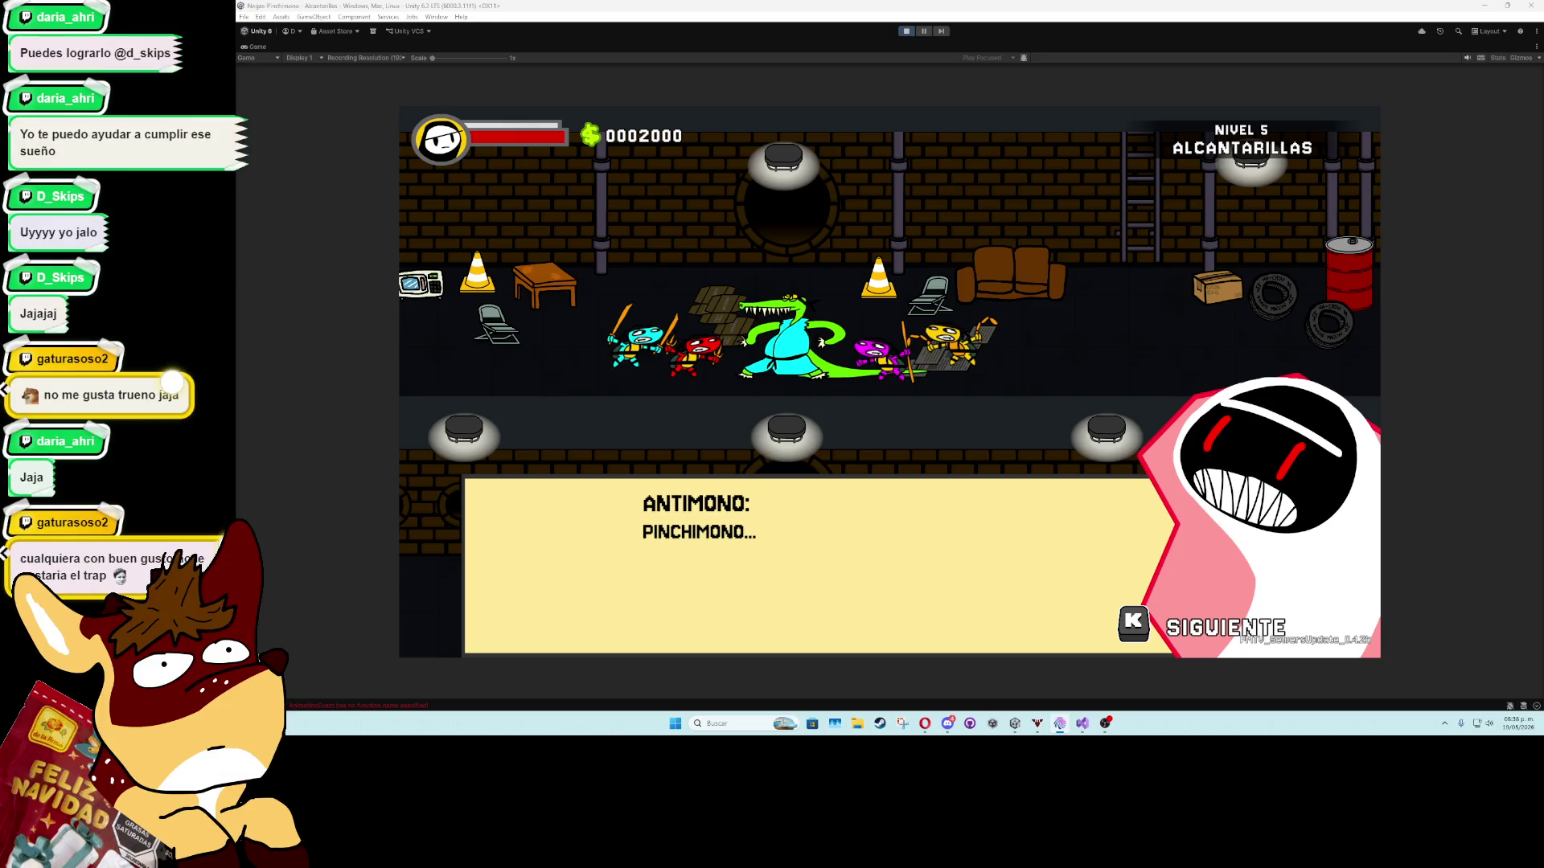
# Focus the Game view and skip the boss intro dialogue with K.
pyautogui.click(1262, 438)
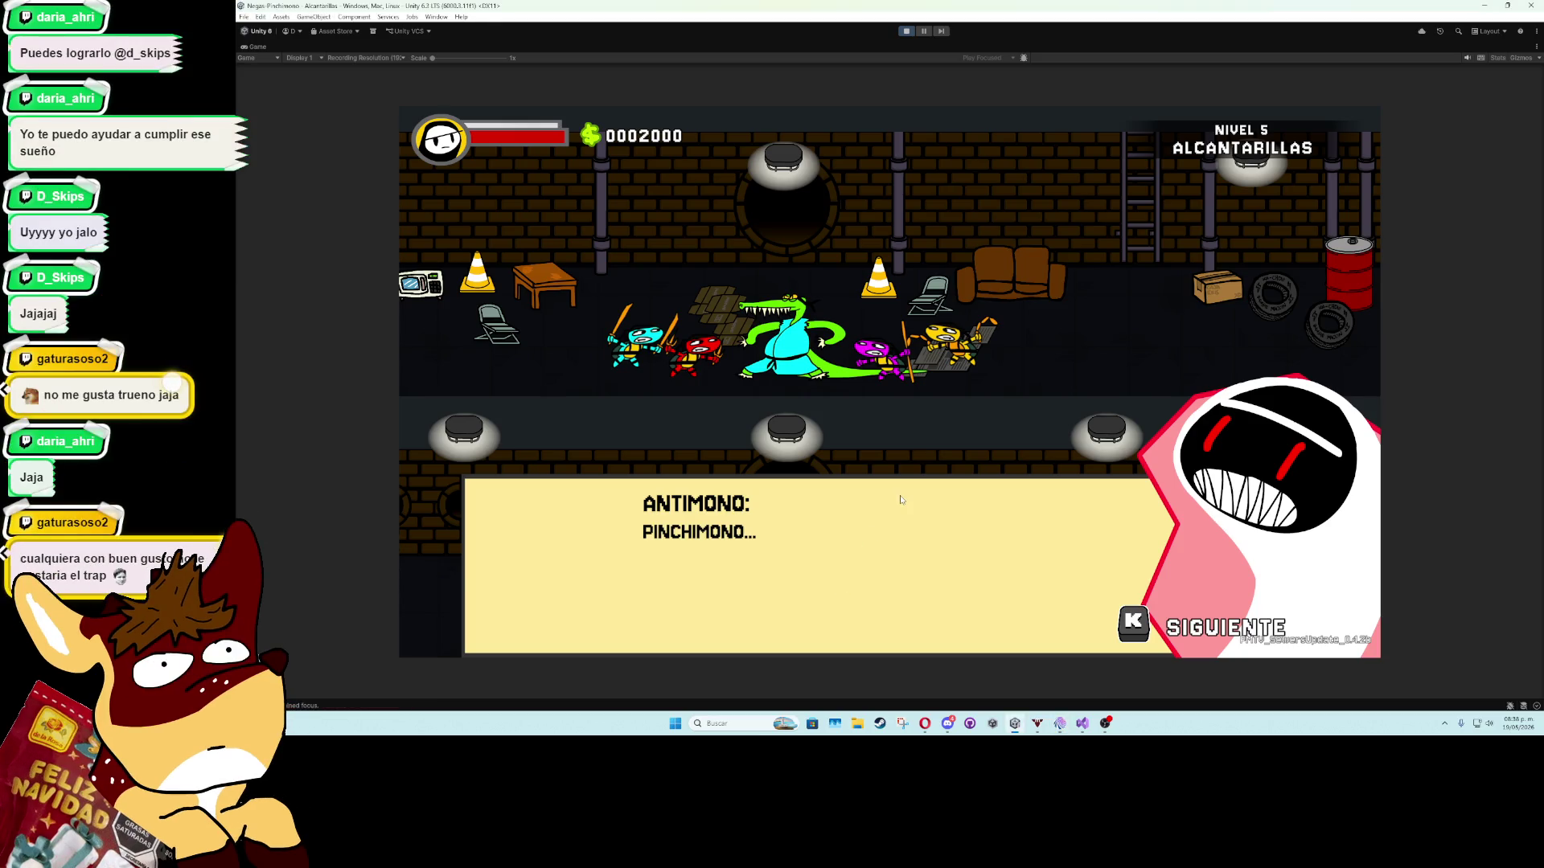
pyautogui.press('k')
pyautogui.press('k')
pyautogui.press('k')
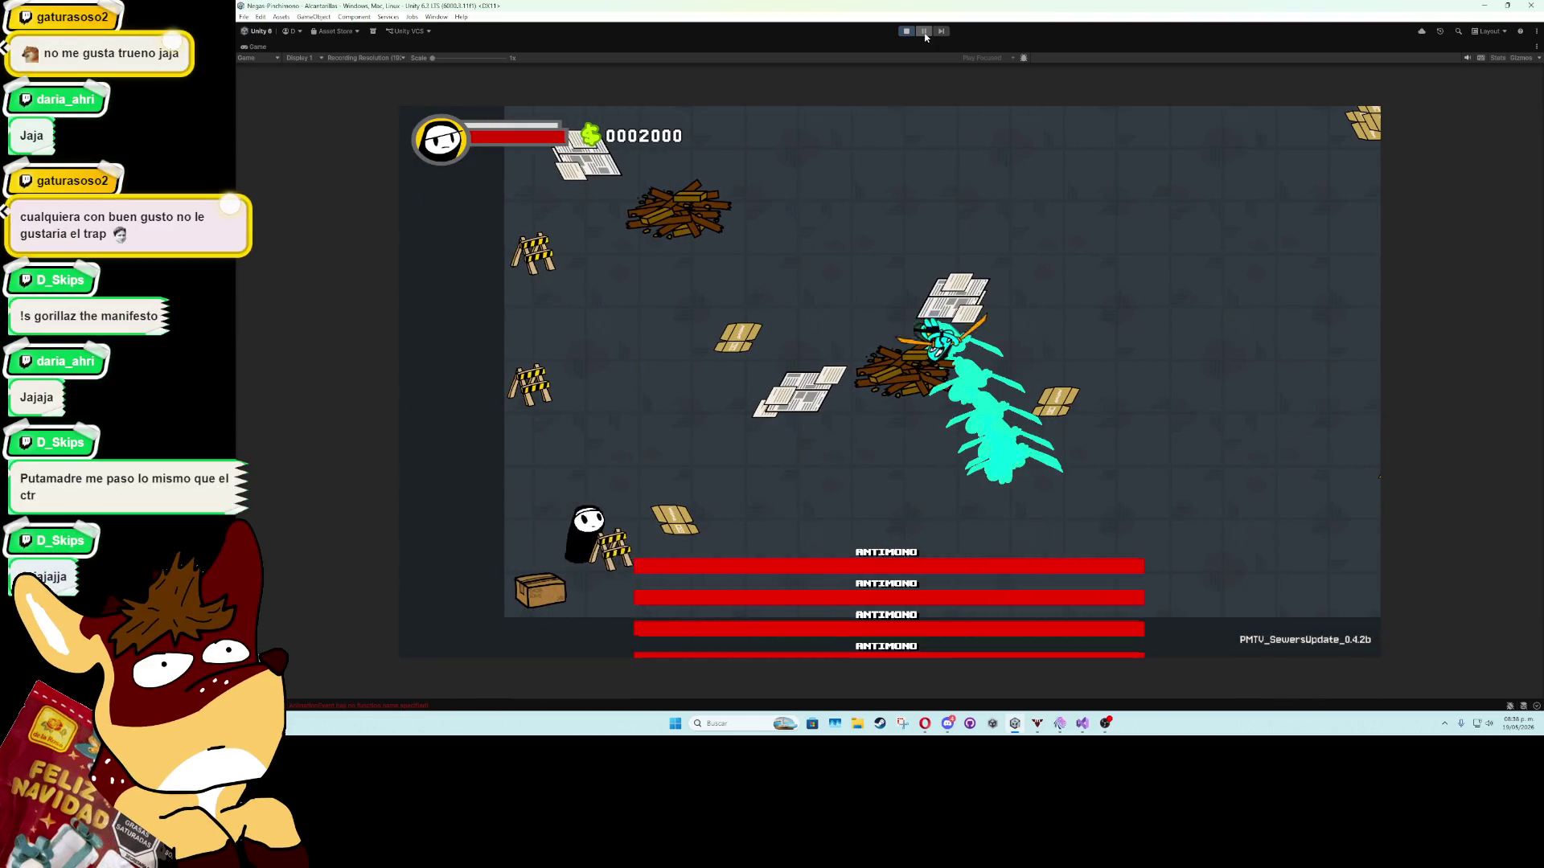
# Pause the game mid-jump and restore the full editor layout.
pyautogui.click(925, 34)
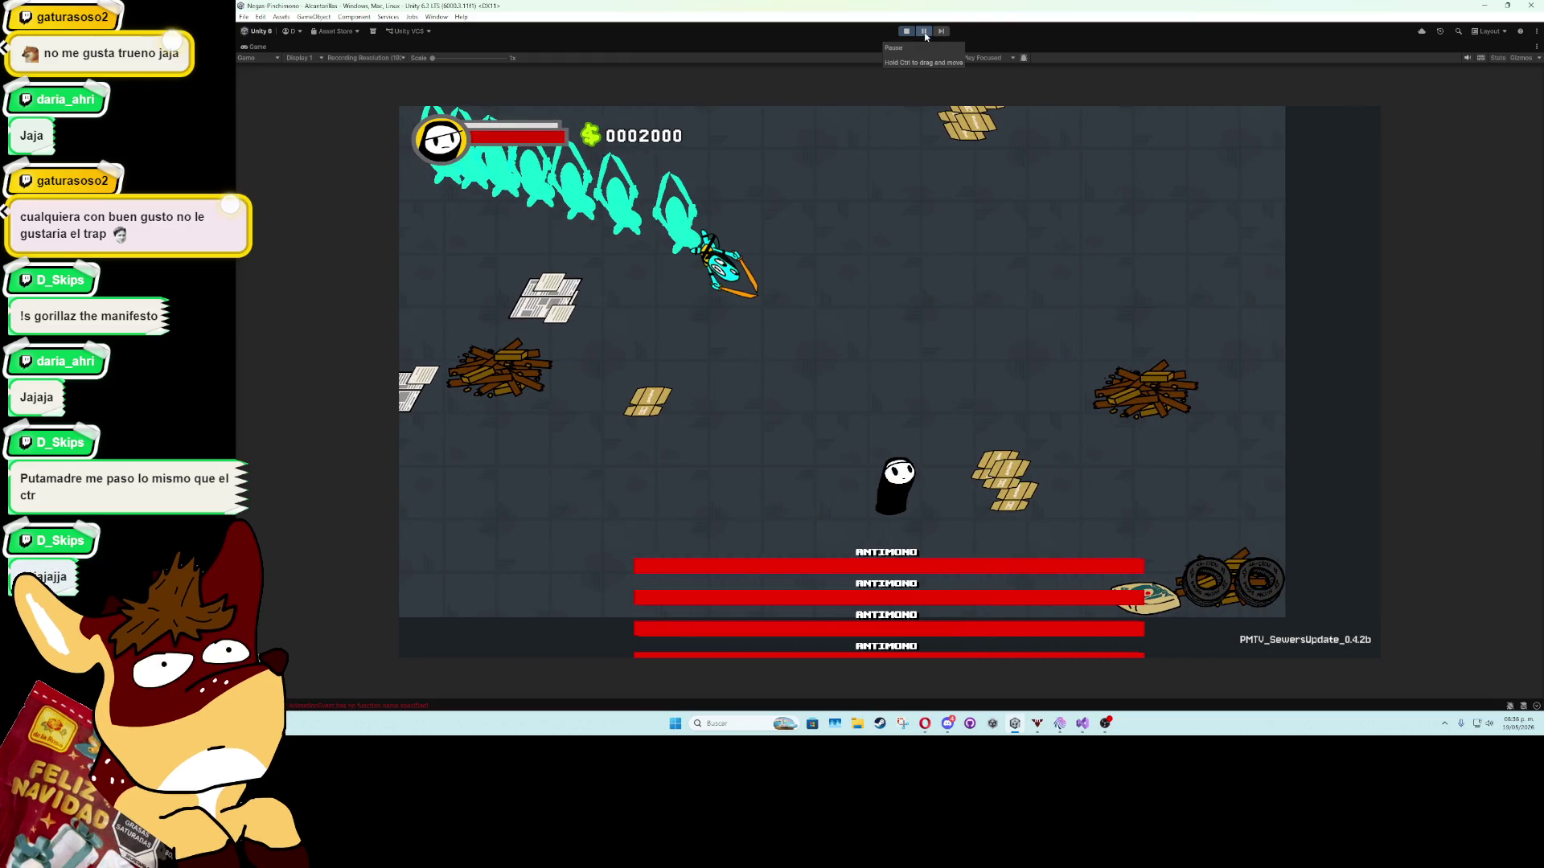
pyautogui.scroll(1, 644, 248)
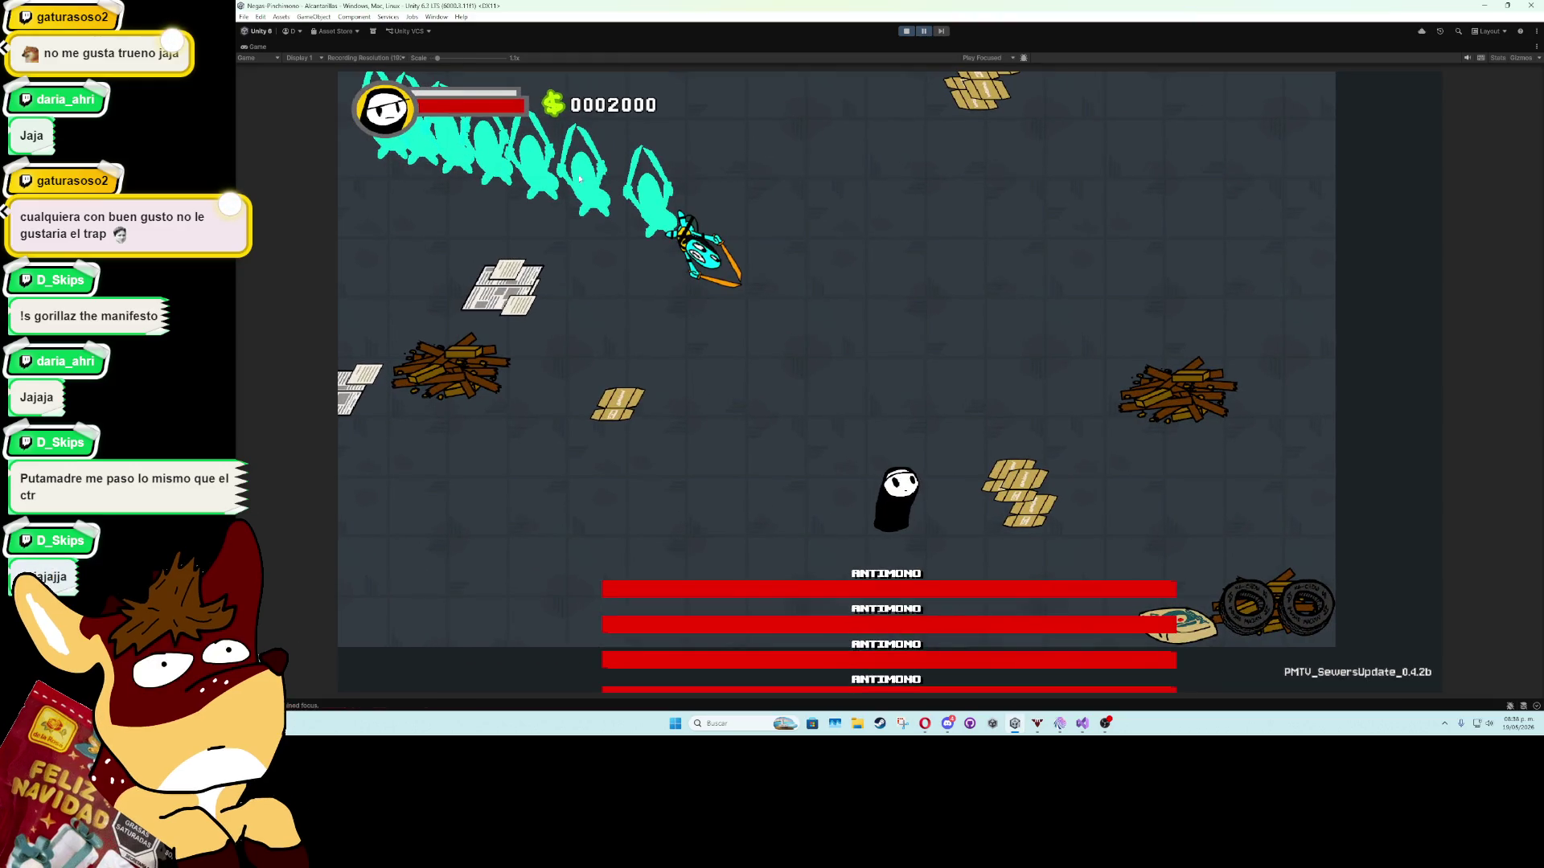
pyautogui.doubleClick(269, 53)
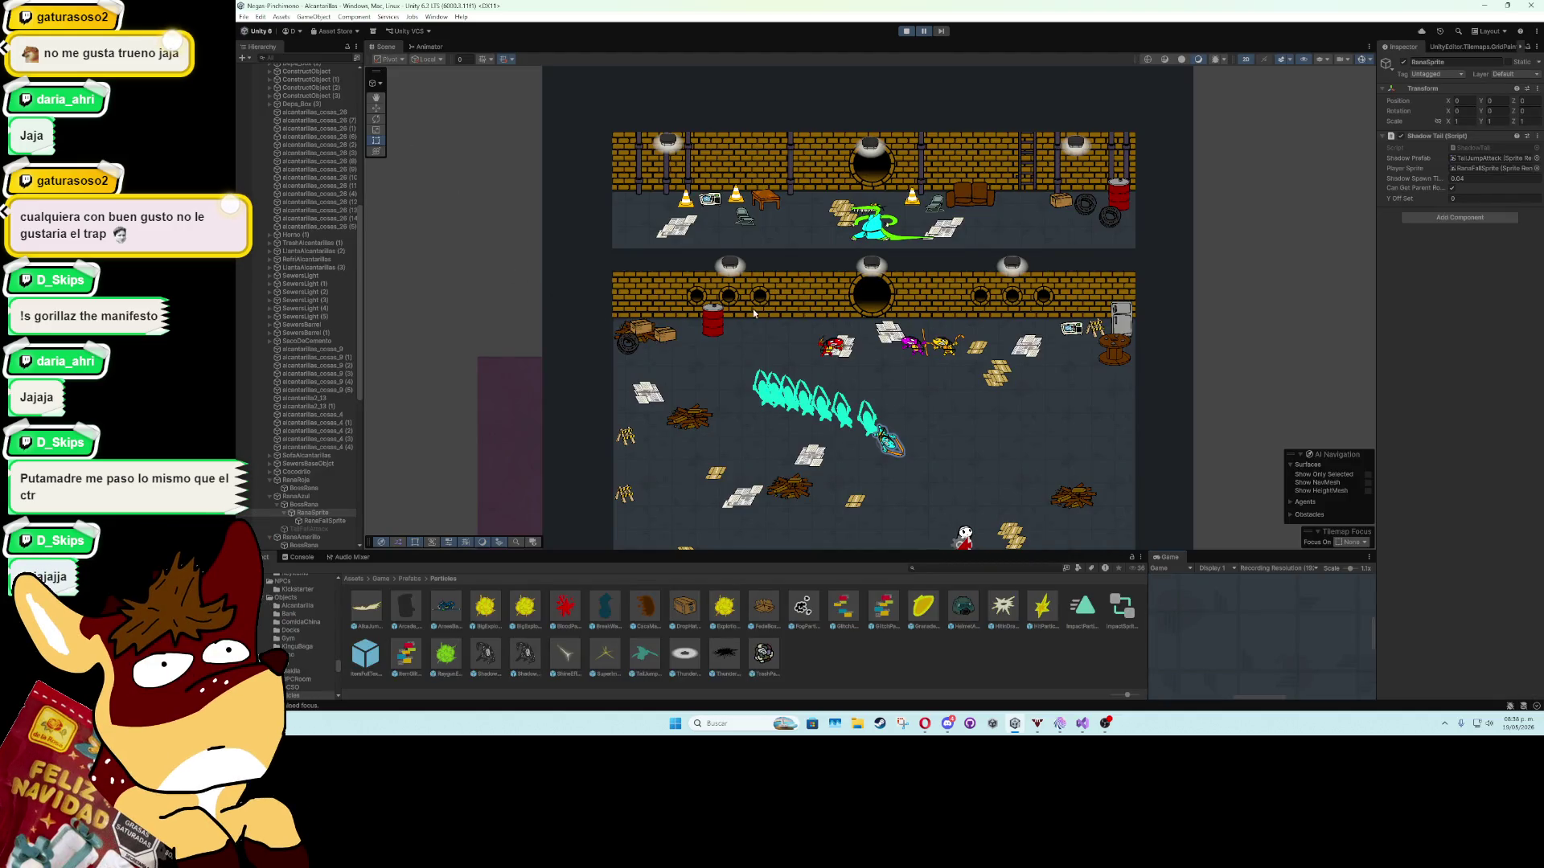
pyautogui.scroll(3, 746, 316)
pyautogui.scroll(-2, 746, 316)
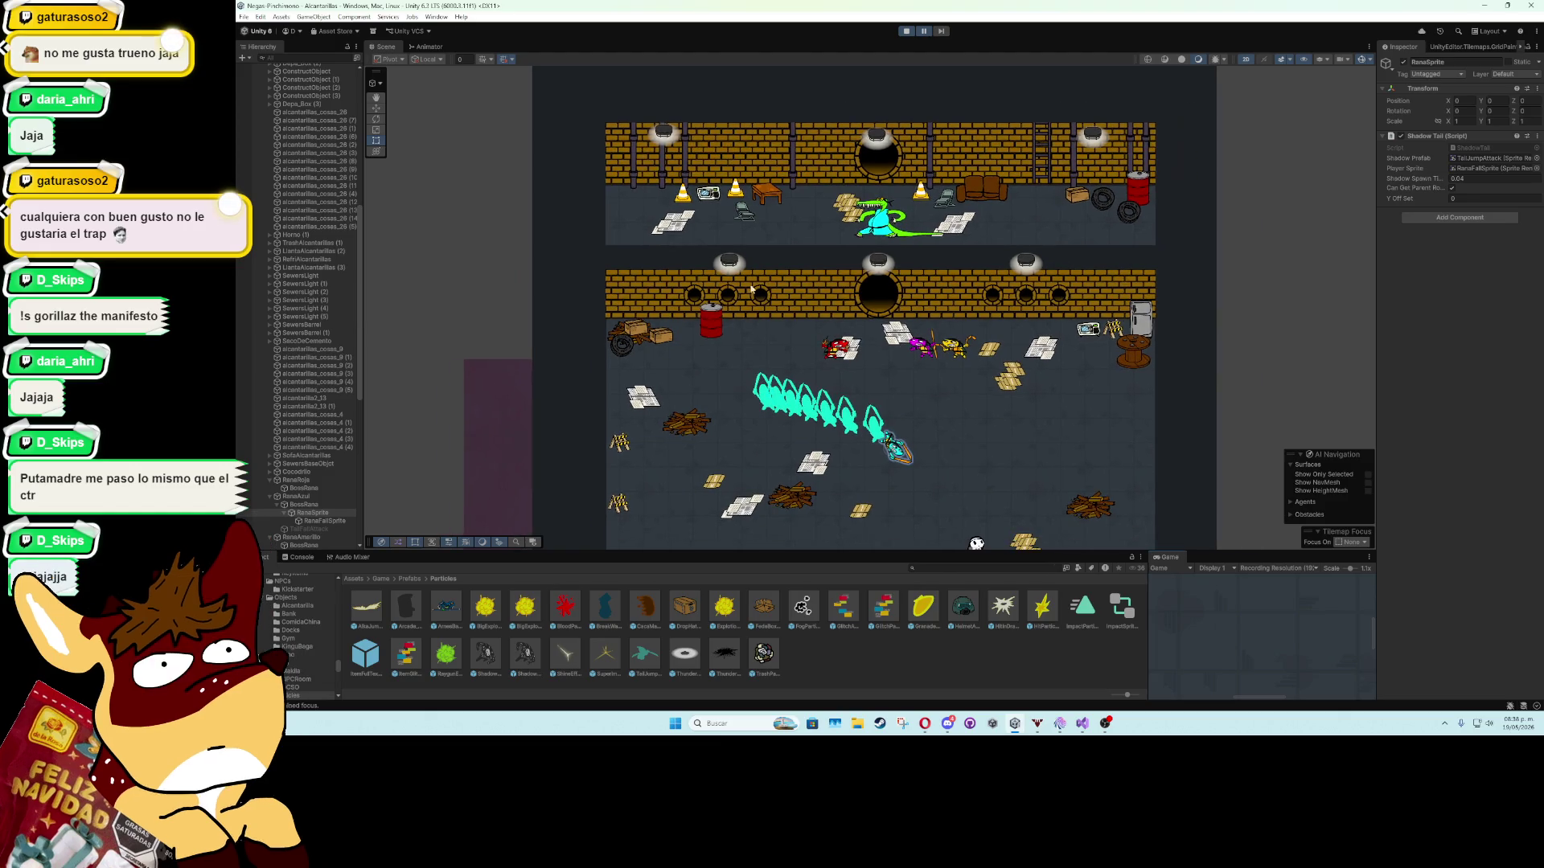
# Zoom the Scene view onto the frog's path and select the TailJumpAttack shadow clones.
pyautogui.moveTo(770, 291); pyautogui.dragTo(883, 404)
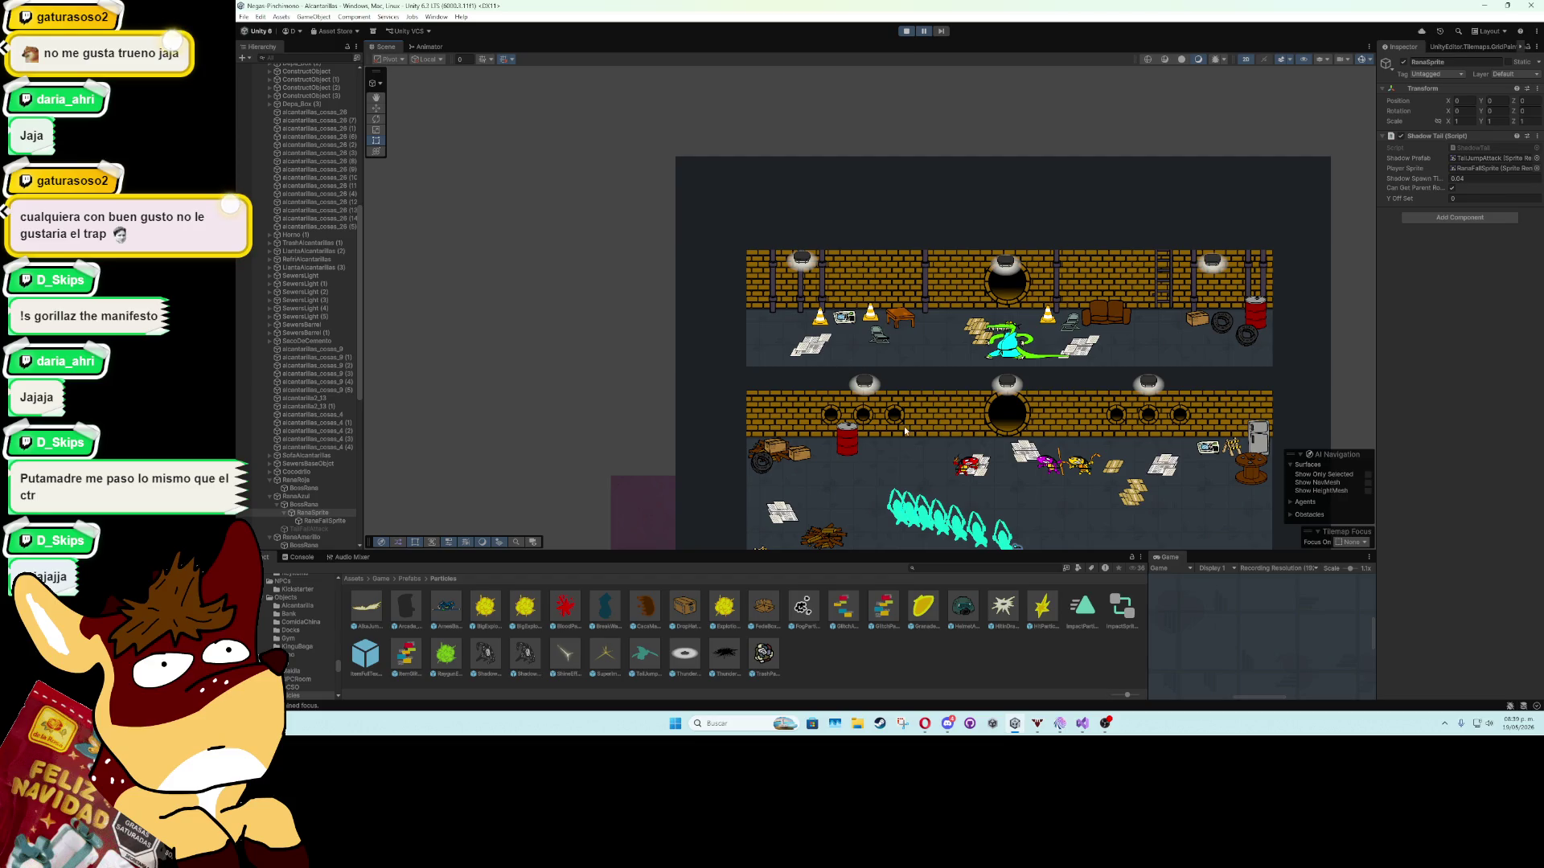
pyautogui.scroll(5, 902, 344)
pyautogui.moveTo(902, 344); pyautogui.dragTo(653, 279)
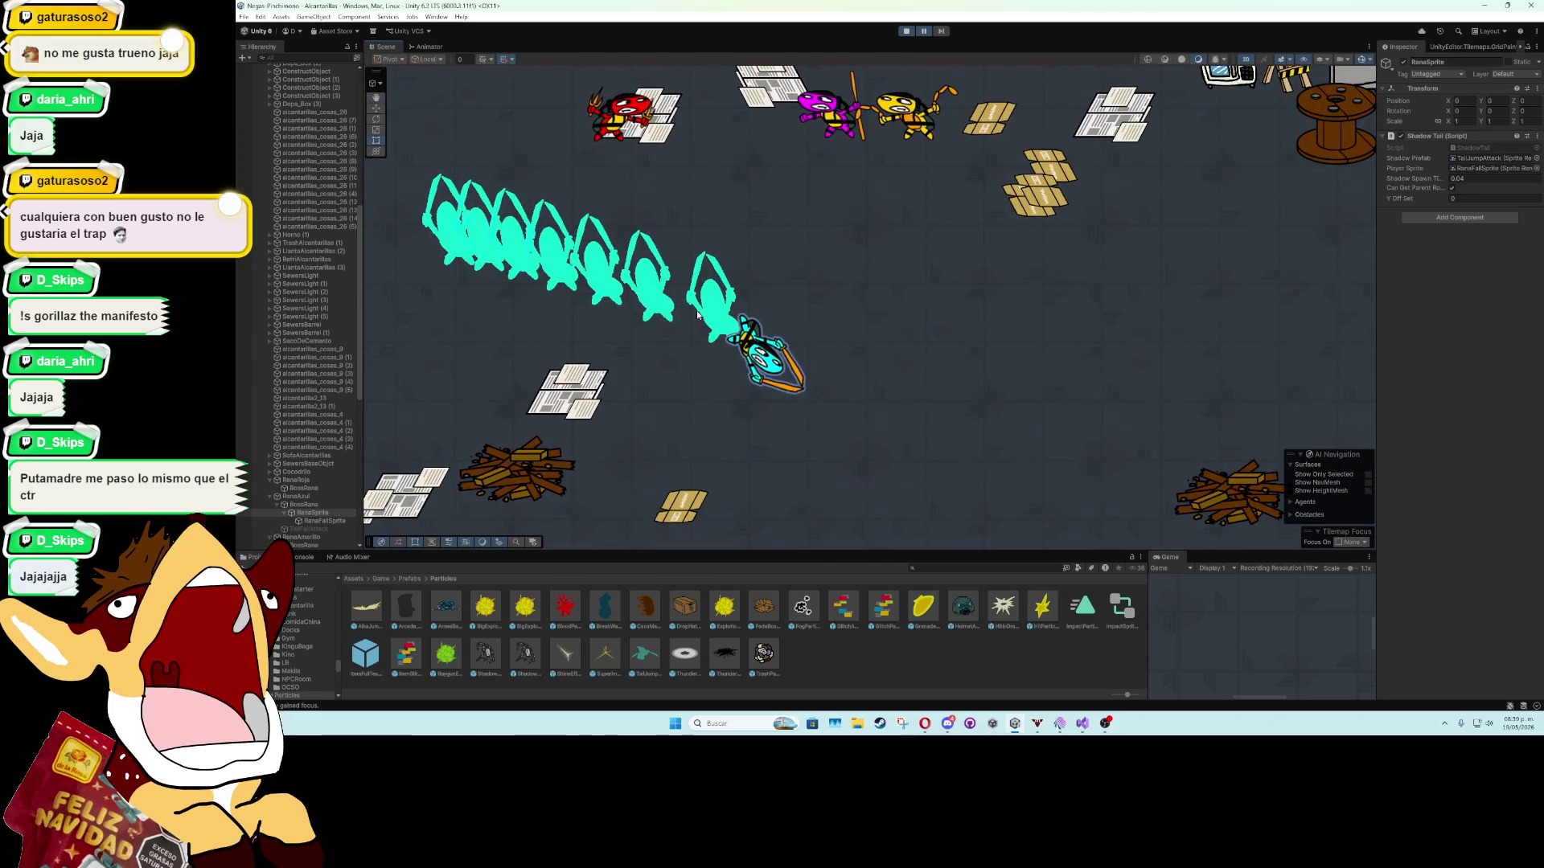
pyautogui.click(709, 314)
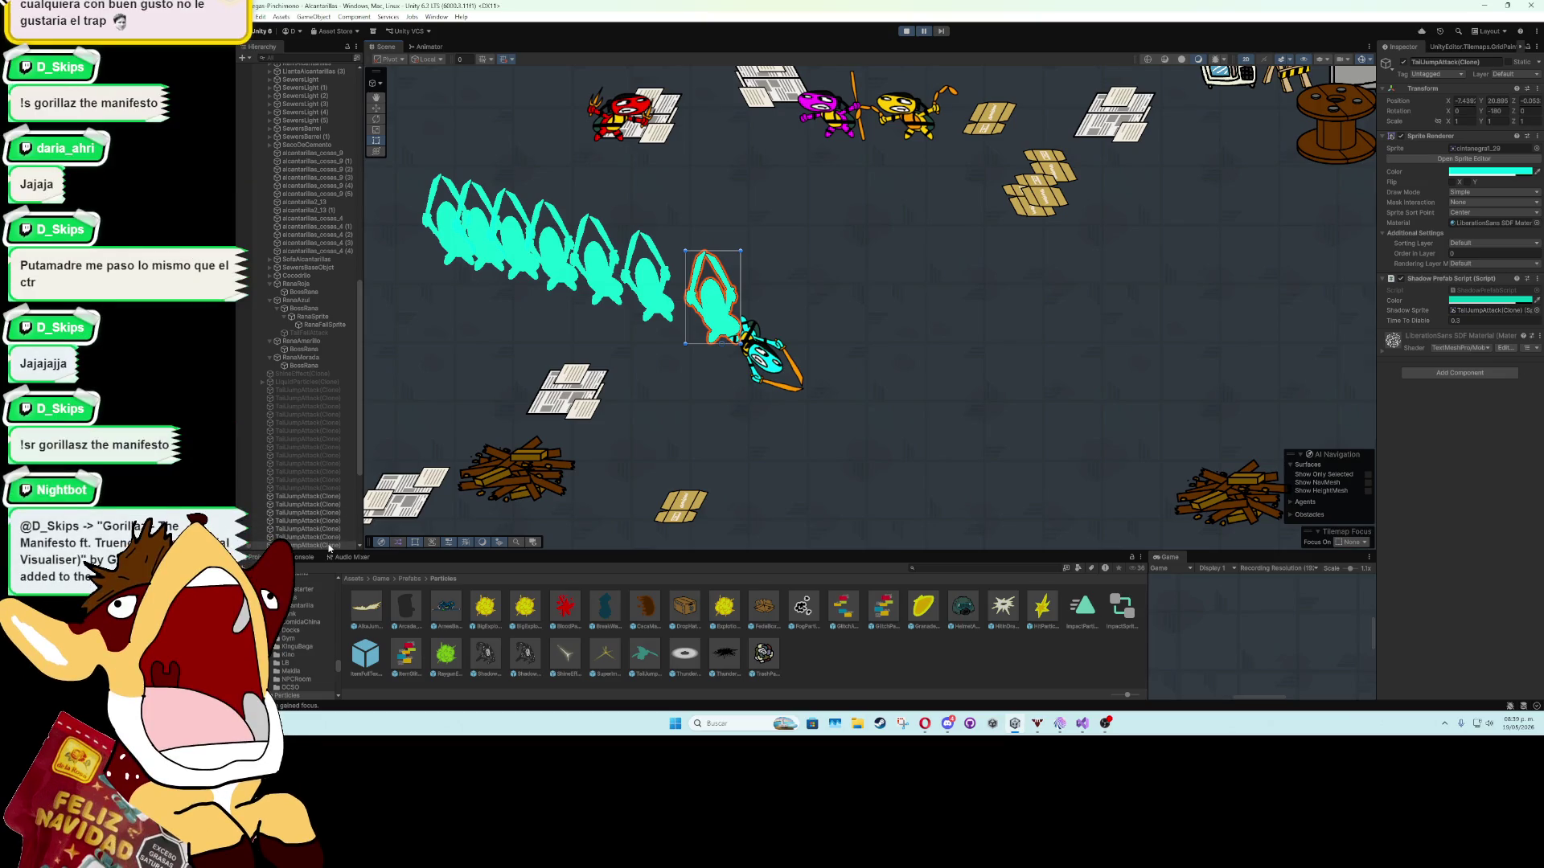
pyautogui.click(760, 360)
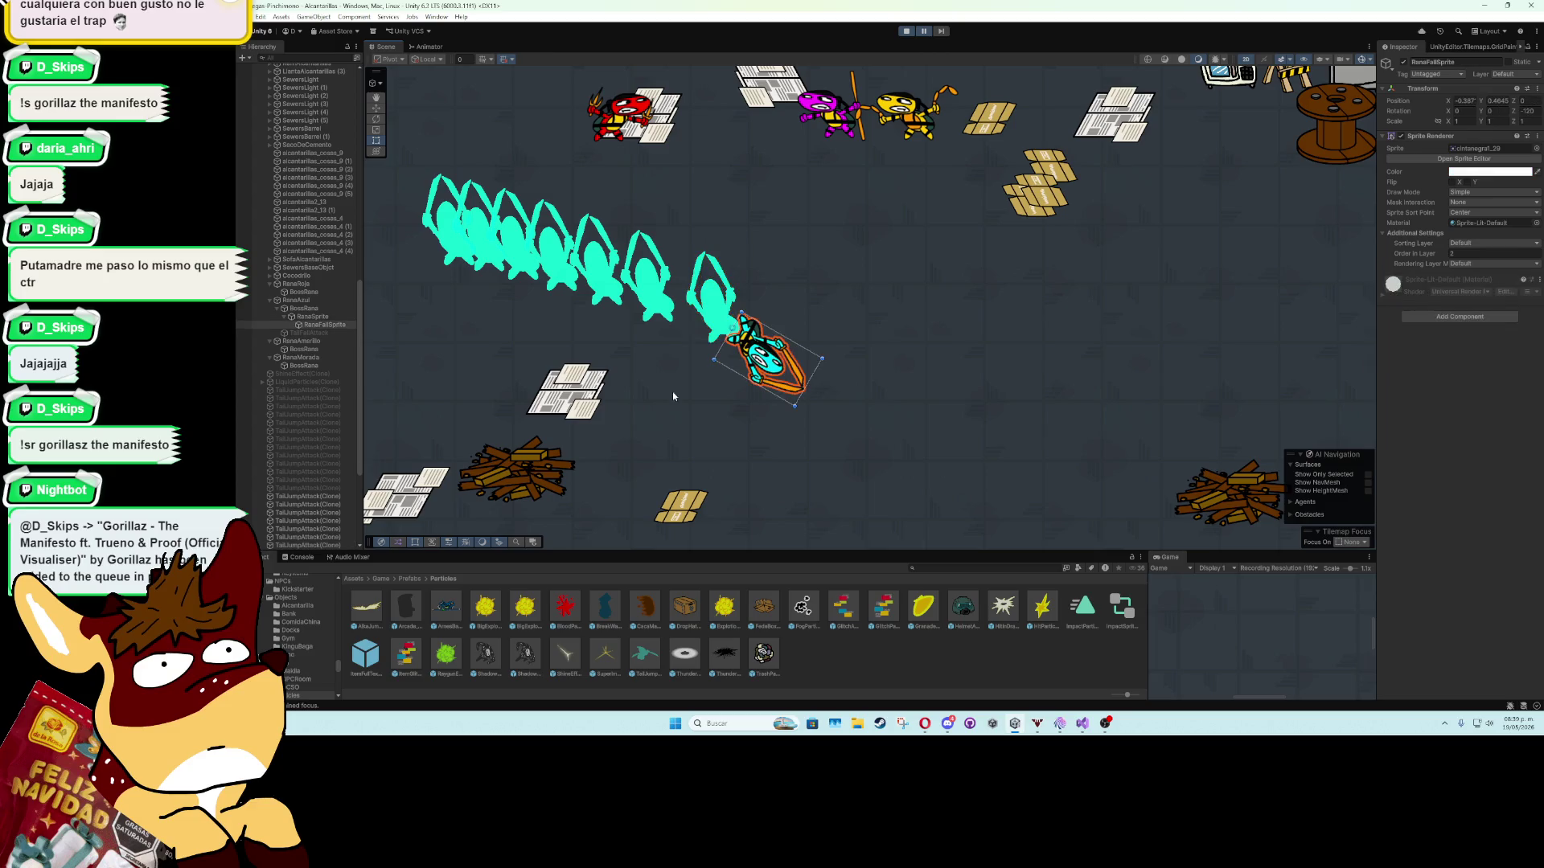
pyautogui.scroll(-3, 321, 500)
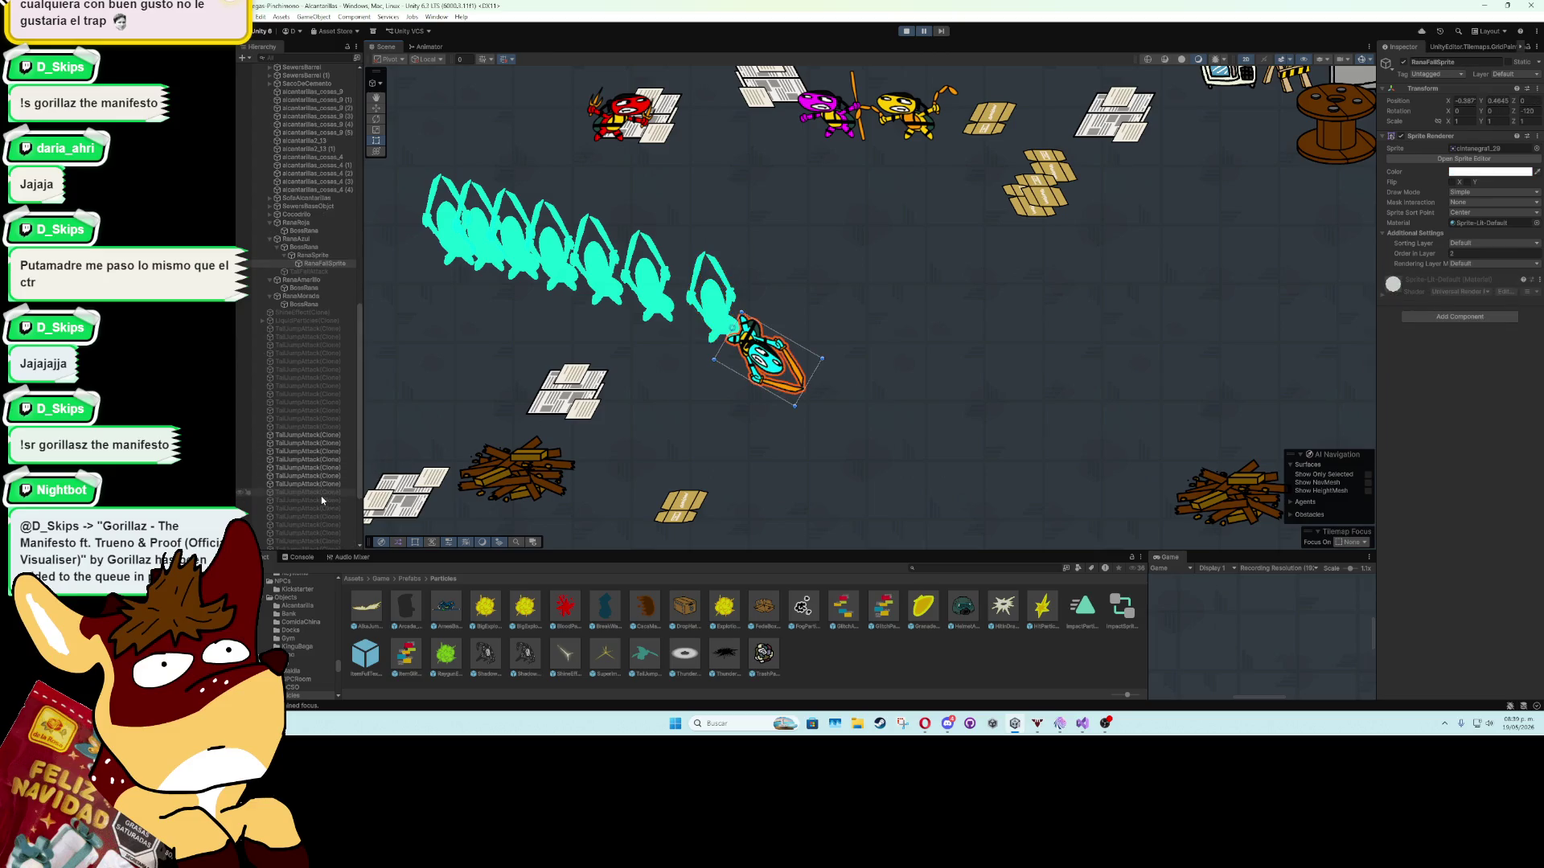
pyautogui.click(321, 468)
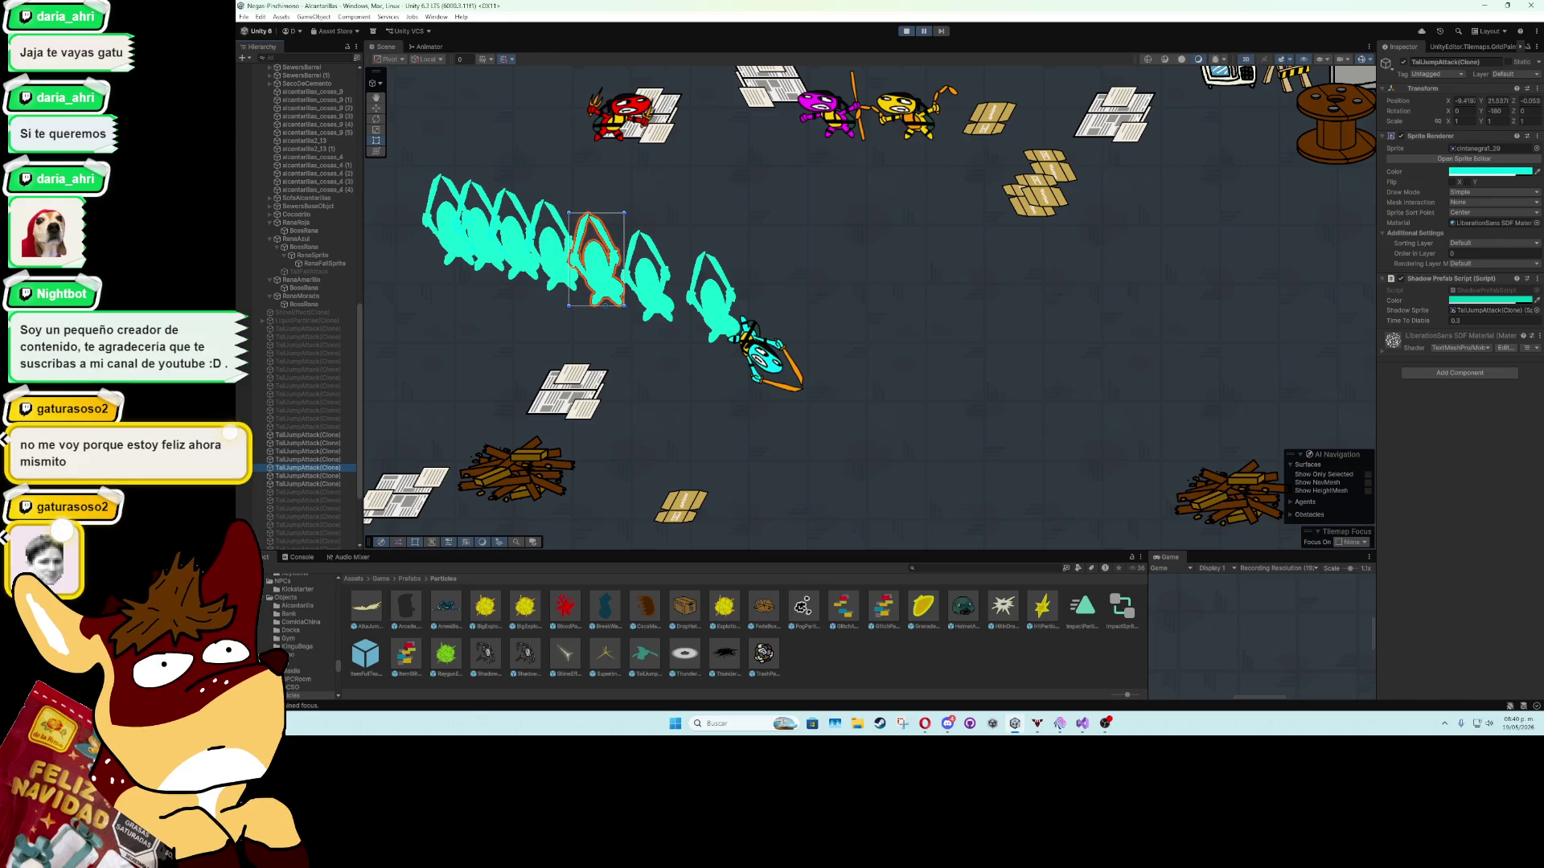
pyautogui.moveTo(1483, 115); pyautogui.dragTo(343, 167)
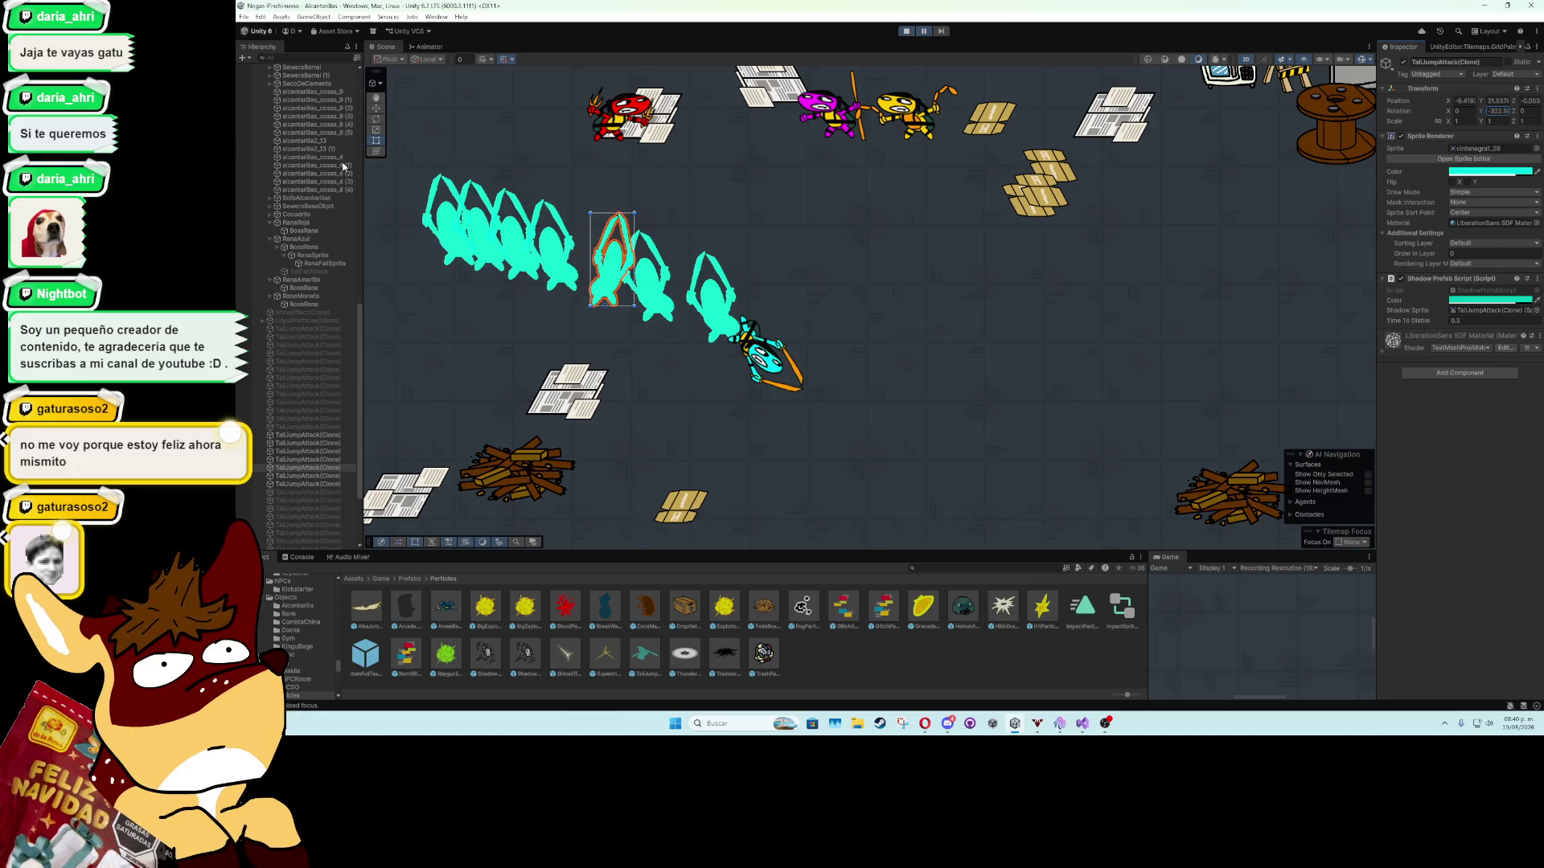
pyautogui.hotkey('ctrl', 'z')
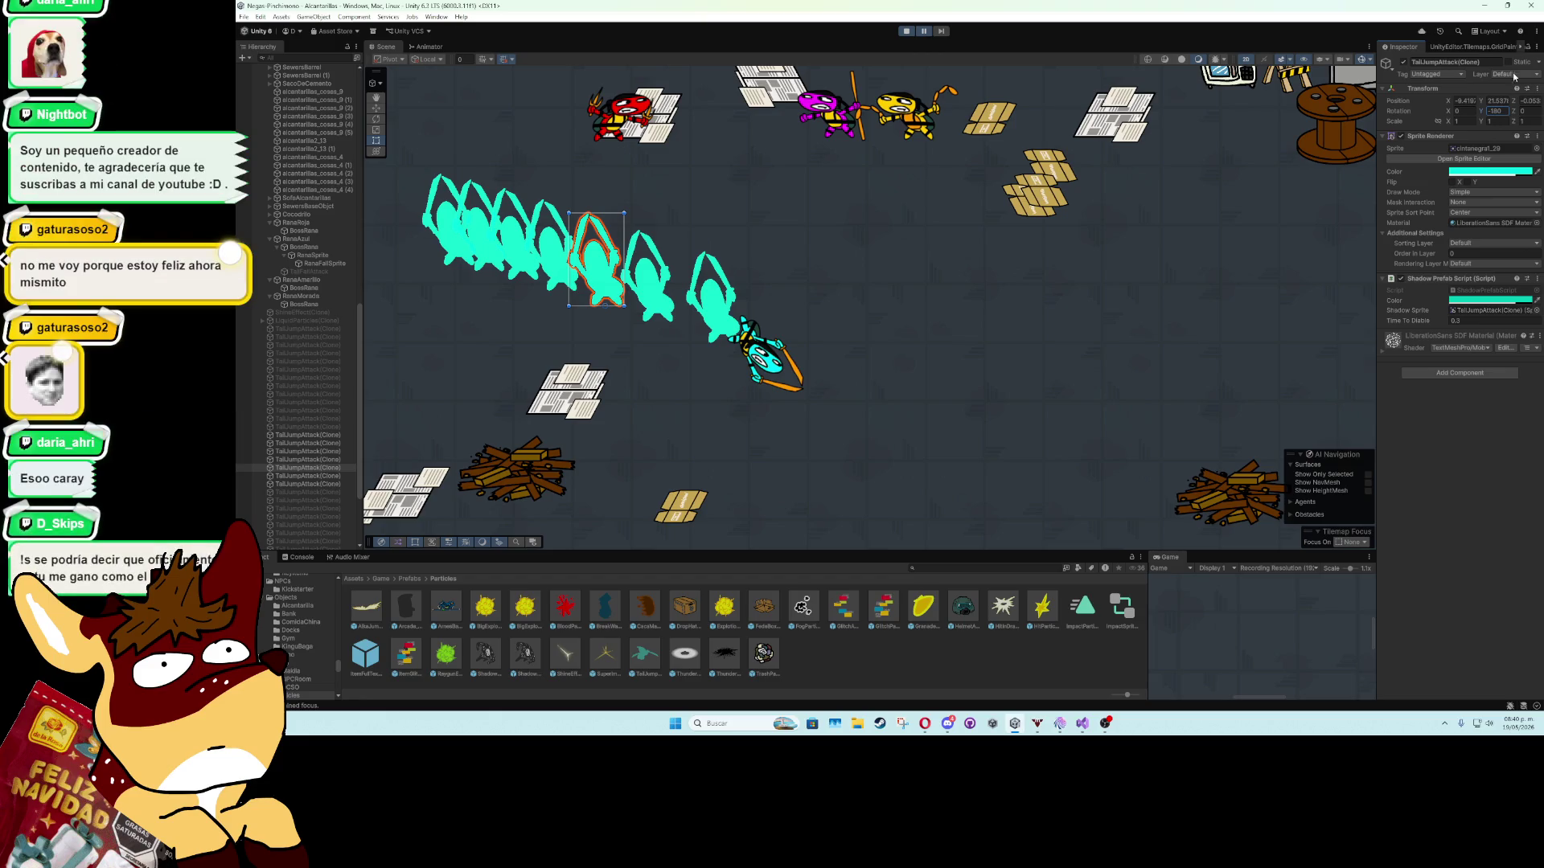
pyautogui.moveTo(1513, 111)
pyautogui.mouseDown()
pyautogui.moveTo(378, 160)
pyautogui.moveTo(33, 149)
pyautogui.moveTo(1446, 129)
pyautogui.mouseUp()
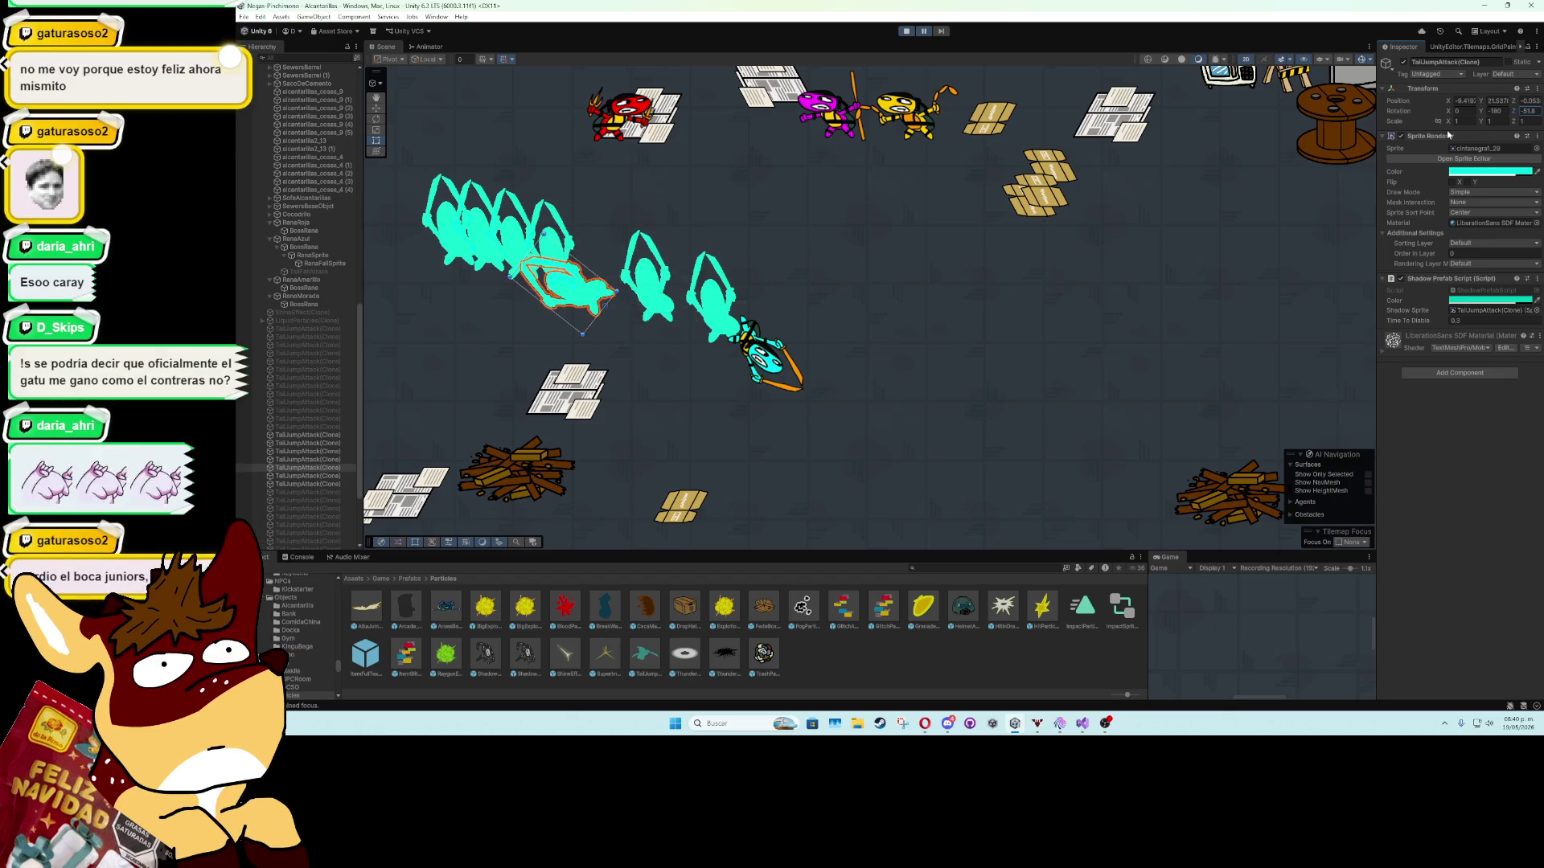
pyautogui.write('0')
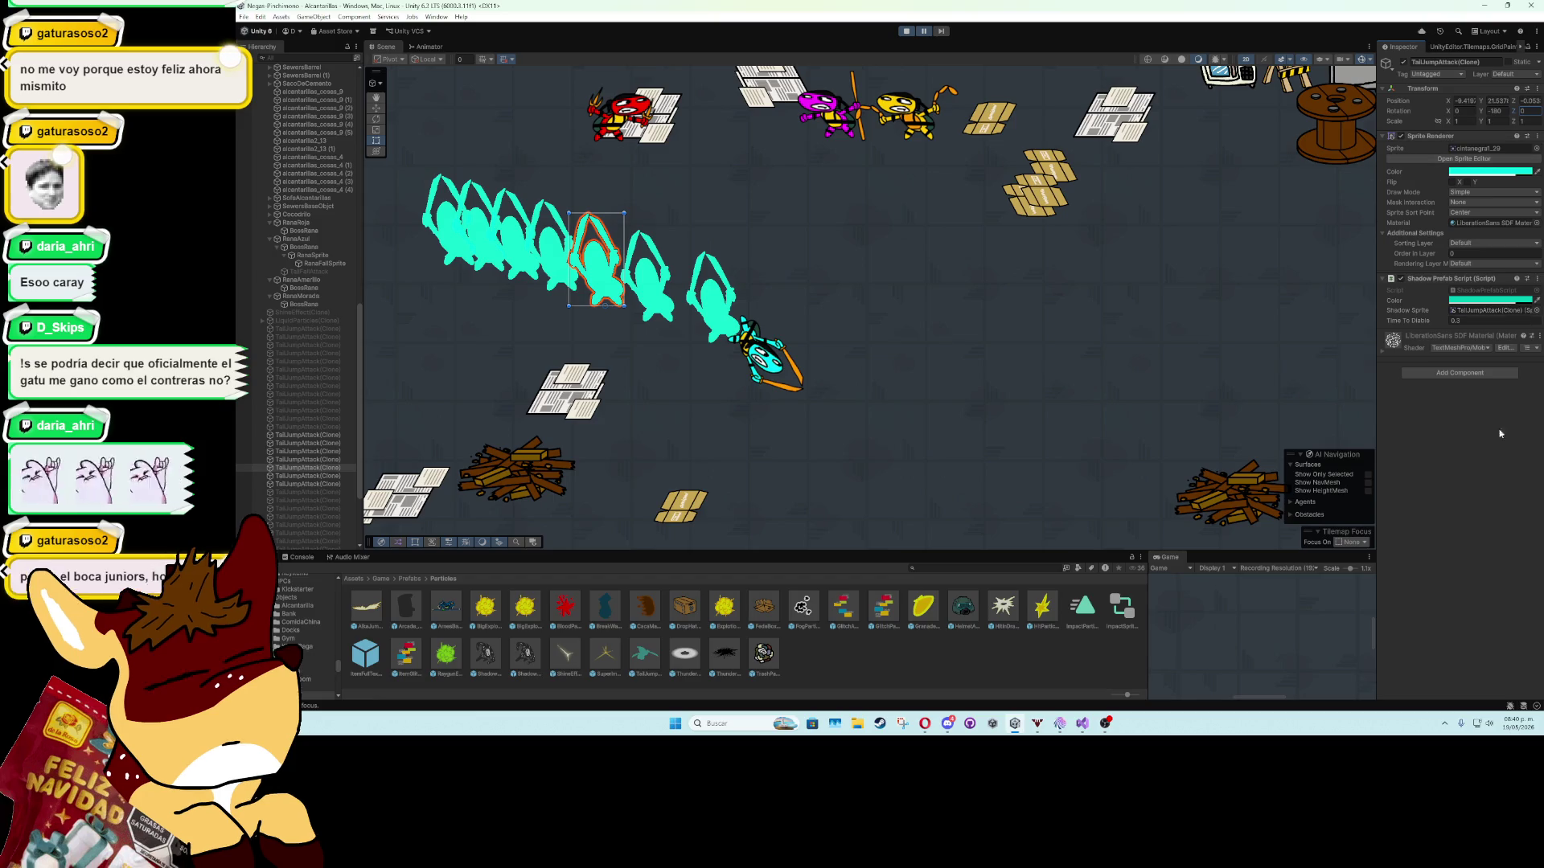
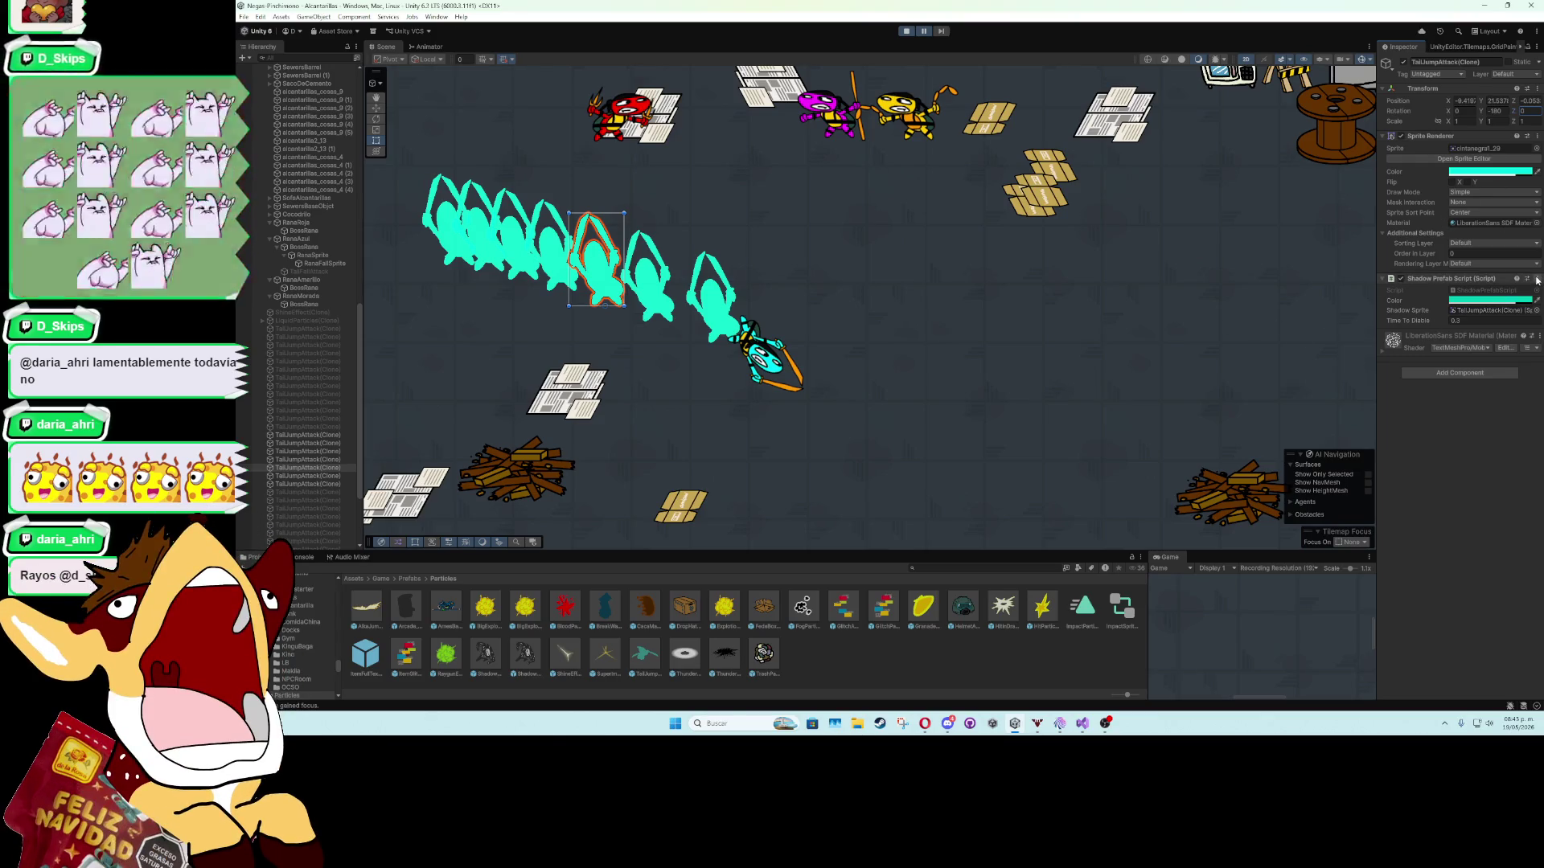
# Dismiss the Shadow Prefab Script component menu and bring up RanaAzulAIBoss.cs in Visual Studio.
pyautogui.click(1538, 280)
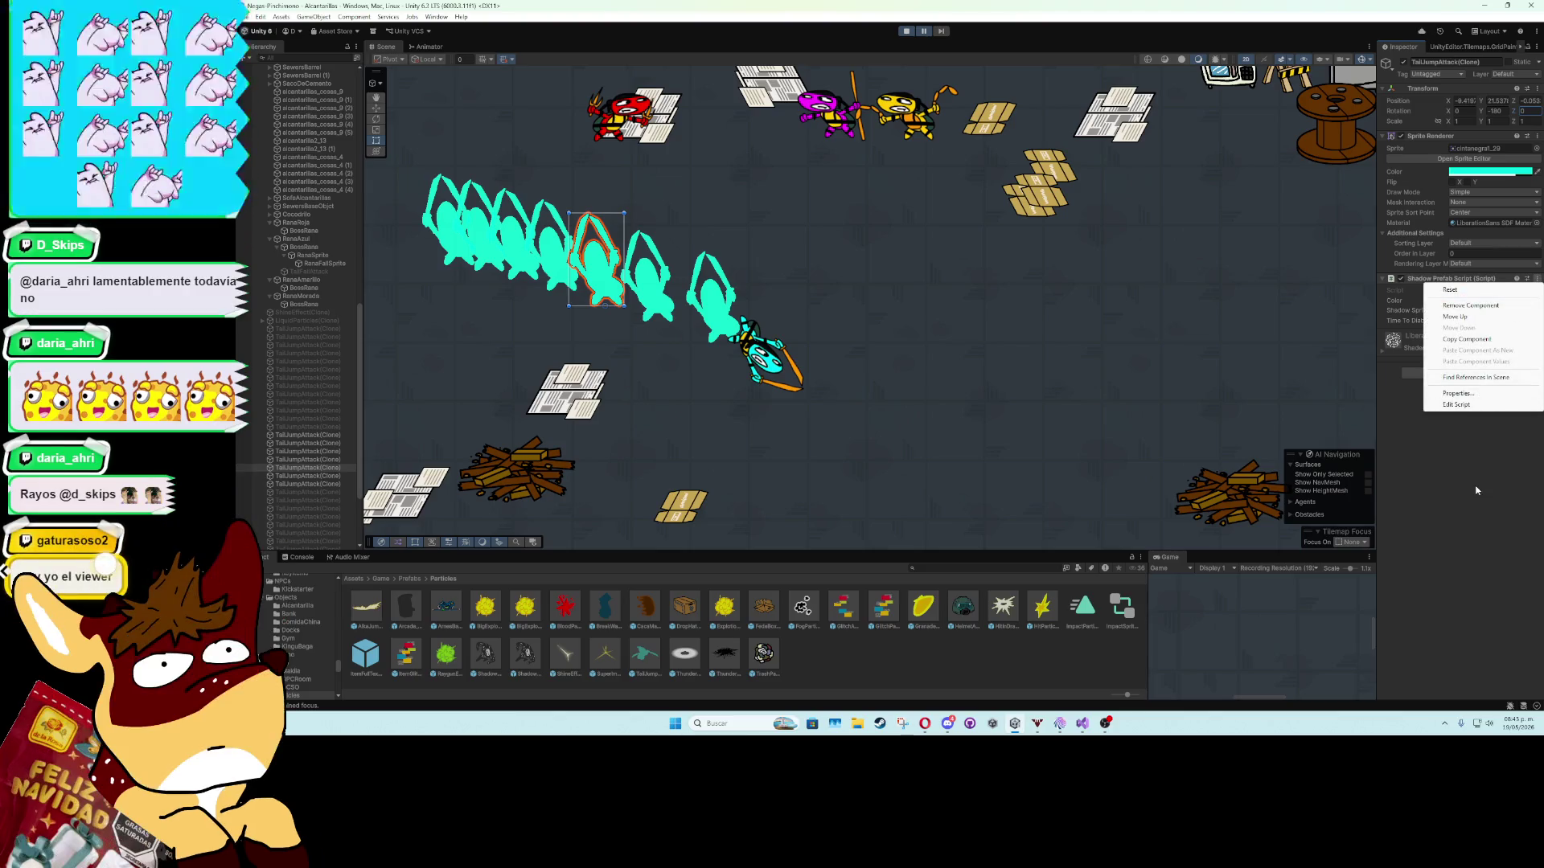
pyautogui.click(1195, 513)
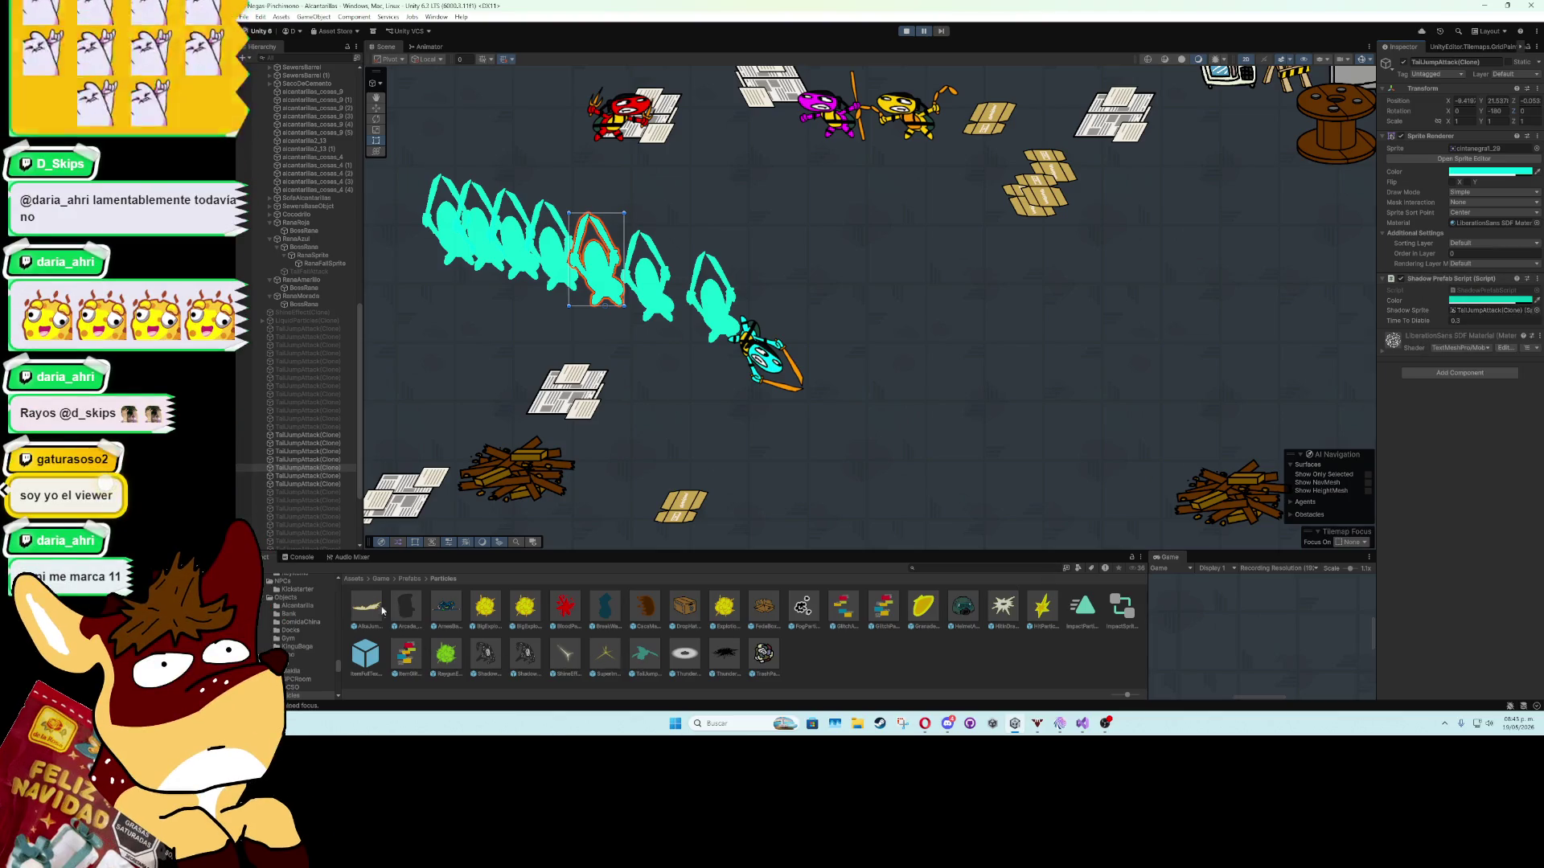
pyautogui.click(1082, 723)
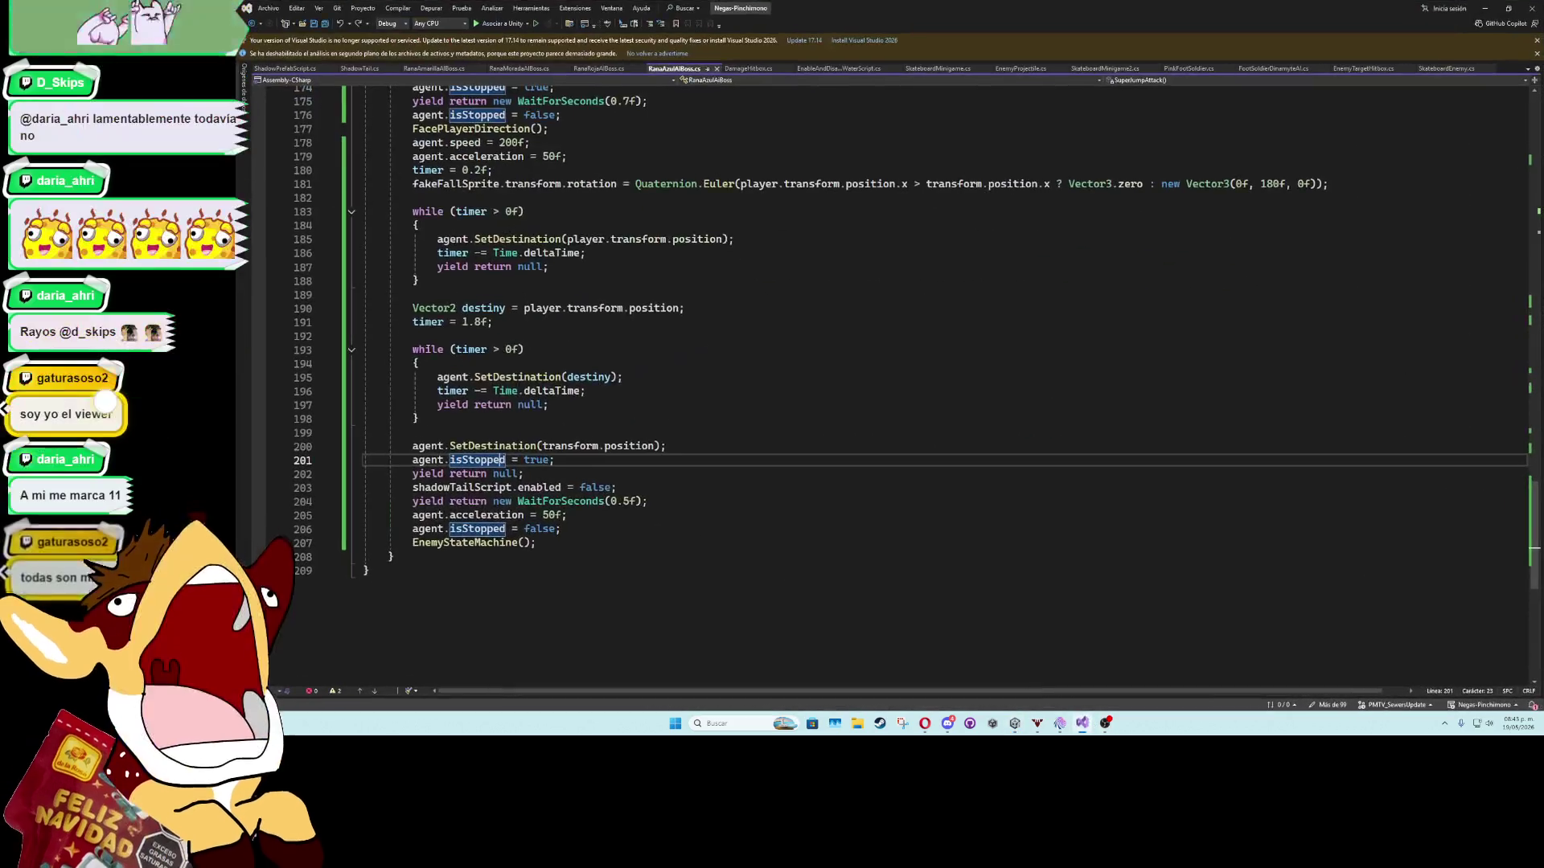
# Review the canGetParentRotation check in ShadowTail.cs, then return to the Unity editor.
pyautogui.click(346, 68)
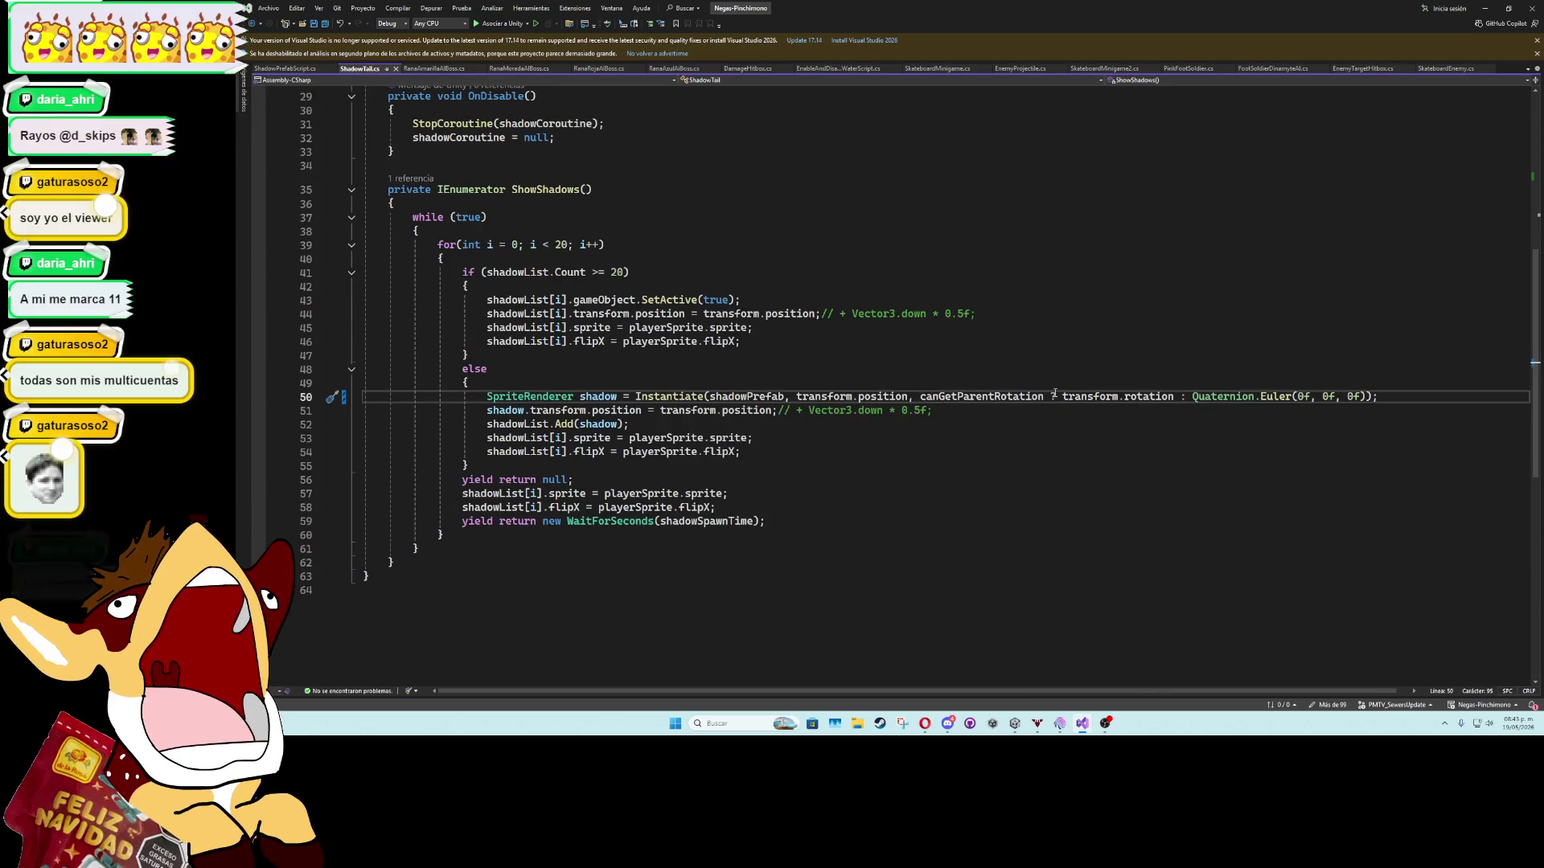
pyautogui.click(947, 397)
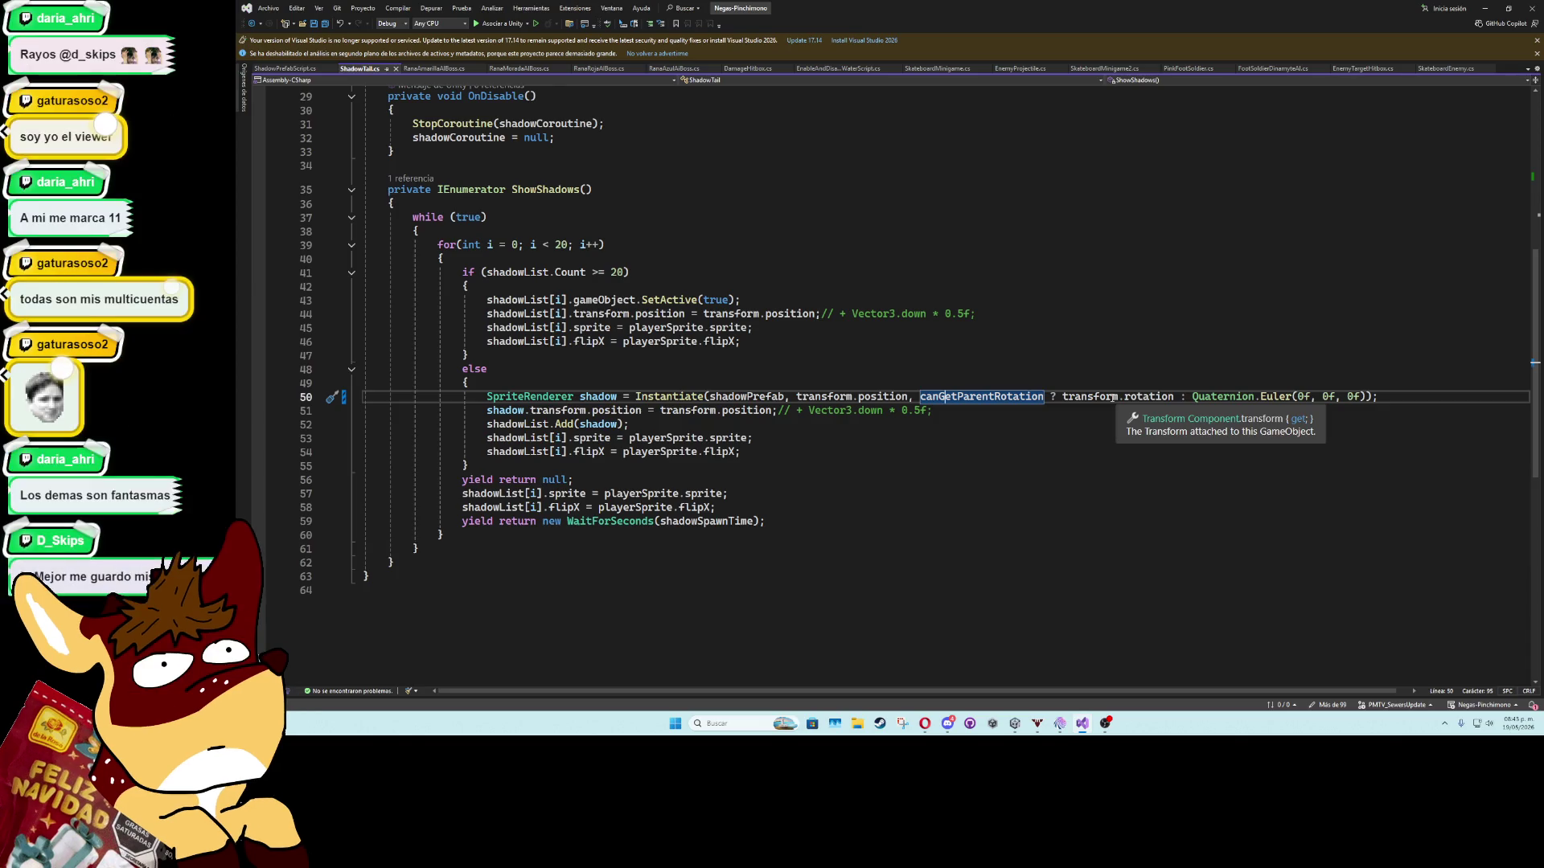
pyautogui.click(1485, 8)
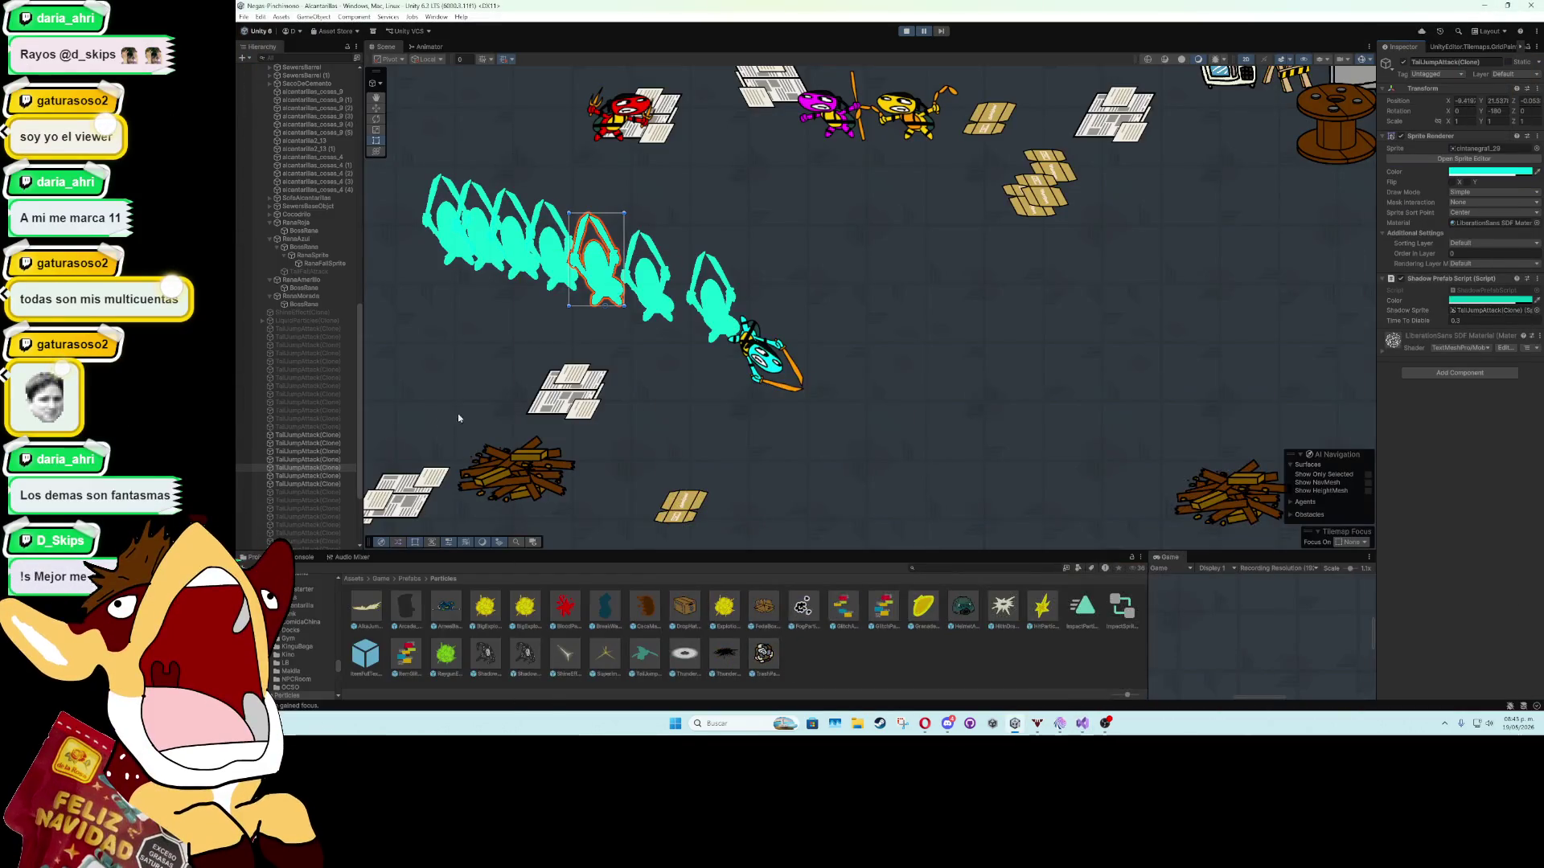
# Stop Play mode and remove the Shadow Tail component from RanaSprite.
pyautogui.scroll(2, 312, 420)
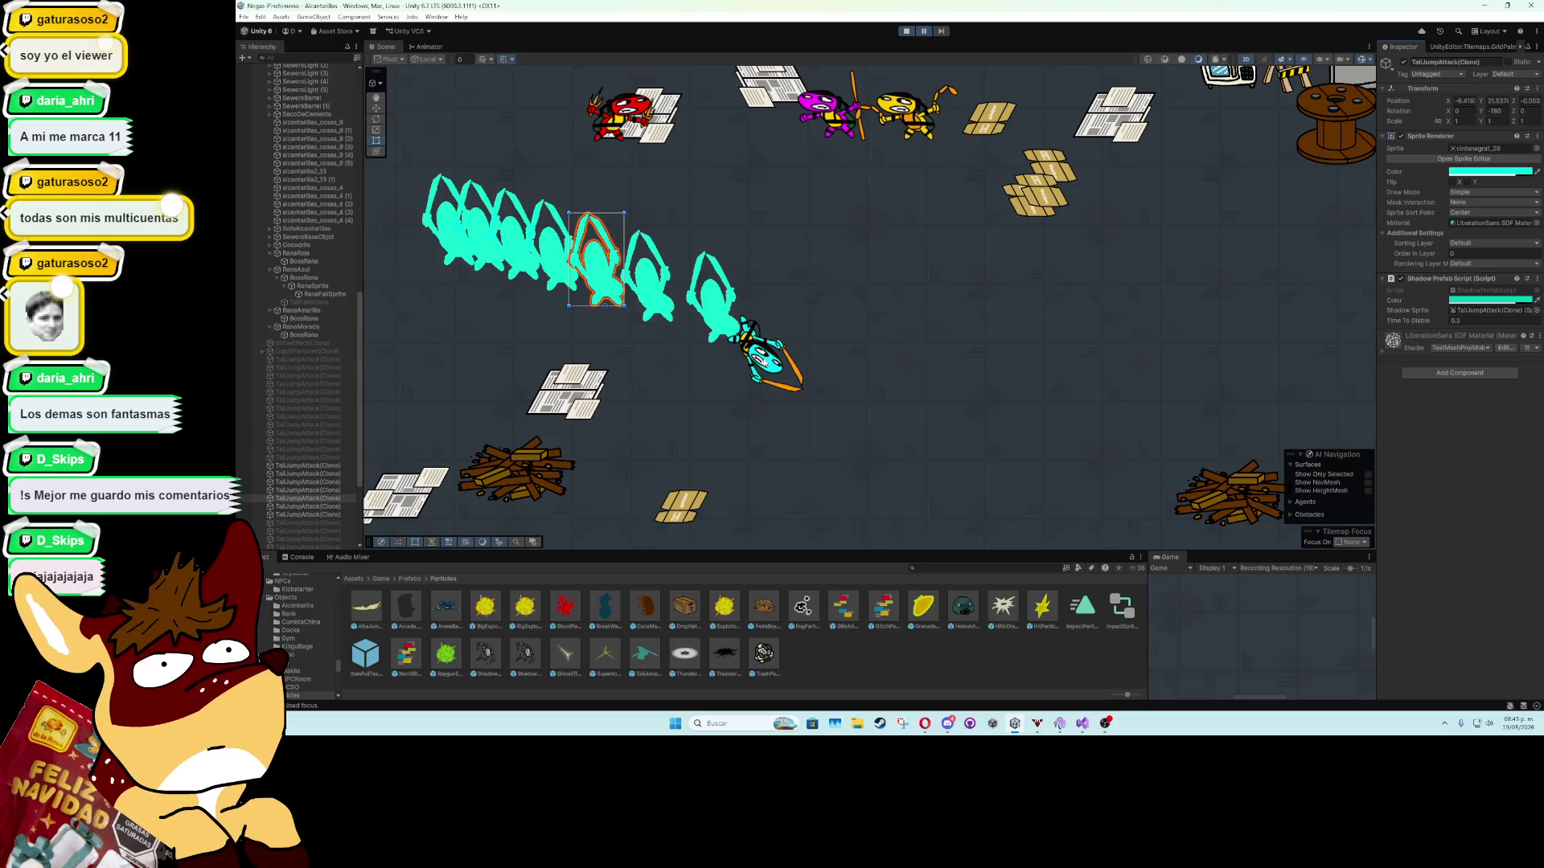
pyautogui.click(324, 294)
pyautogui.click(320, 287)
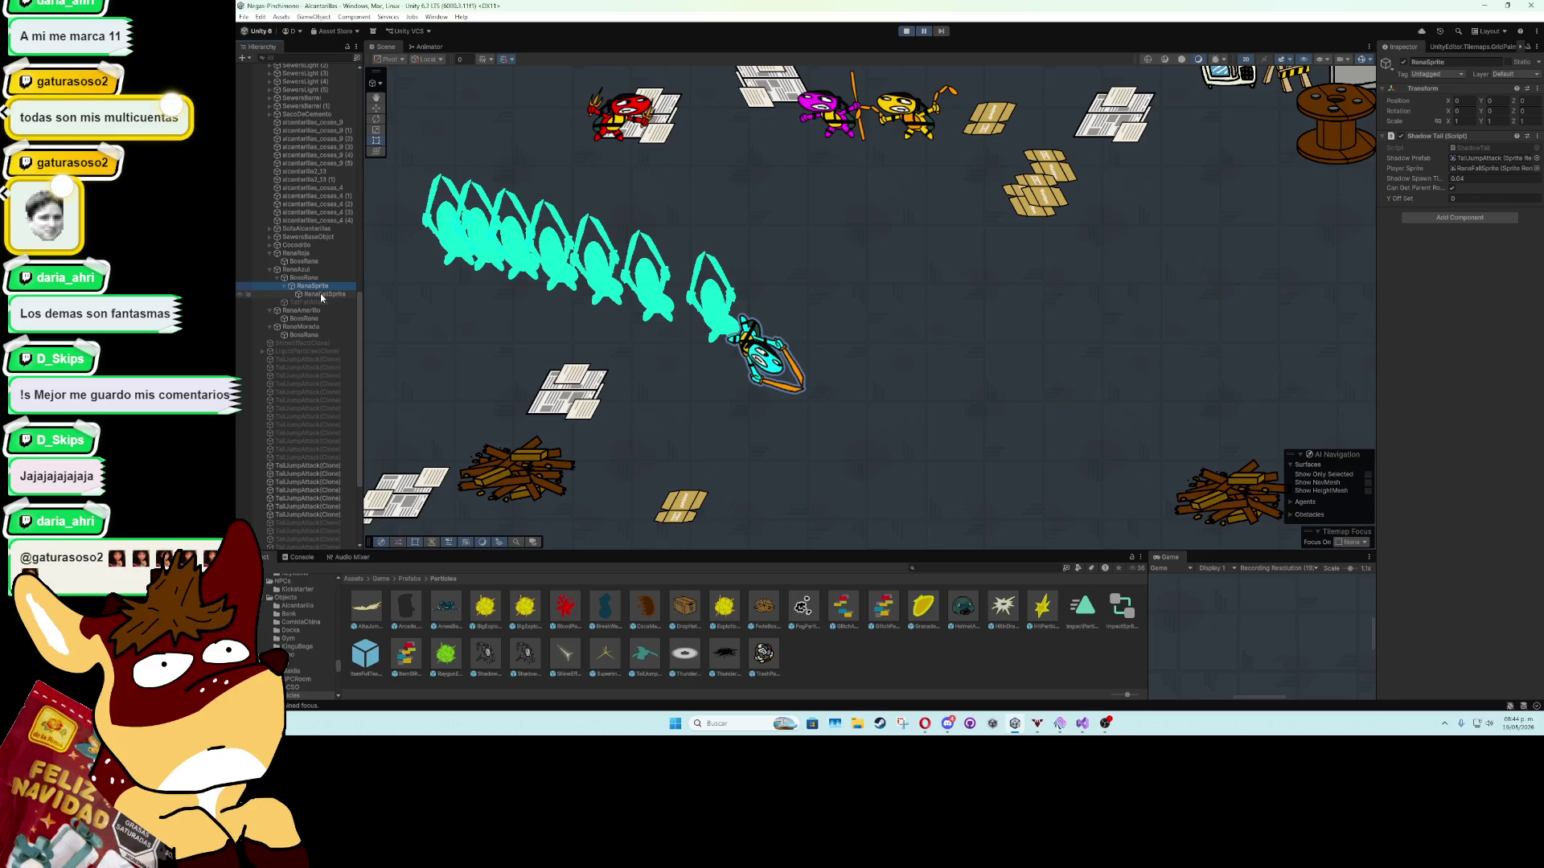
pyautogui.click(322, 295)
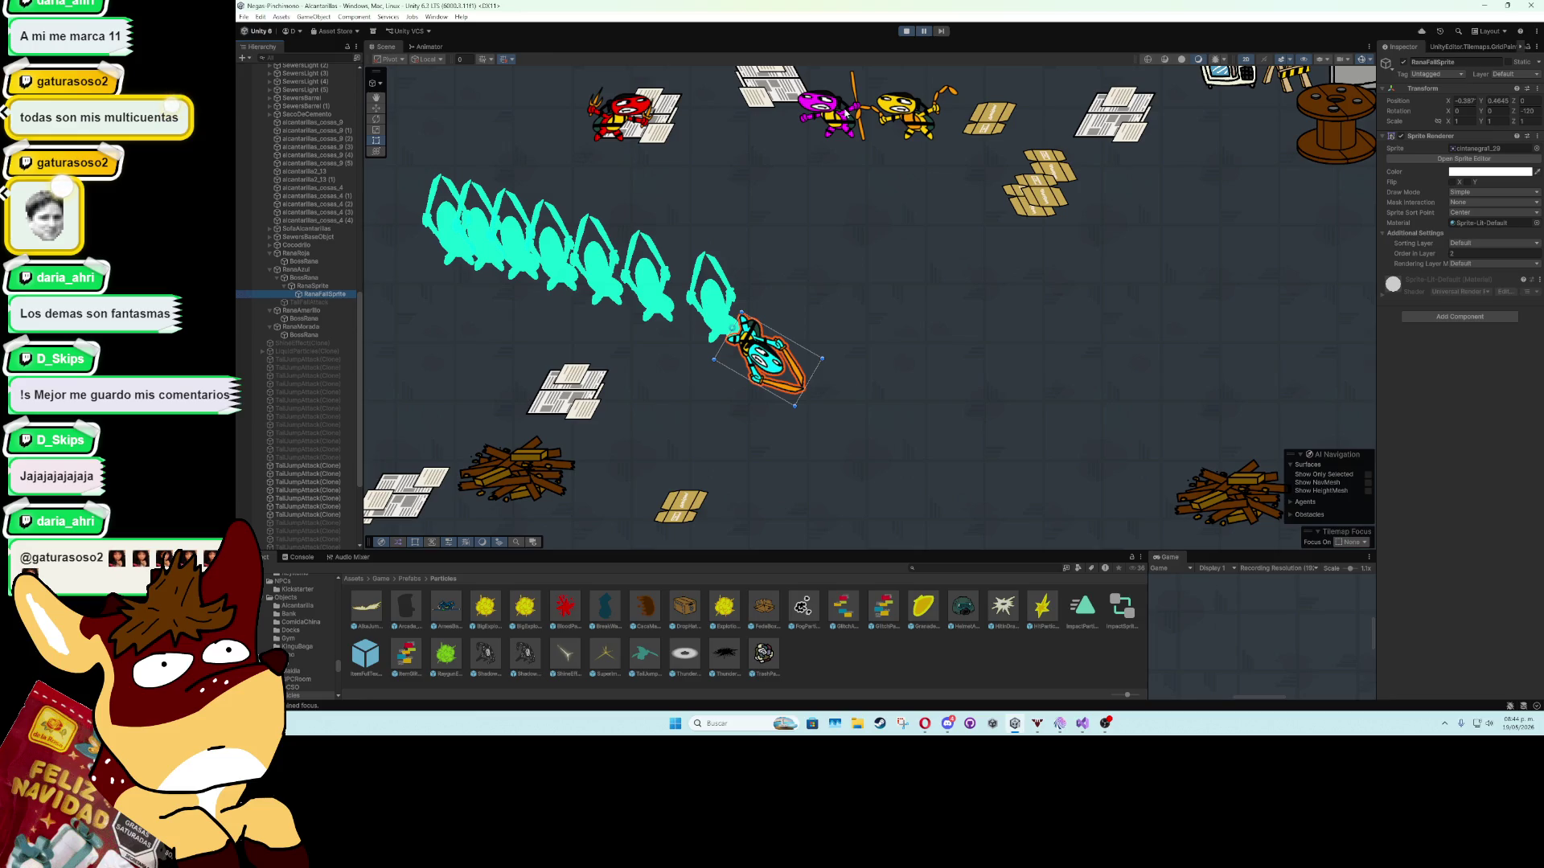
pyautogui.click(905, 32)
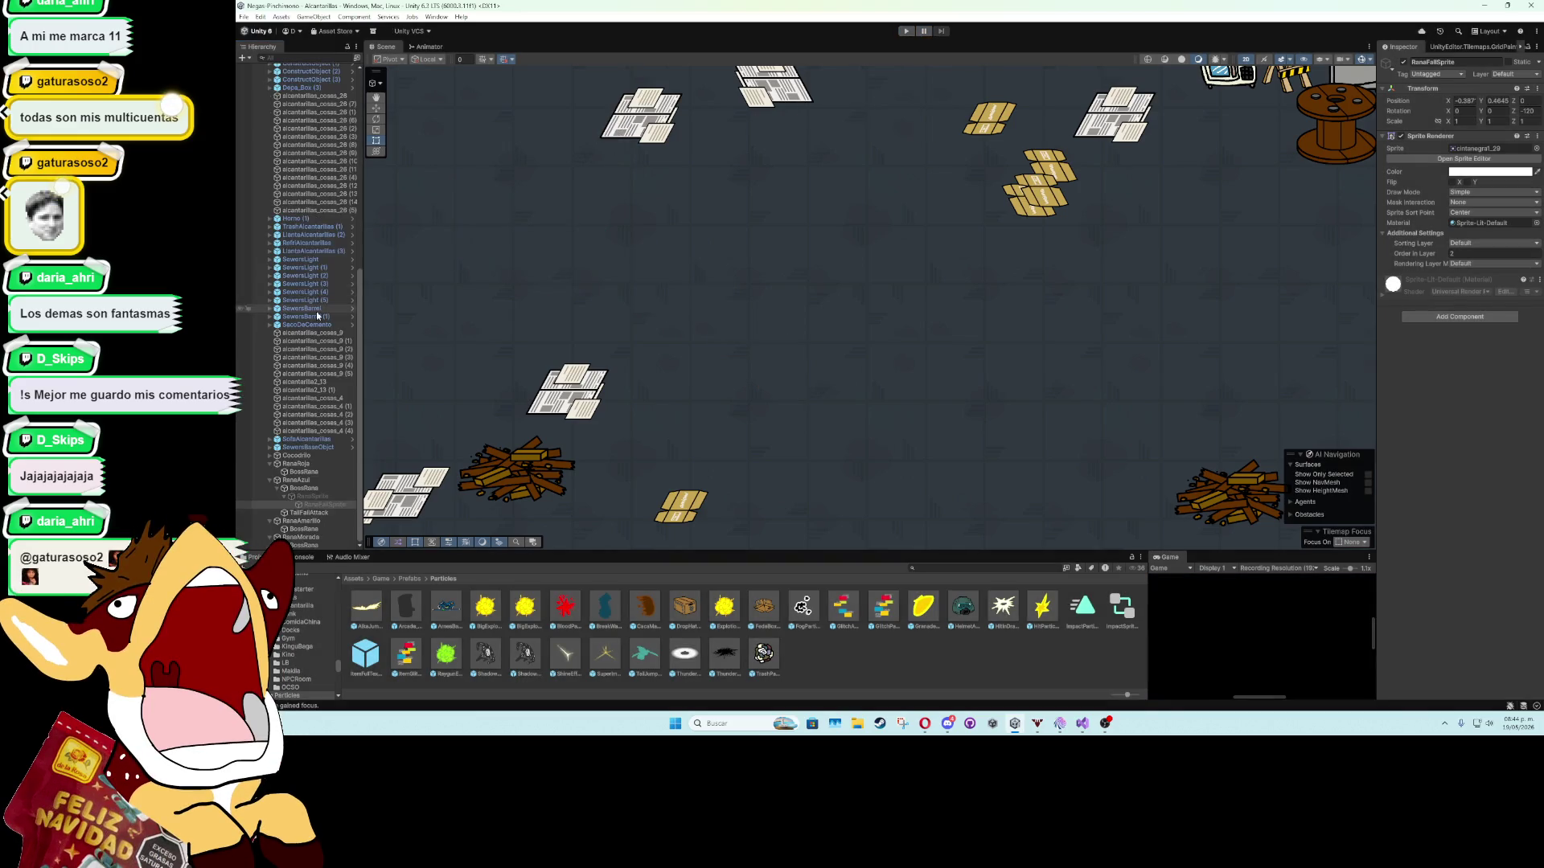
pyautogui.click(322, 495)
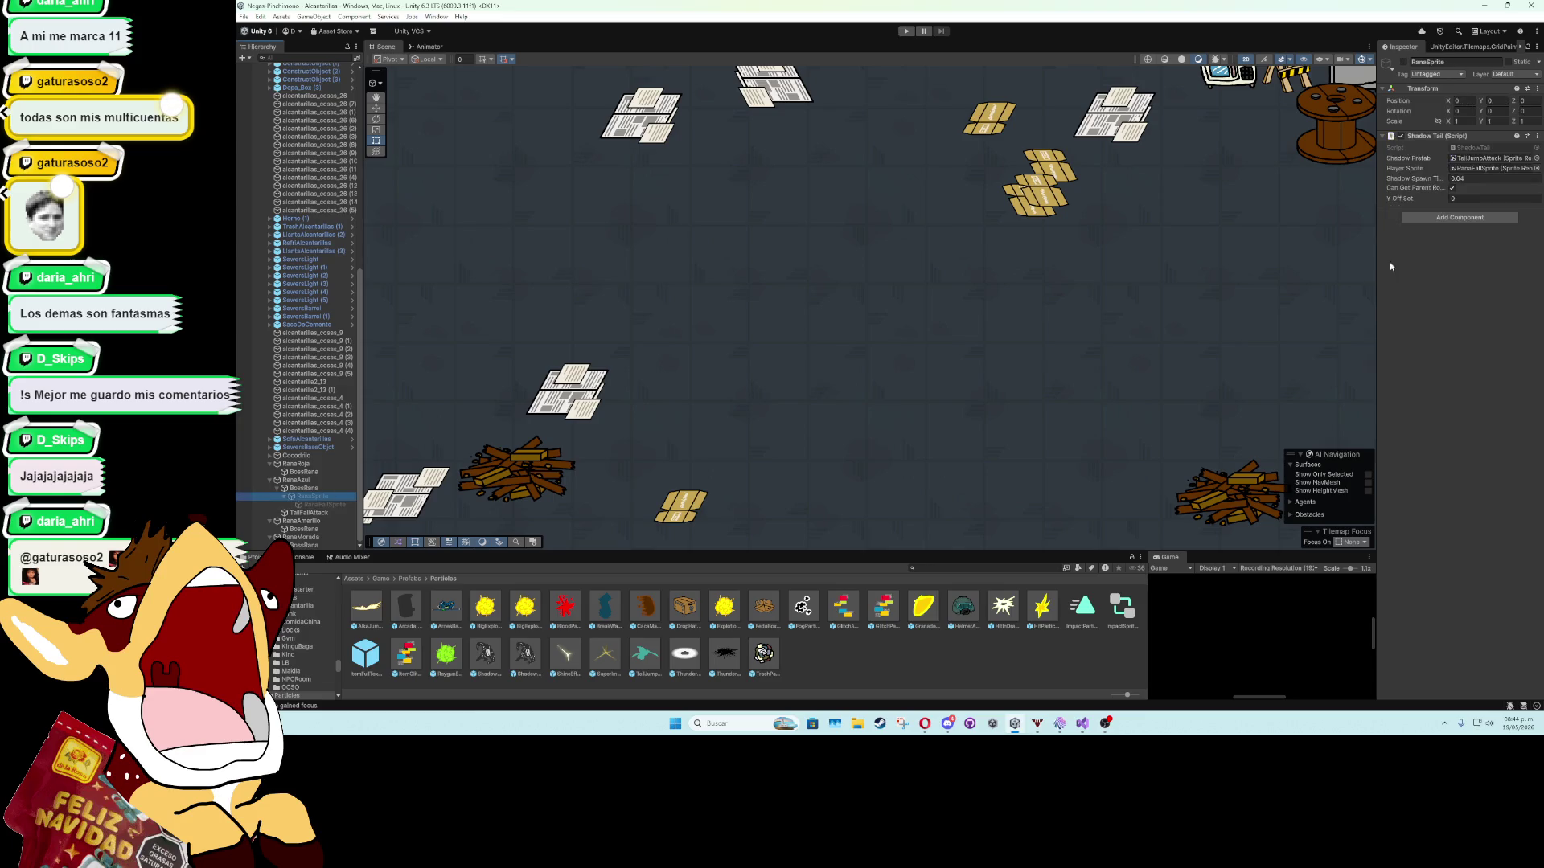
pyautogui.click(1532, 137)
pyautogui.click(1492, 164)
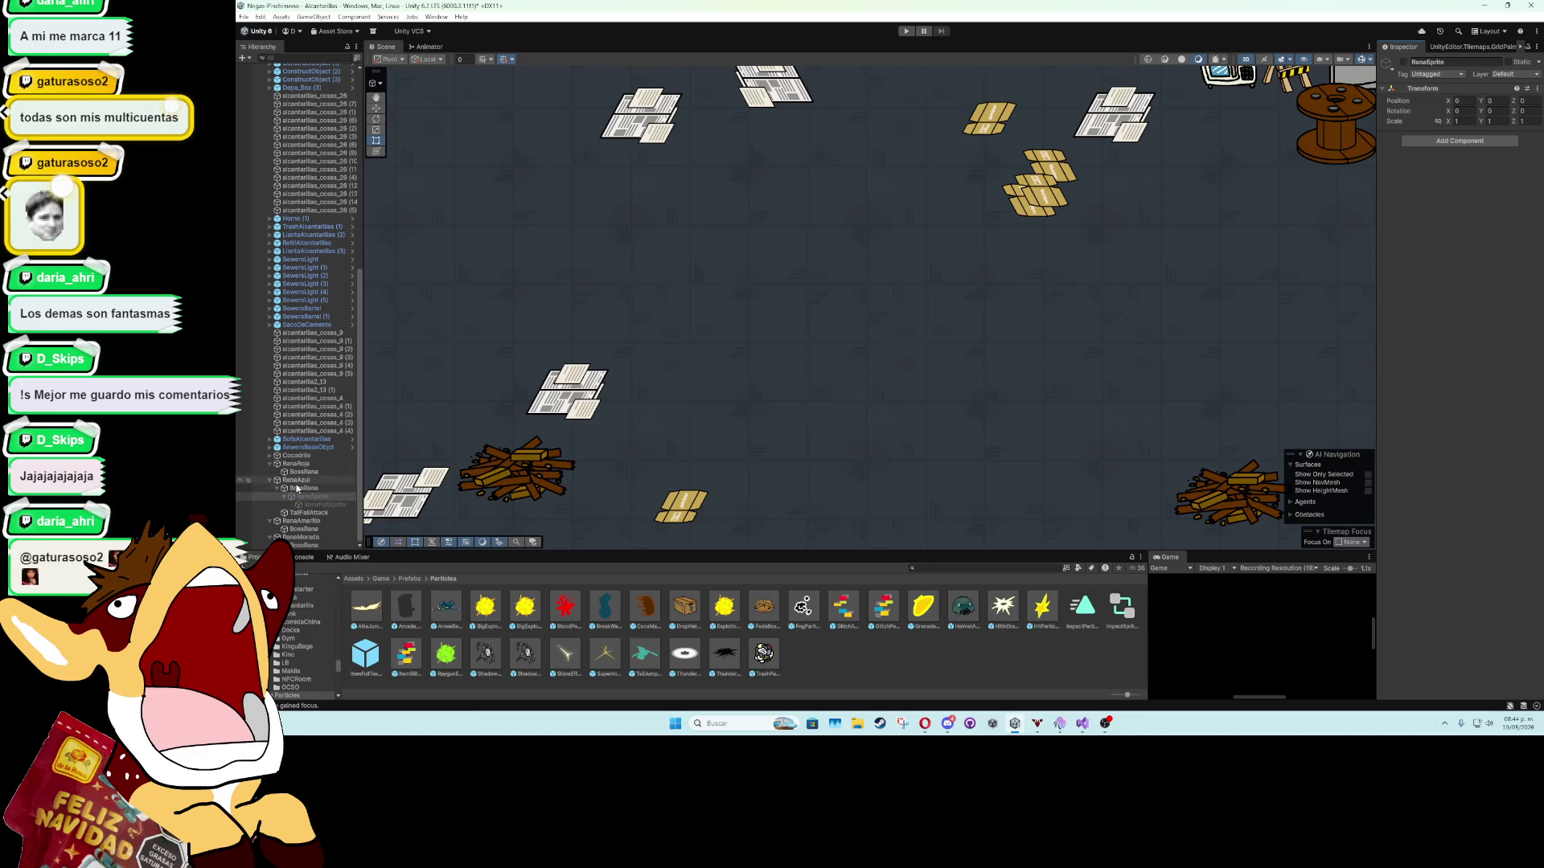
# Give RanaFallSprite a Shadow Tail using TailJumpAttack shadows every 0.04 s, then start the game.
pyautogui.click(326, 505)
pyautogui.rightClick(1465, 331)
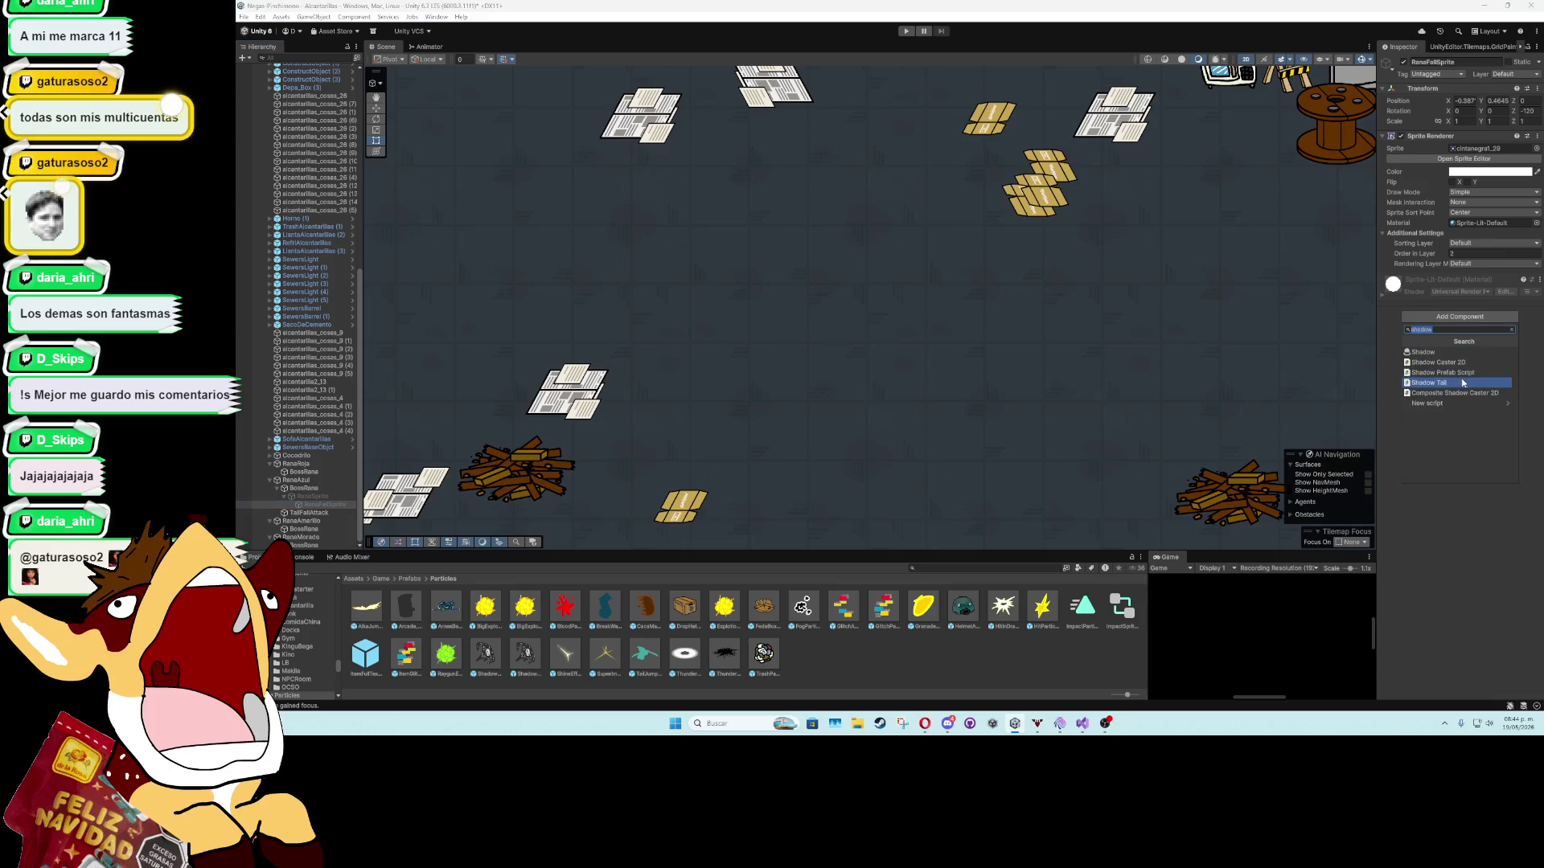
pyautogui.click(1439, 381)
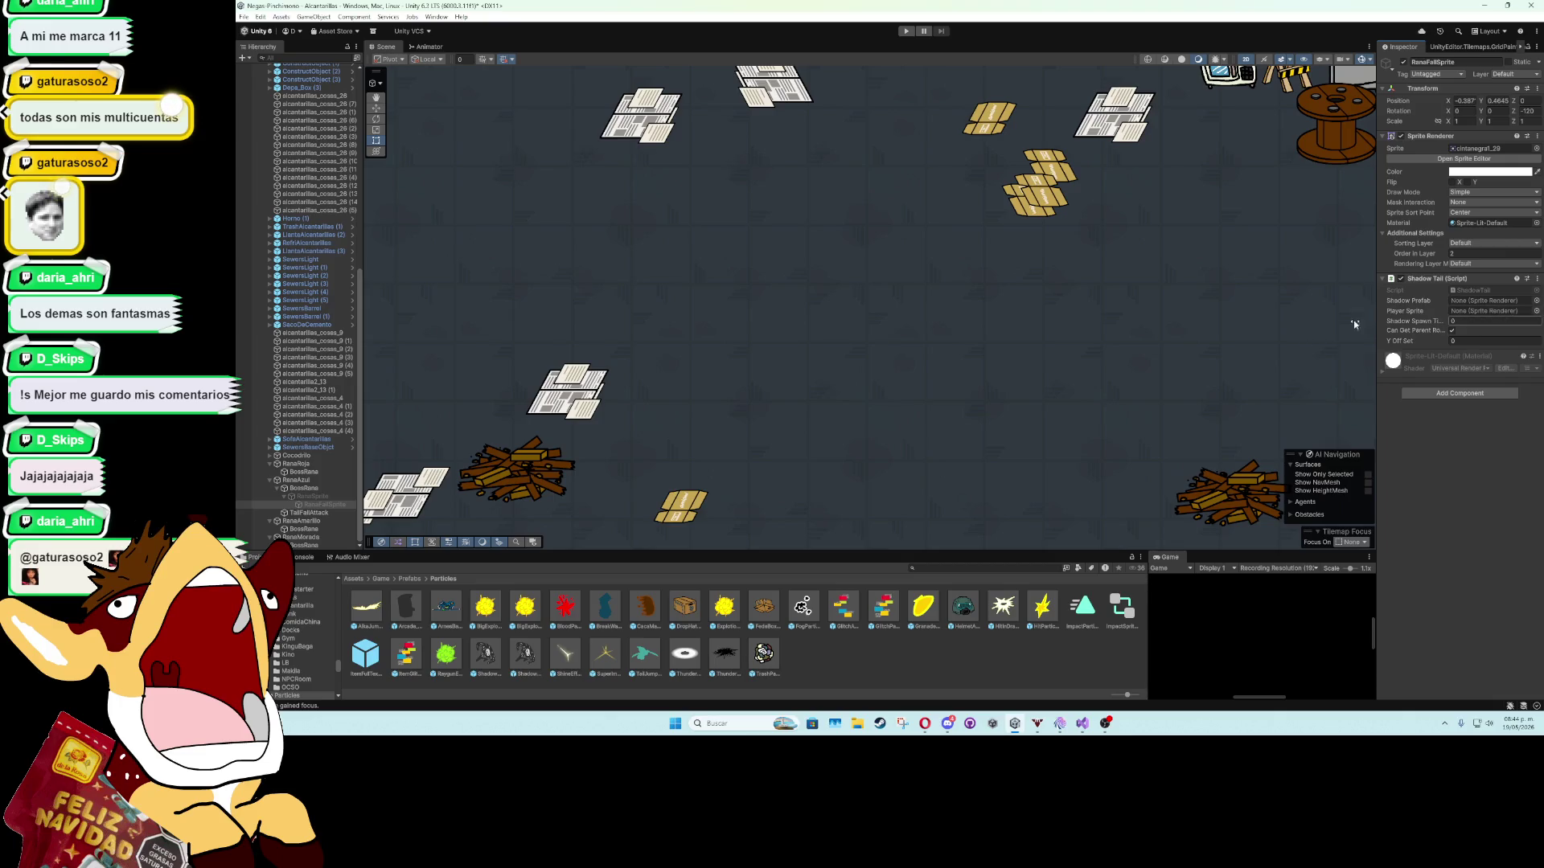
pyautogui.moveTo(315, 502); pyautogui.dragTo(1465, 318)
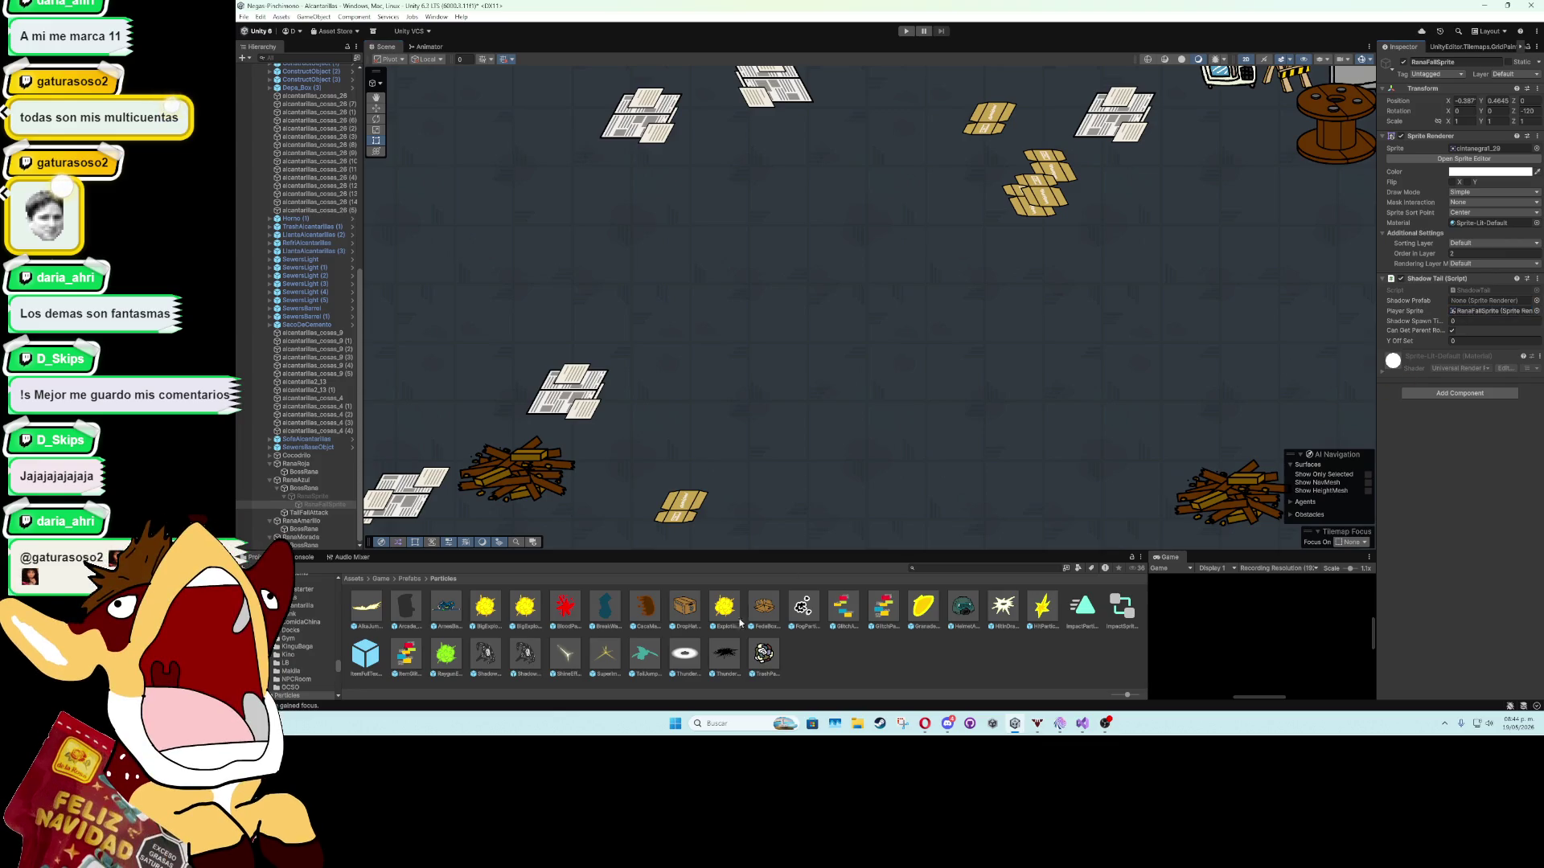
pyautogui.moveTo(645, 653); pyautogui.dragTo(1474, 296)
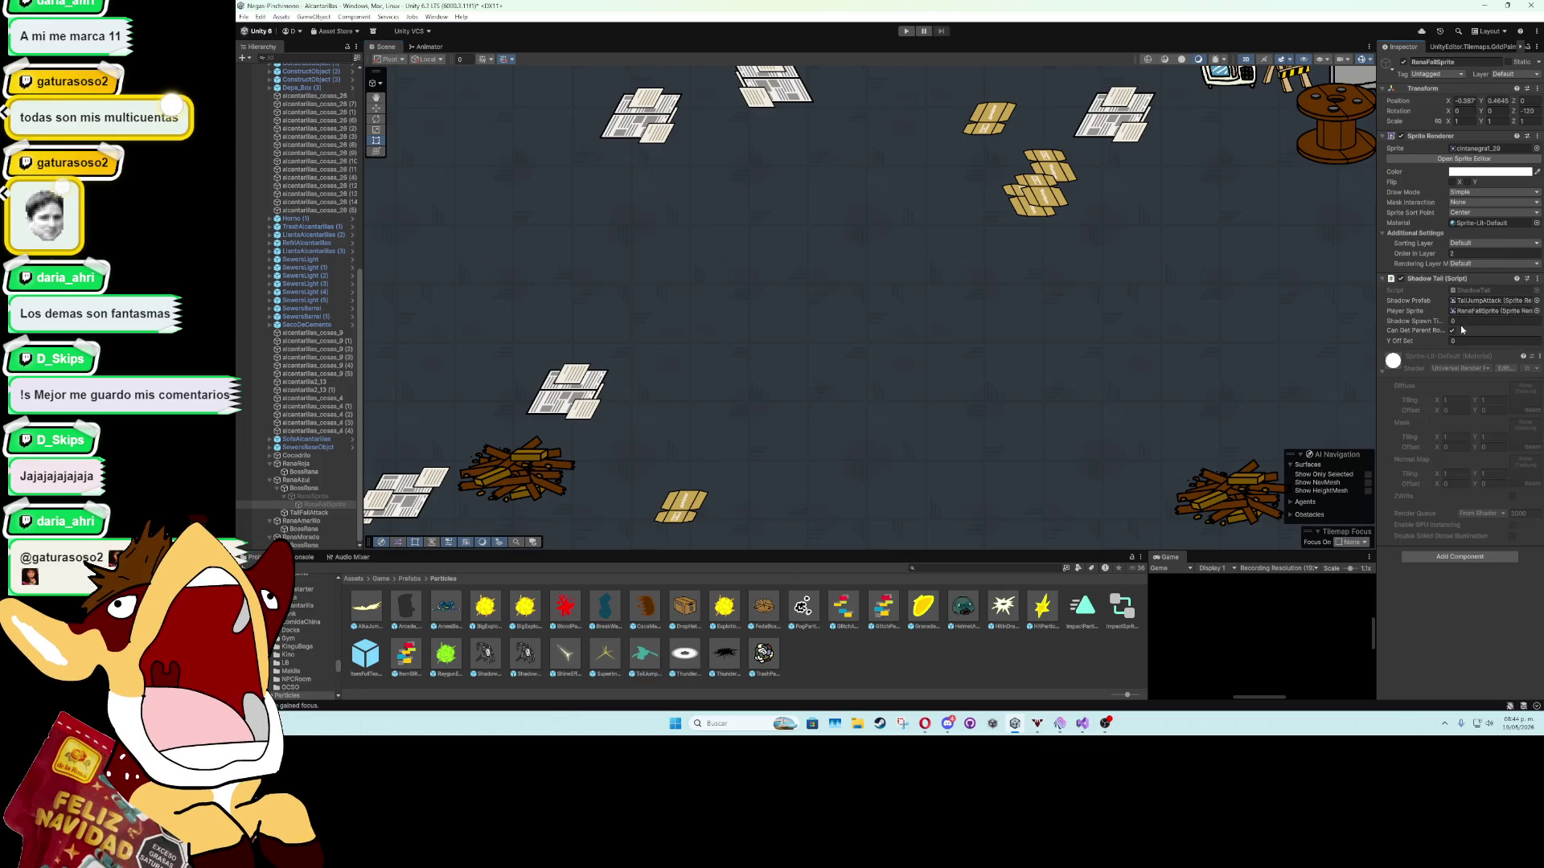
pyautogui.click(1476, 322)
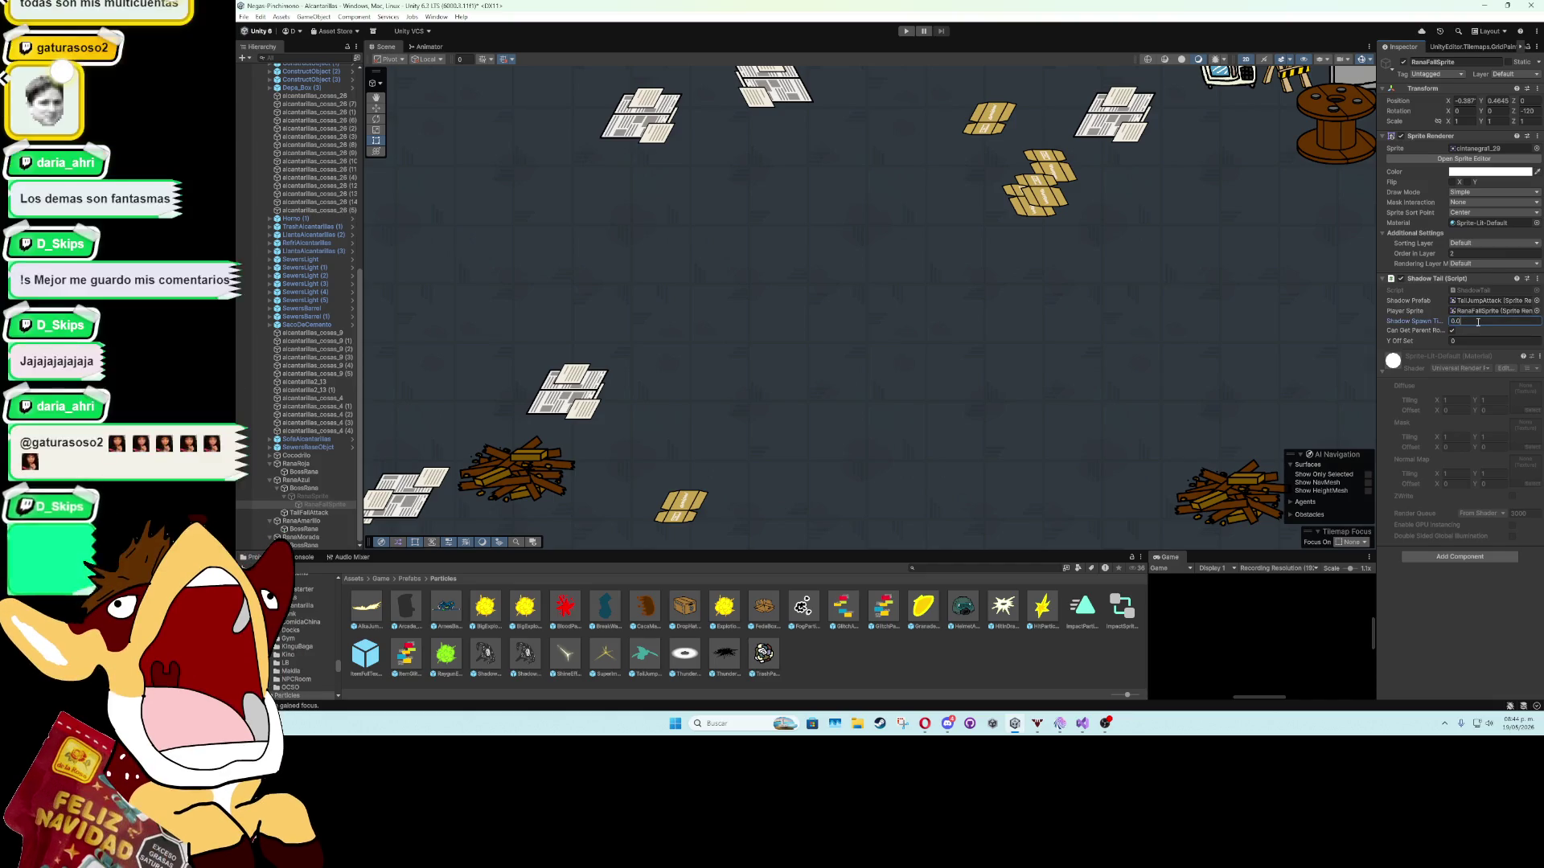
pyautogui.write('0.04')
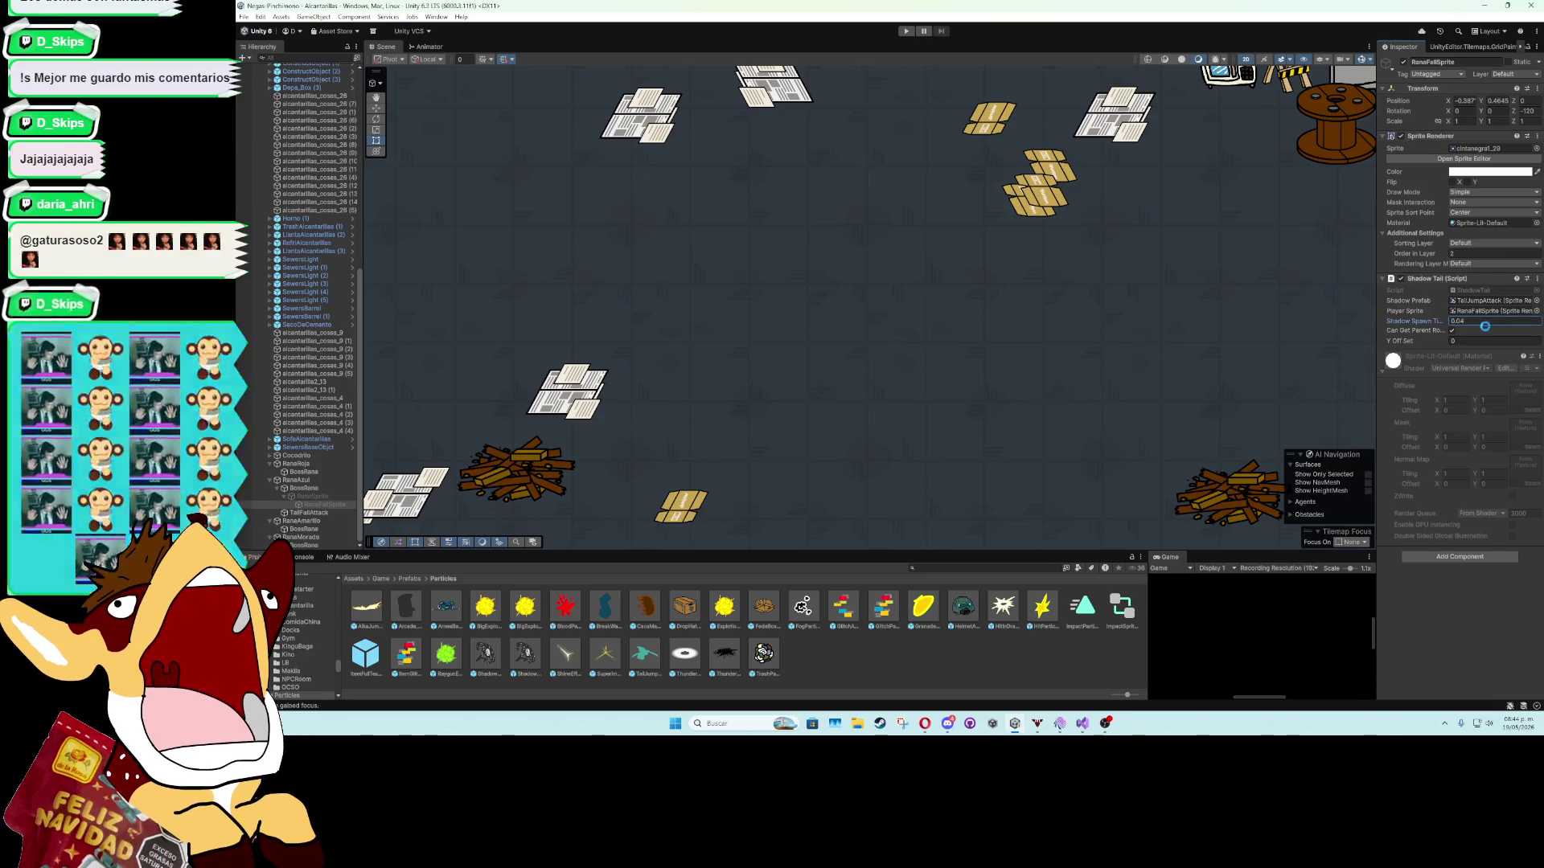
pyautogui.click(1179, 559)
pyautogui.hotkey('ctrl', 'p')
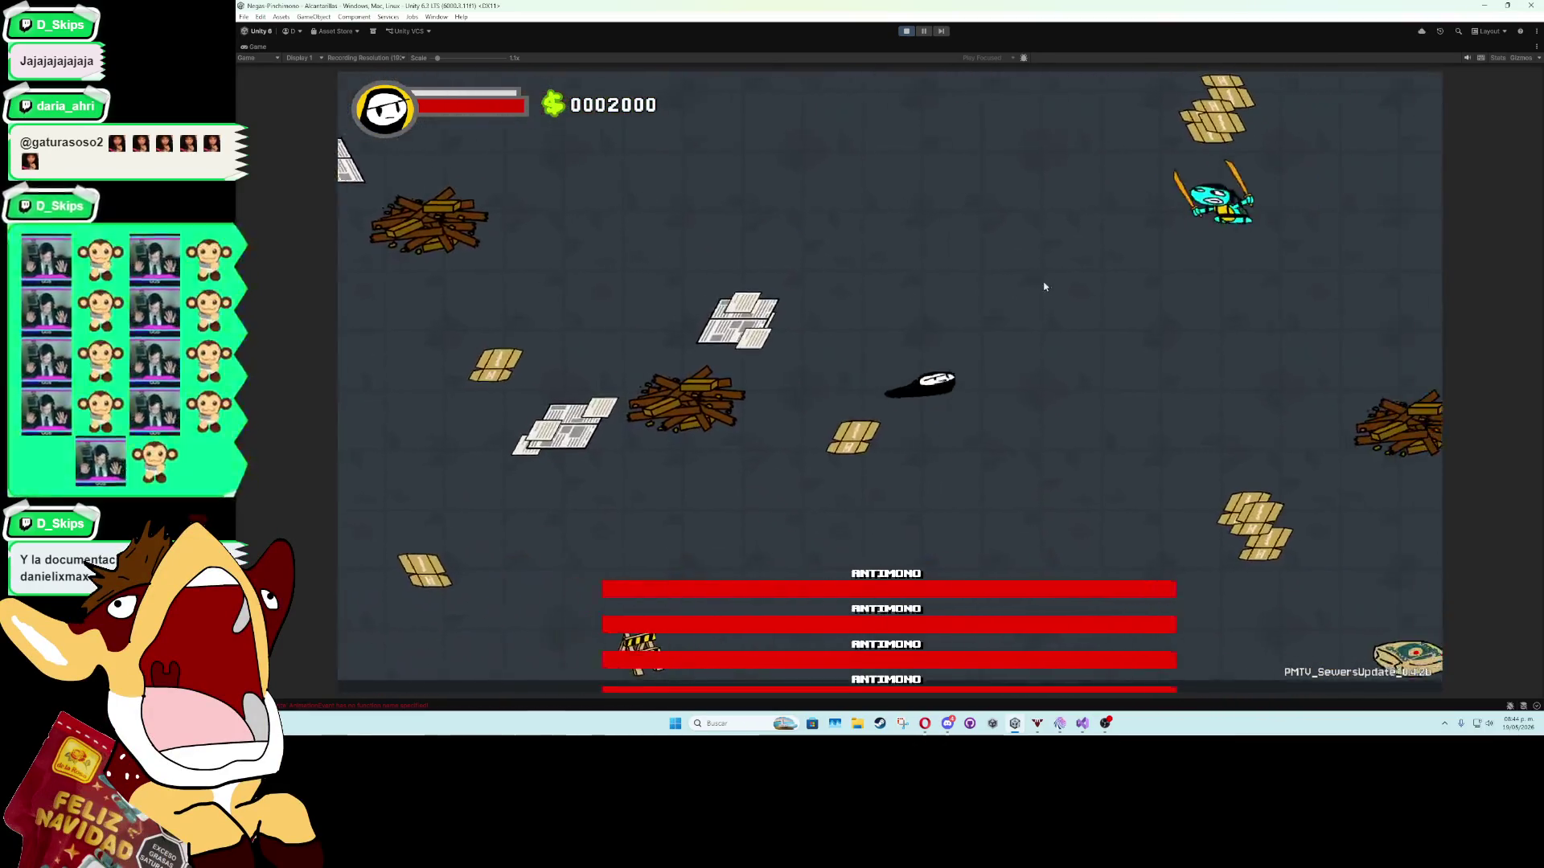
# Pause, resume and pause the test run again to catch the cyan shadow trail.
pyautogui.click(925, 36)
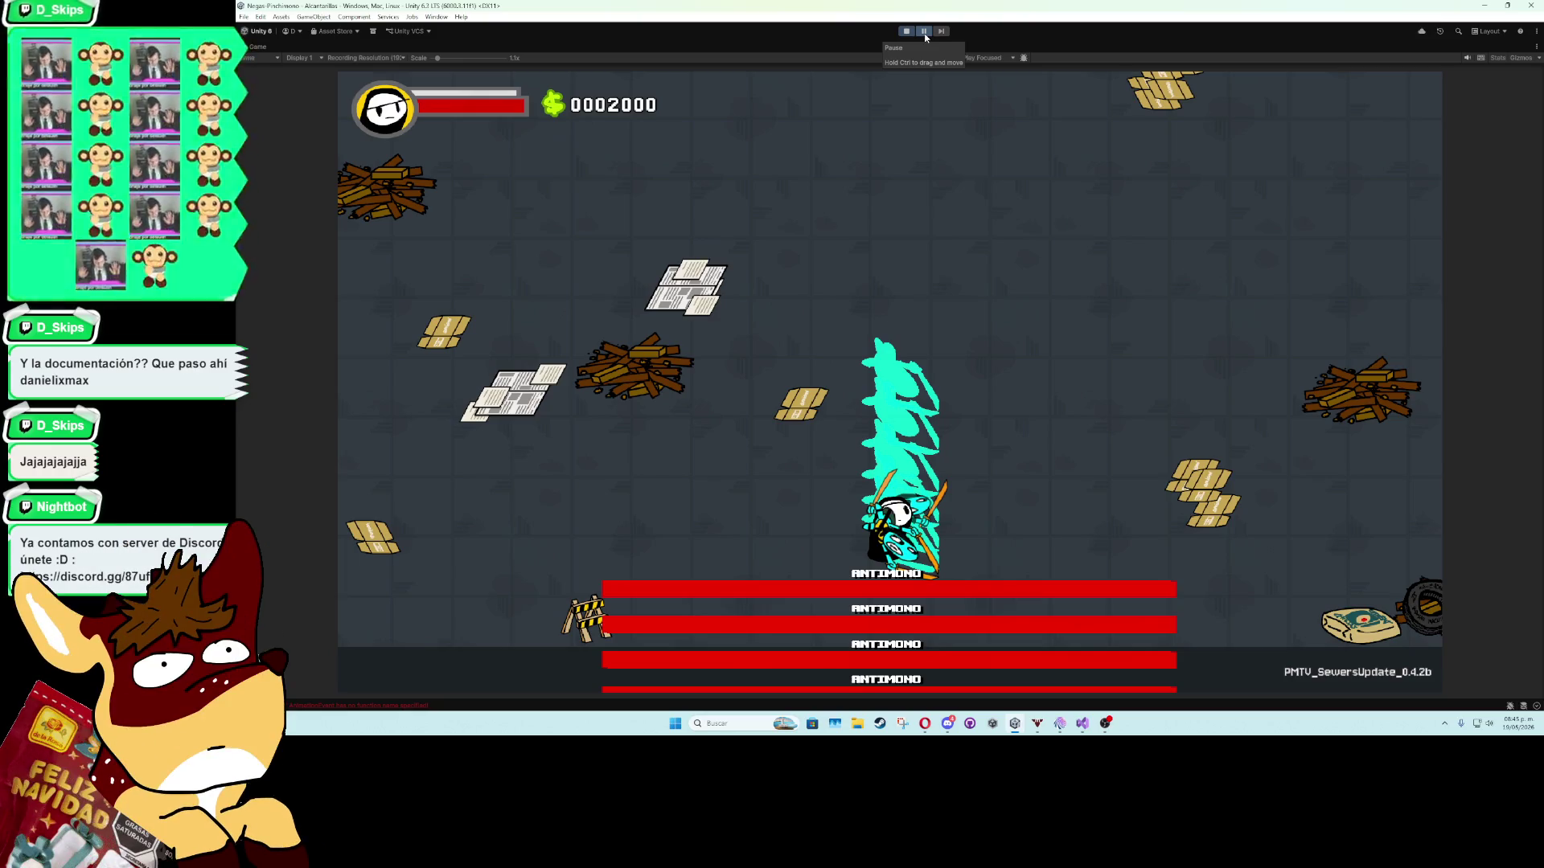
pyautogui.click(925, 34)
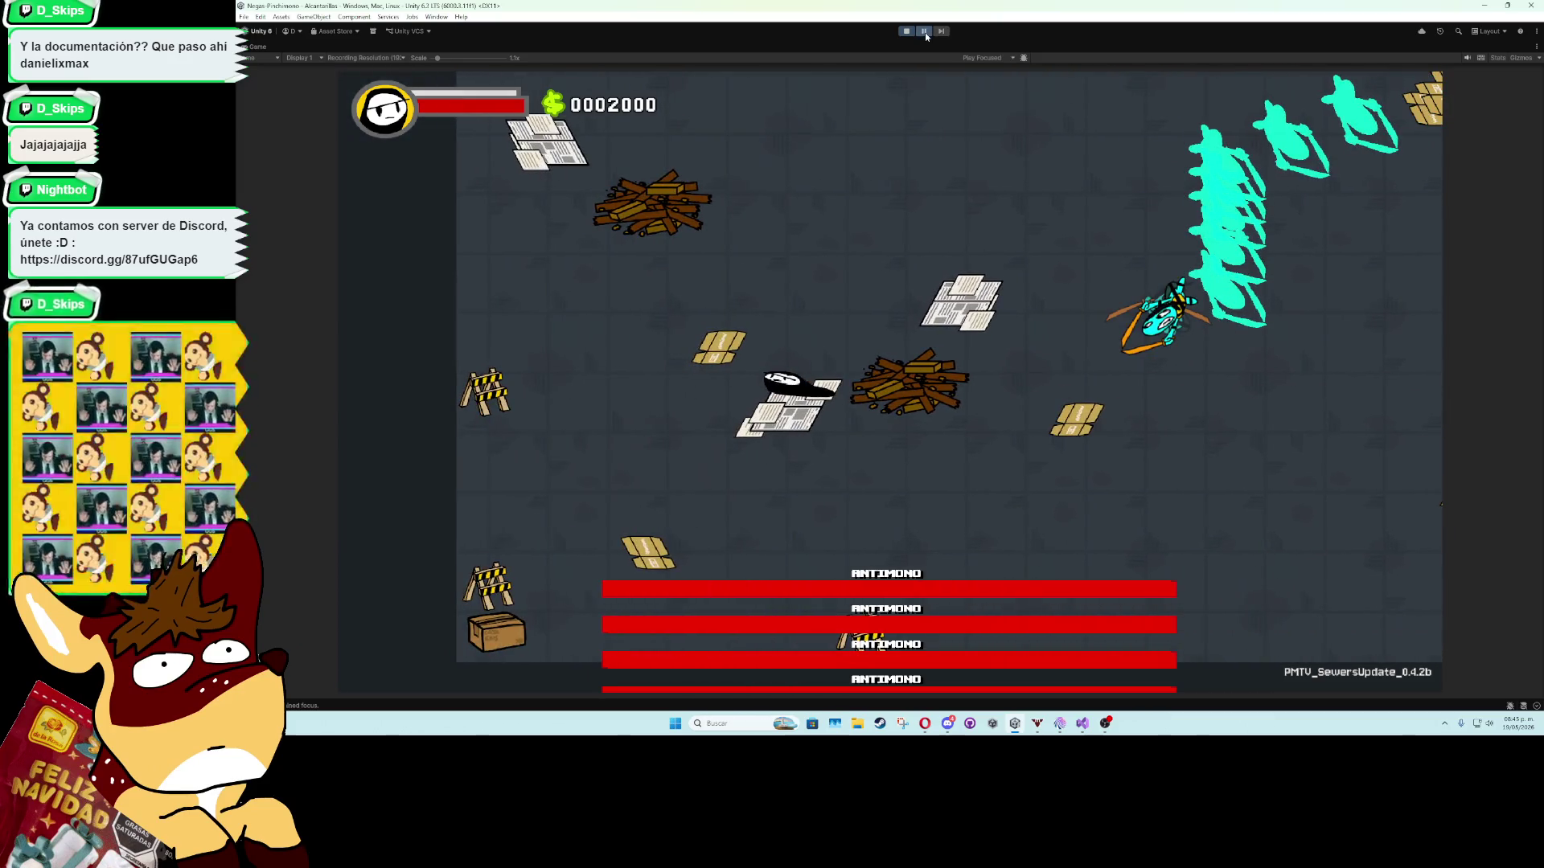
pyautogui.click(925, 32)
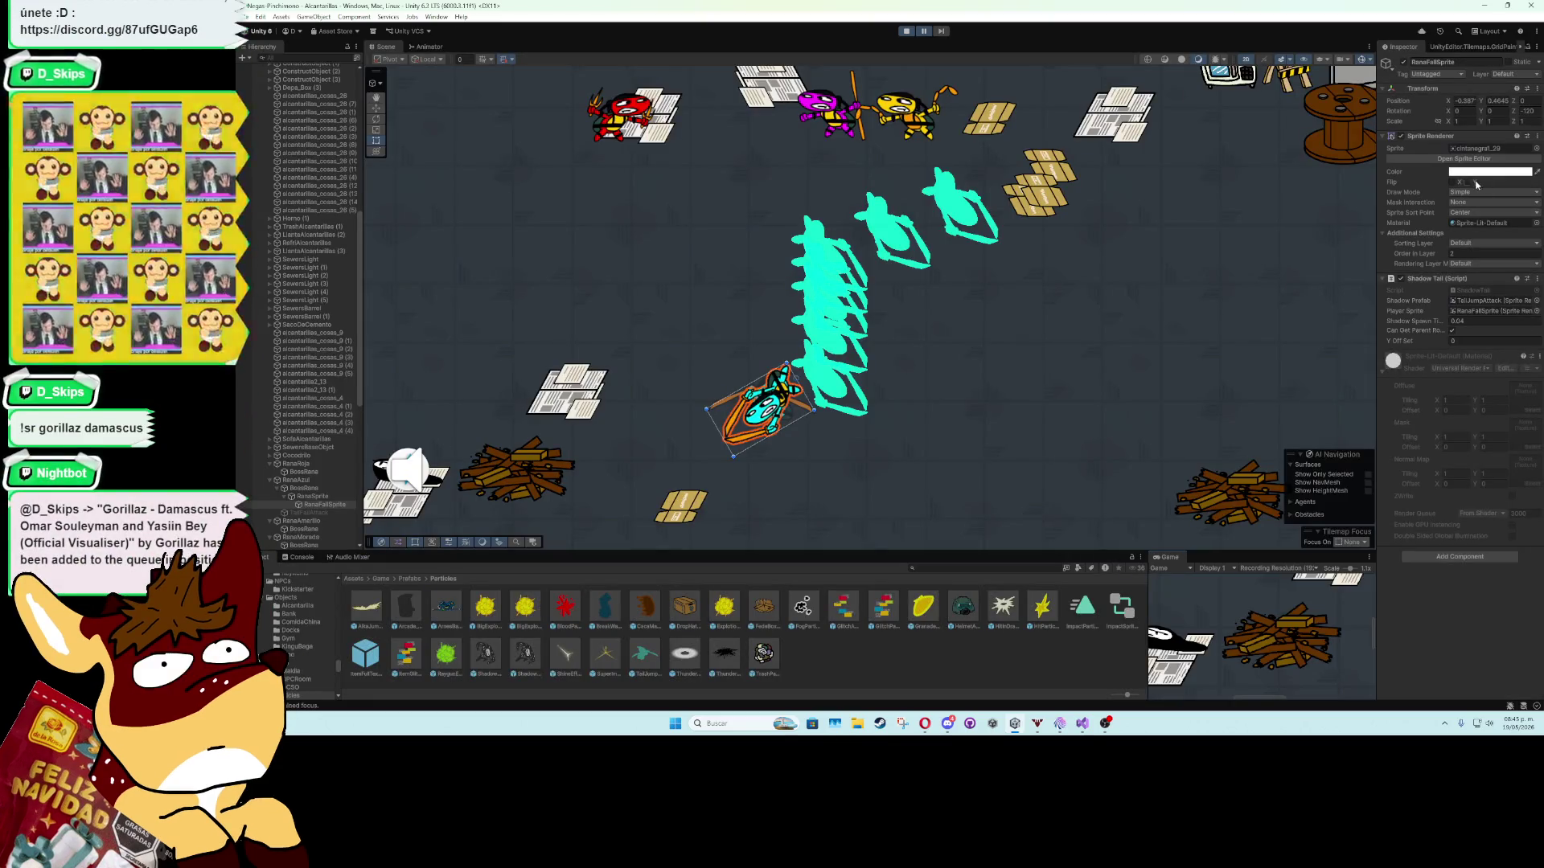
# Set a TailJumpAttack shadow clone's Z rotation to -120.
pyautogui.click(835, 397)
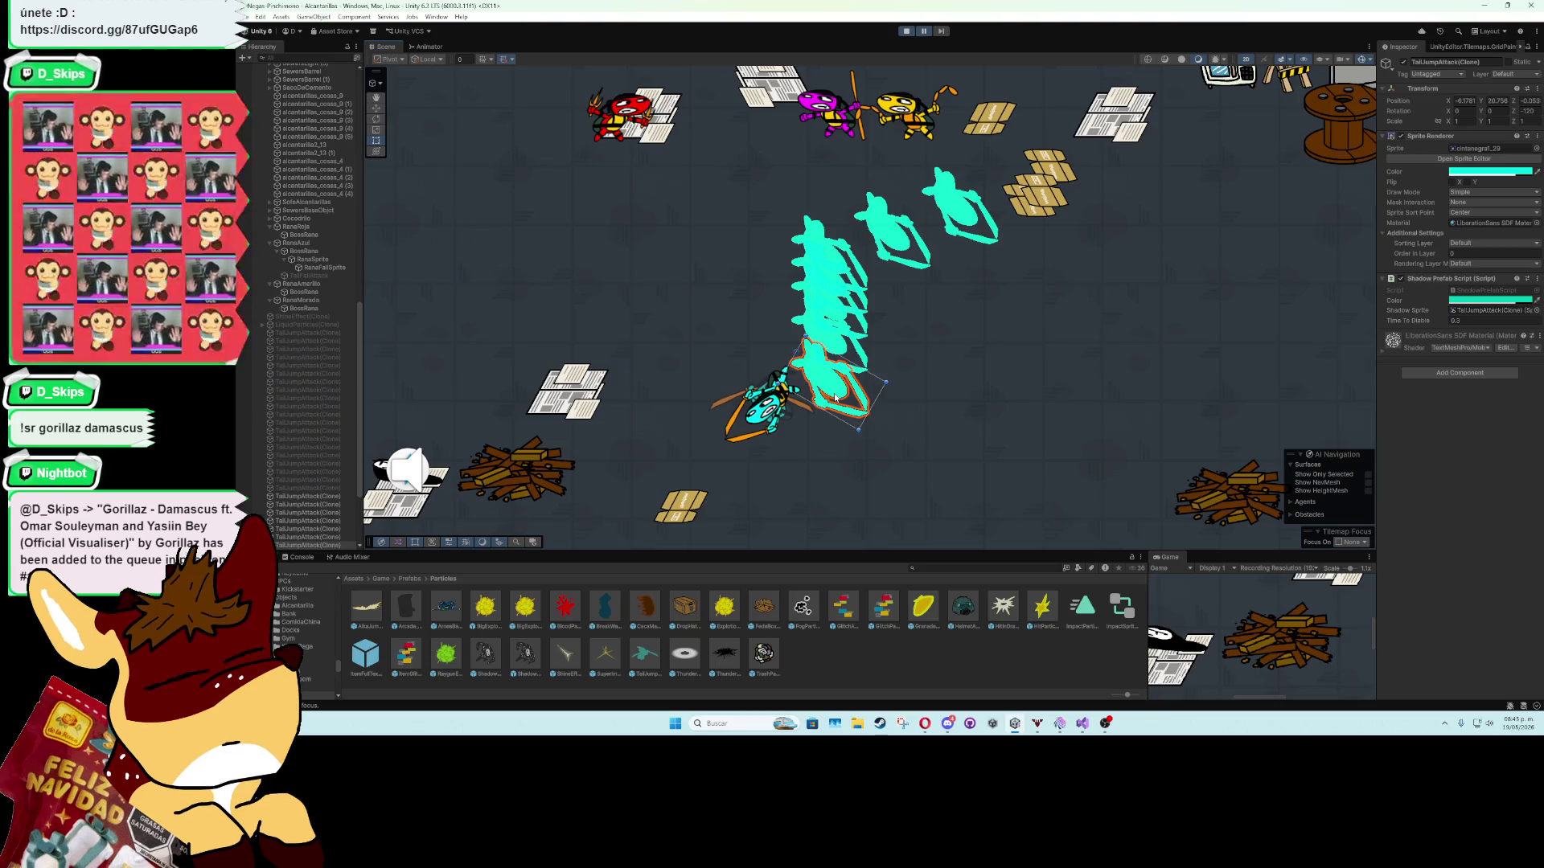
pyautogui.click(1528, 111)
pyautogui.write('120')
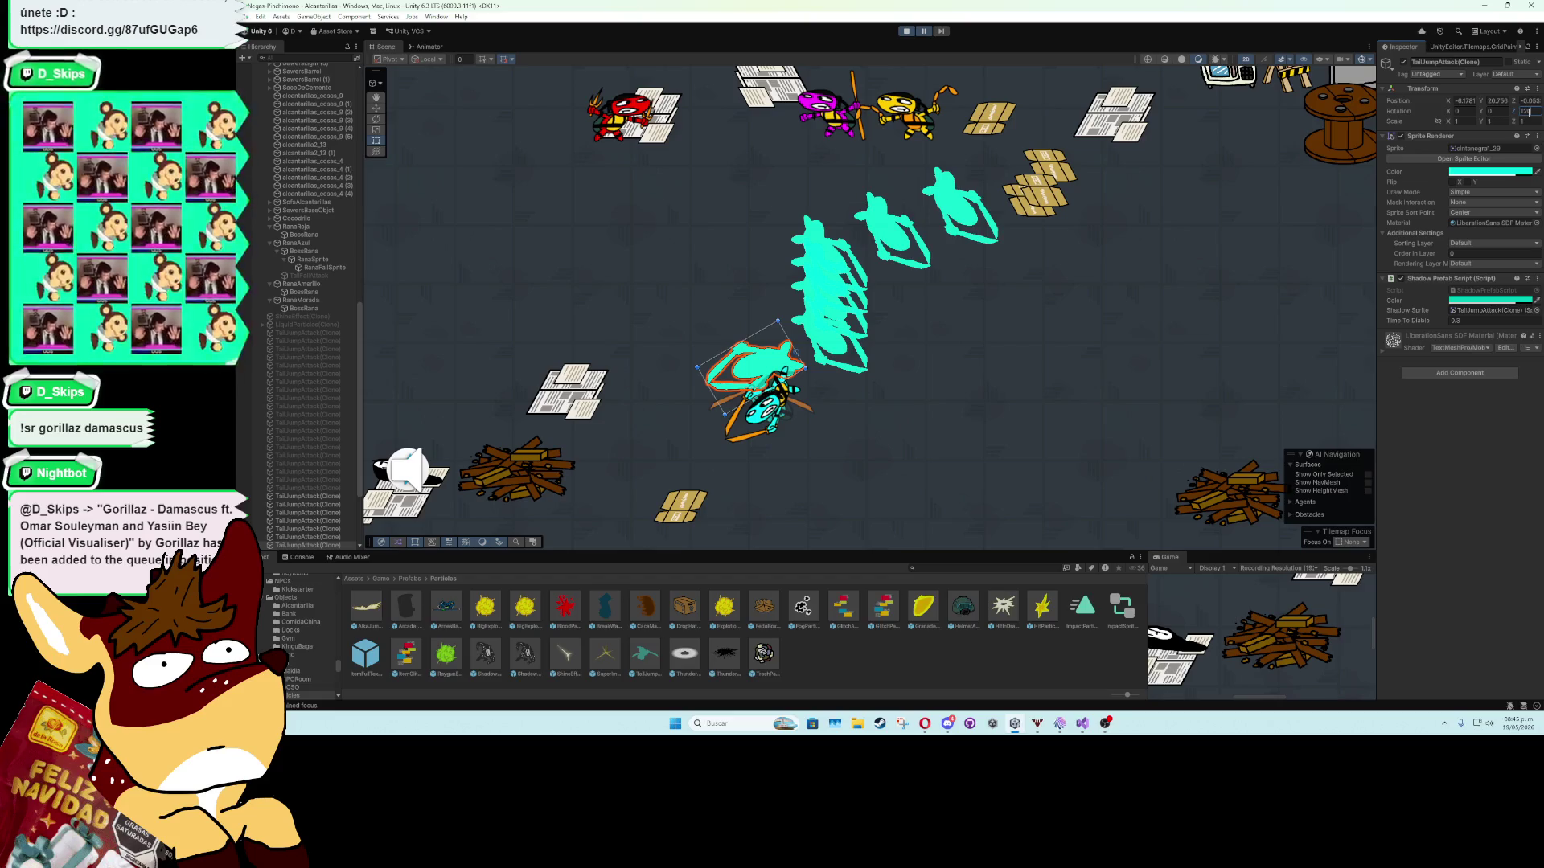
pyautogui.press('Home')
pyautogui.write('-')
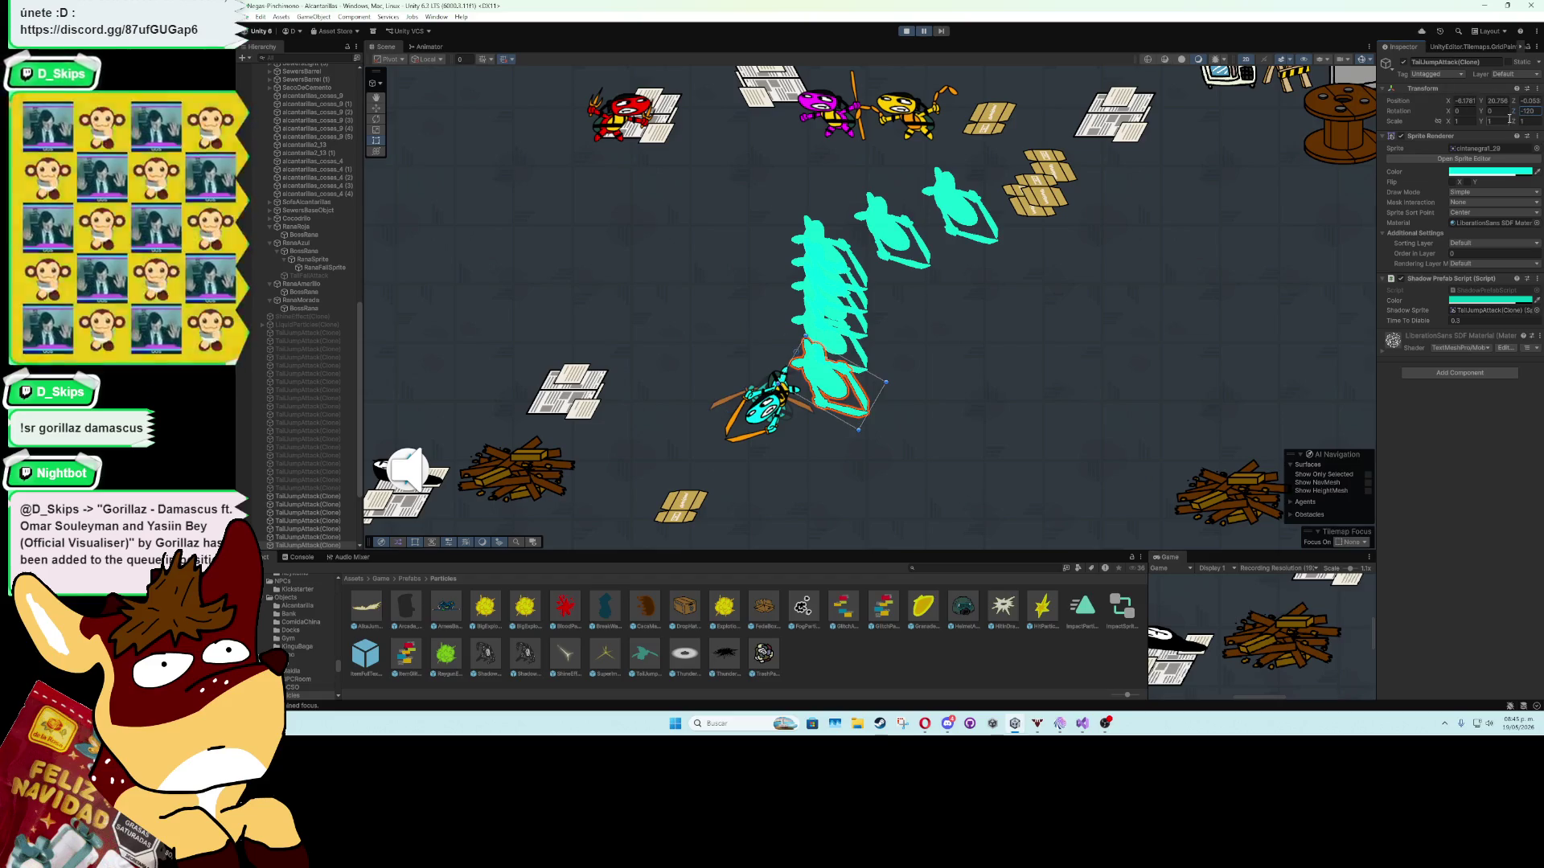
pyautogui.moveTo(1510, 118); pyautogui.dragTo(1497, 119)
pyautogui.moveTo(958, 165); pyautogui.dragTo(1261, 200)
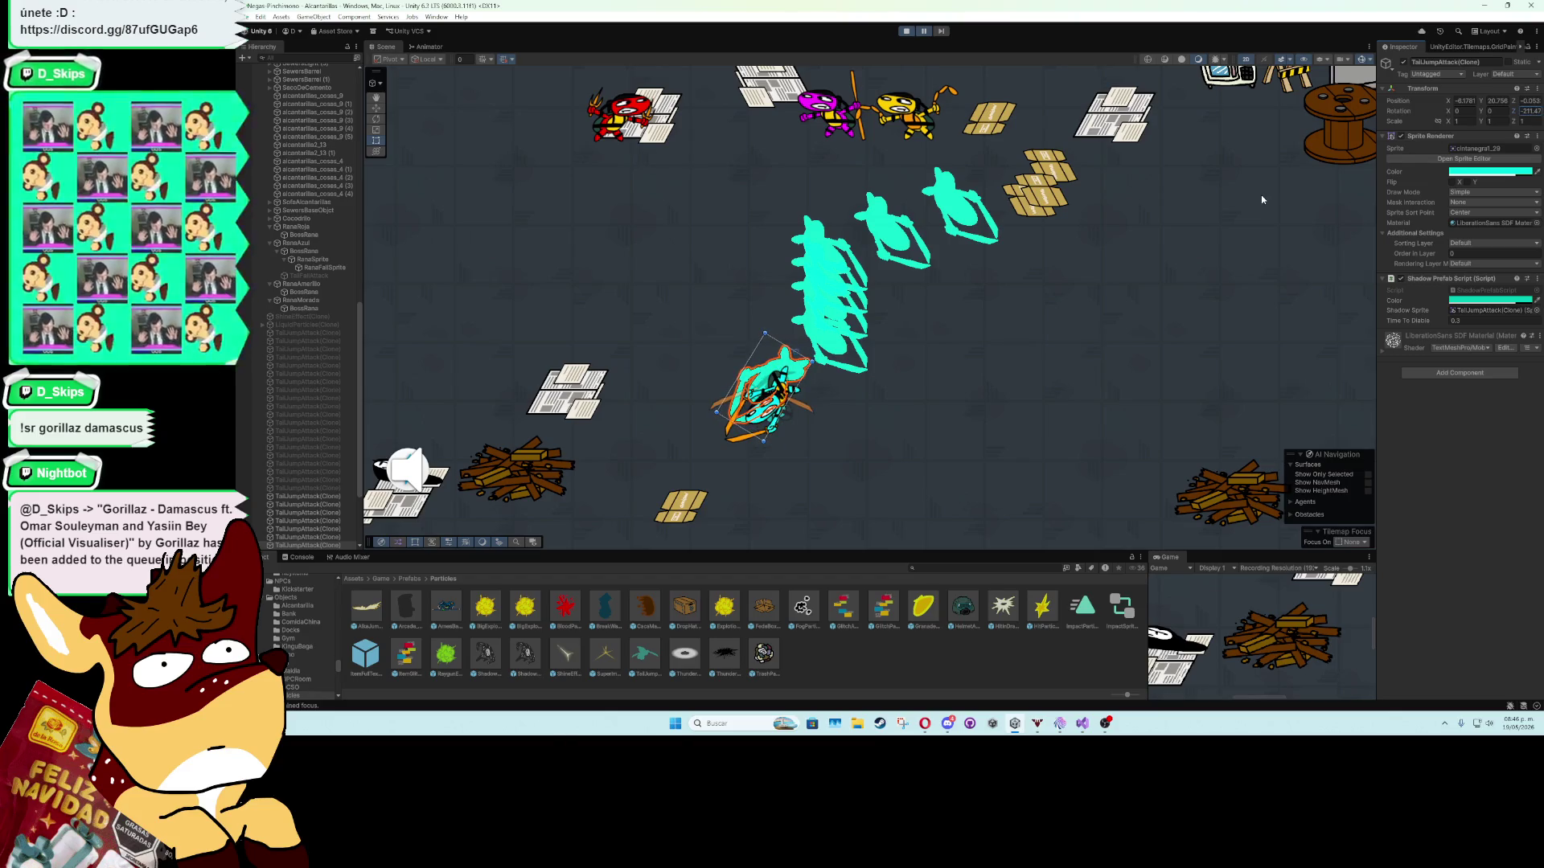
pyautogui.hotkey('ctrl', 'z')
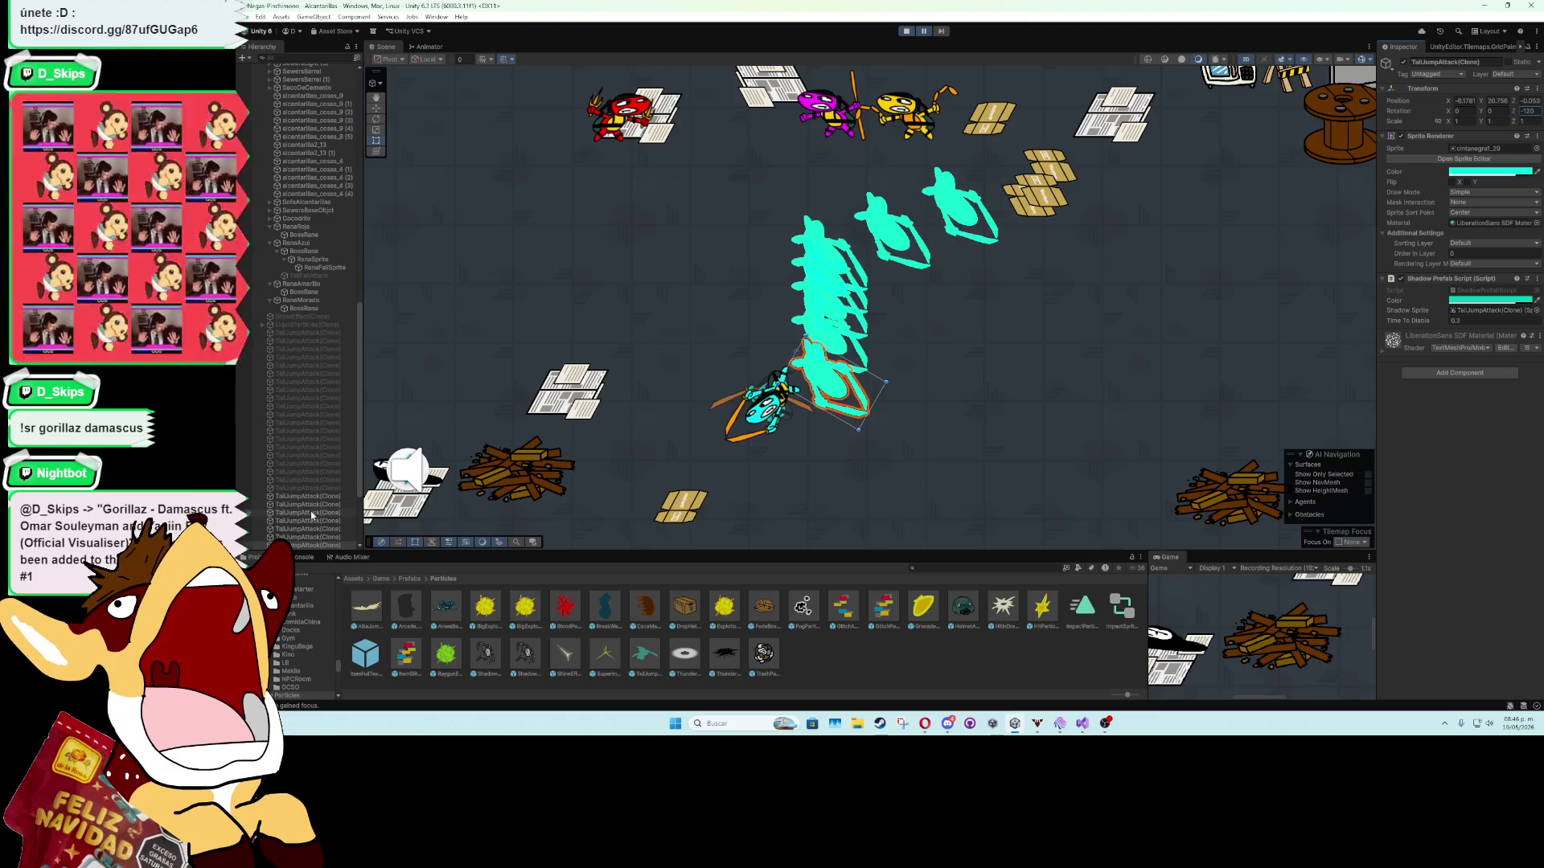
# Inspect RanaFallSprite, a shadow clone and the frog boss, then resume and stop the test run.
pyautogui.click(316, 268)
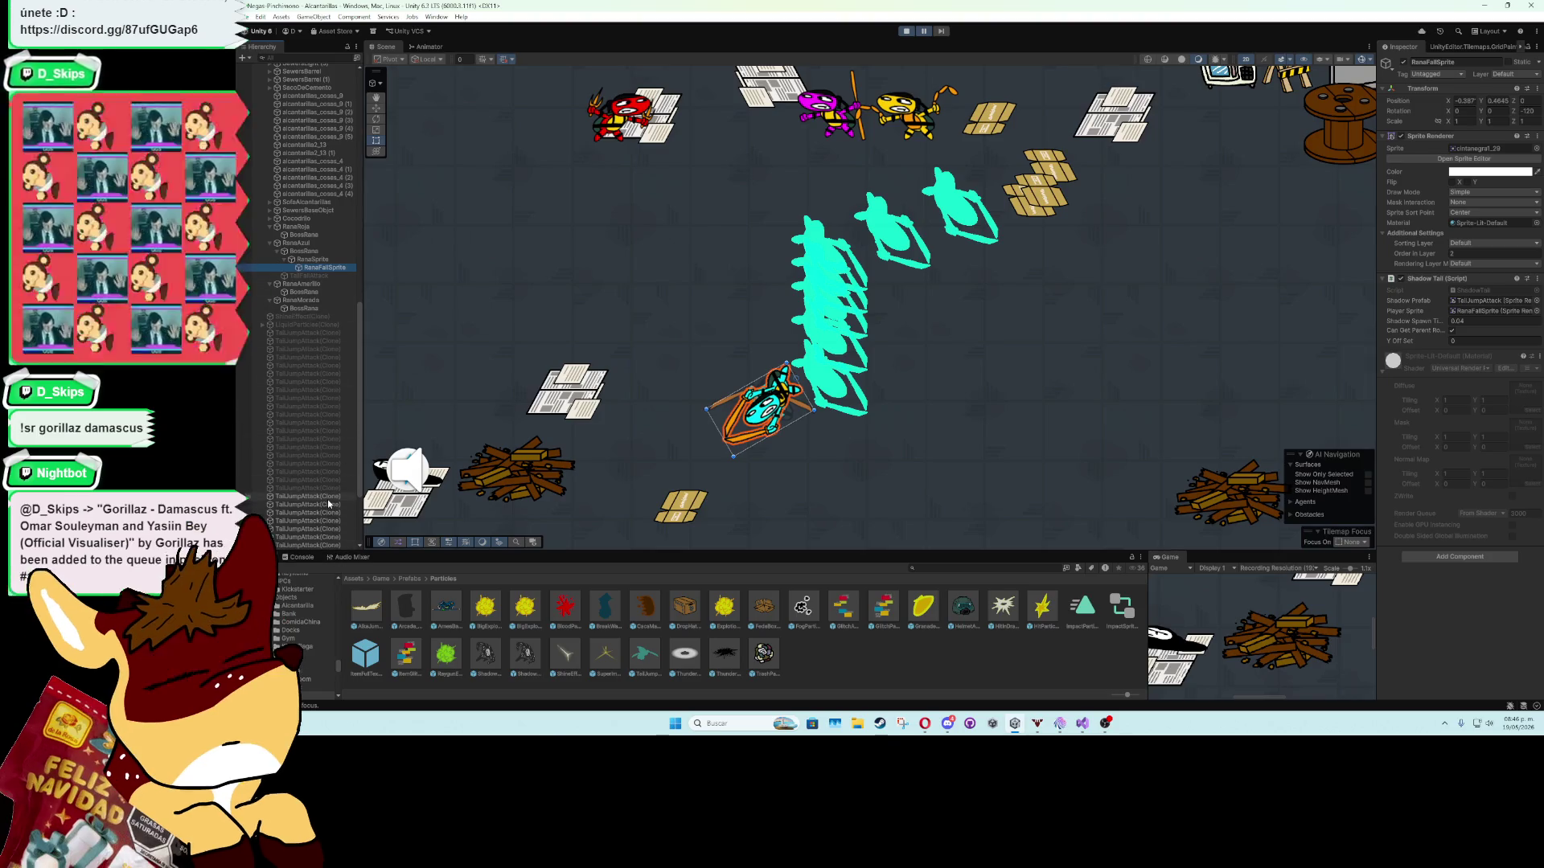
pyautogui.click(823, 385)
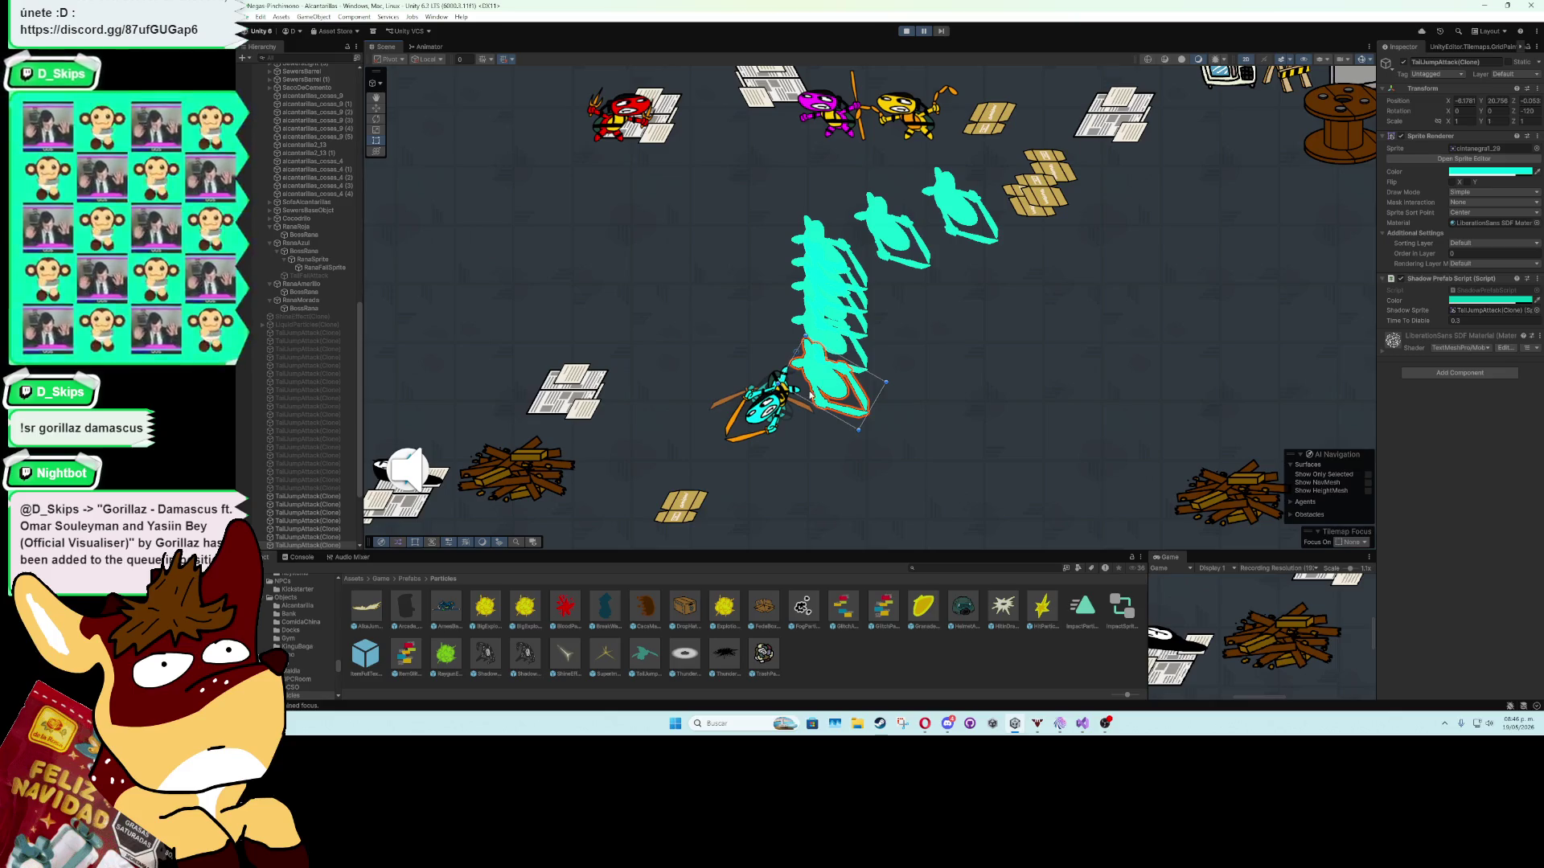
pyautogui.scroll(2, 764, 398)
pyautogui.click(718, 388)
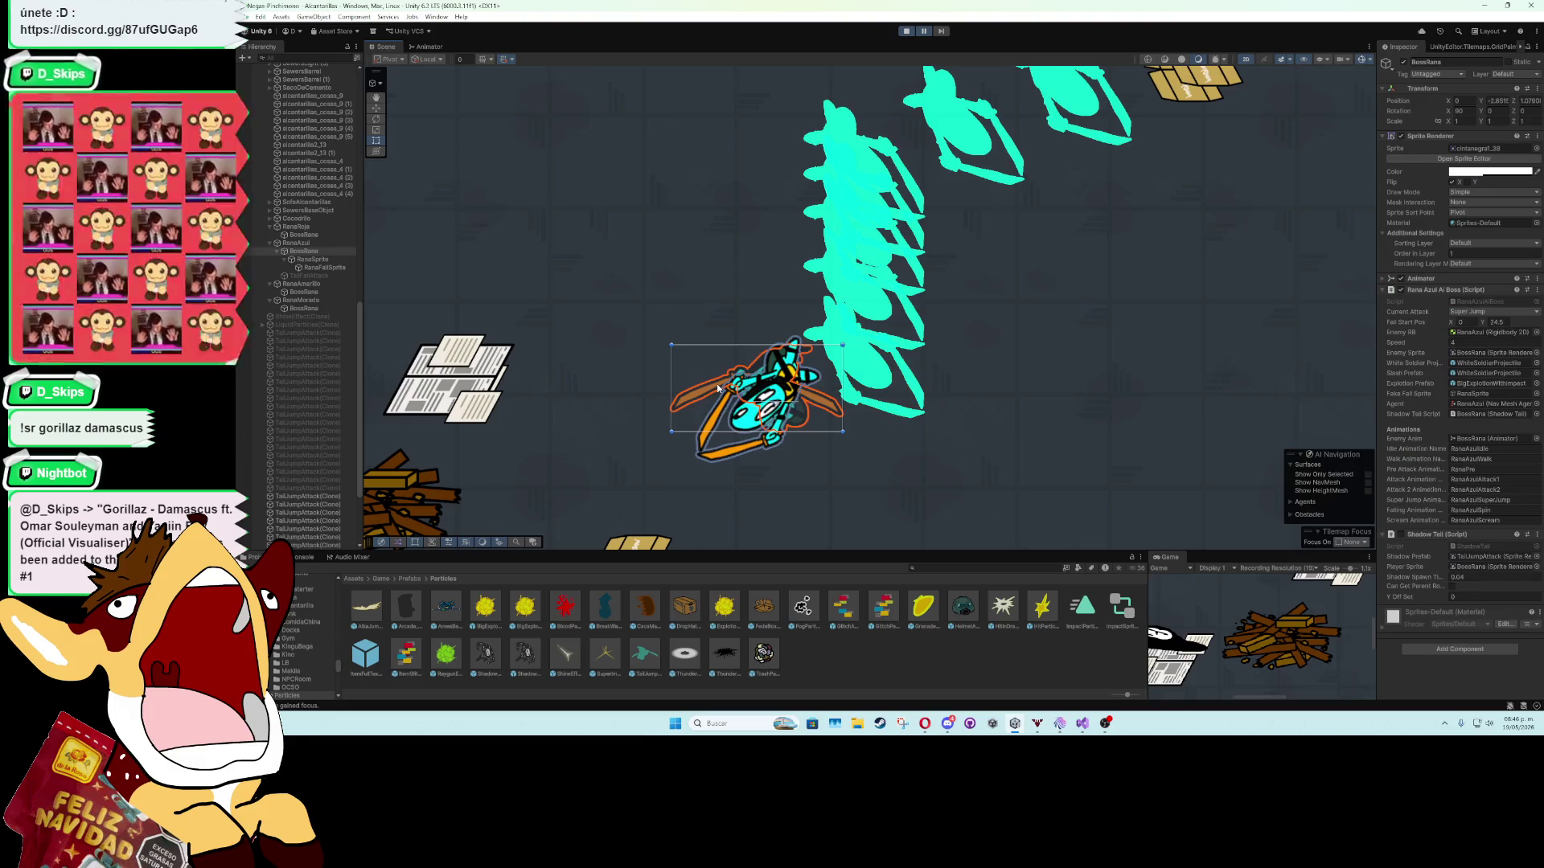
pyautogui.scroll(-3, 675, 398)
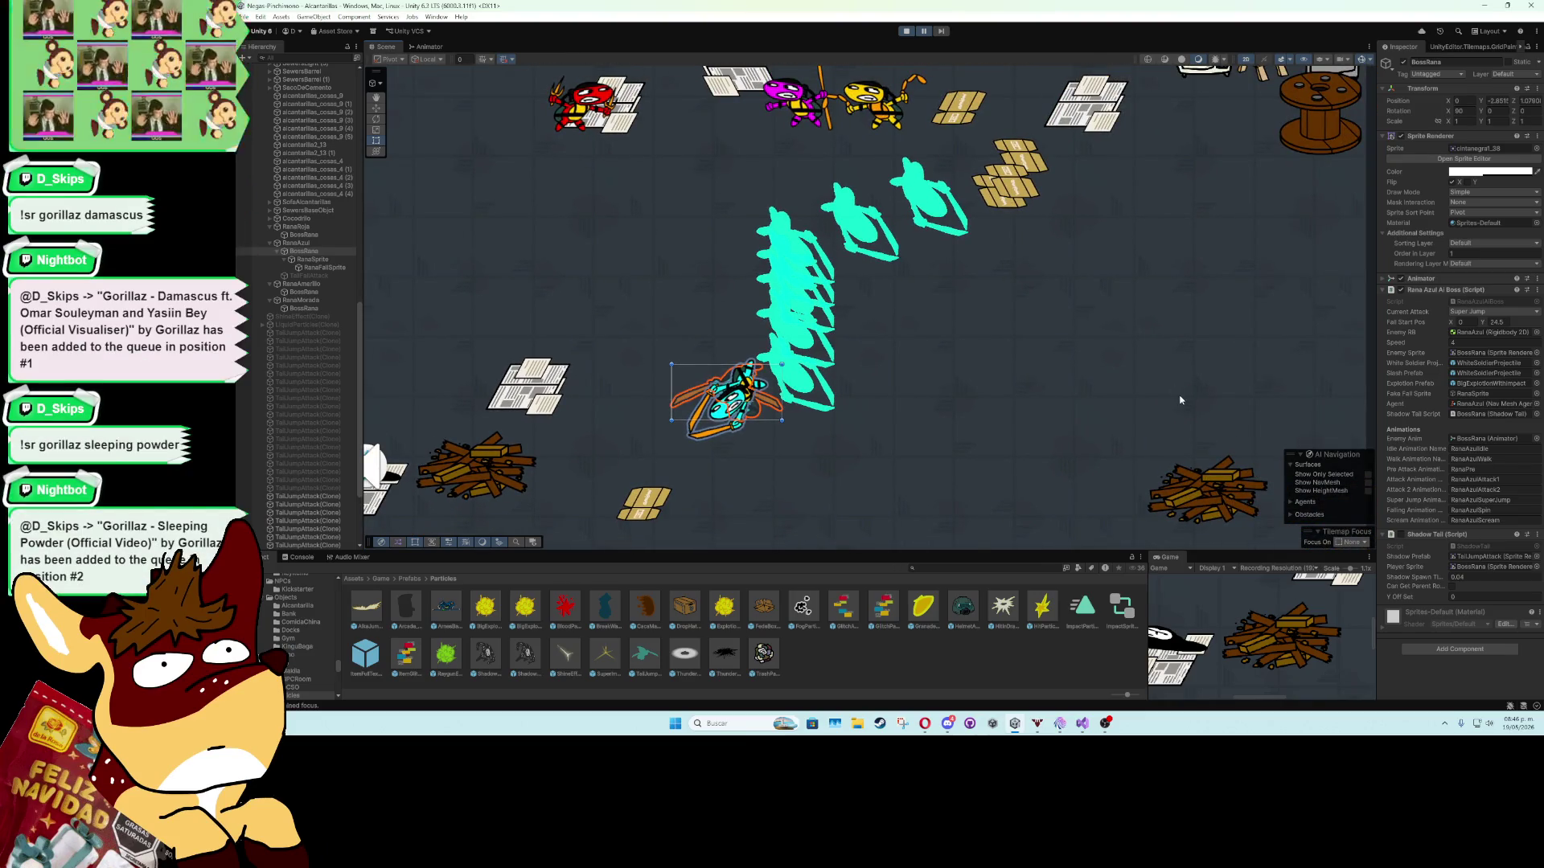
pyautogui.scroll(-2, 1206, 386)
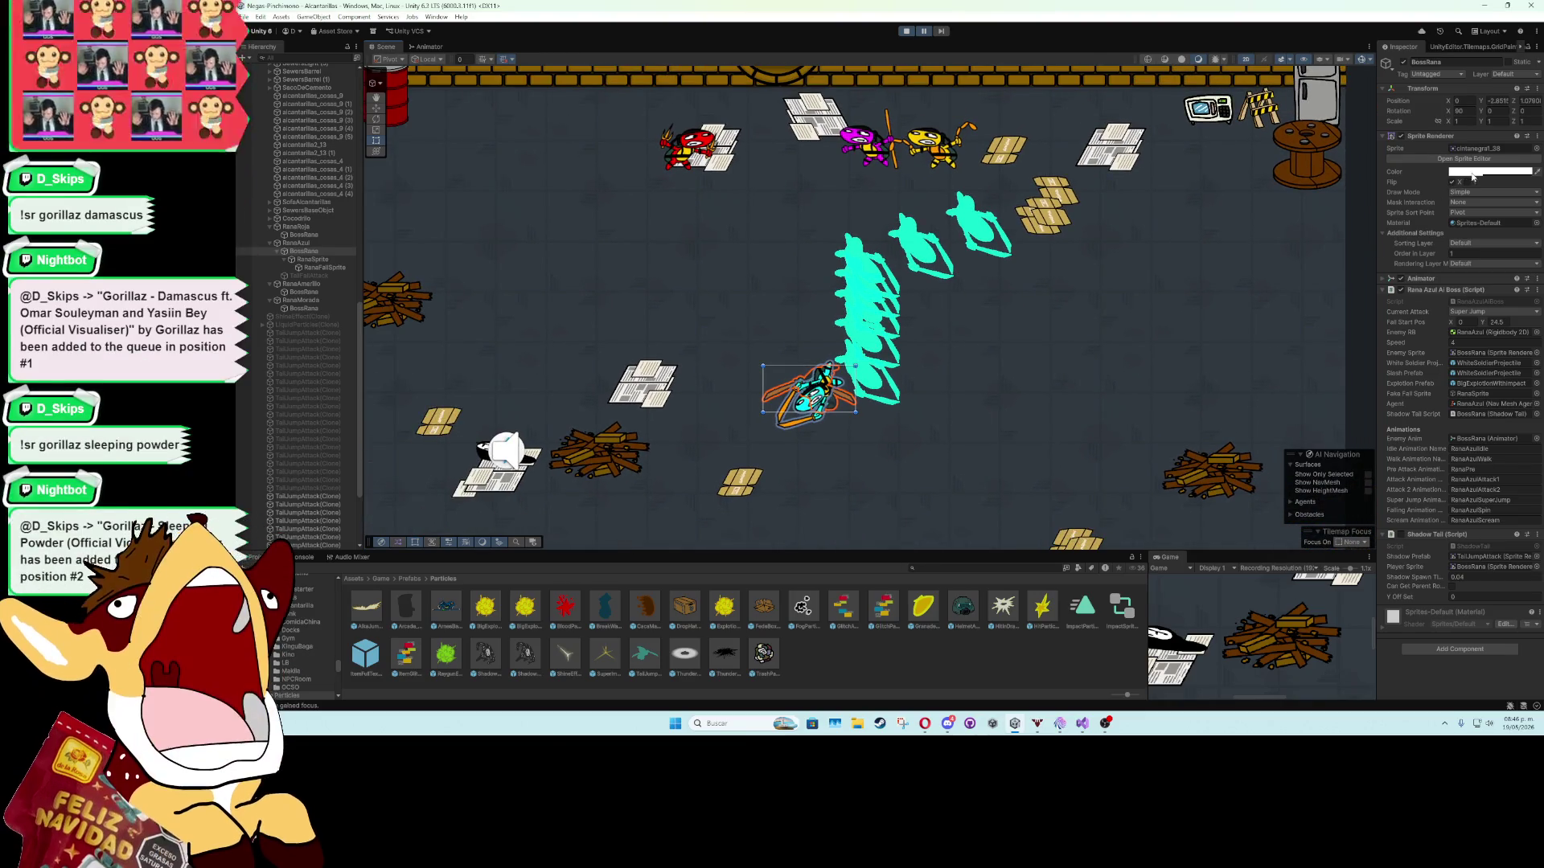
pyautogui.click(926, 33)
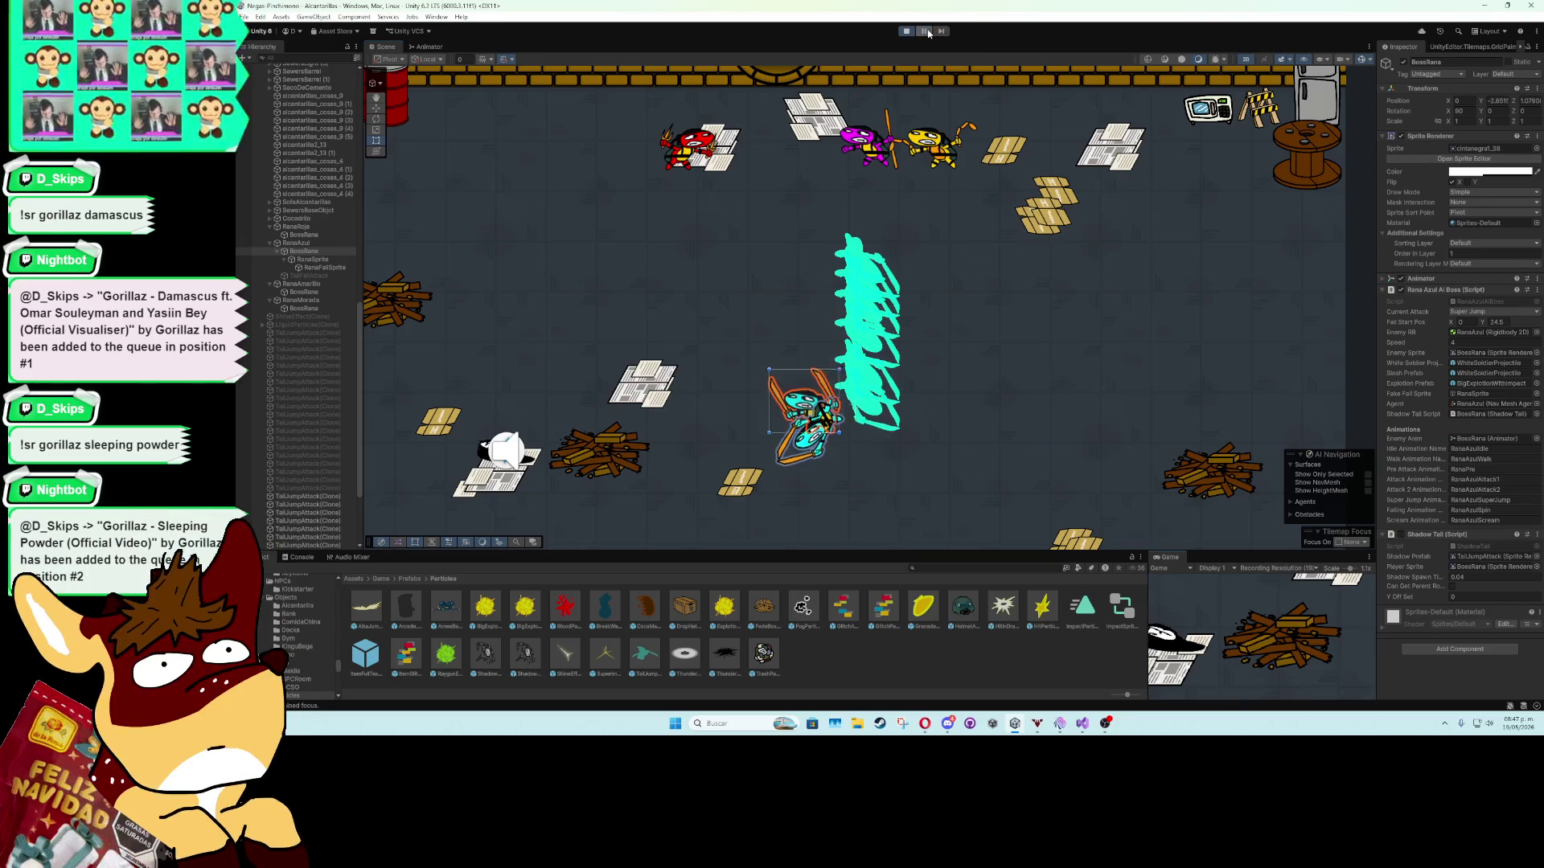
pyautogui.click(906, 30)
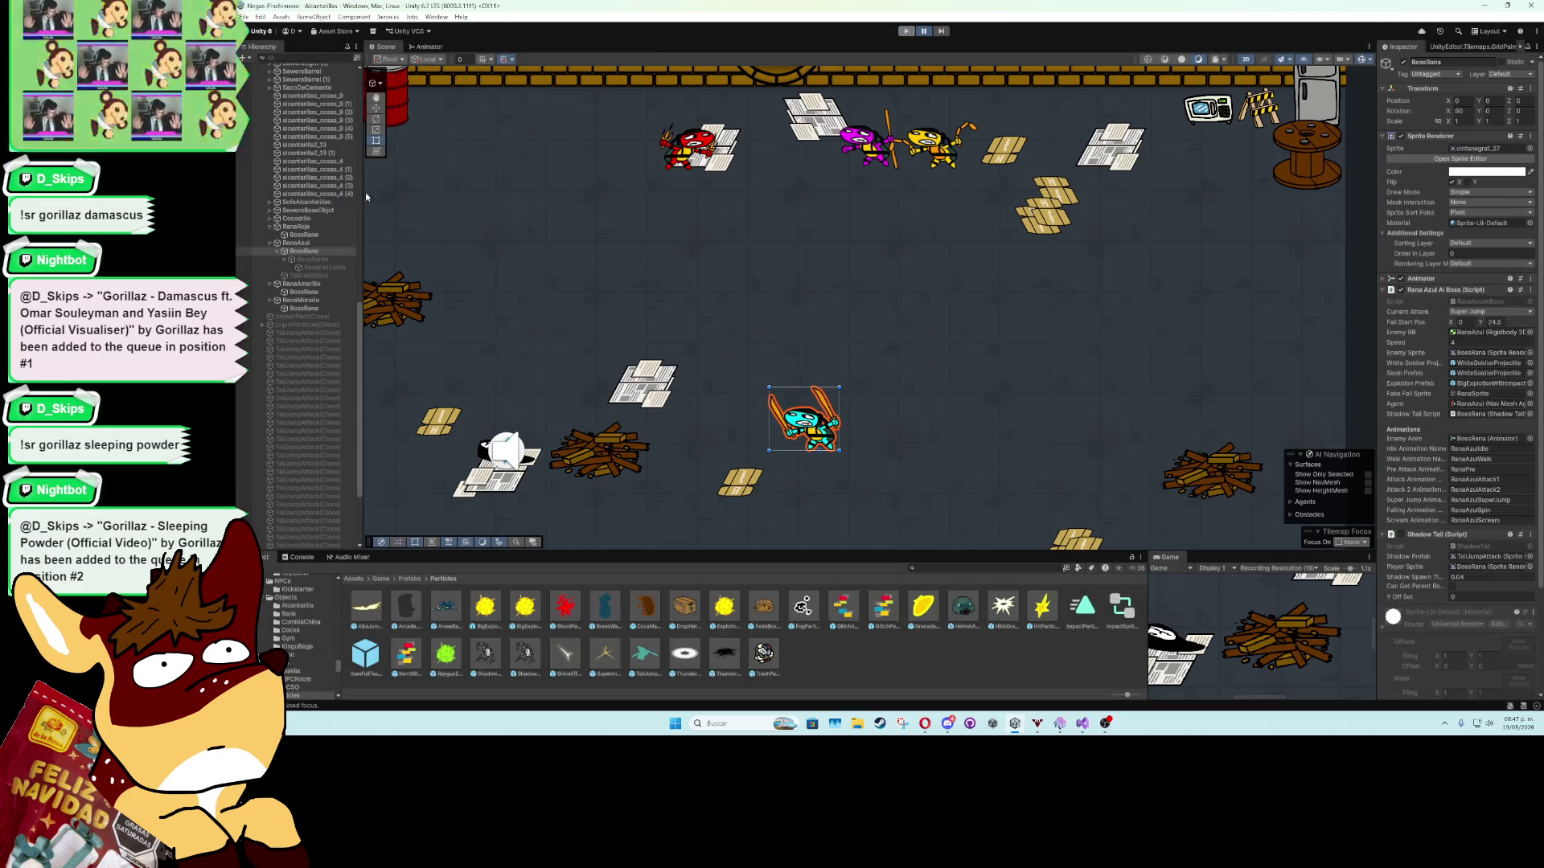
# Load the RanaAzulSuperJump clip in the Animation window at frame 30.
pyautogui.click(437, 16)
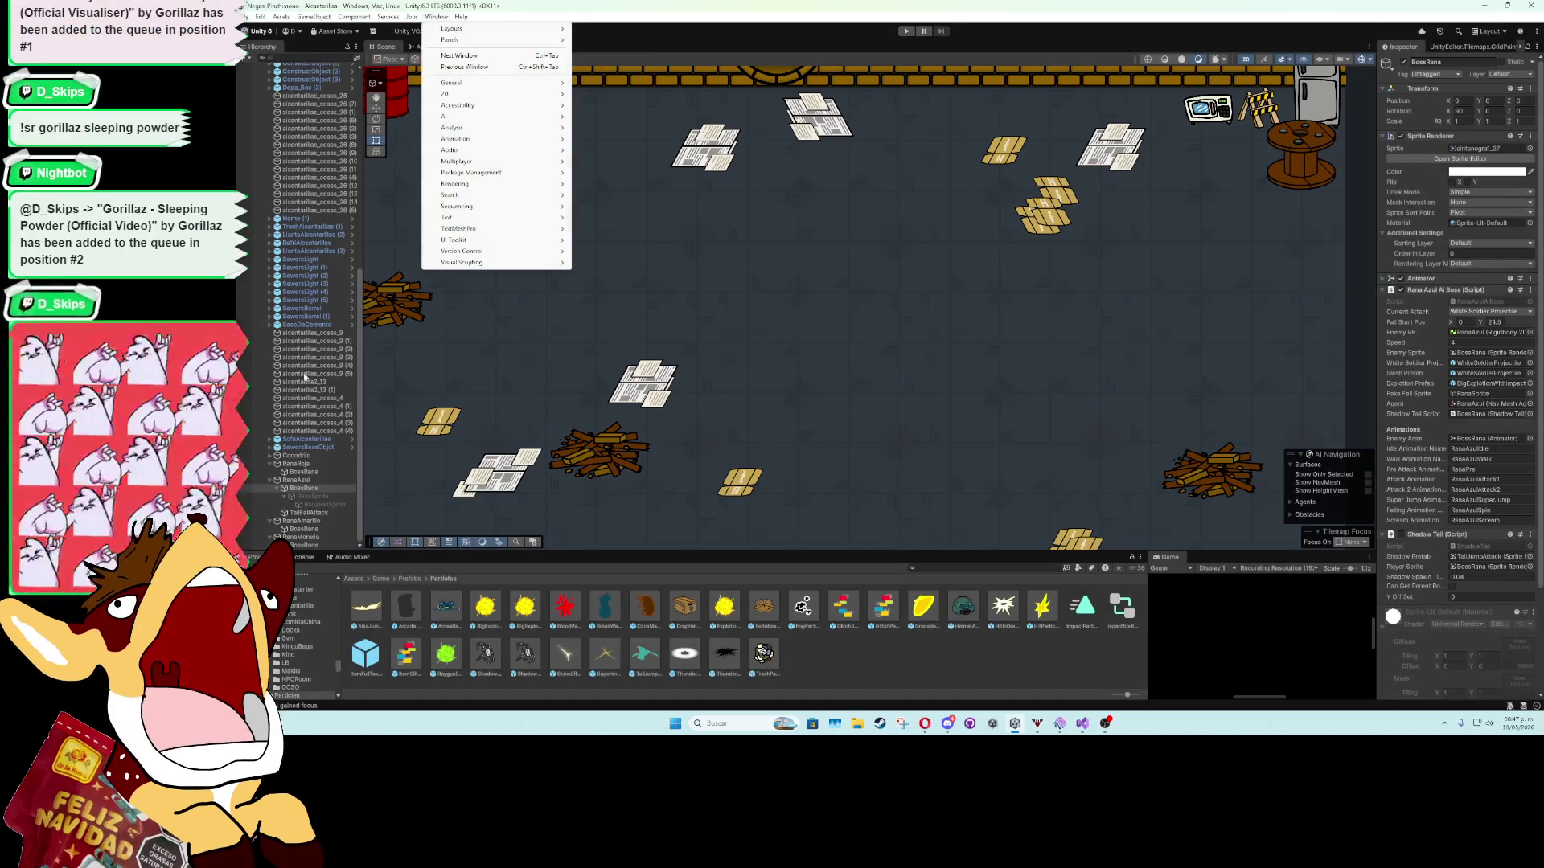
pyautogui.click(311, 487)
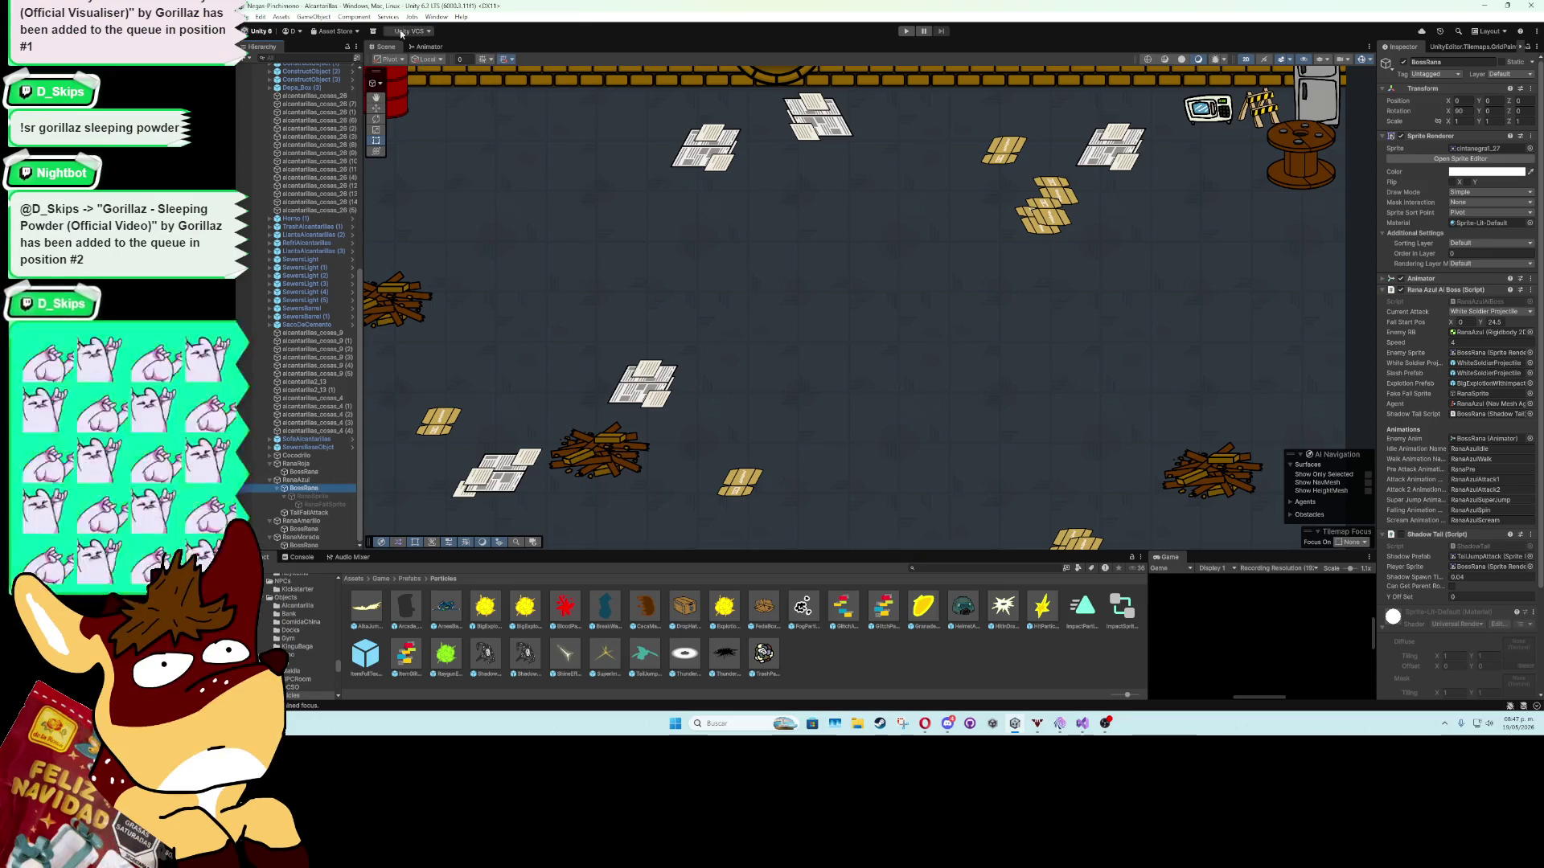
pyautogui.click(437, 16)
pyautogui.moveTo(506, 143)
pyautogui.click(611, 139)
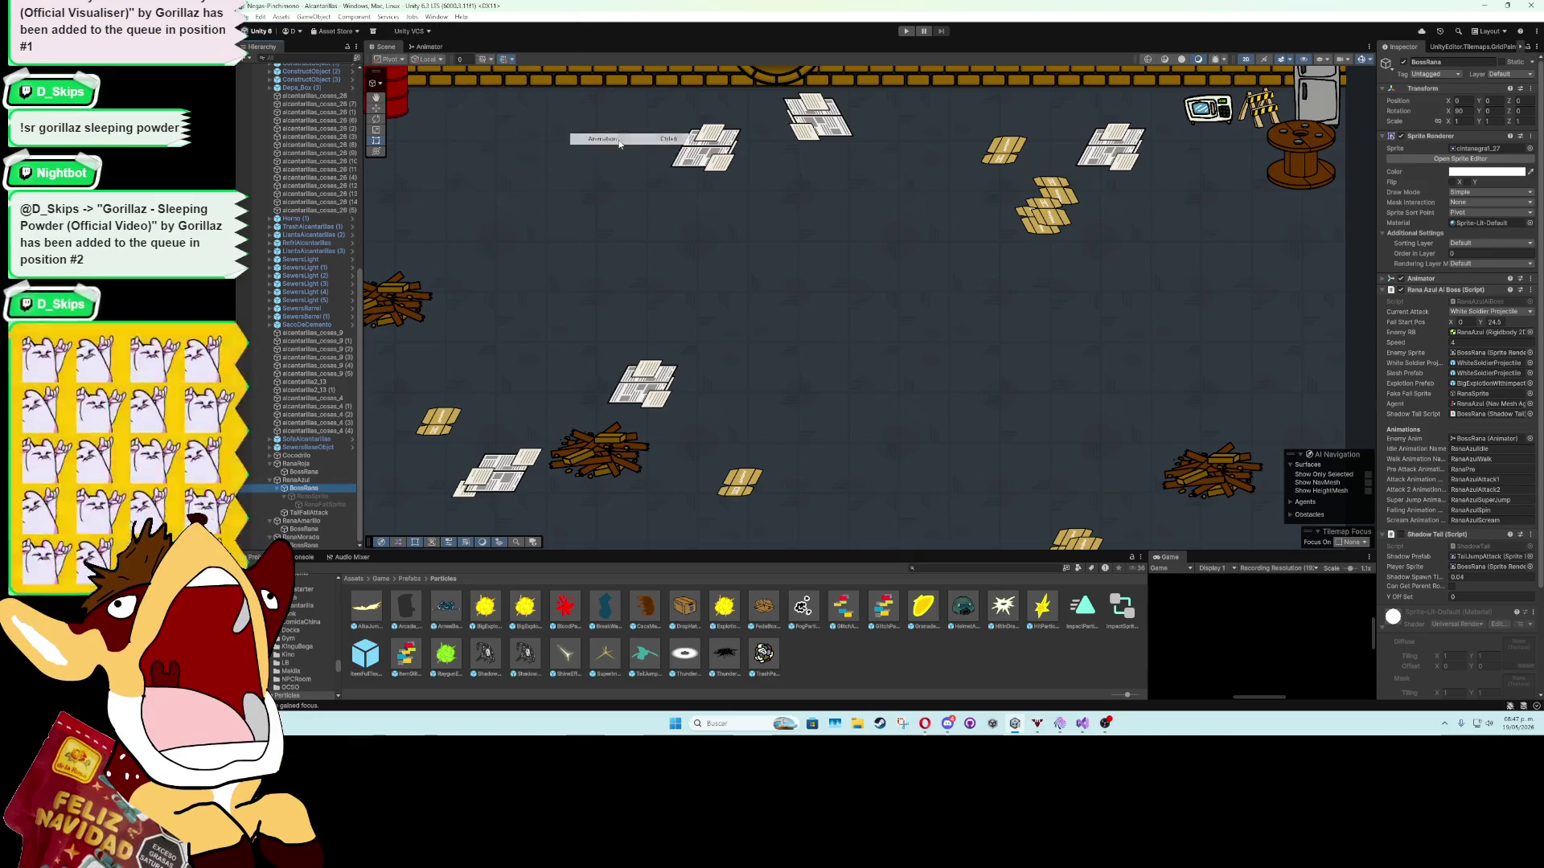
pyautogui.click(548, 341)
pyautogui.click(571, 410)
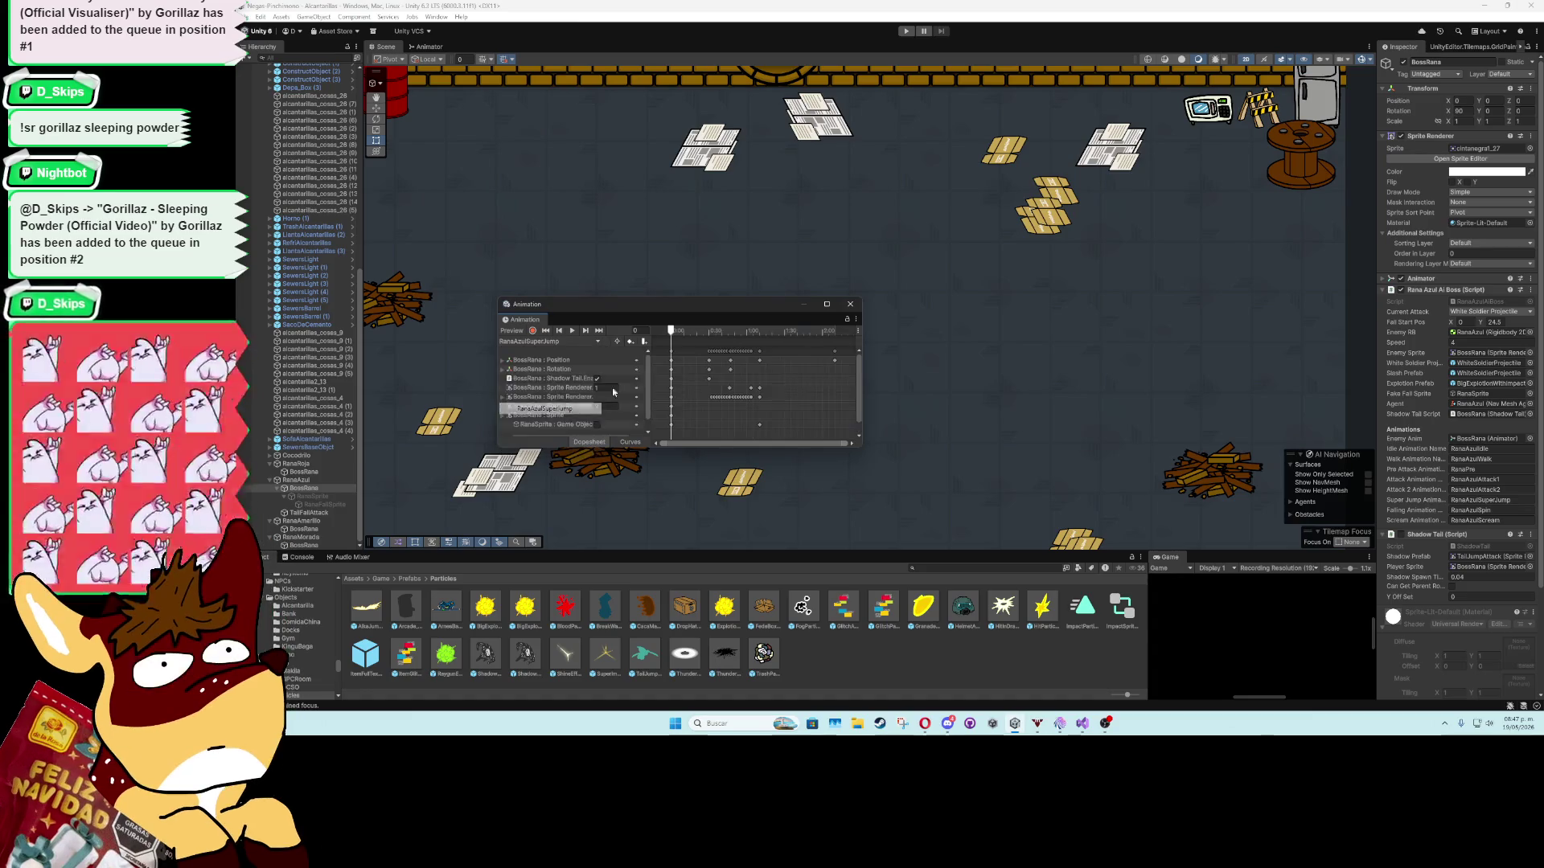
pyautogui.click(709, 335)
# Scrub RanaAzulSuperJump through frames 0–130, play its preview on RanaFallSprite, and close the Animation window.
pyautogui.moveTo(711, 335)
pyautogui.mouseDown()
pyautogui.moveTo(783, 339)
pyautogui.moveTo(738, 336)
pyautogui.mouseUp()
pyautogui.press('f')
pyautogui.scroll(3, 929, 418)
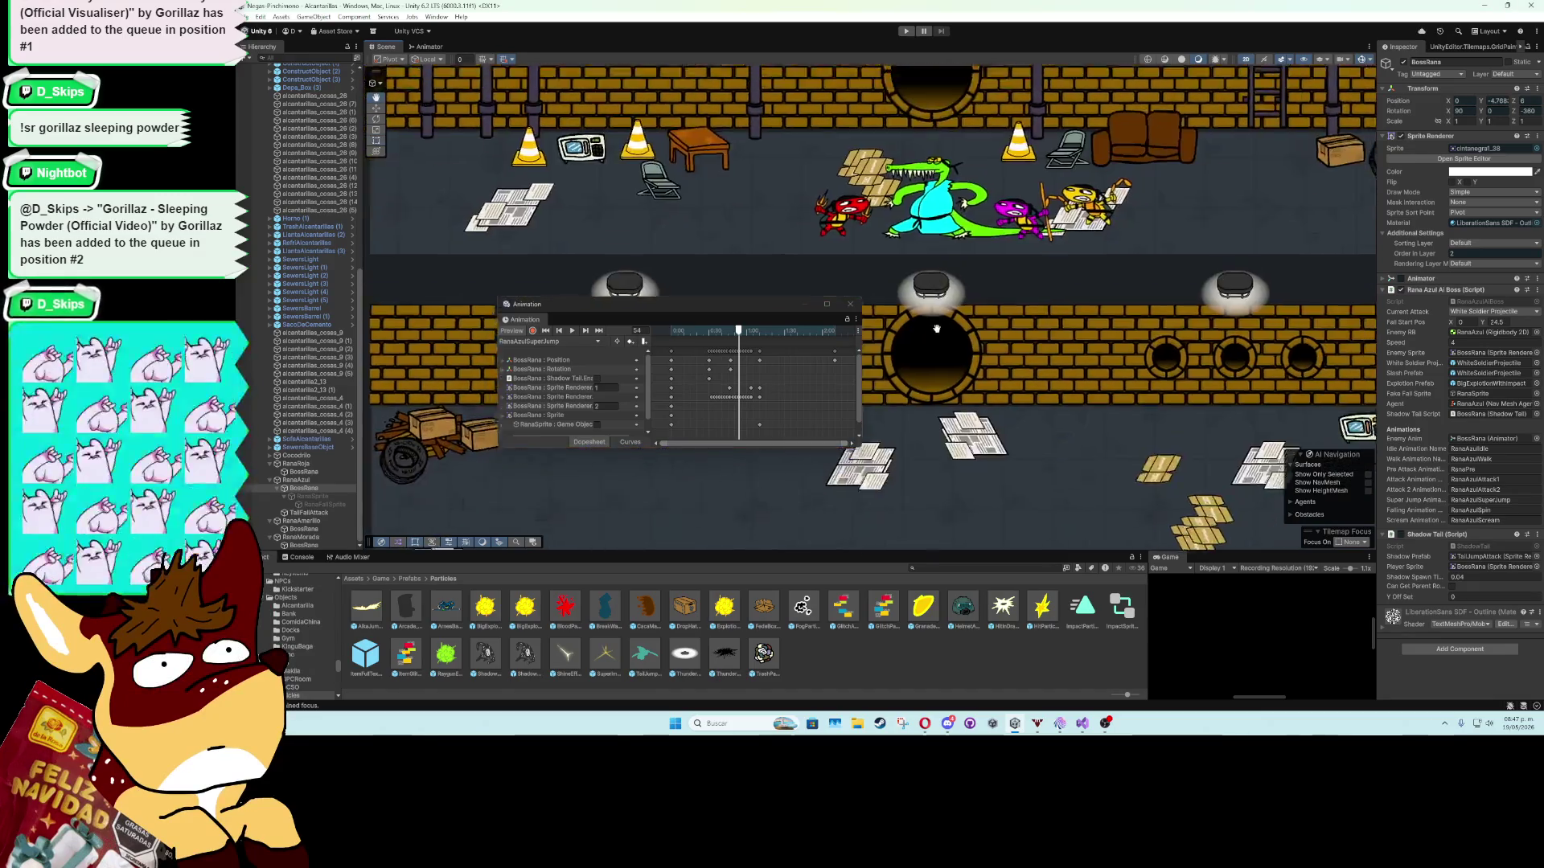
pyautogui.press('f')
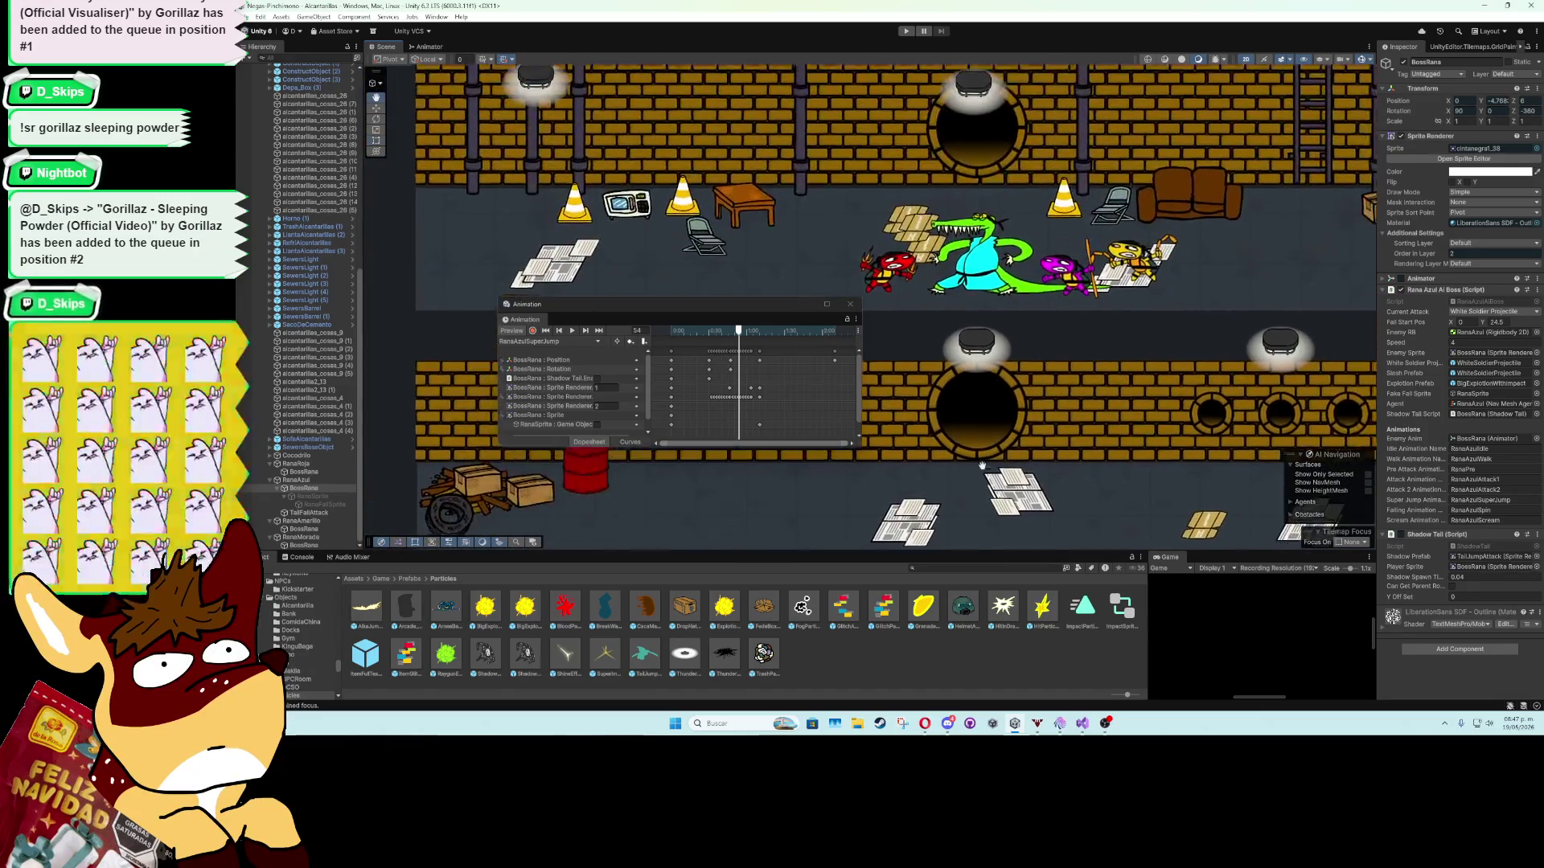
pyautogui.moveTo(738, 331)
pyautogui.mouseDown()
pyautogui.moveTo(668, 331)
pyautogui.moveTo(835, 351)
pyautogui.mouseUp()
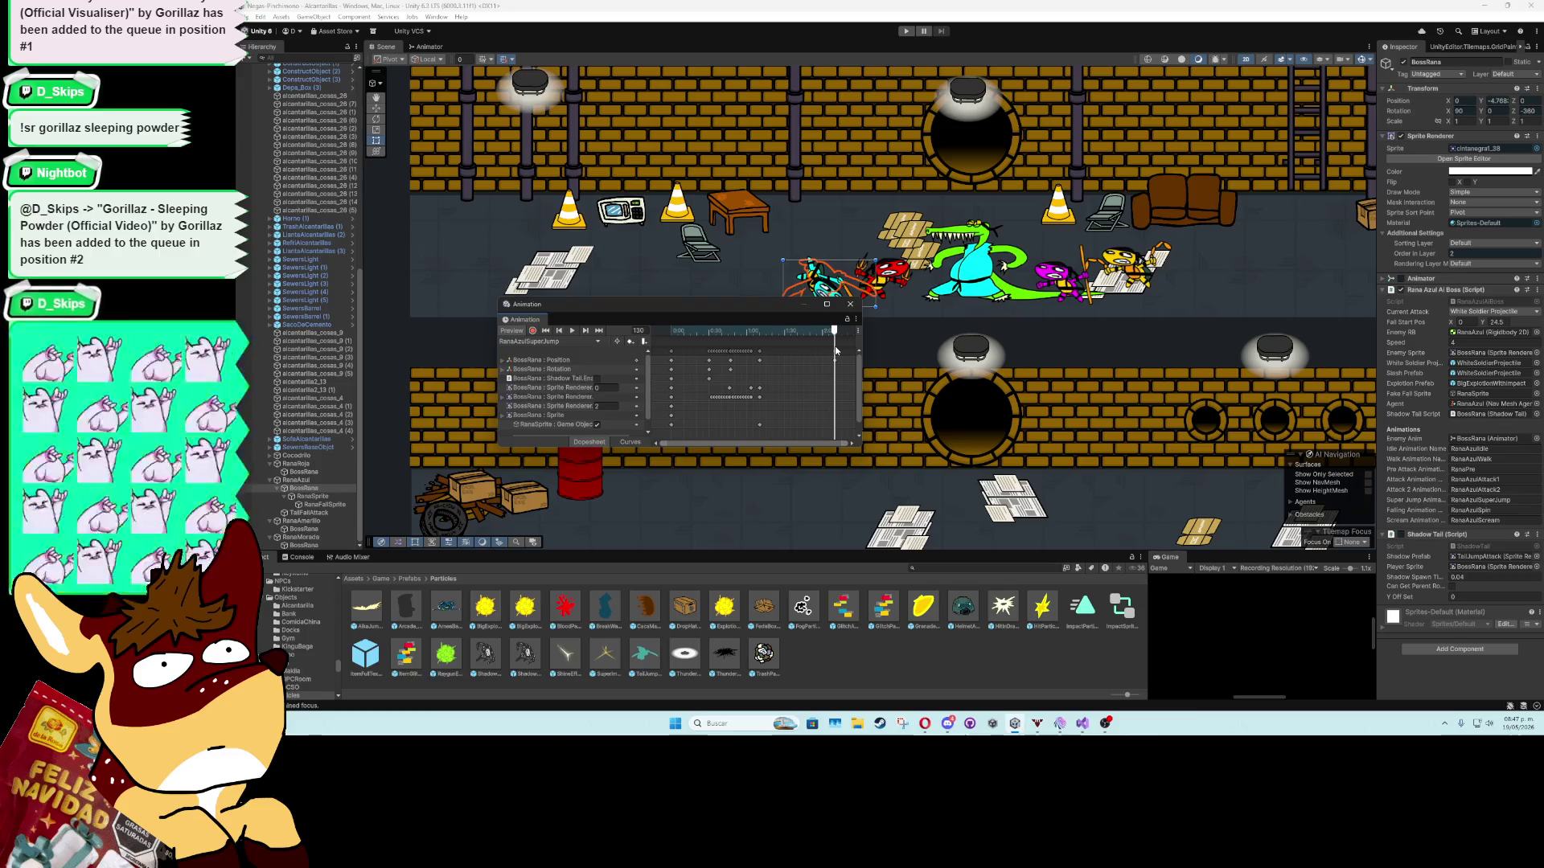
pyautogui.moveTo(834, 352); pyautogui.dragTo(835, 351)
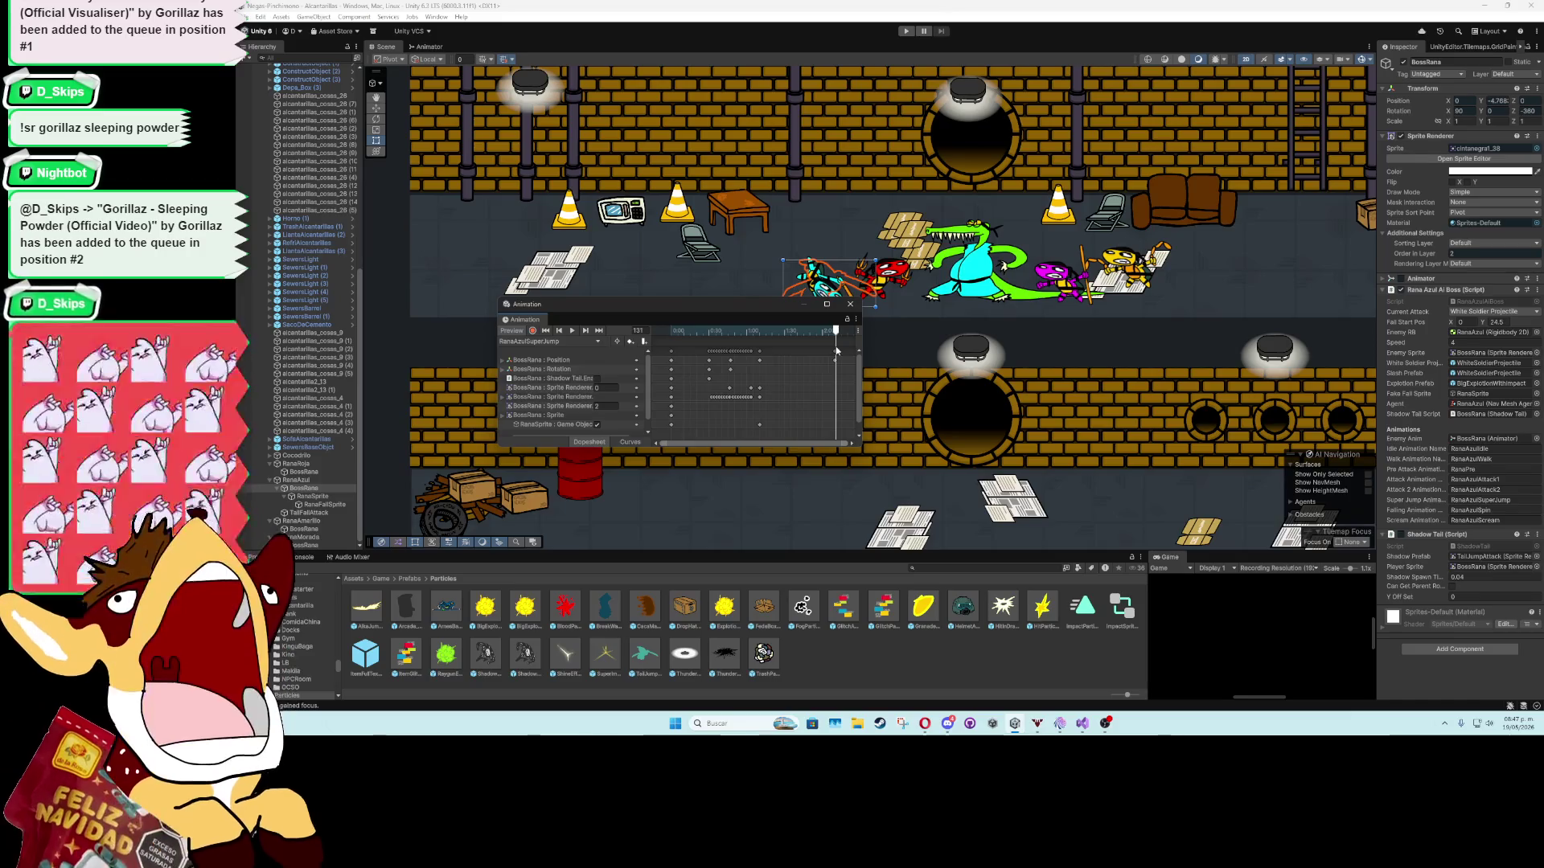
pyautogui.moveTo(818, 336); pyautogui.dragTo(834, 336)
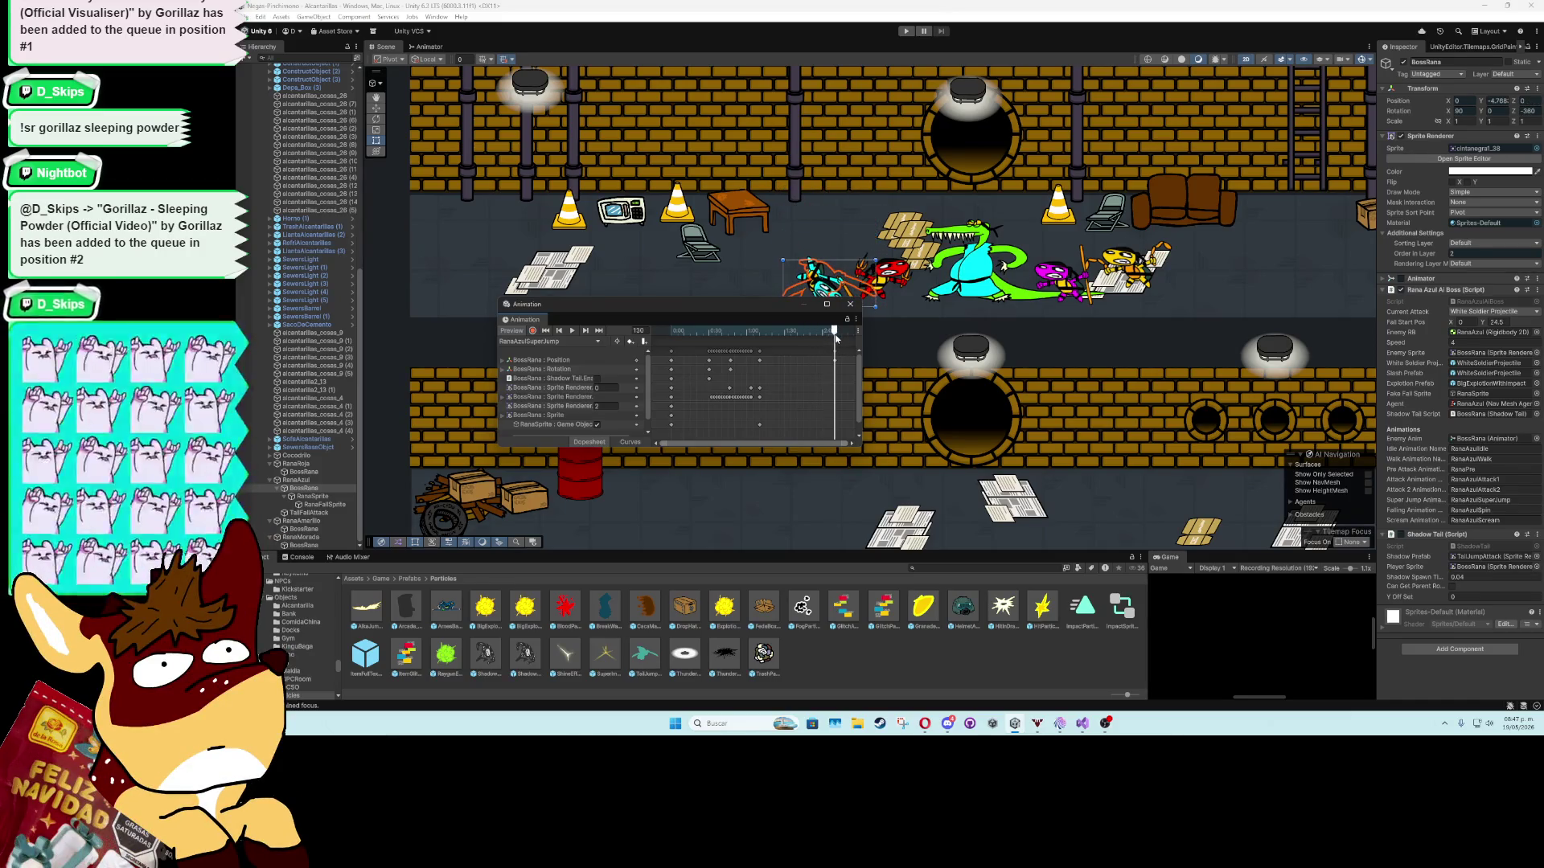
pyautogui.click(323, 505)
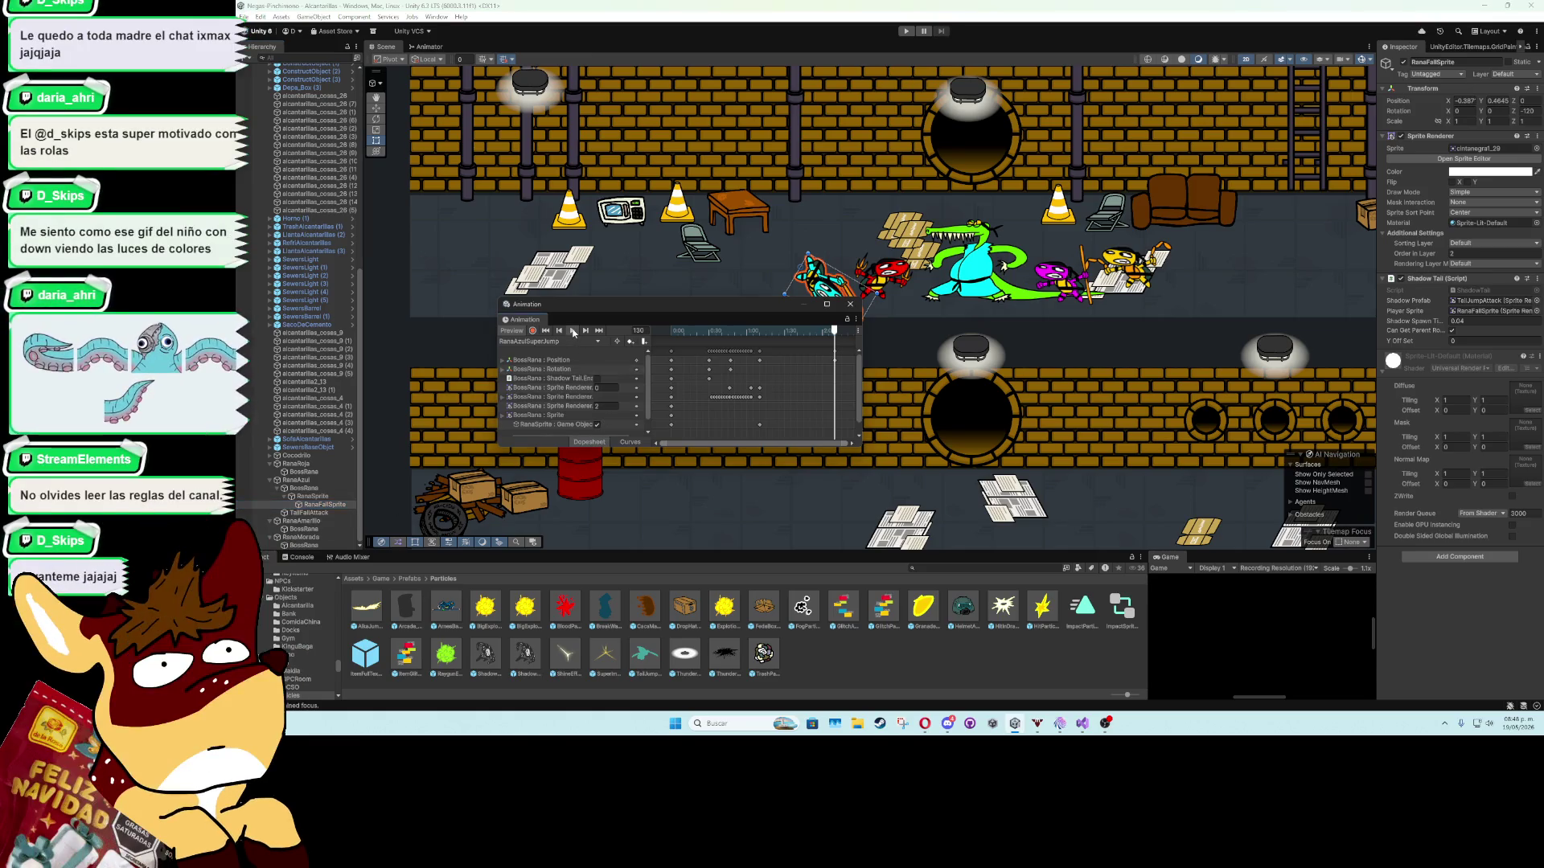
pyautogui.click(572, 330)
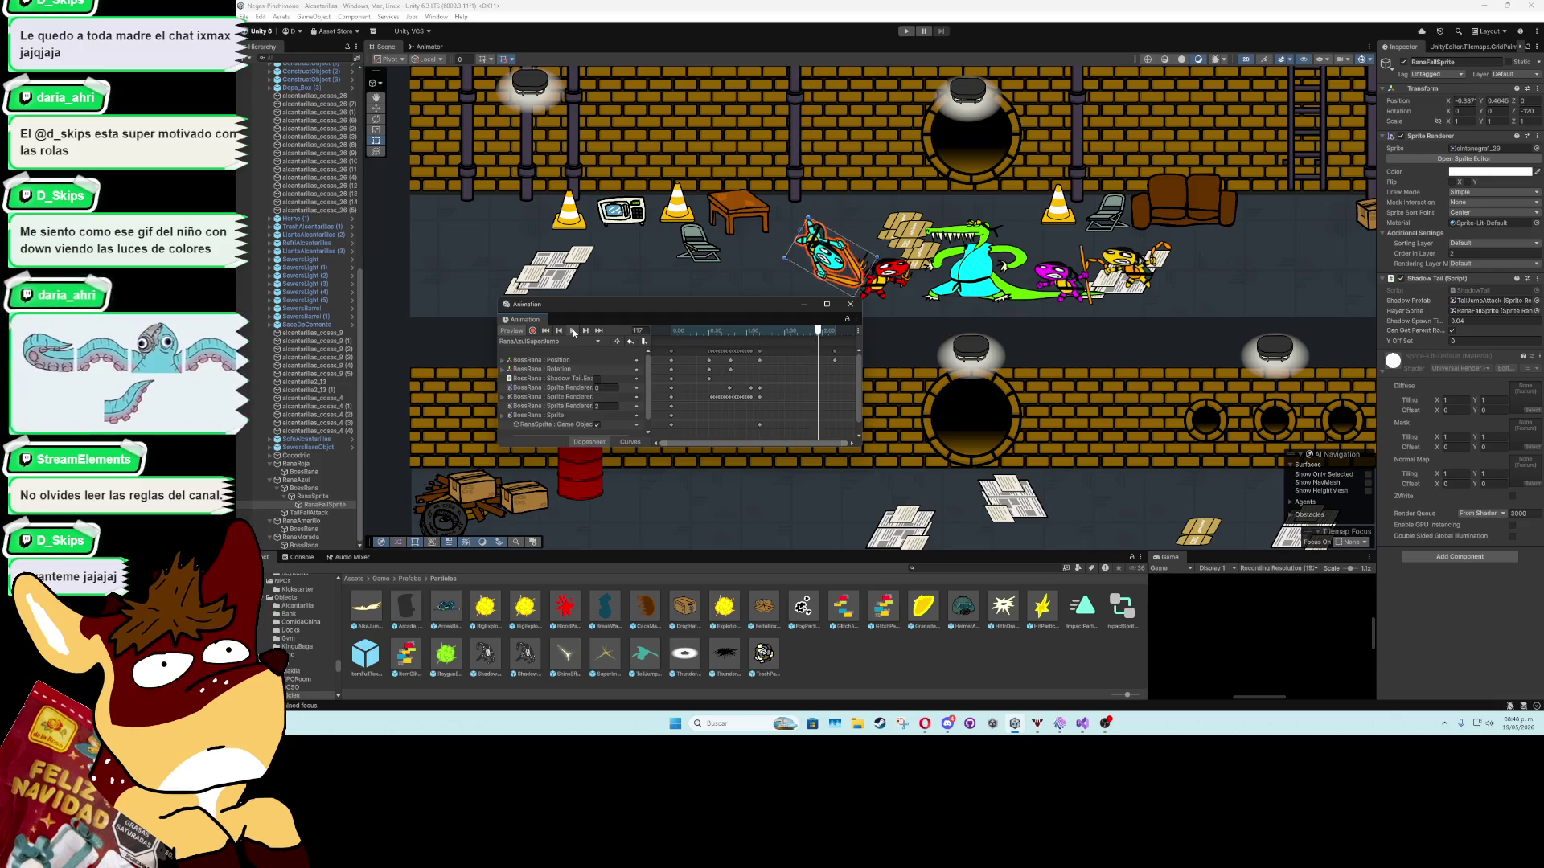
pyautogui.click(850, 303)
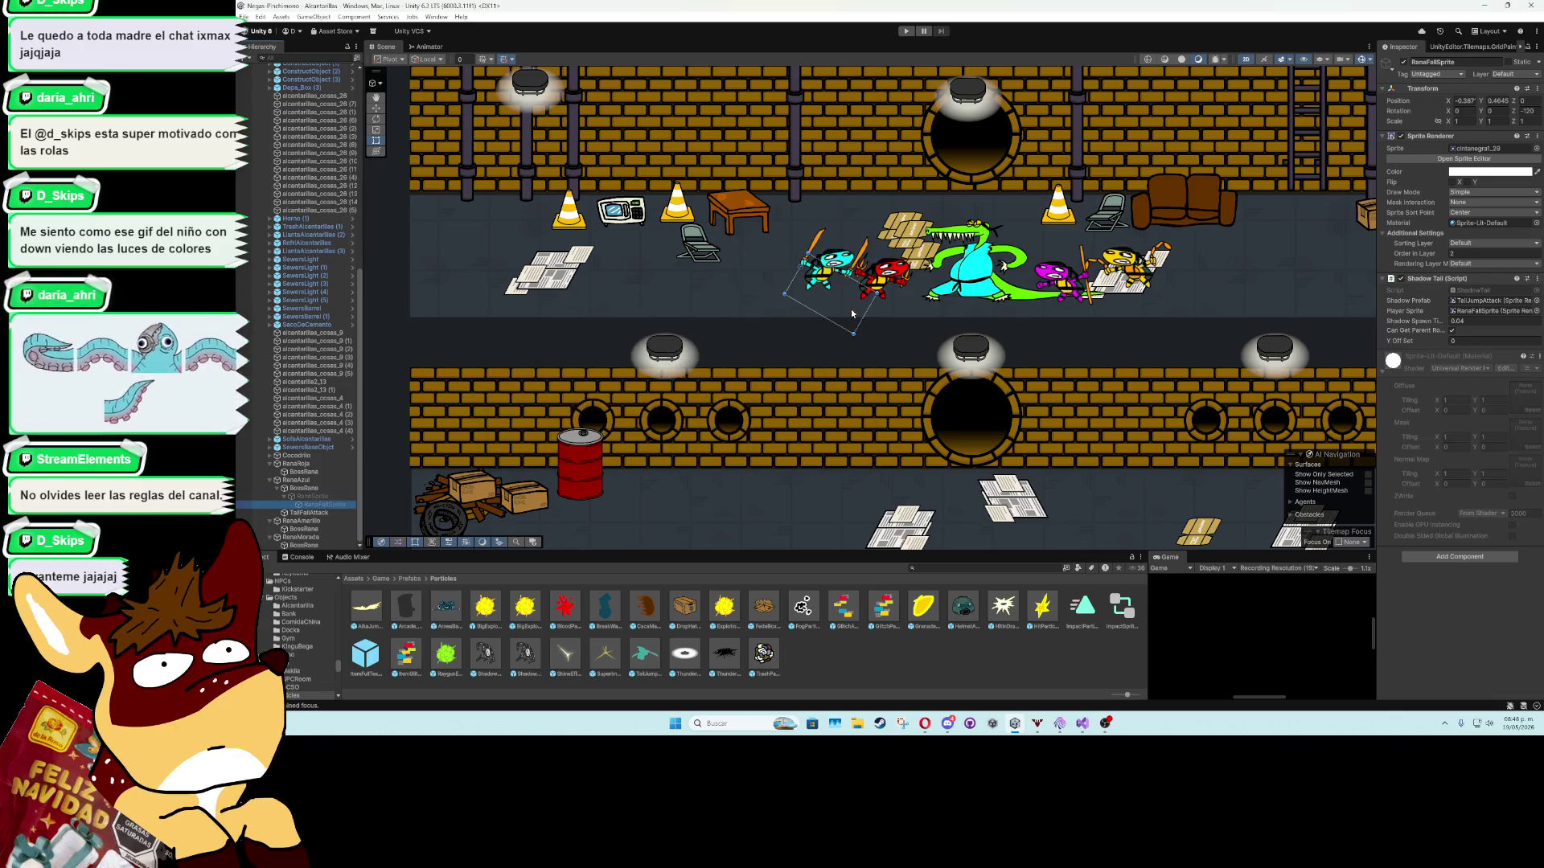
# Add a Circle sprite under BossRana and name it Shadow.
pyautogui.rightClick(310, 490)
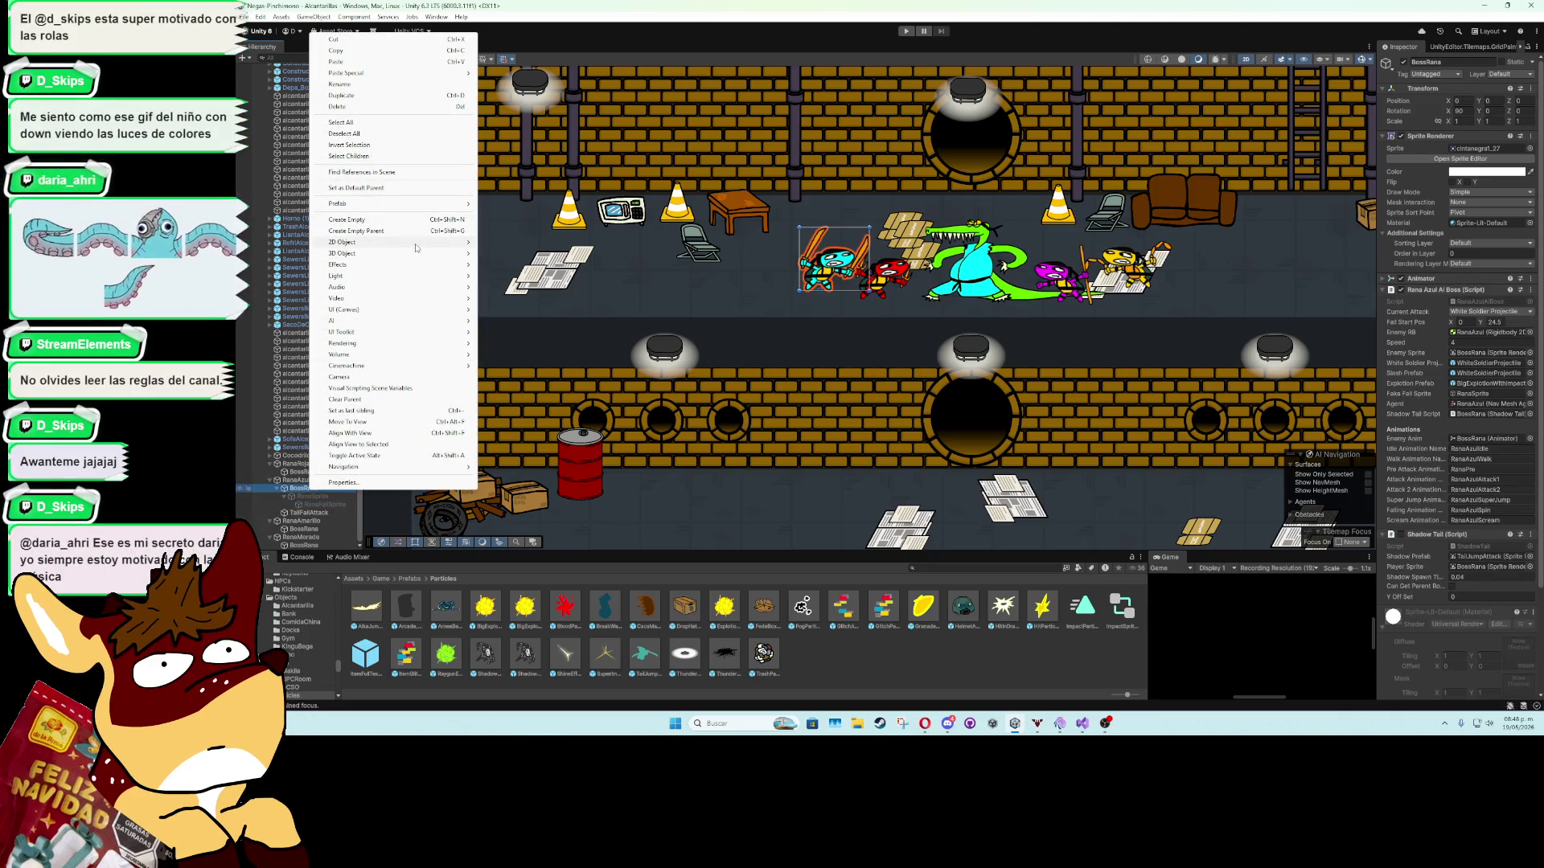
pyautogui.moveTo(415, 242)
pyautogui.moveTo(534, 243)
pyautogui.click(627, 265)
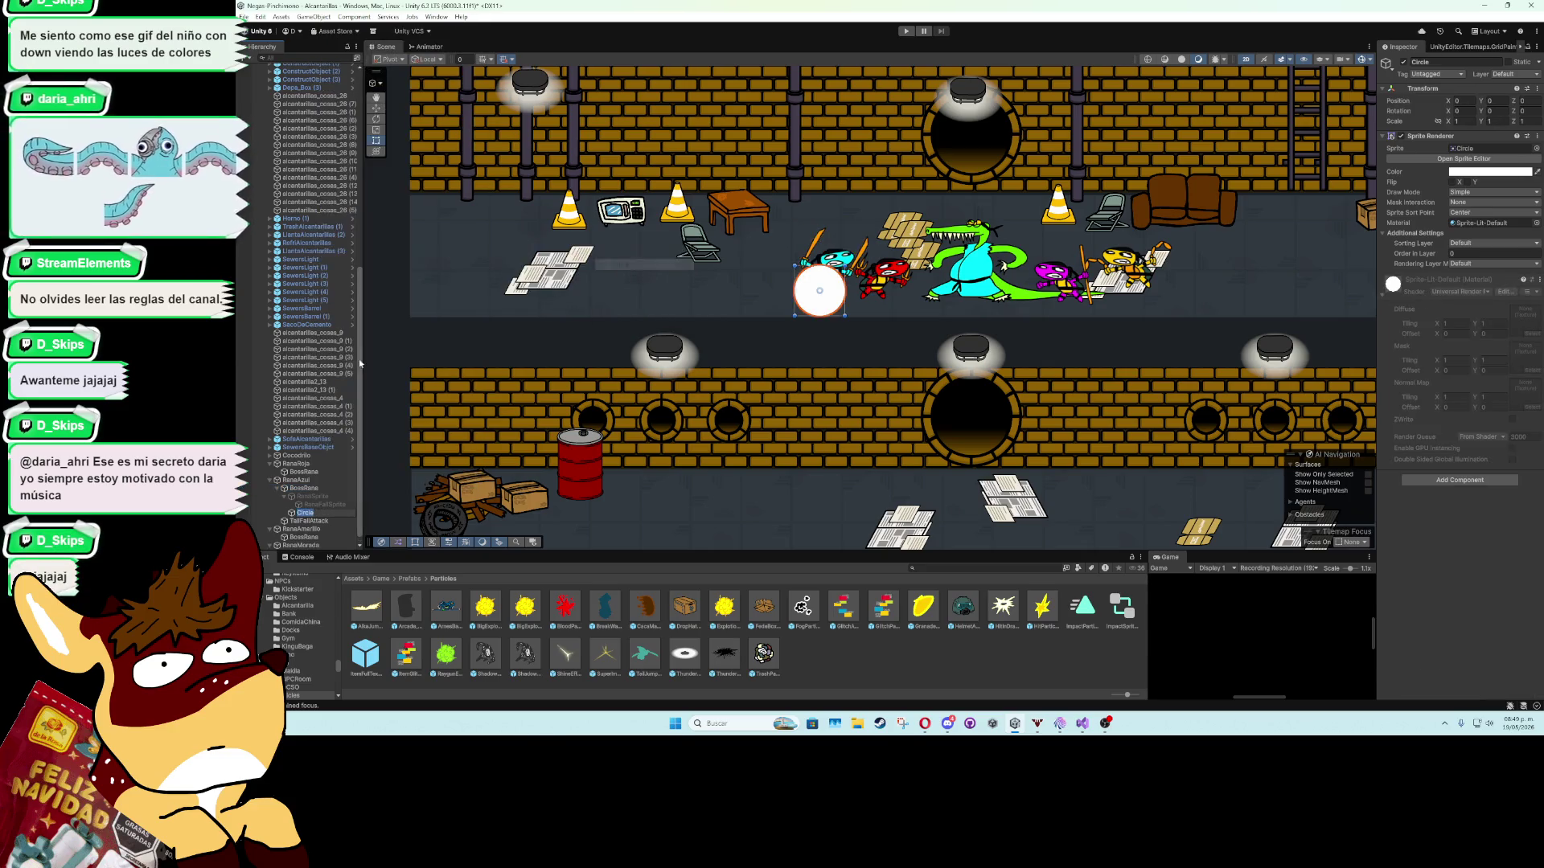
pyautogui.write('Shadow')
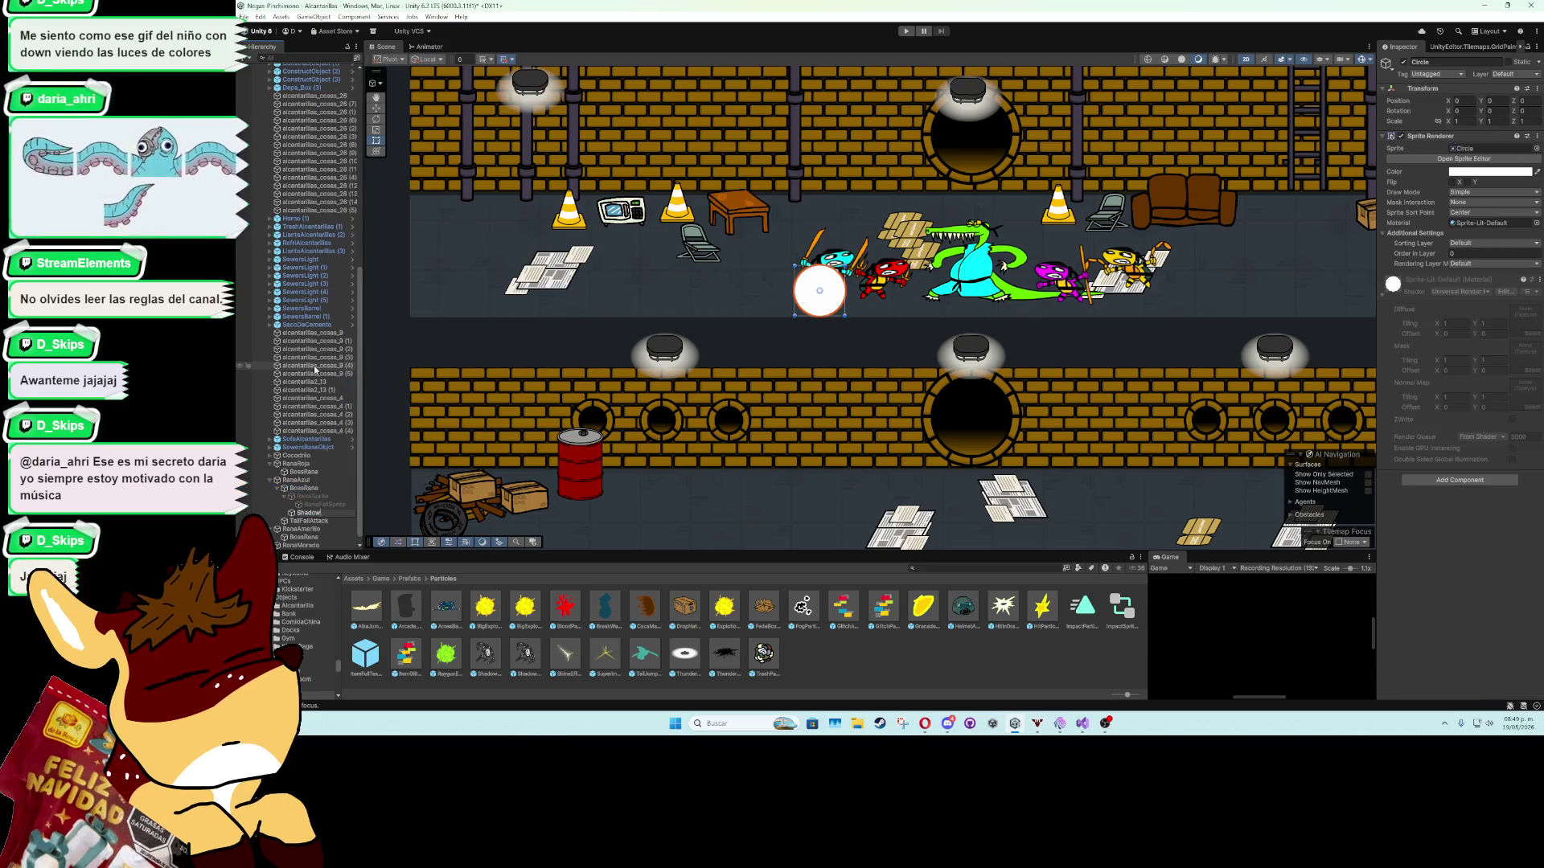
pyautogui.press('Return')
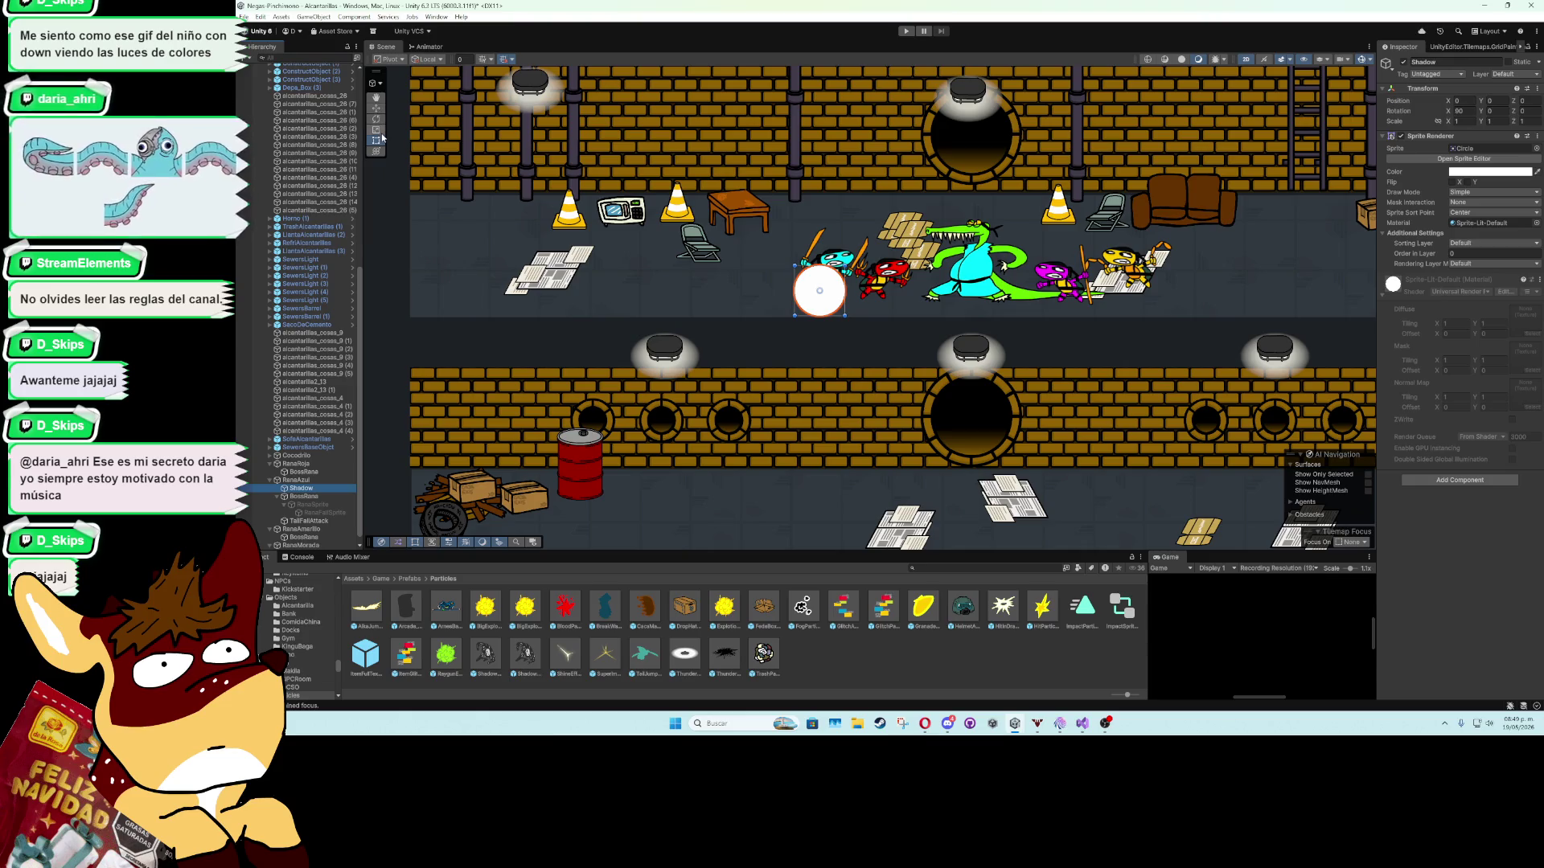
# Squash the Shadow circle into a flat ellipse beneath the frog.
pyautogui.scroll(3, 821, 268)
pyautogui.moveTo(818, 261); pyautogui.dragTo(825, 323)
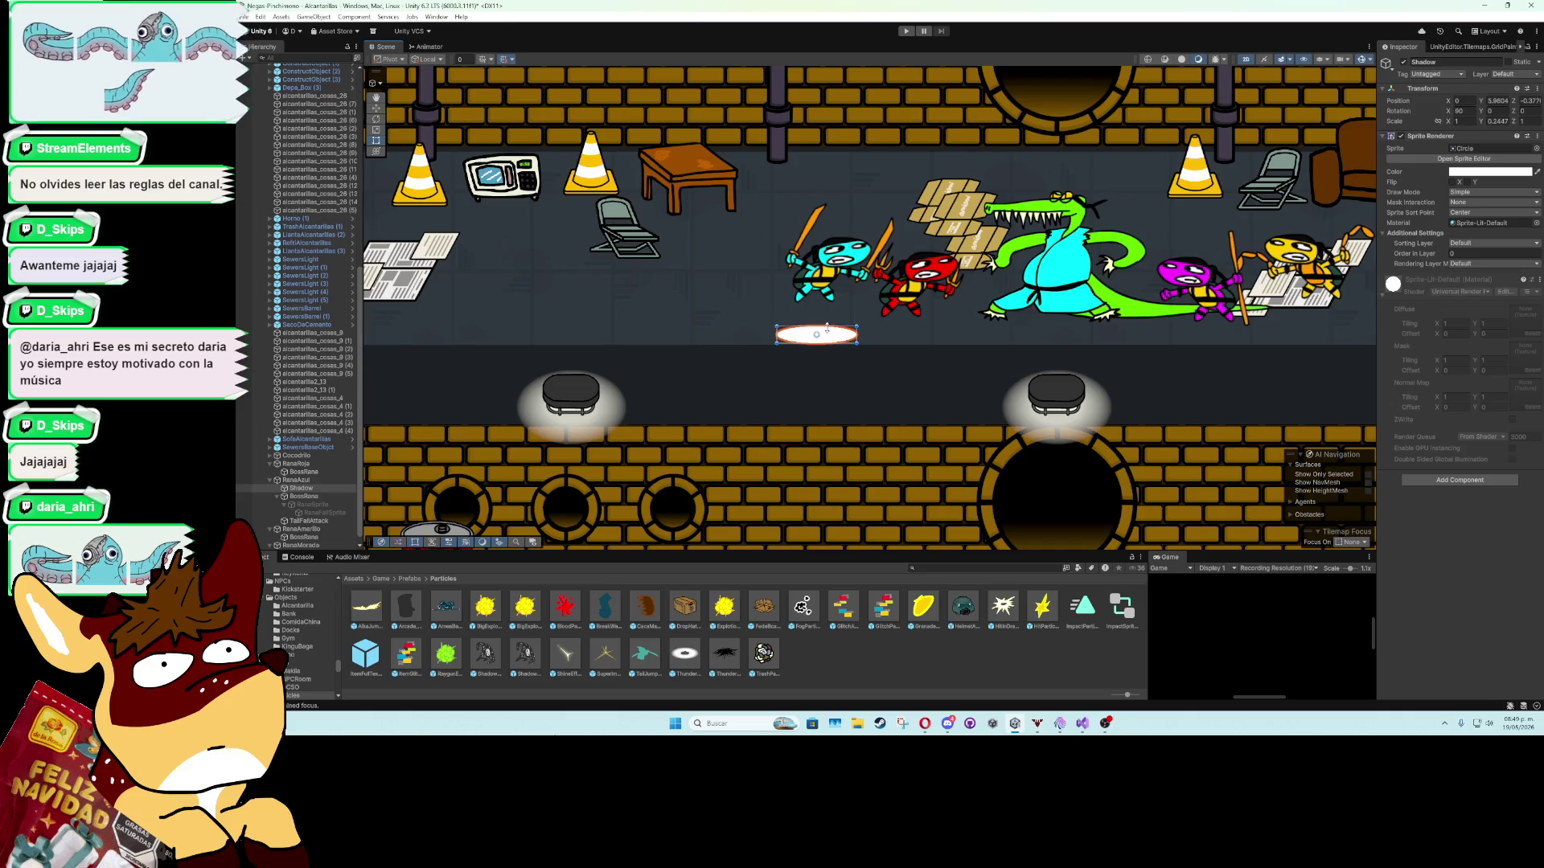
pyautogui.press('w')
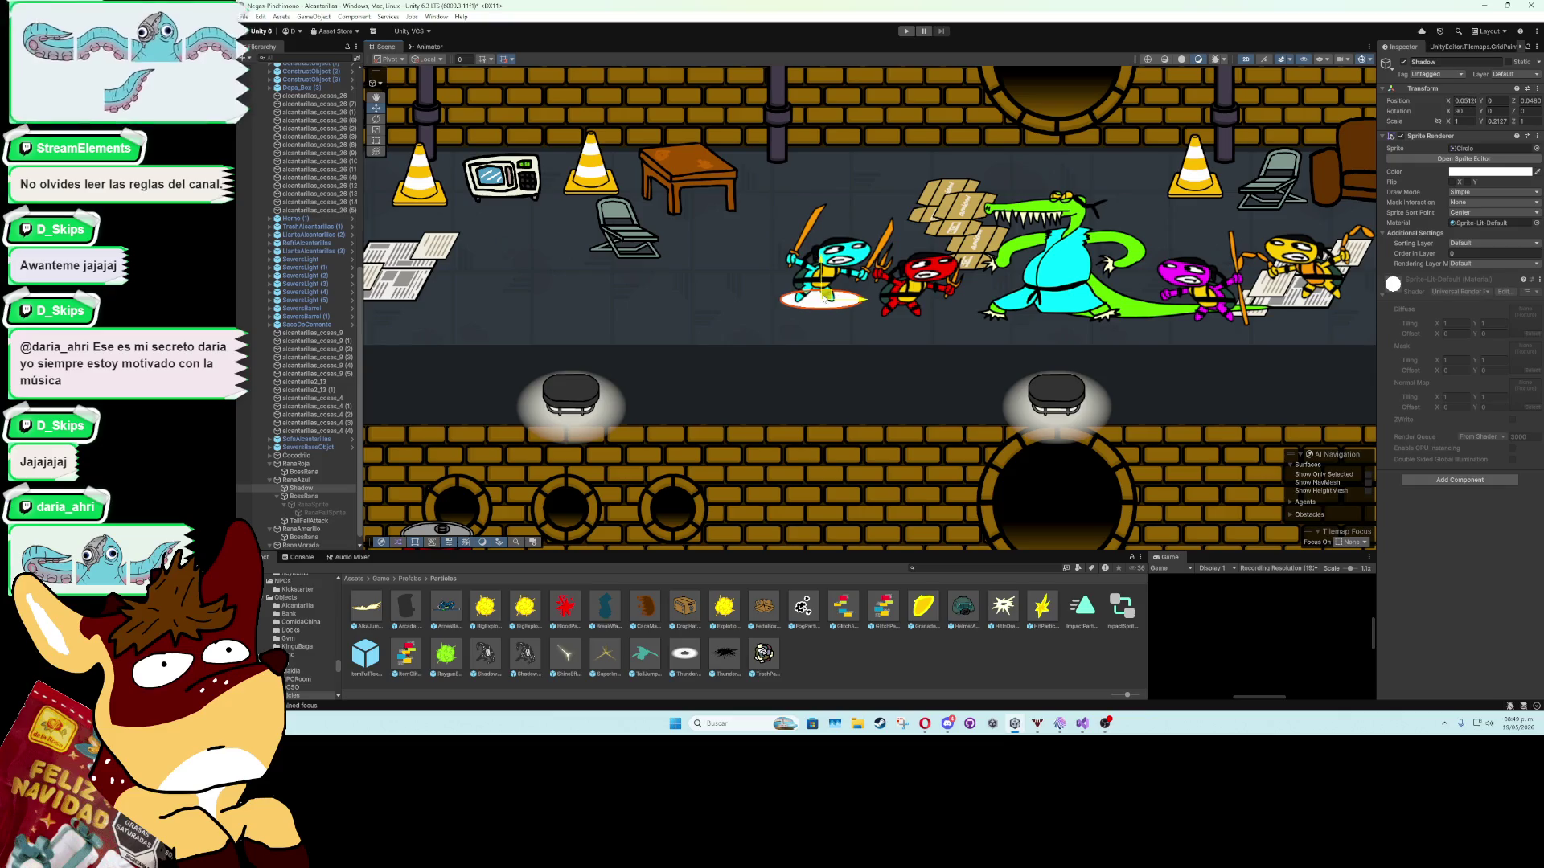
pyautogui.click(437, 17)
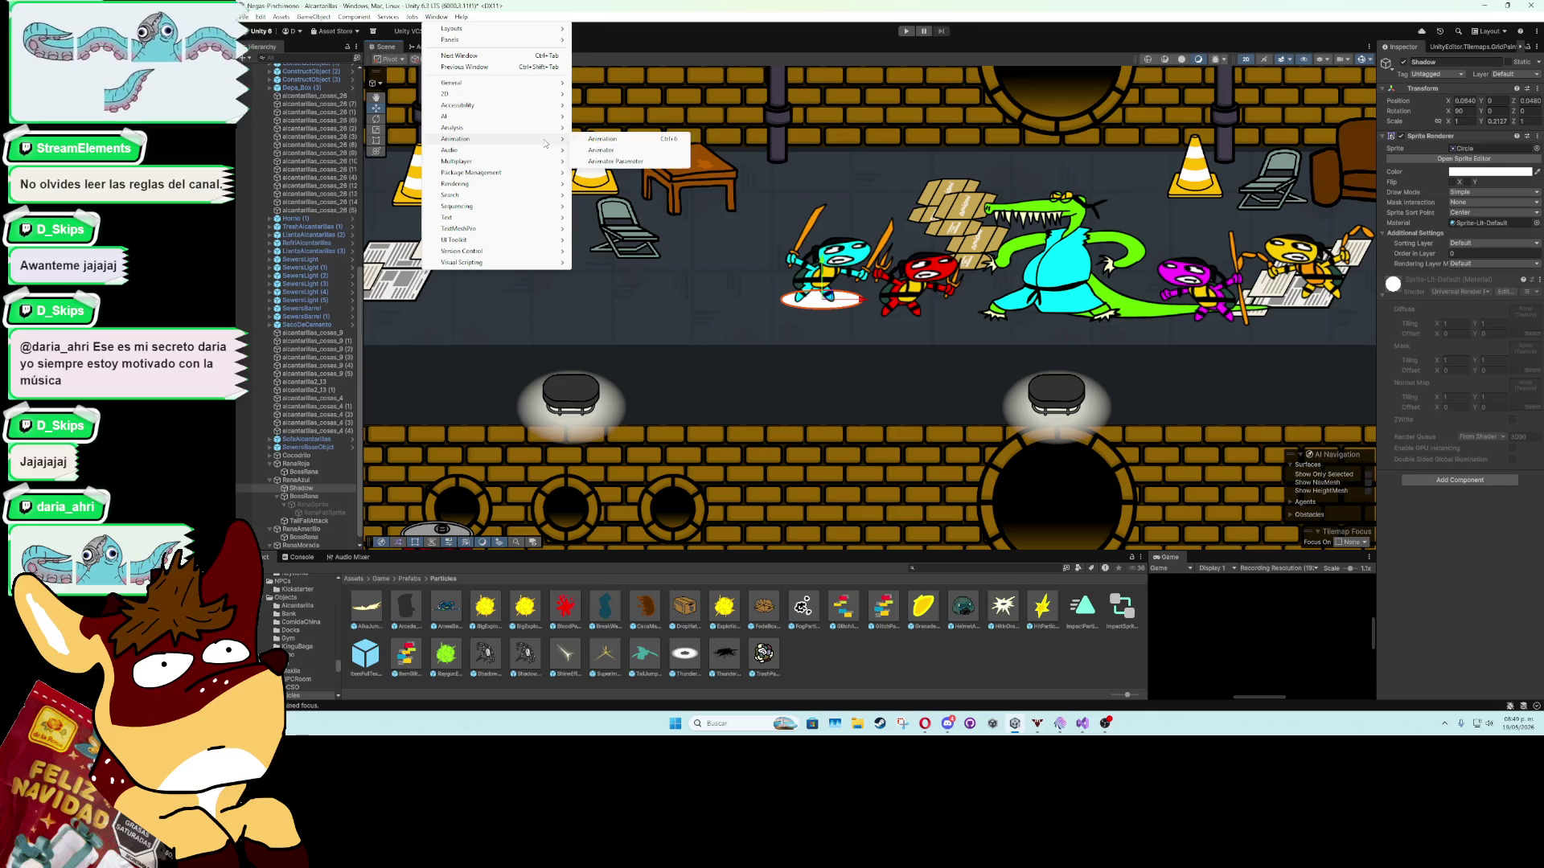
# Create a ShadowBright animation clip for Shadow in Assets/Game/Art/Animations/Particles.
pyautogui.click(602, 138)
pyautogui.click(753, 403)
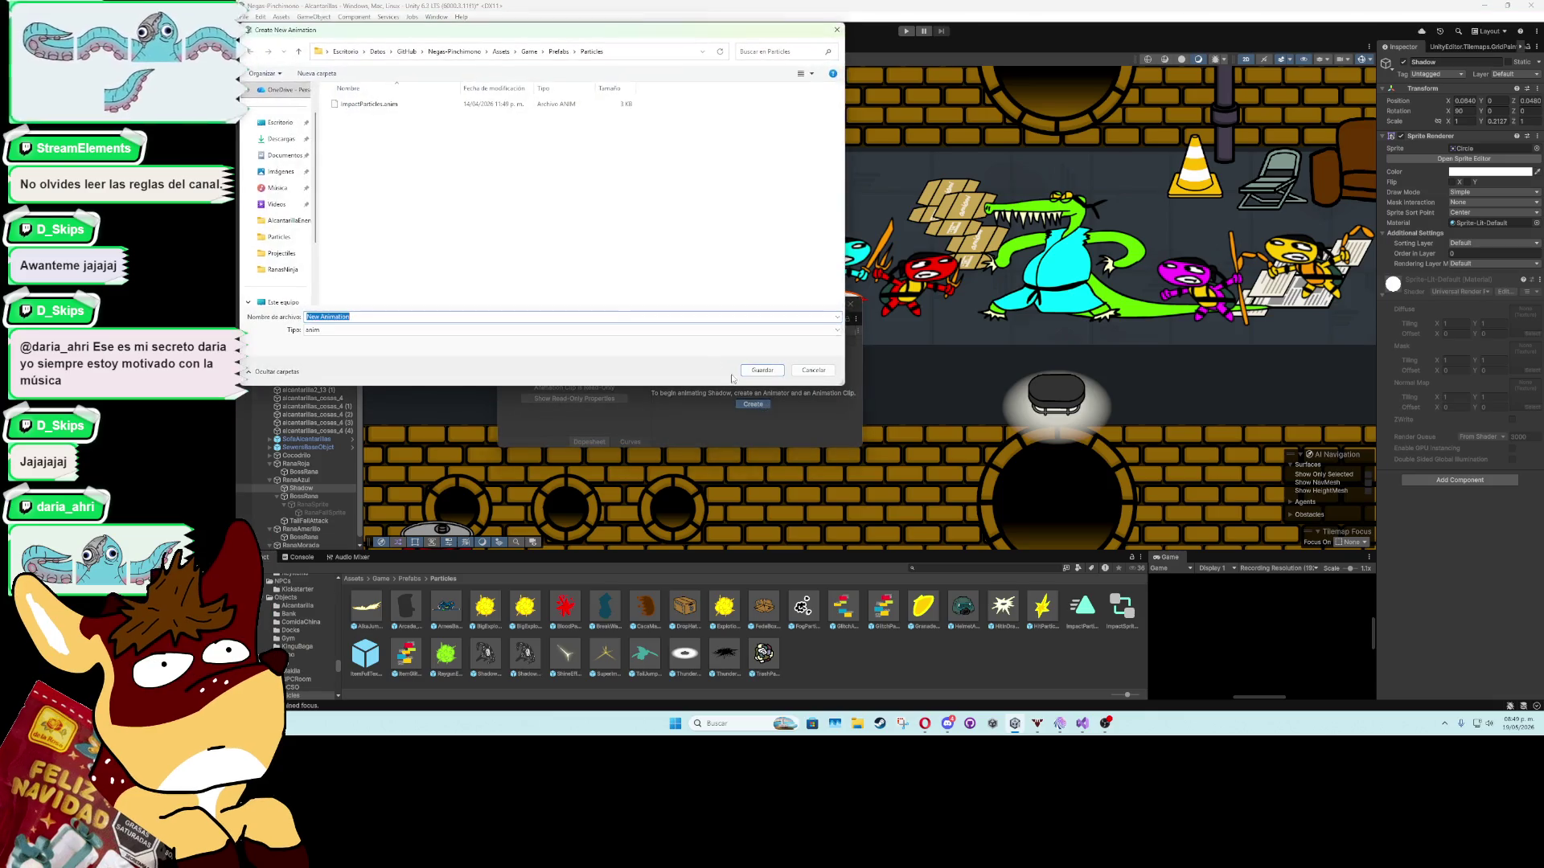
pyautogui.click(501, 51)
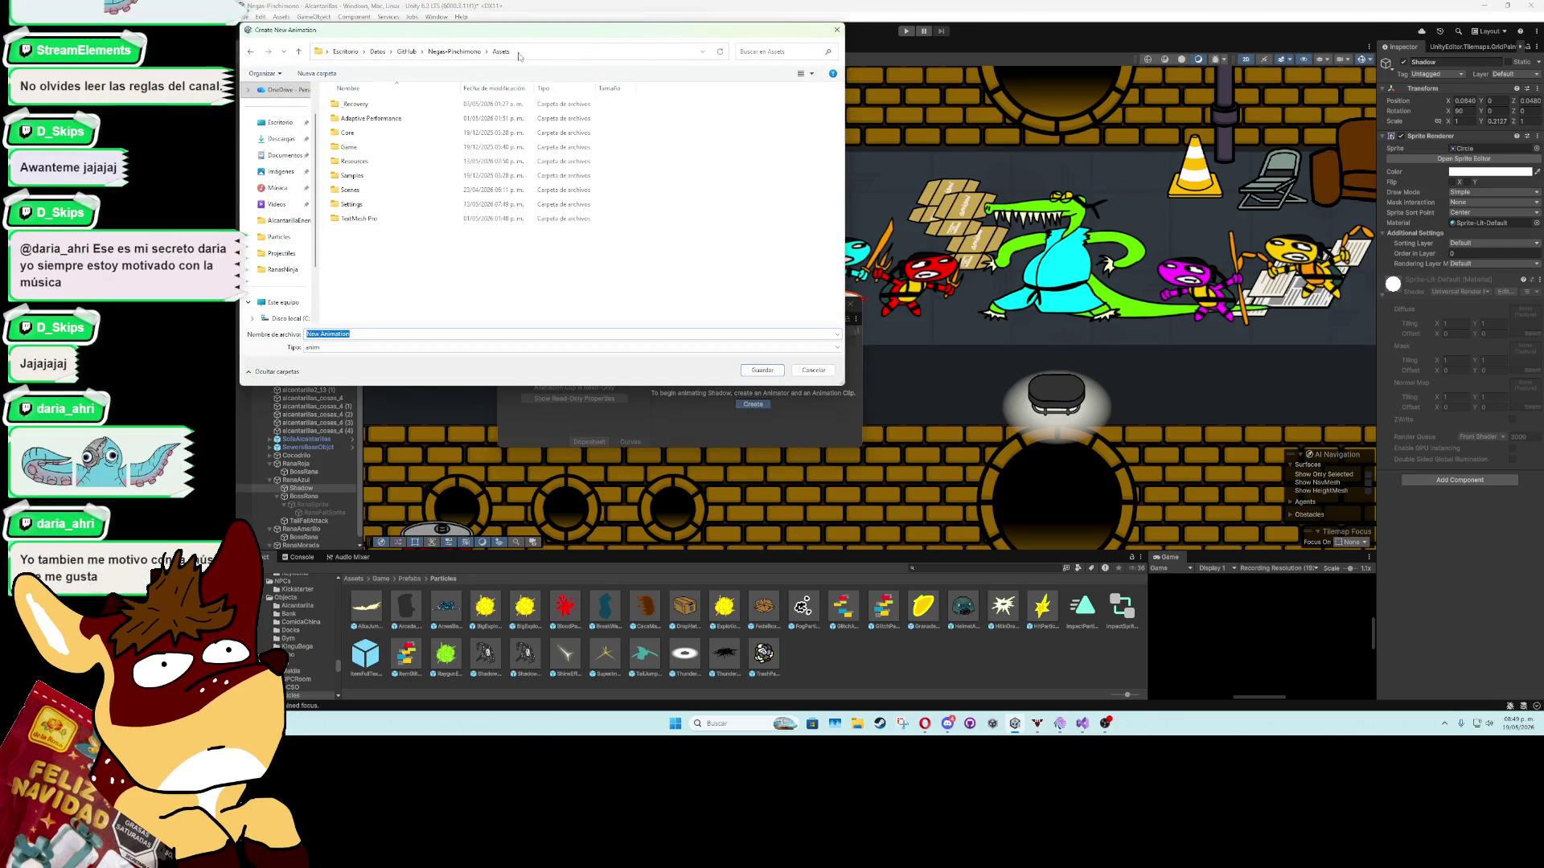
pyautogui.doubleClick(350, 147)
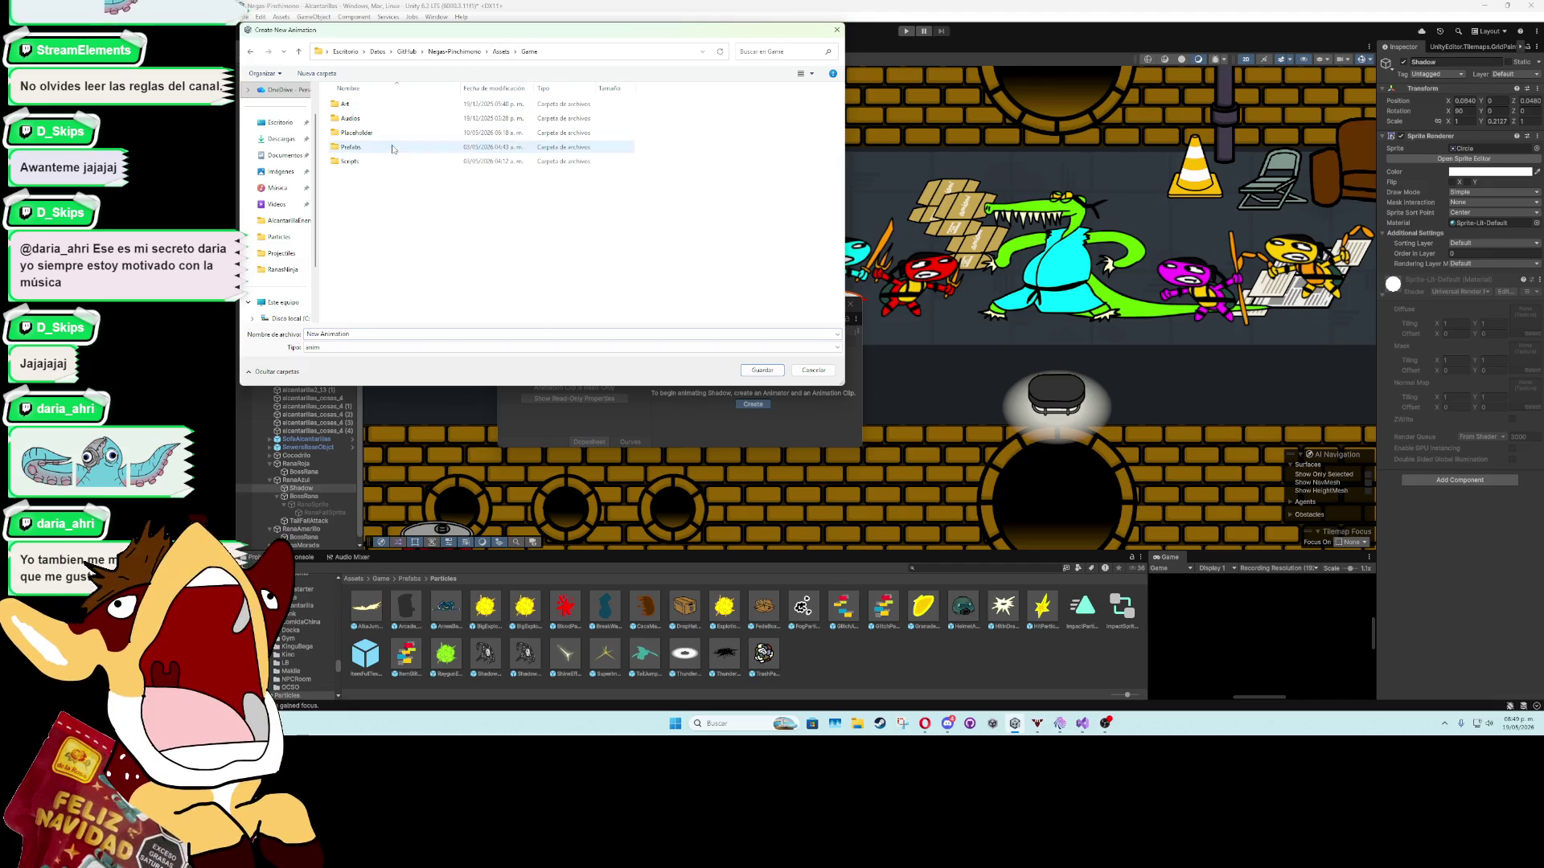
pyautogui.click(387, 111)
pyautogui.doubleClick(387, 111)
pyautogui.doubleClick(387, 105)
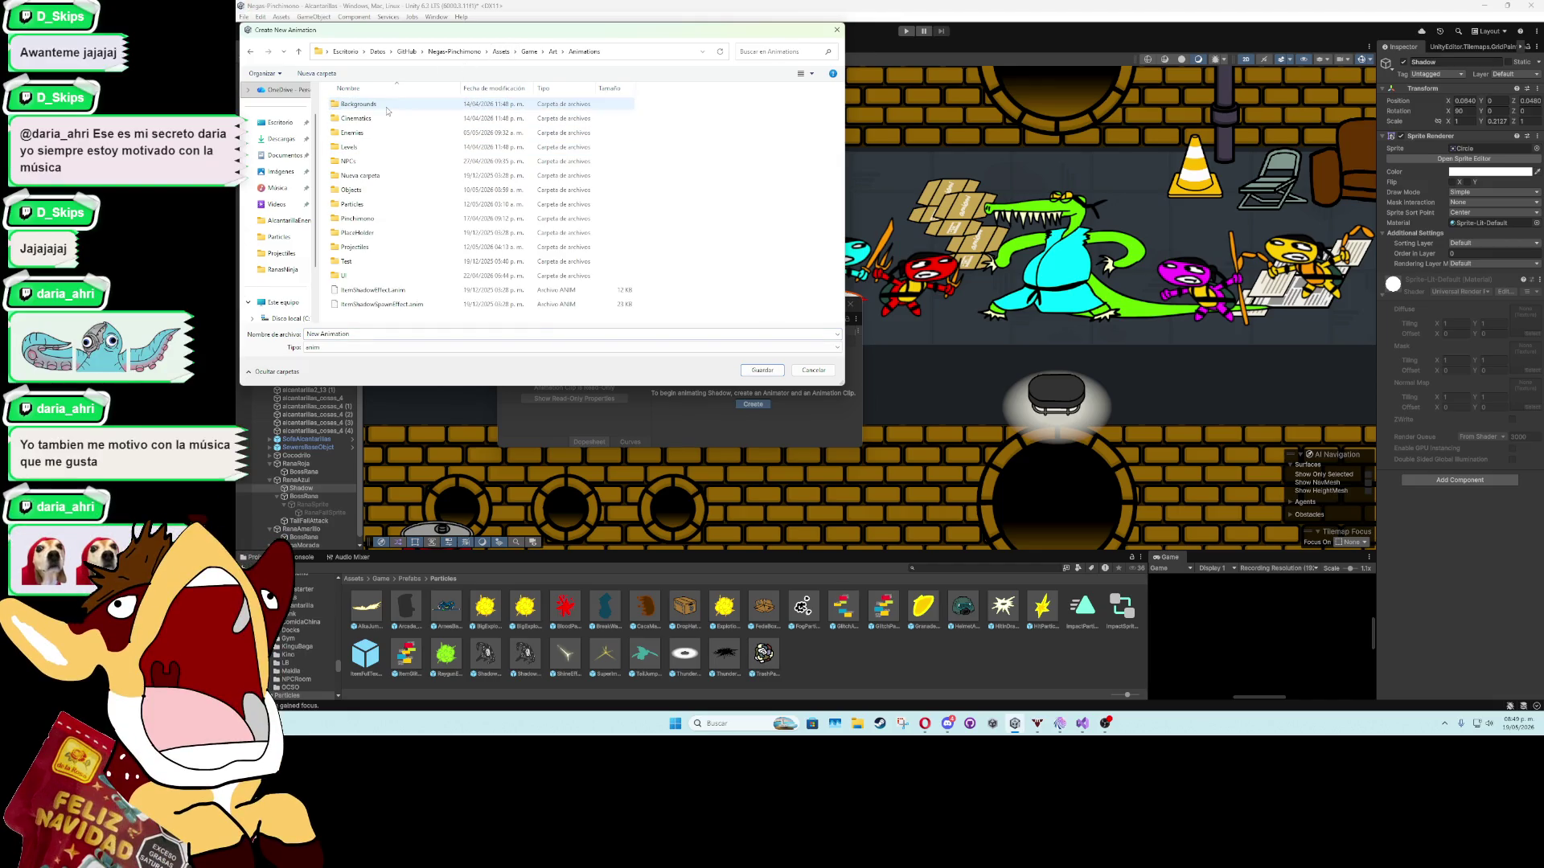
pyautogui.click(380, 210)
pyautogui.doubleClick(379, 210)
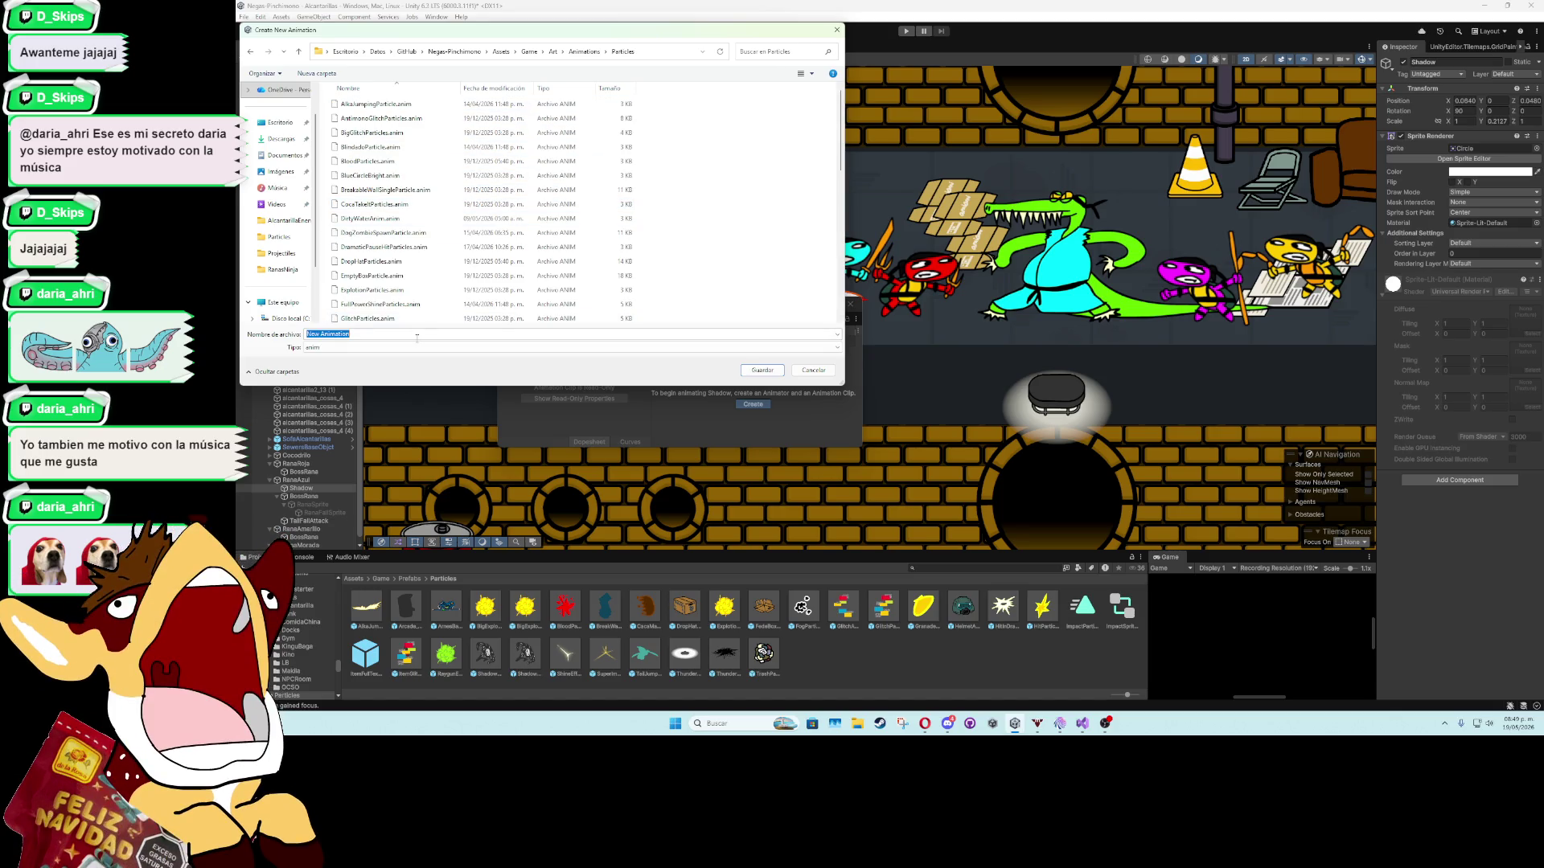
pyautogui.write('Shadow')
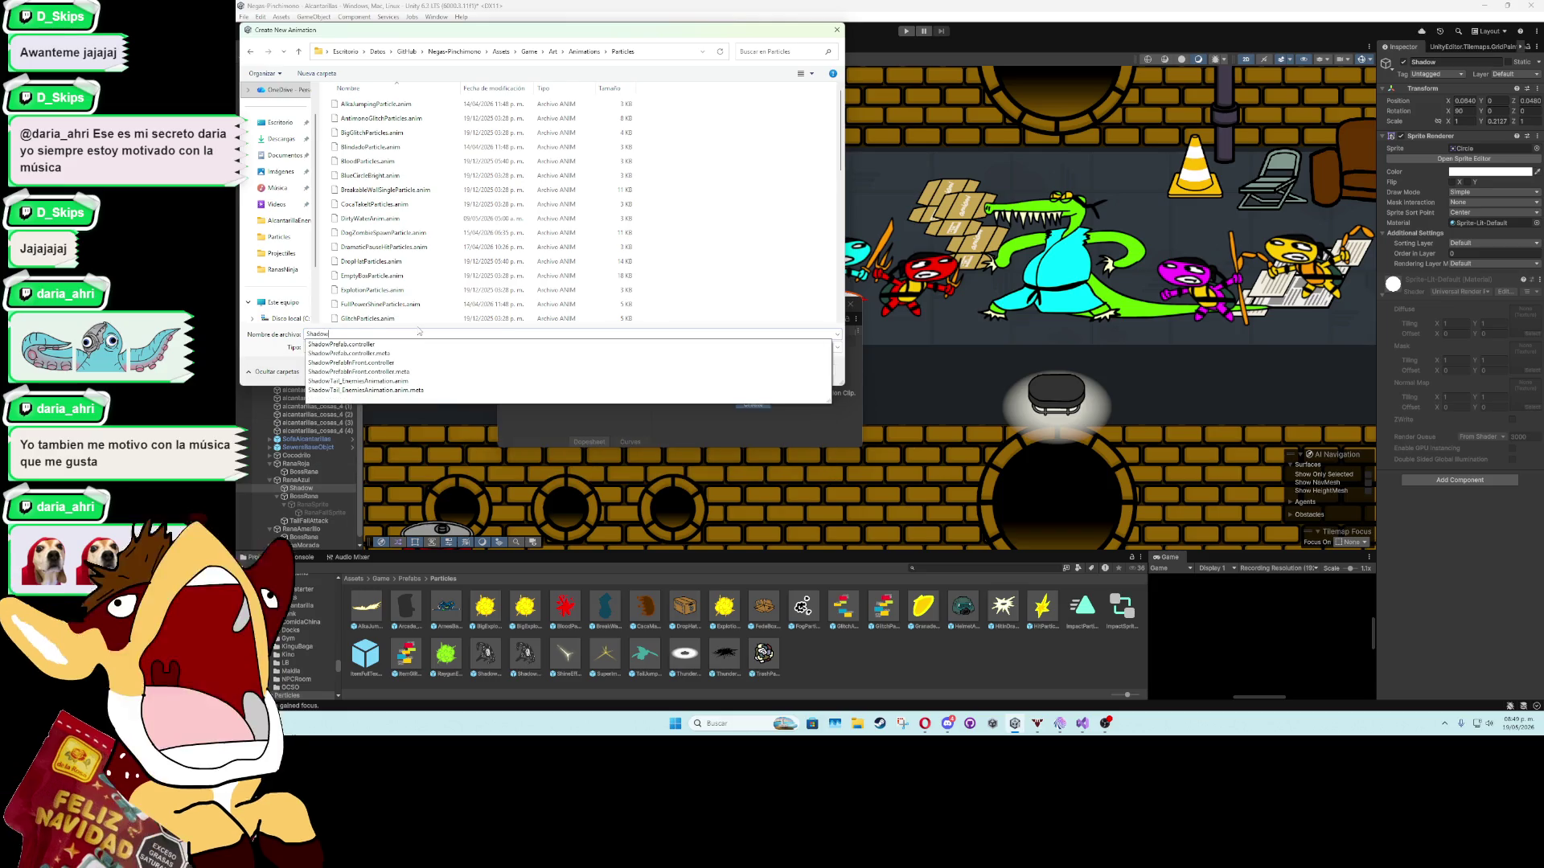
pyautogui.write('Bright')
pyautogui.press('Return')
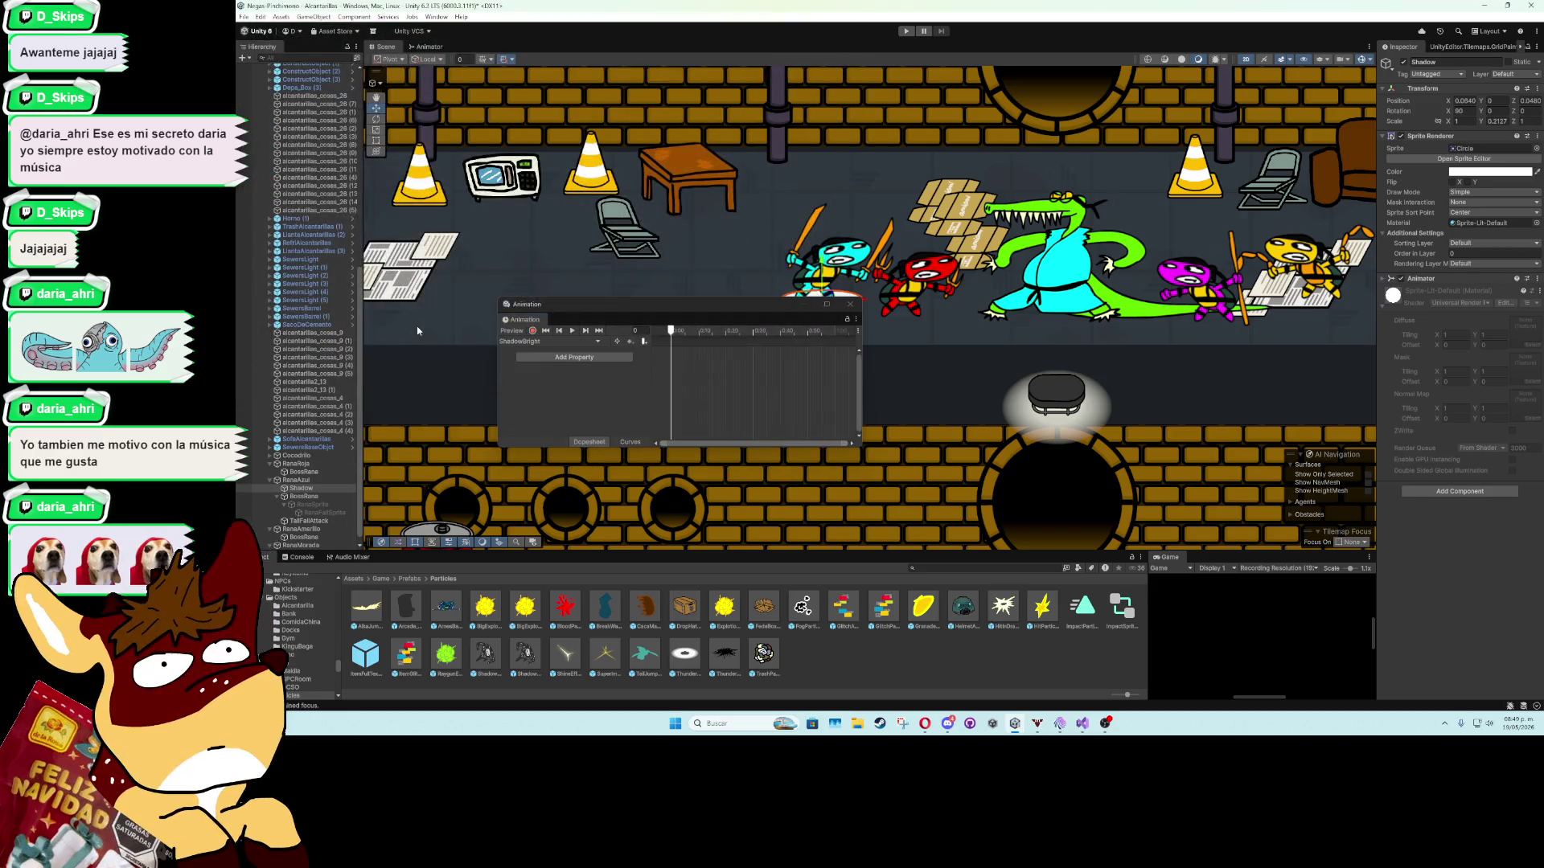
# Key the Shadow sprite's colour at frames 23 and 30, then close the Animation window.
pyautogui.click(1482, 172)
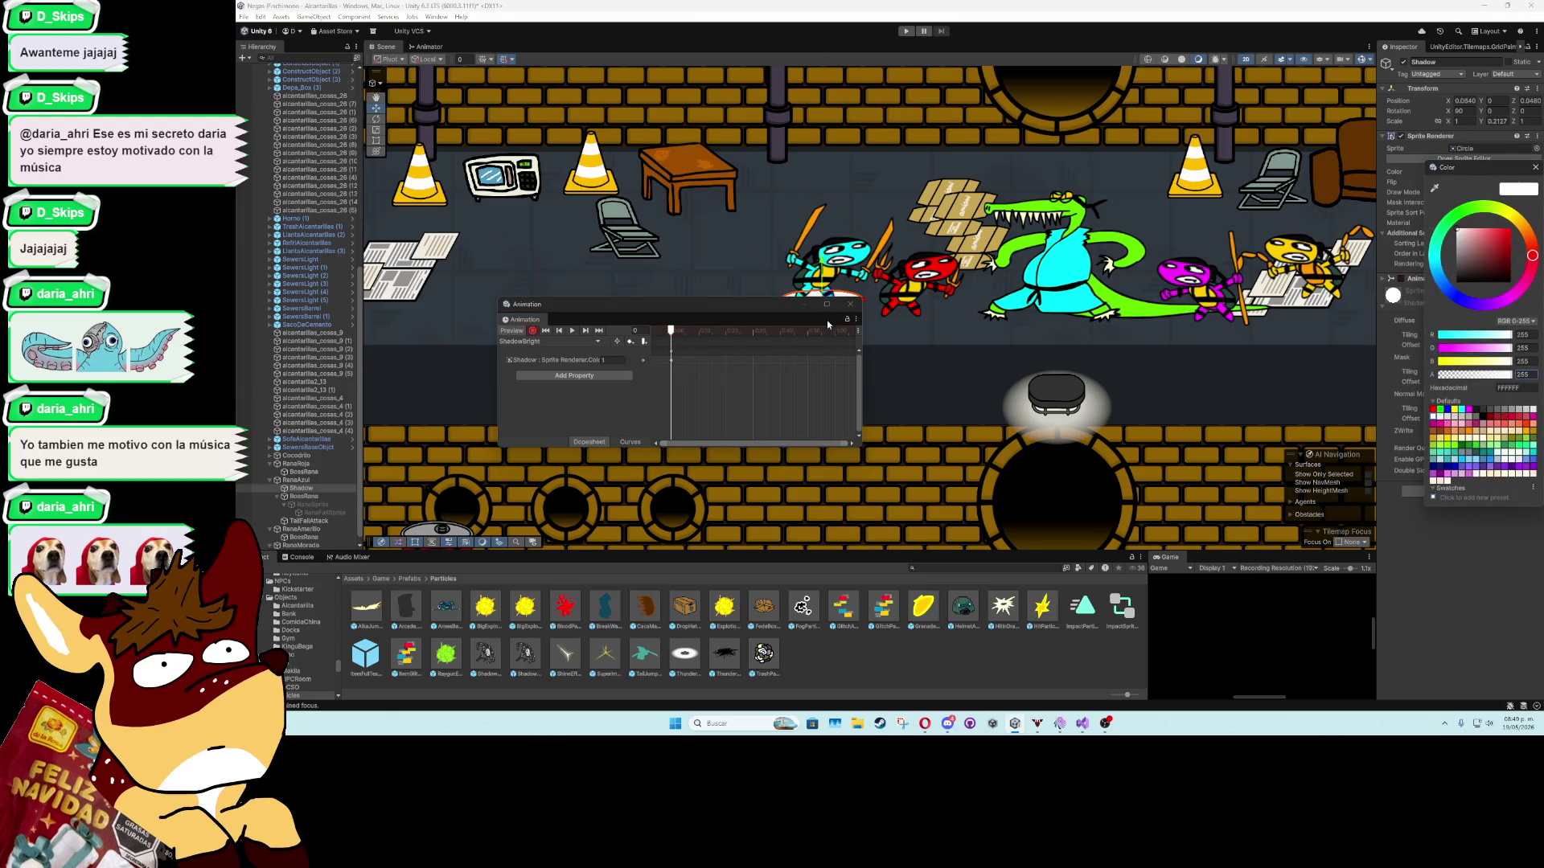
pyautogui.click(732, 336)
pyautogui.moveTo(751, 339); pyautogui.dragTo(752, 339)
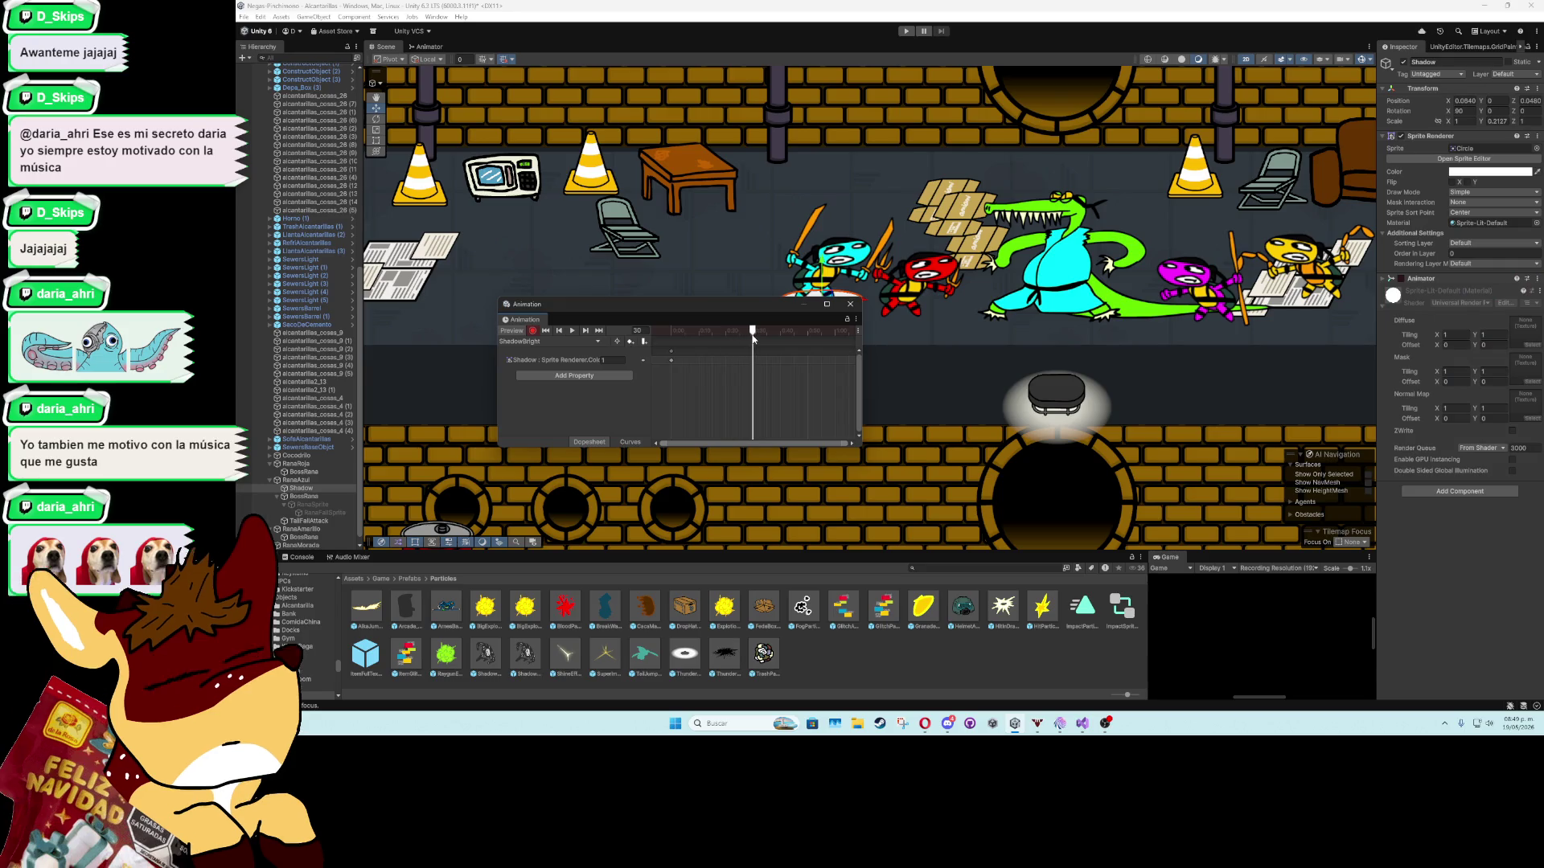
pyautogui.click(1457, 172)
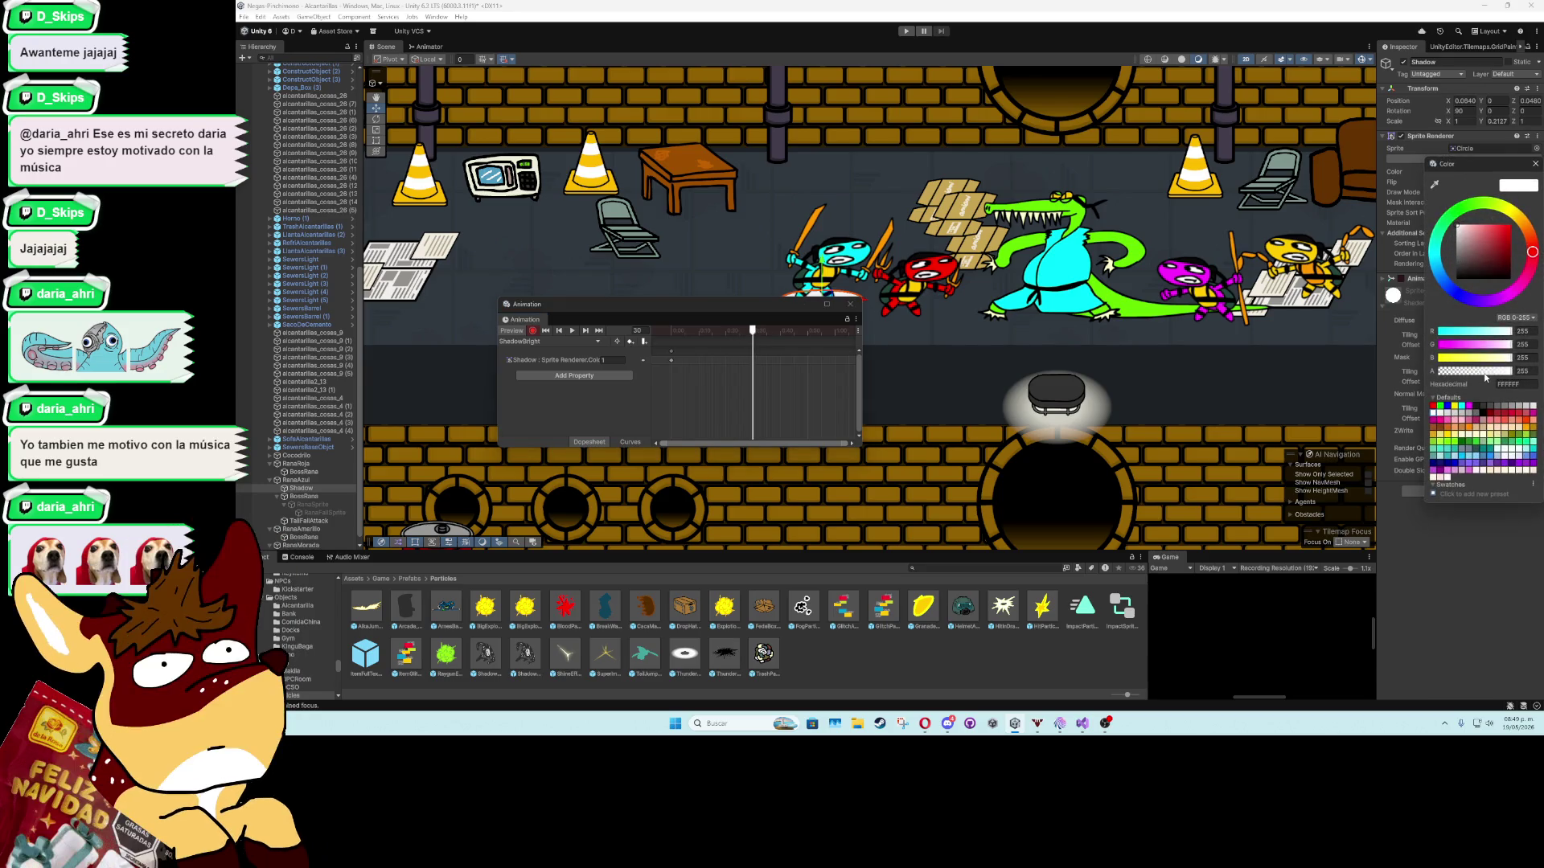
pyautogui.moveTo(679, 312); pyautogui.dragTo(681, 399)
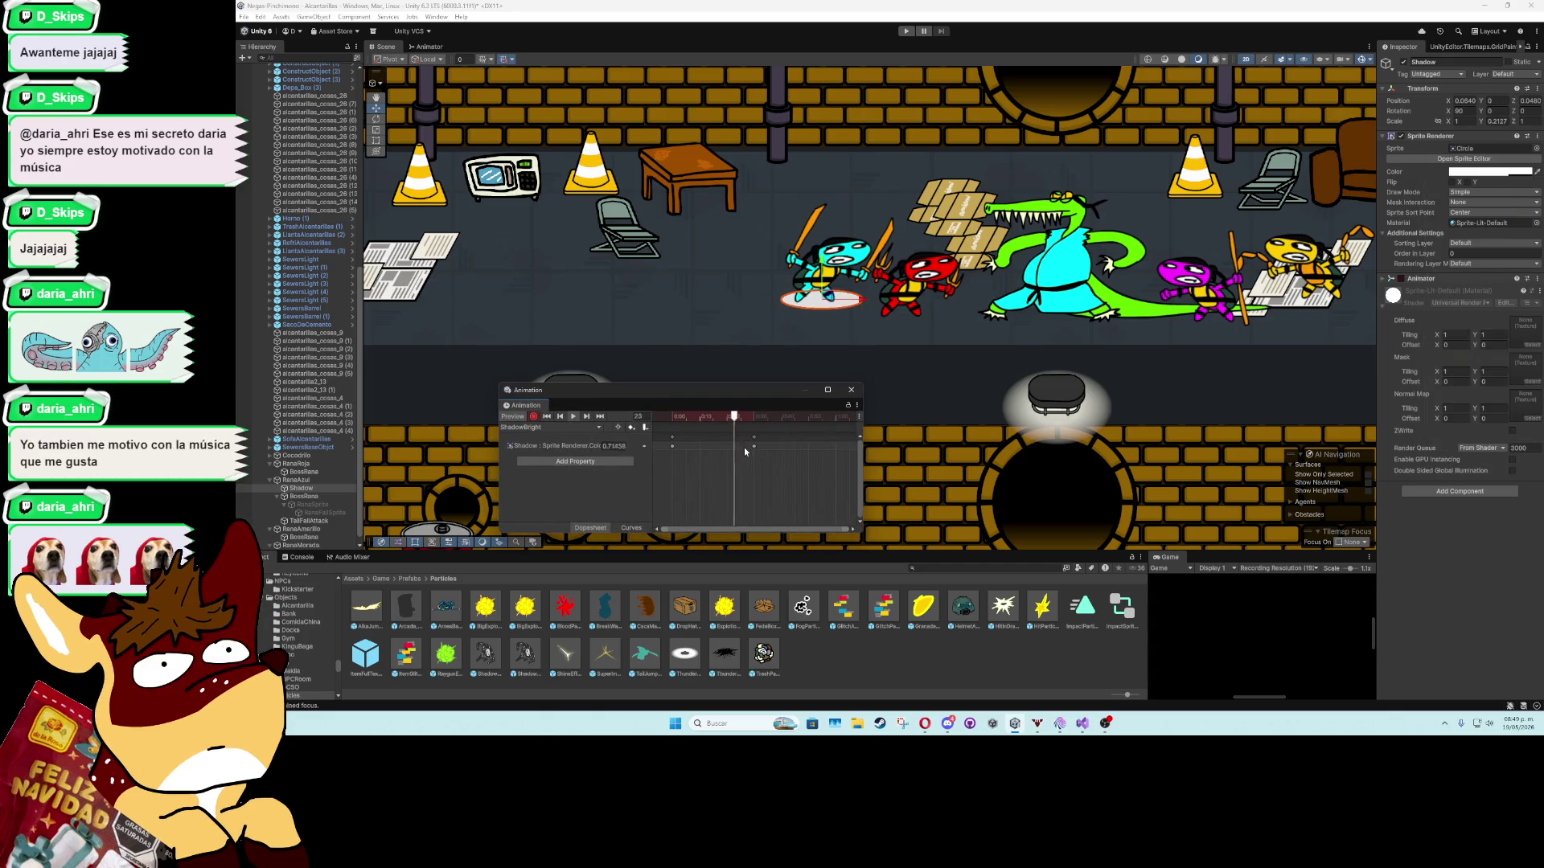
pyautogui.scroll(-2, 754, 451)
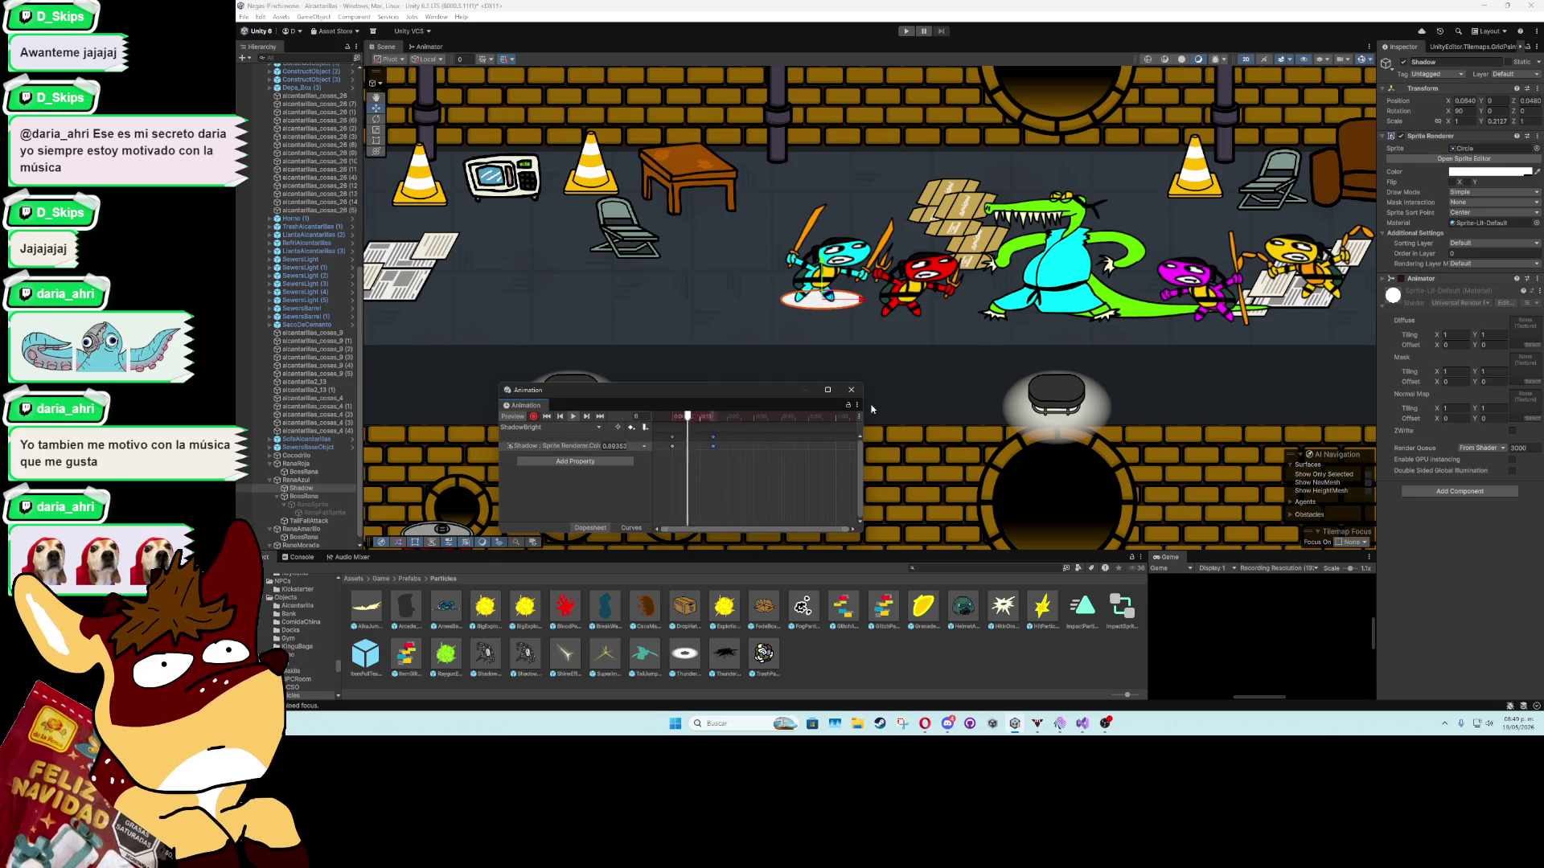
pyautogui.click(850, 392)
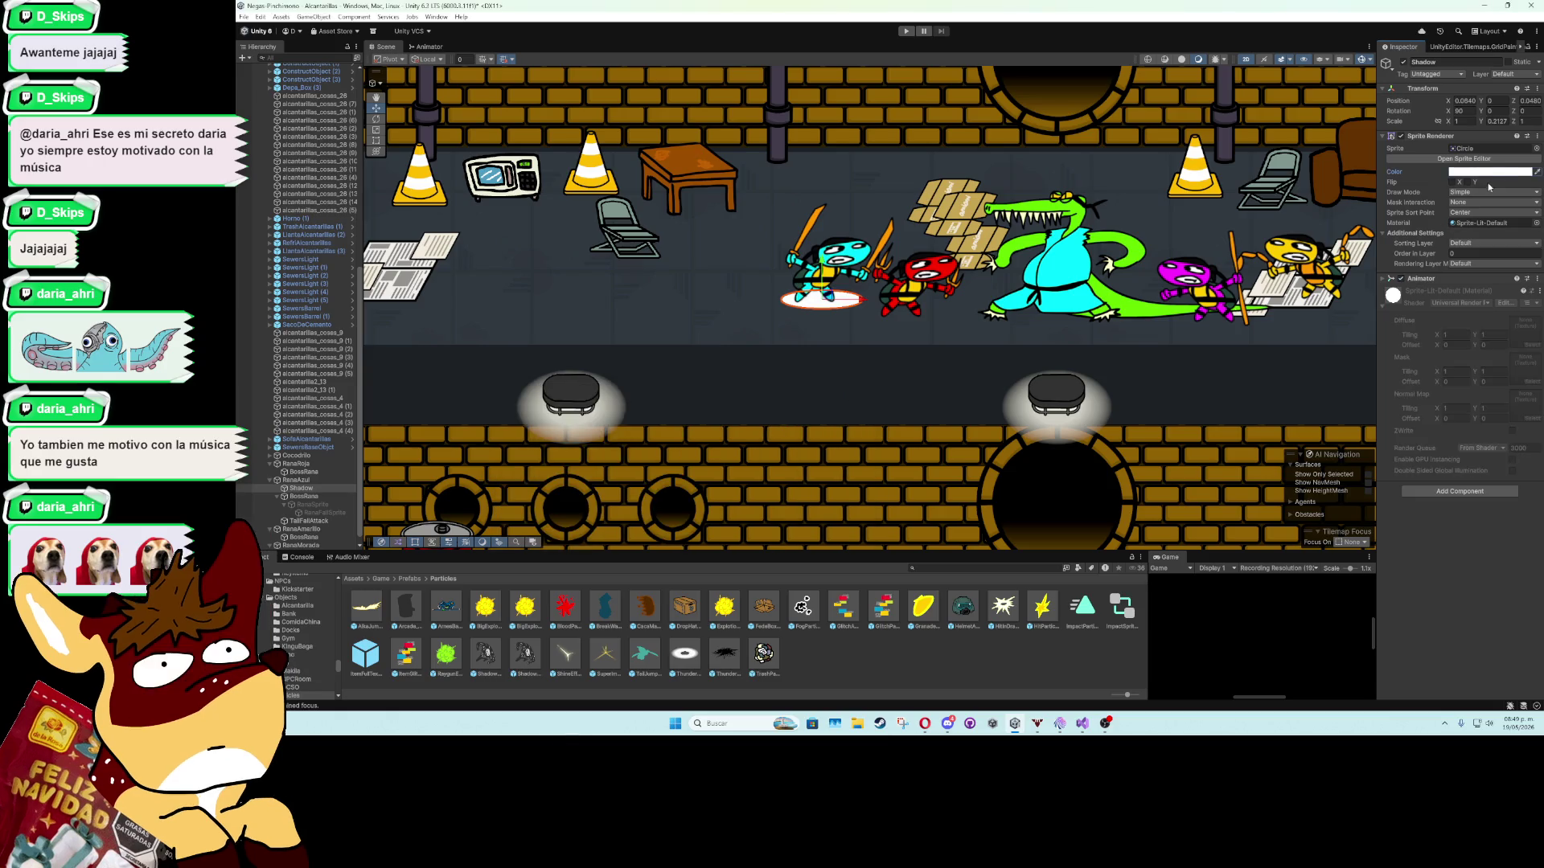
# Set the Shadow sprite's base colour to light grey and switch to ShadowTail.cs in Visual Studio.
pyautogui.click(1491, 172)
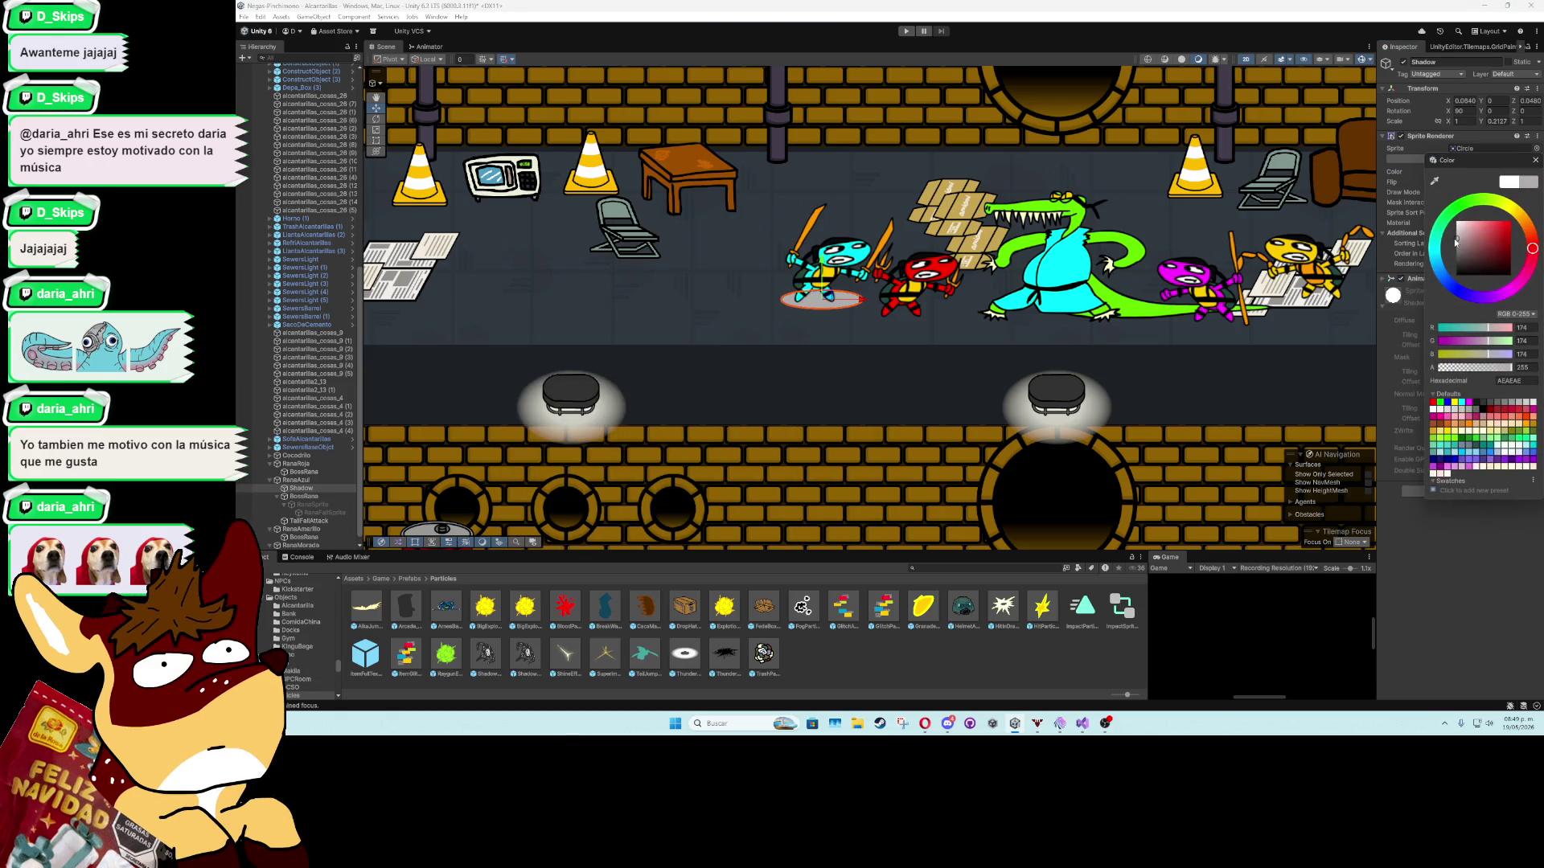
pyautogui.click(1535, 160)
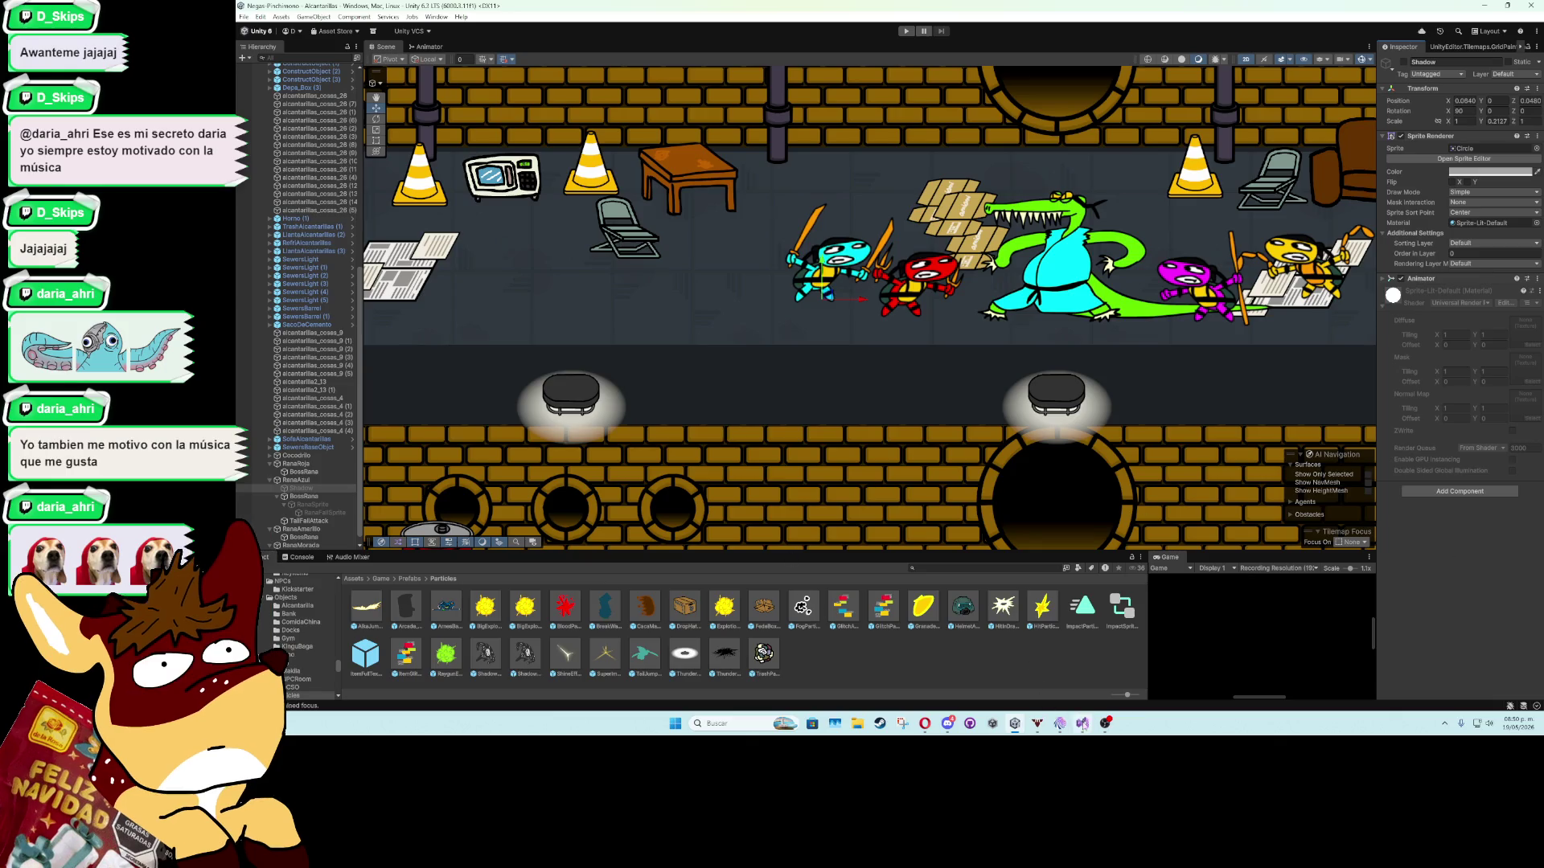
pyautogui.hotkey('alt', 'Tab')
pyautogui.scroll(10, 609, 412)
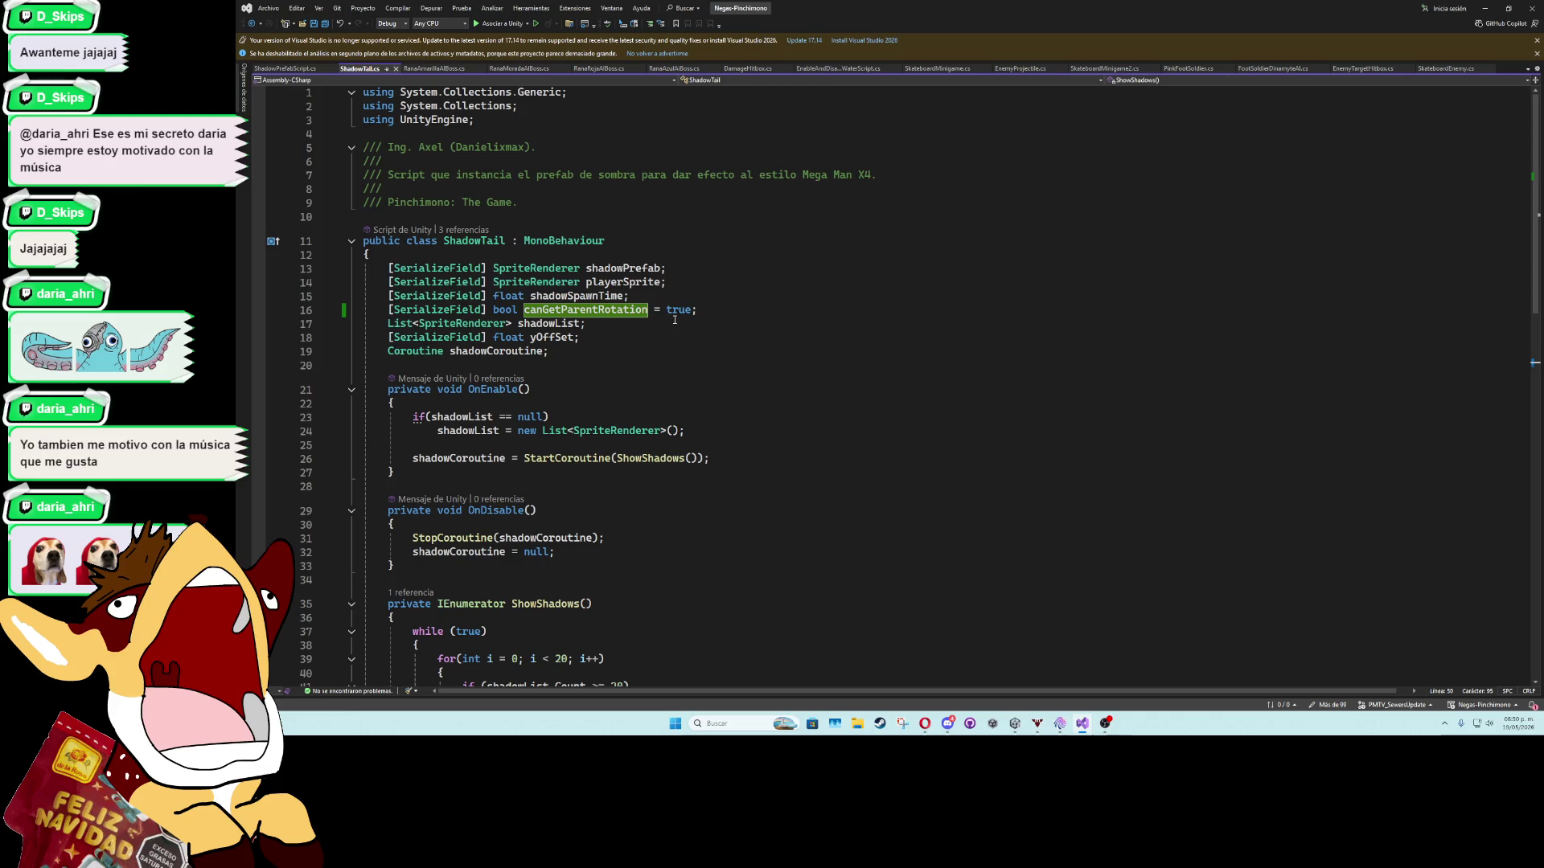
# Declare a [SerializeField] GameObject shadowGameObject field near the top of RanaAzulAIBoss.cs.
pyautogui.click(677, 71)
pyautogui.scroll(15, 633, 355)
pyautogui.scroll(20, 633, 355)
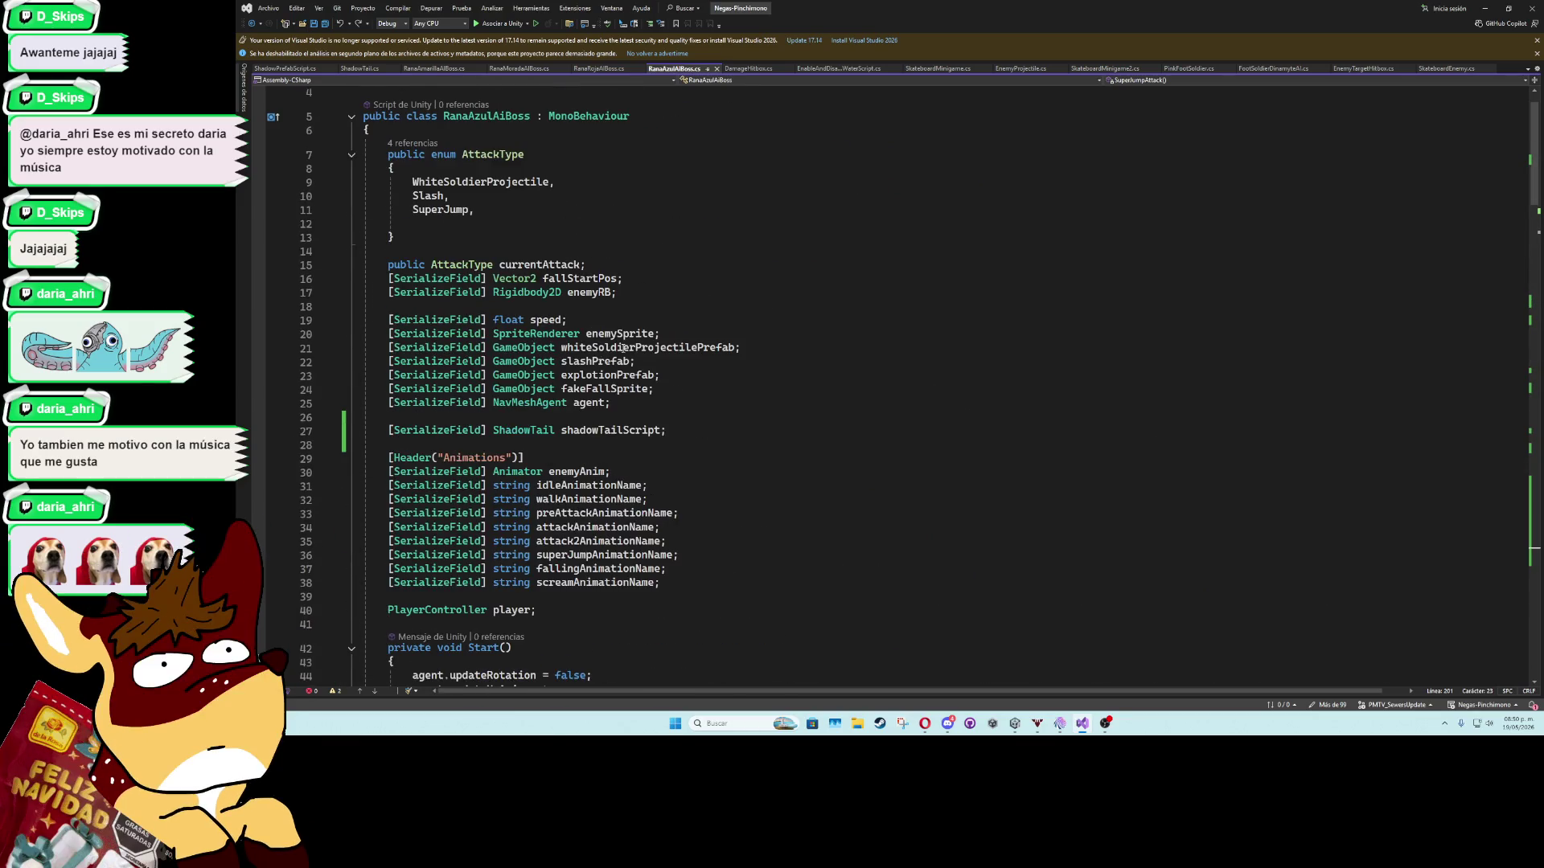
pyautogui.click(656, 411)
pyautogui.write('[SerializeField] game')
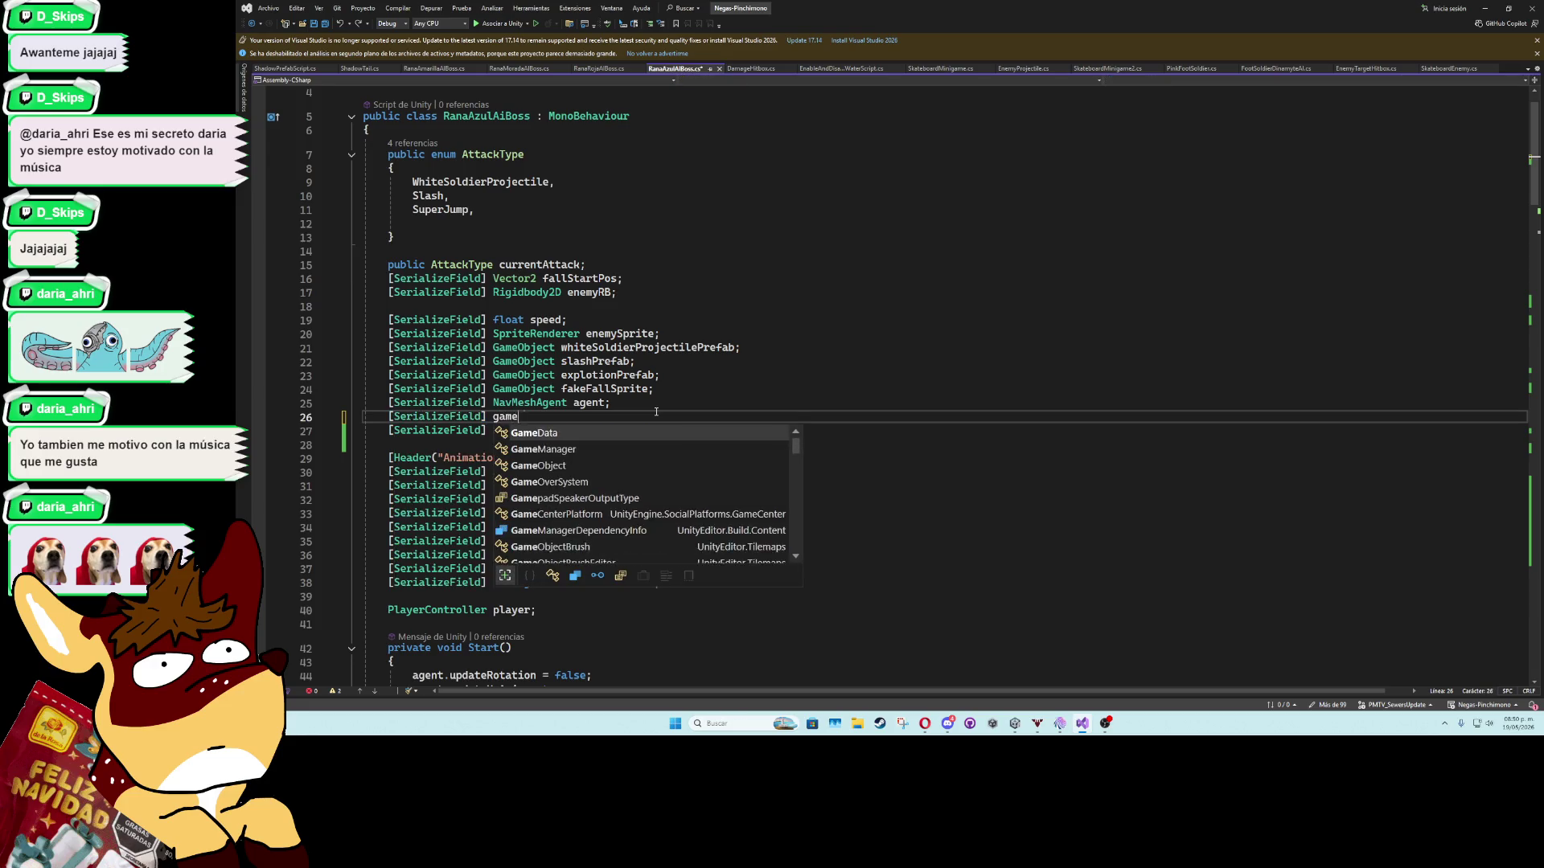
pyautogui.press('Tab')
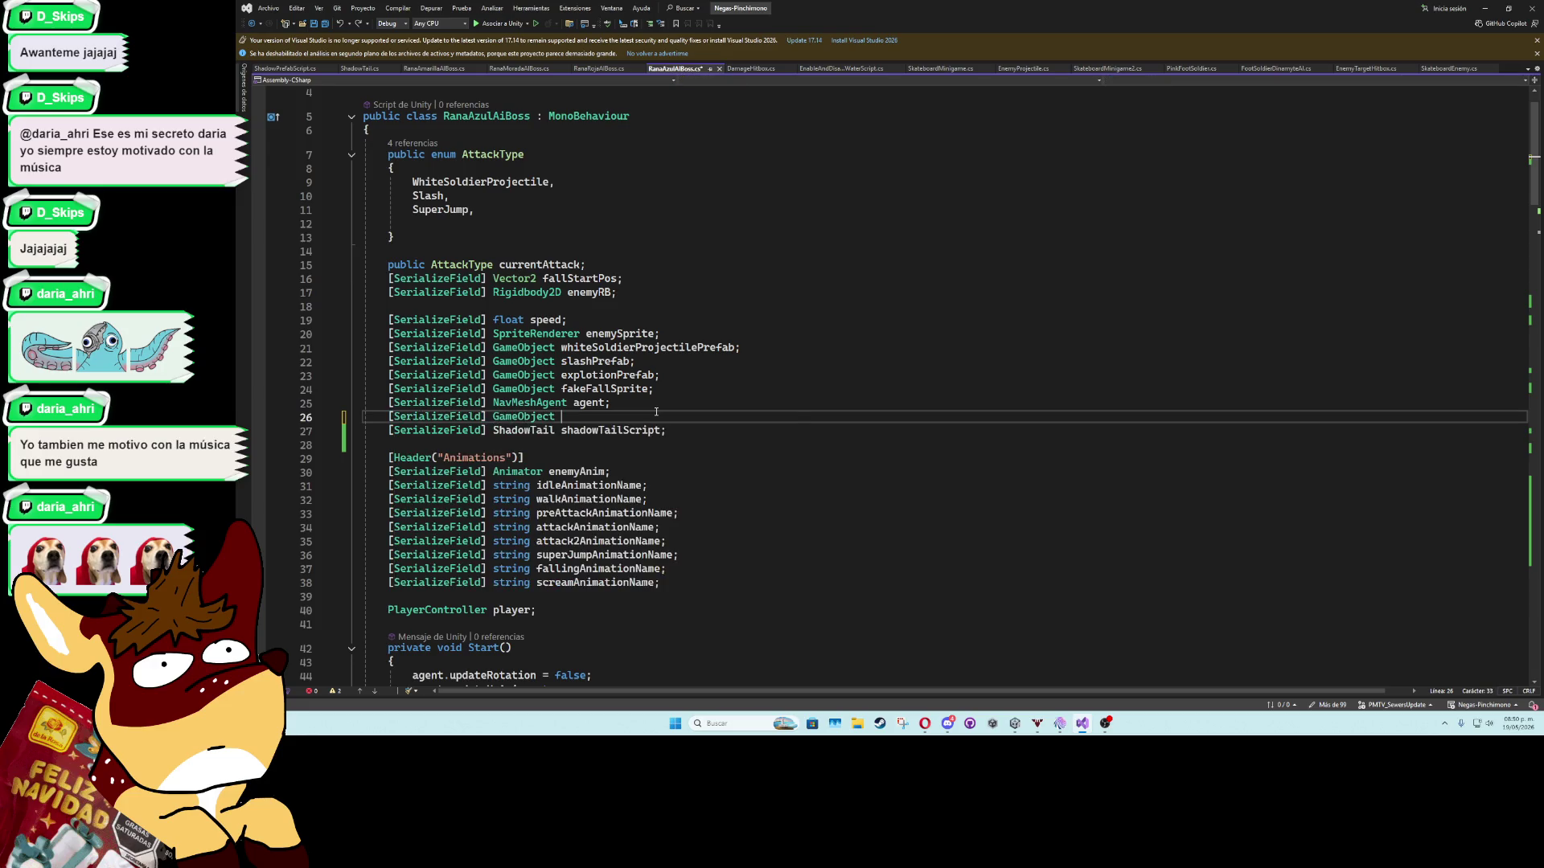
pyautogui.write('shadow')
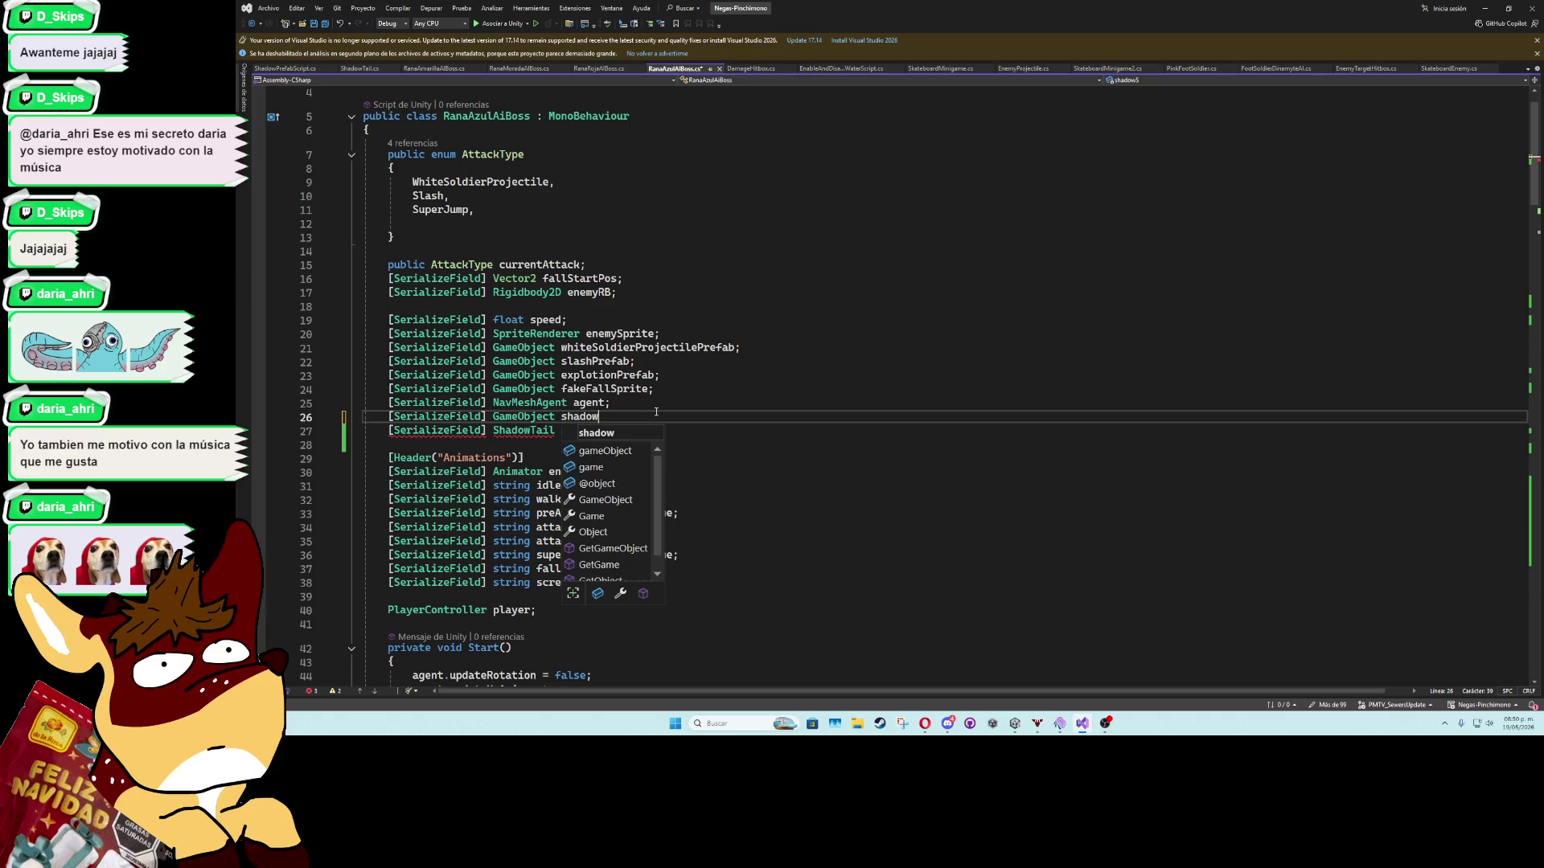
pyautogui.write('GameObject;')
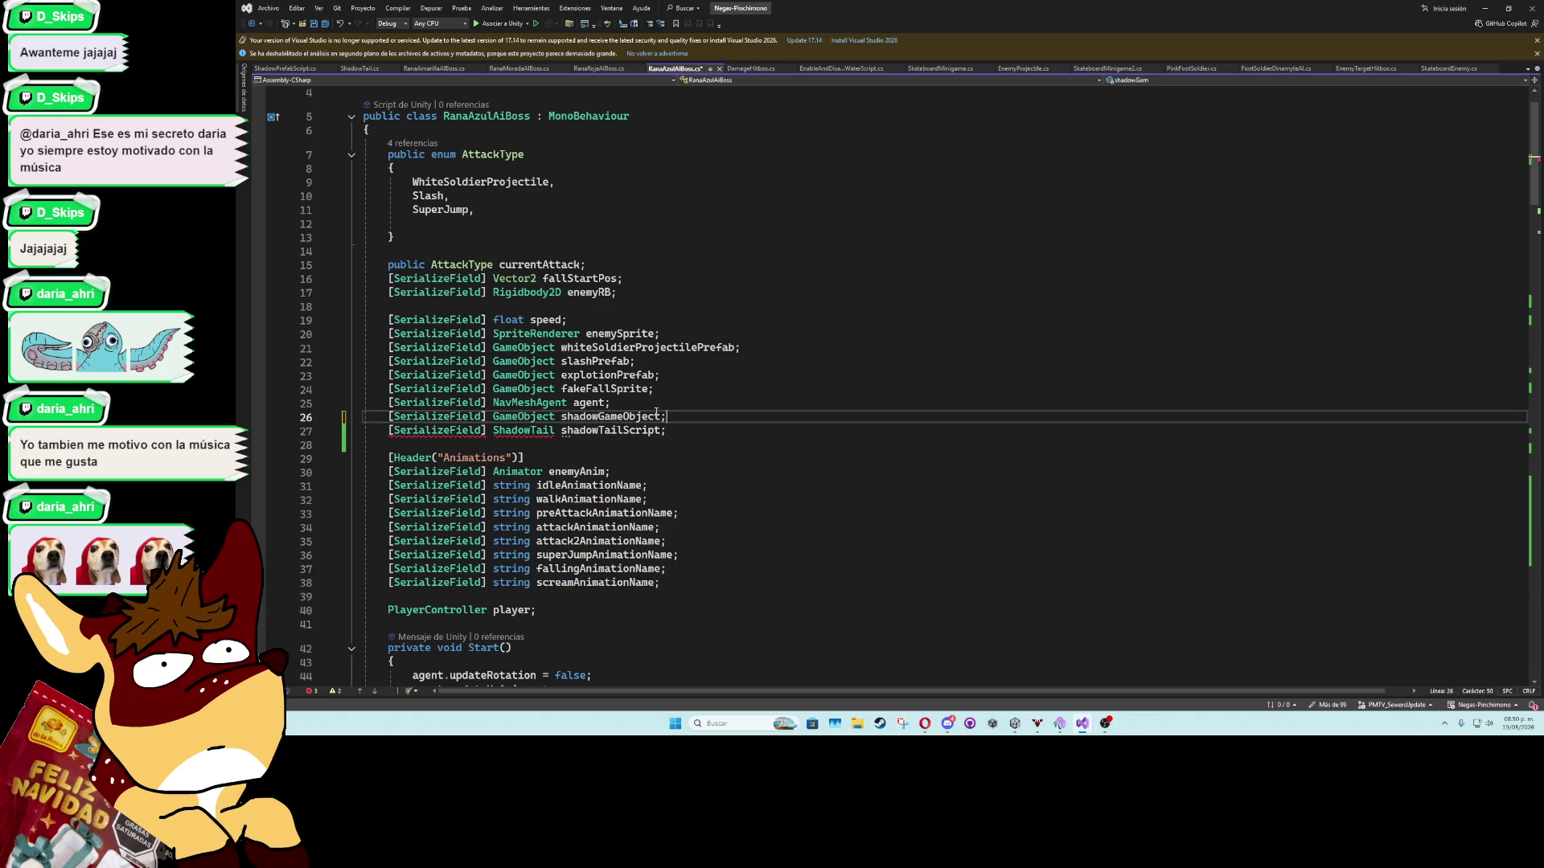
pyautogui.click(656, 413)
# Call shadowGameObject.SetActive(true) right after SuperJumpAttack plays the jump animation.
pyautogui.scroll(-20, 636, 434)
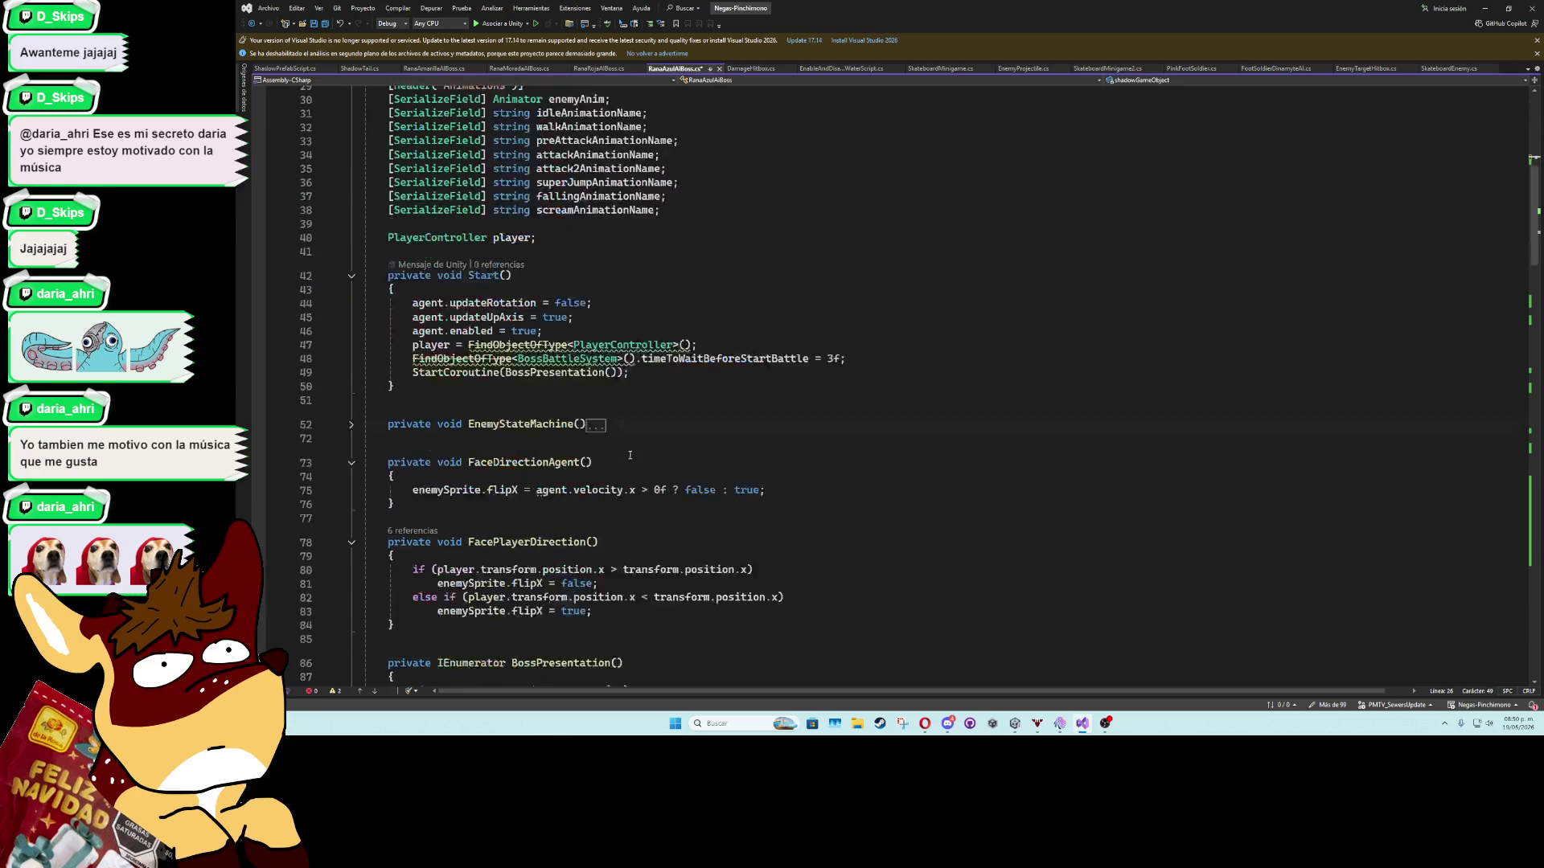
pyautogui.scroll(-20, 626, 459)
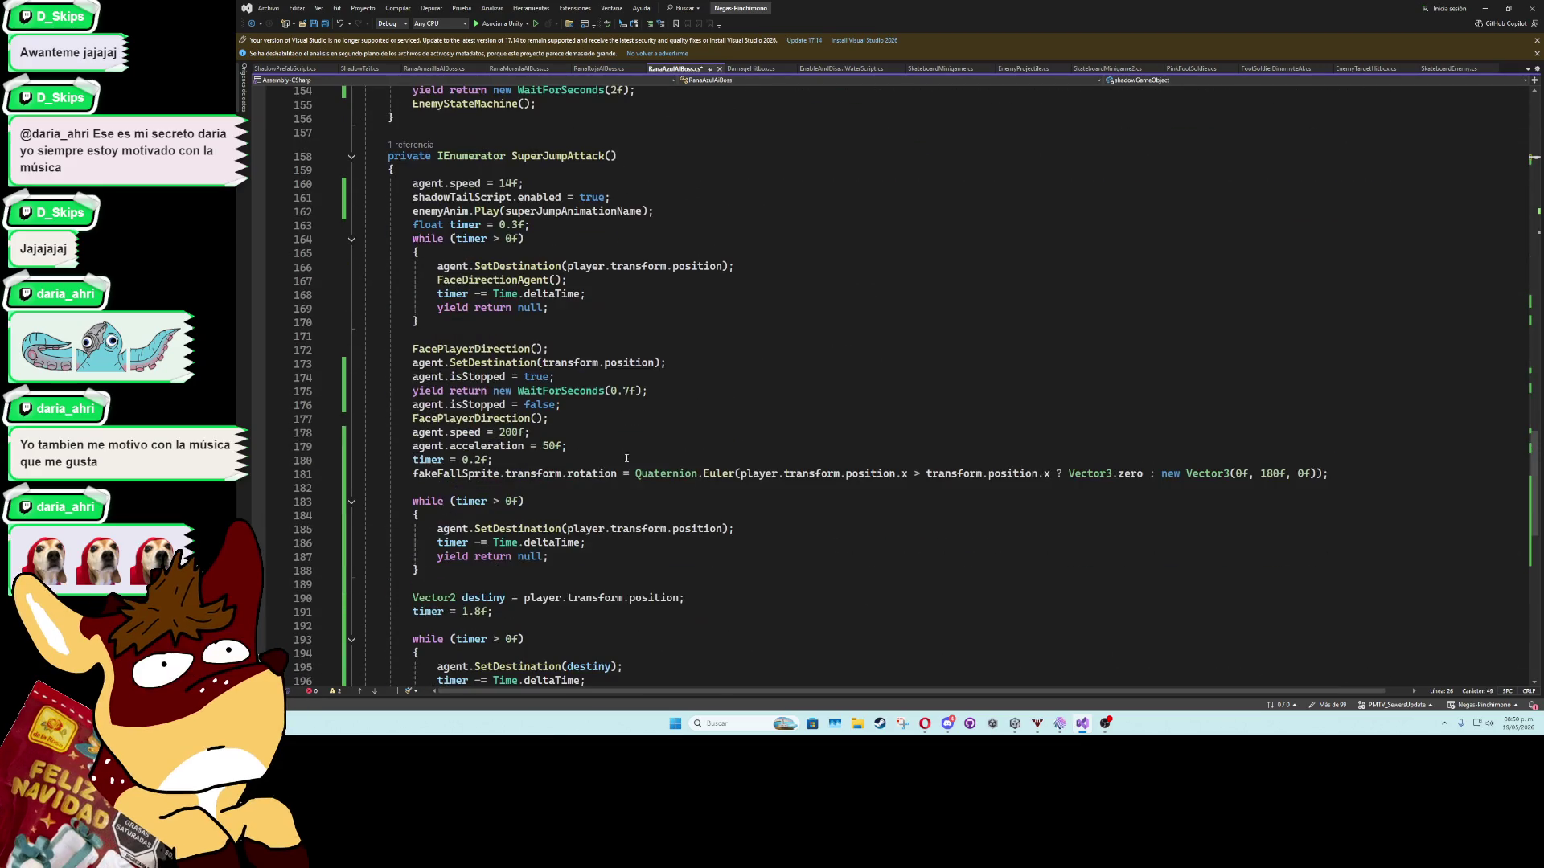
pyautogui.click(672, 213)
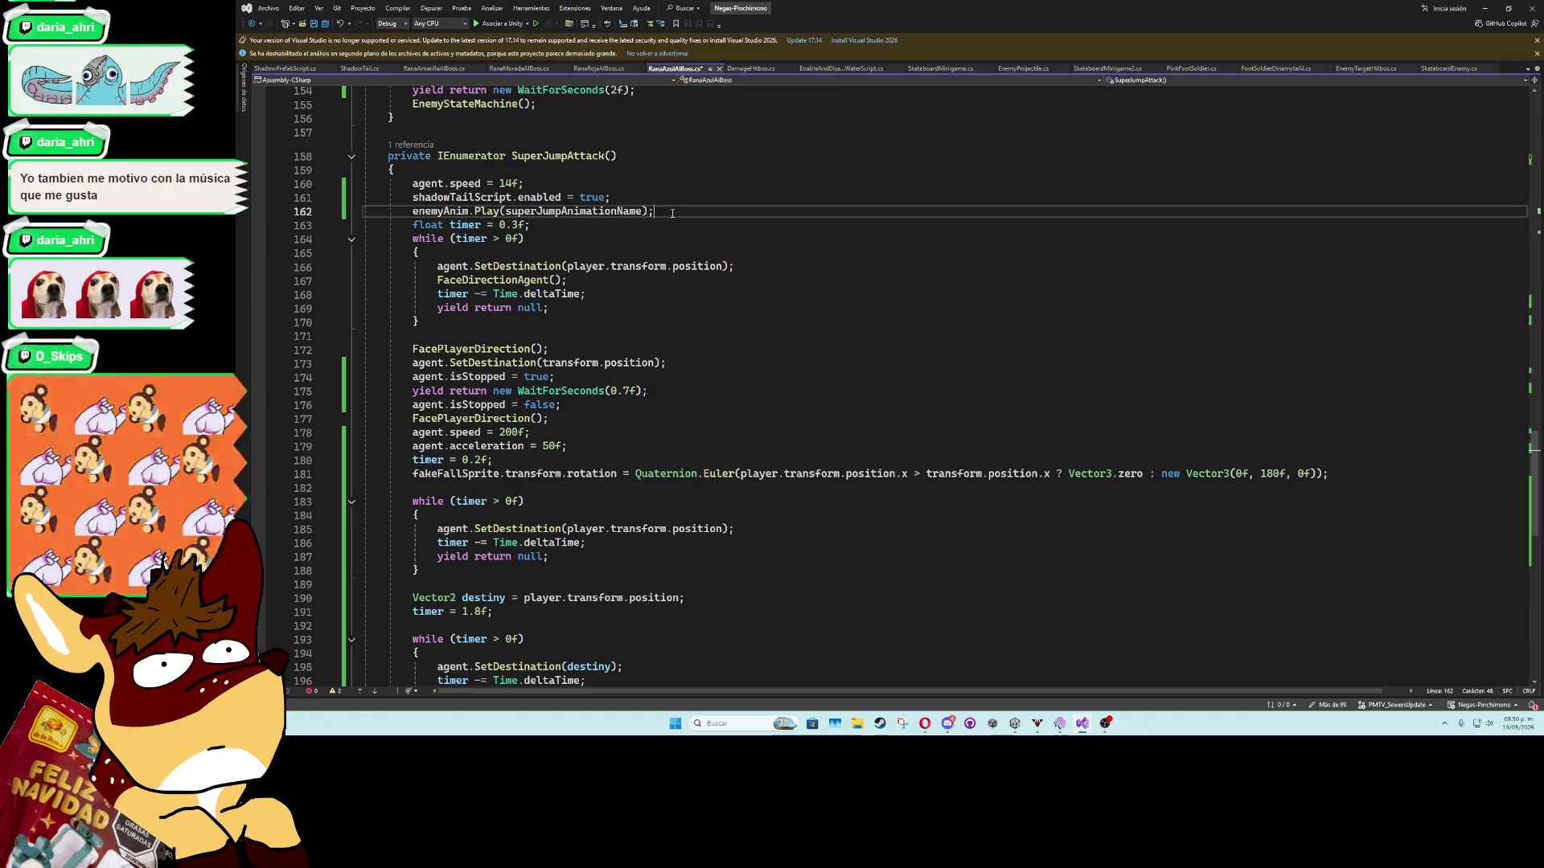
pyautogui.press('Return')
pyautogui.write('shadowGameObject.SetActive(true')
pyautogui.hotkey('ctrl', 'd')
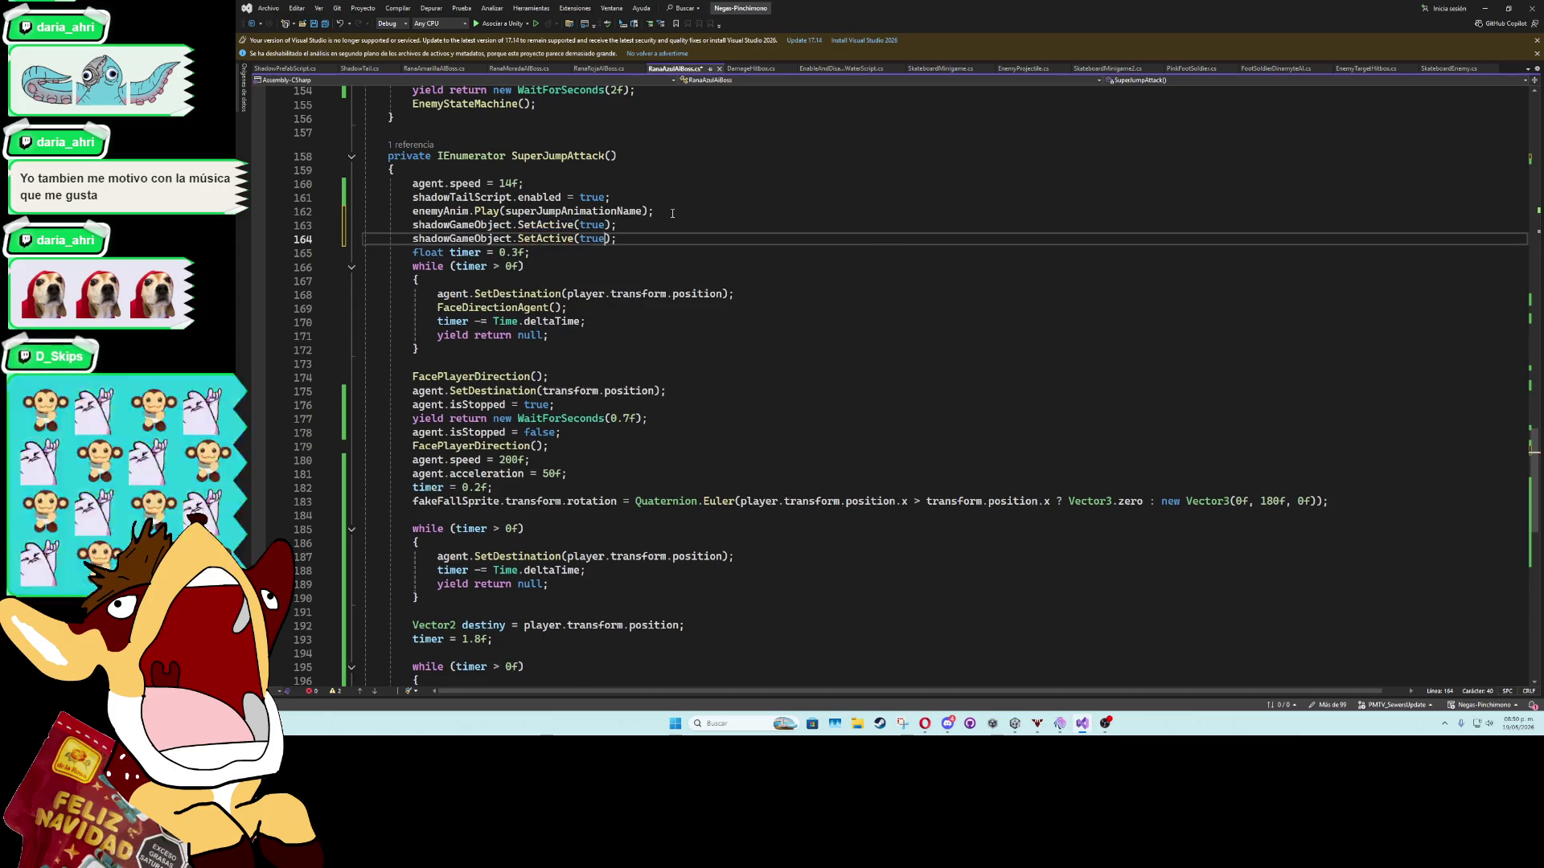
# Add shadowGameObject.SetActive(false) after disabling shadowTailScript, save, and return to Unity.
pyautogui.scroll(-10, 672, 213)
pyautogui.click(658, 339)
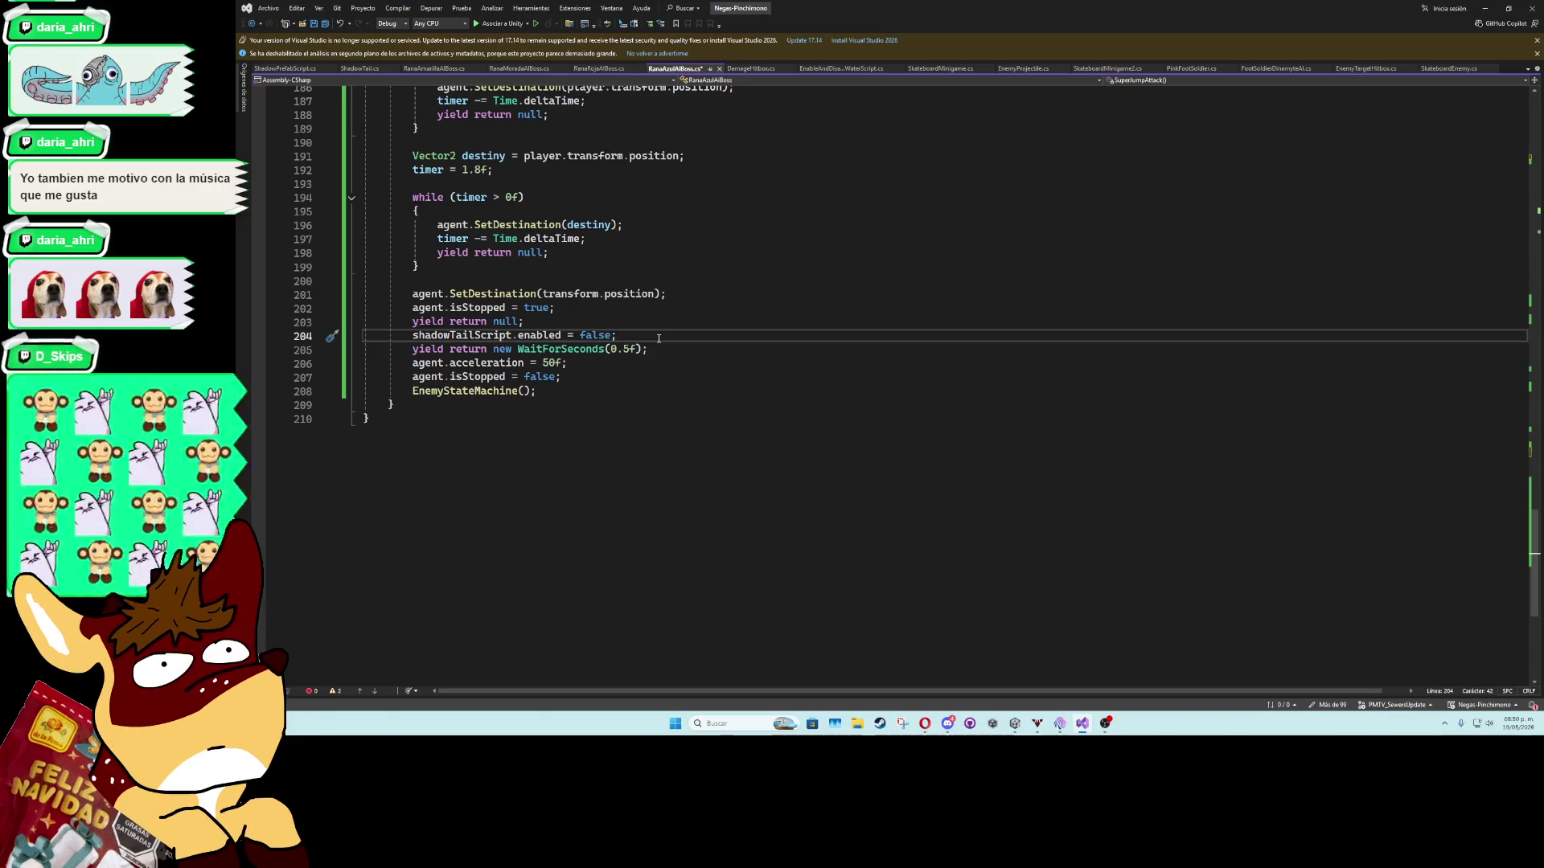
pyautogui.press('Return')
pyautogui.press('Tab')
pyautogui.press('Return')
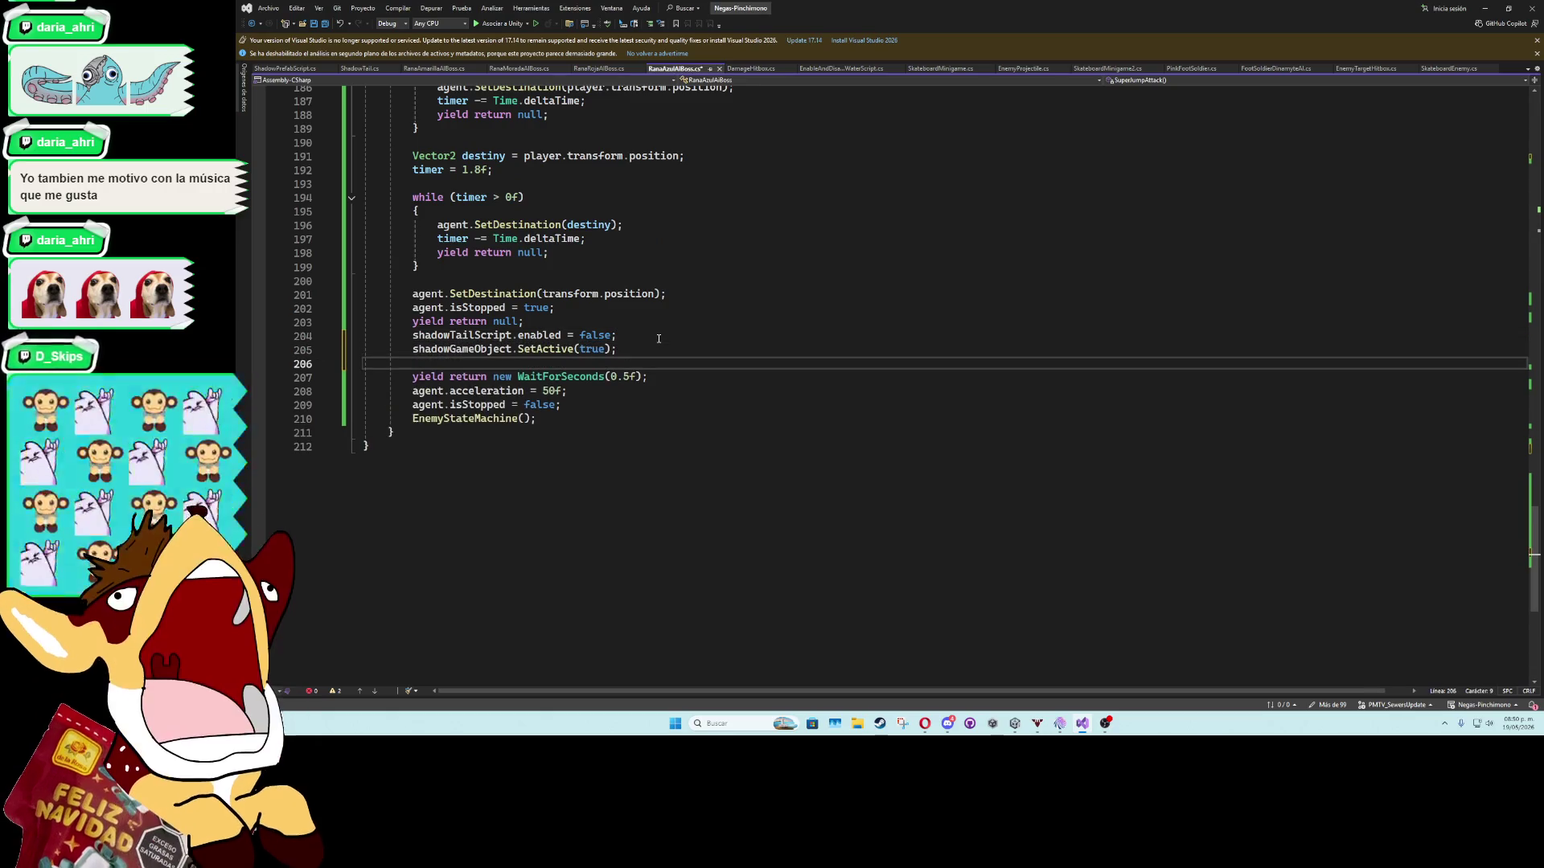
pyautogui.press('BackSpace')
pyautogui.click(602, 349)
pyautogui.doubleClick(602, 349)
pyautogui.write('fals')
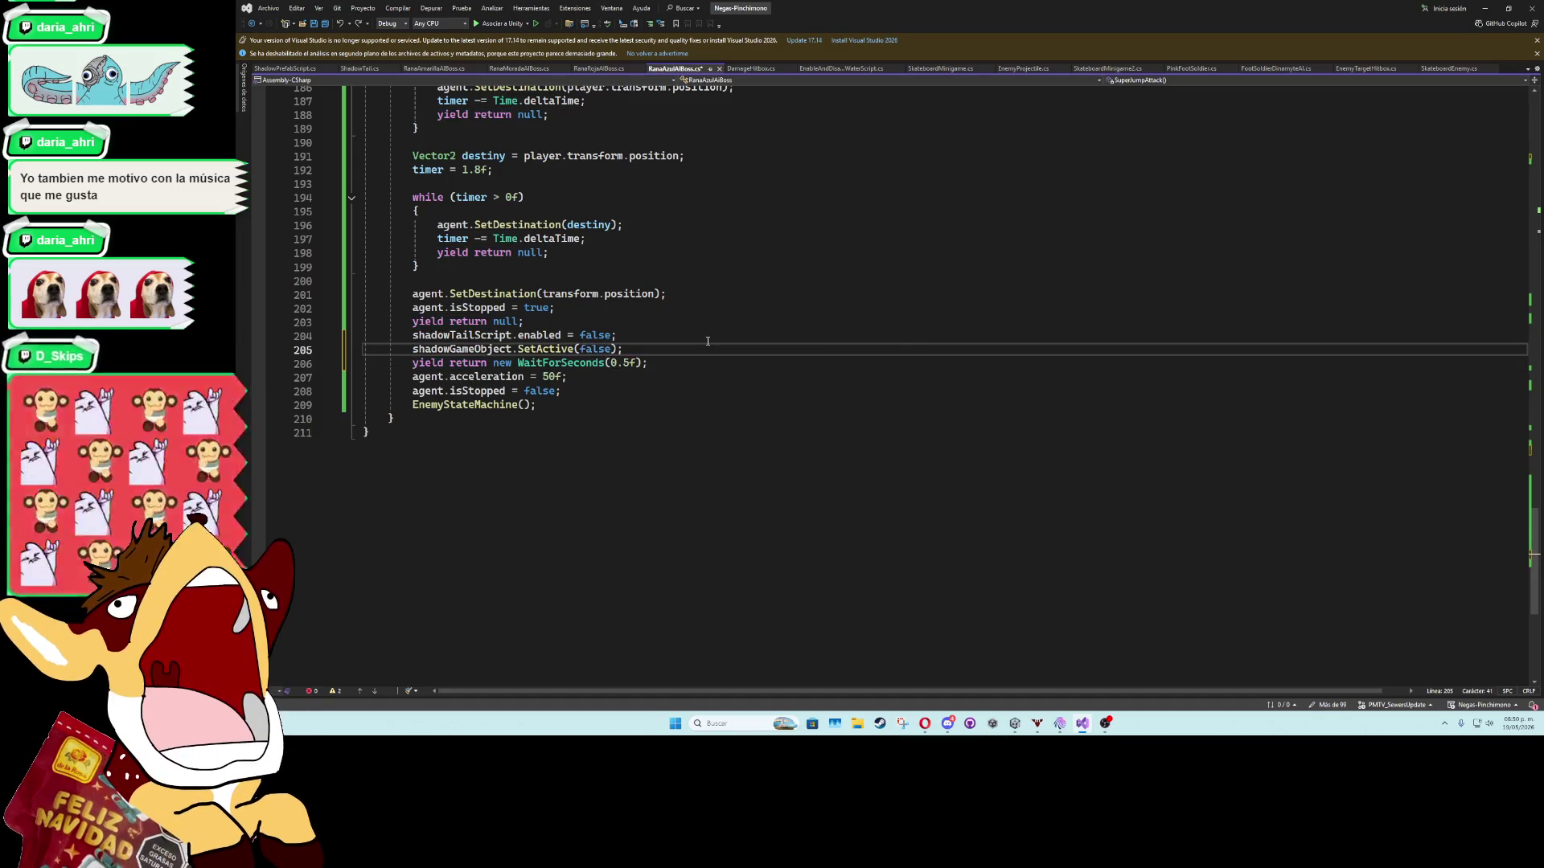
pyautogui.click(707, 341)
pyautogui.hotkey('ctrl', 's')
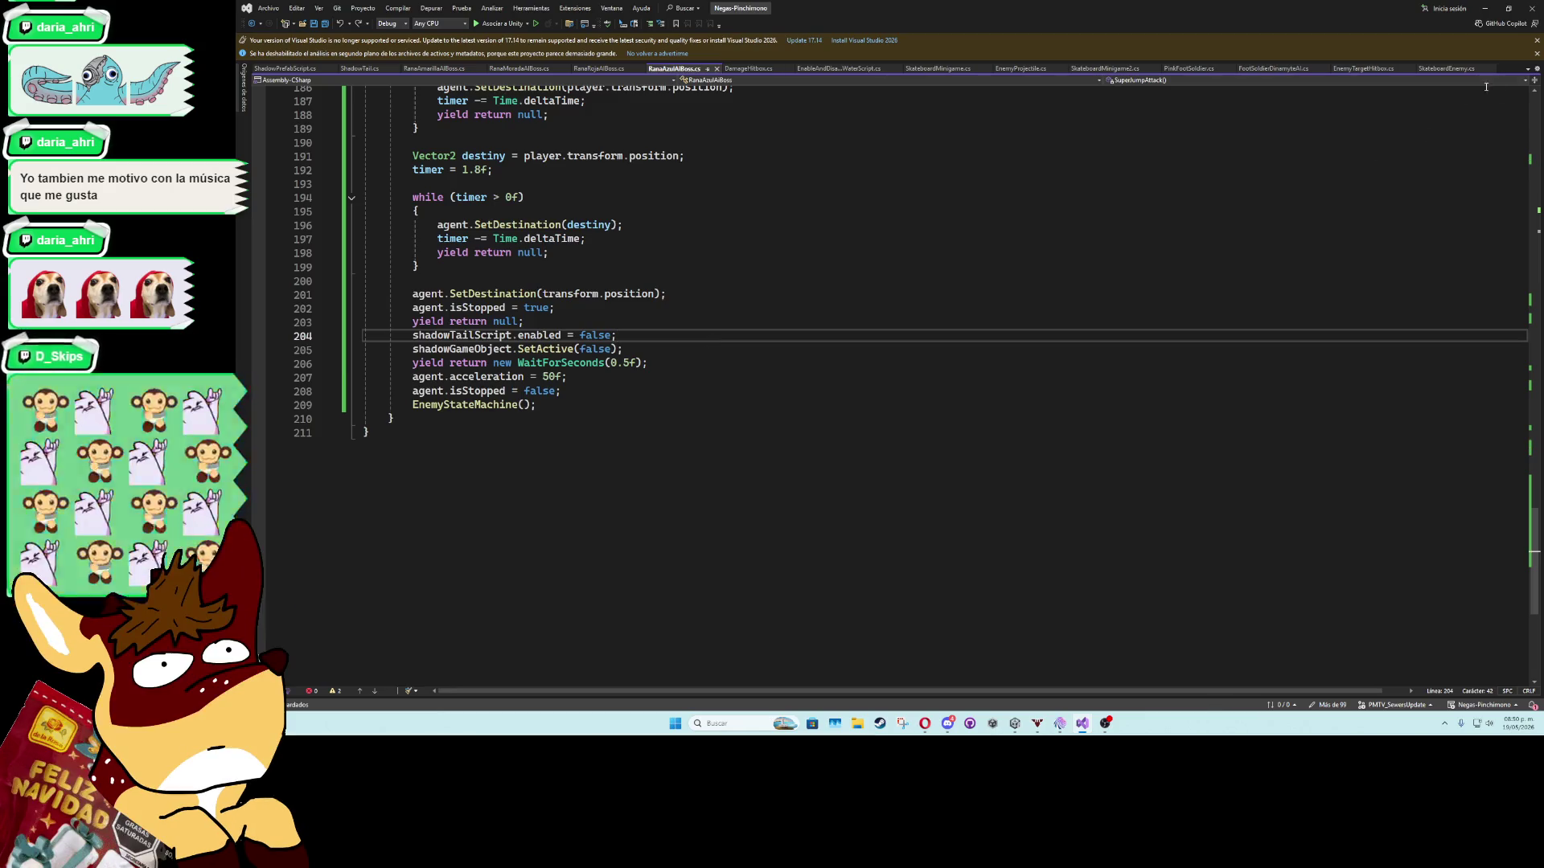
pyautogui.click(1484, 8)
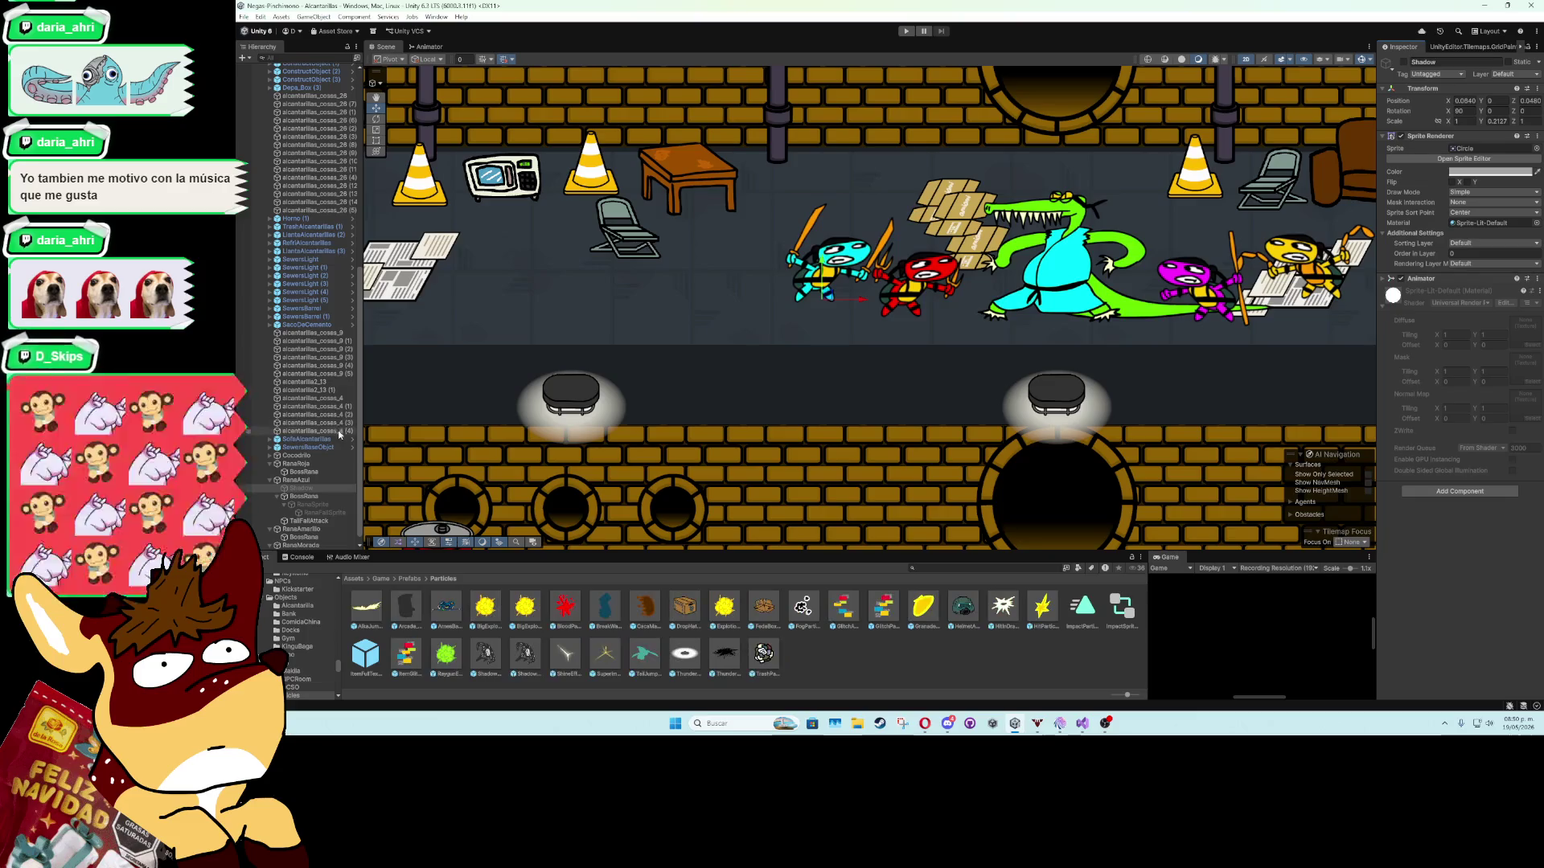
# Select BossRana, start play mode, skip the Antimono dialogue and fire the first cyan slashes.
pyautogui.click(320, 496)
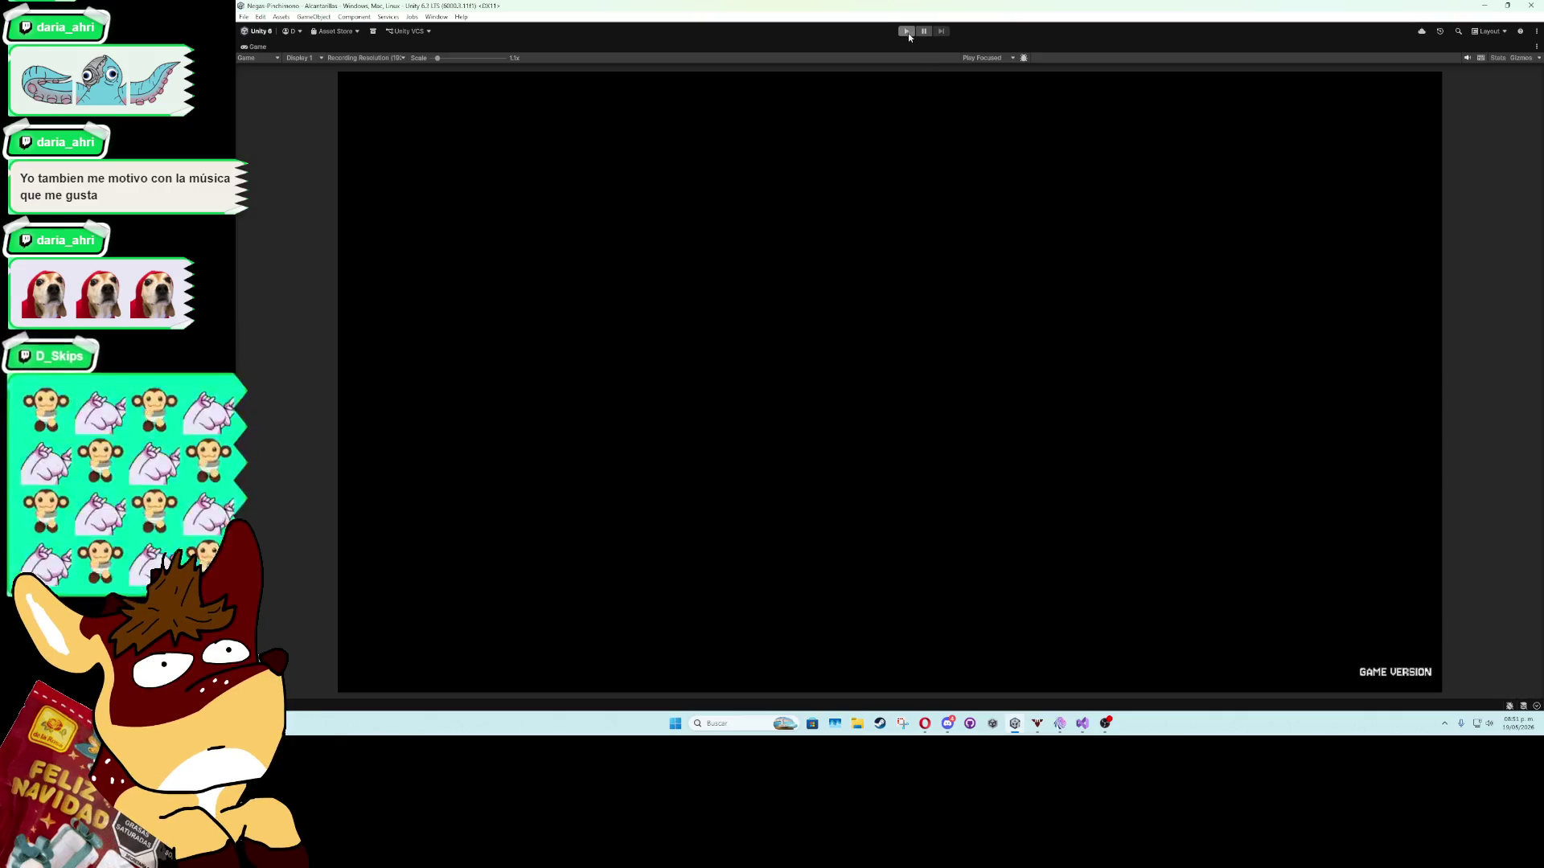
pyautogui.click(908, 32)
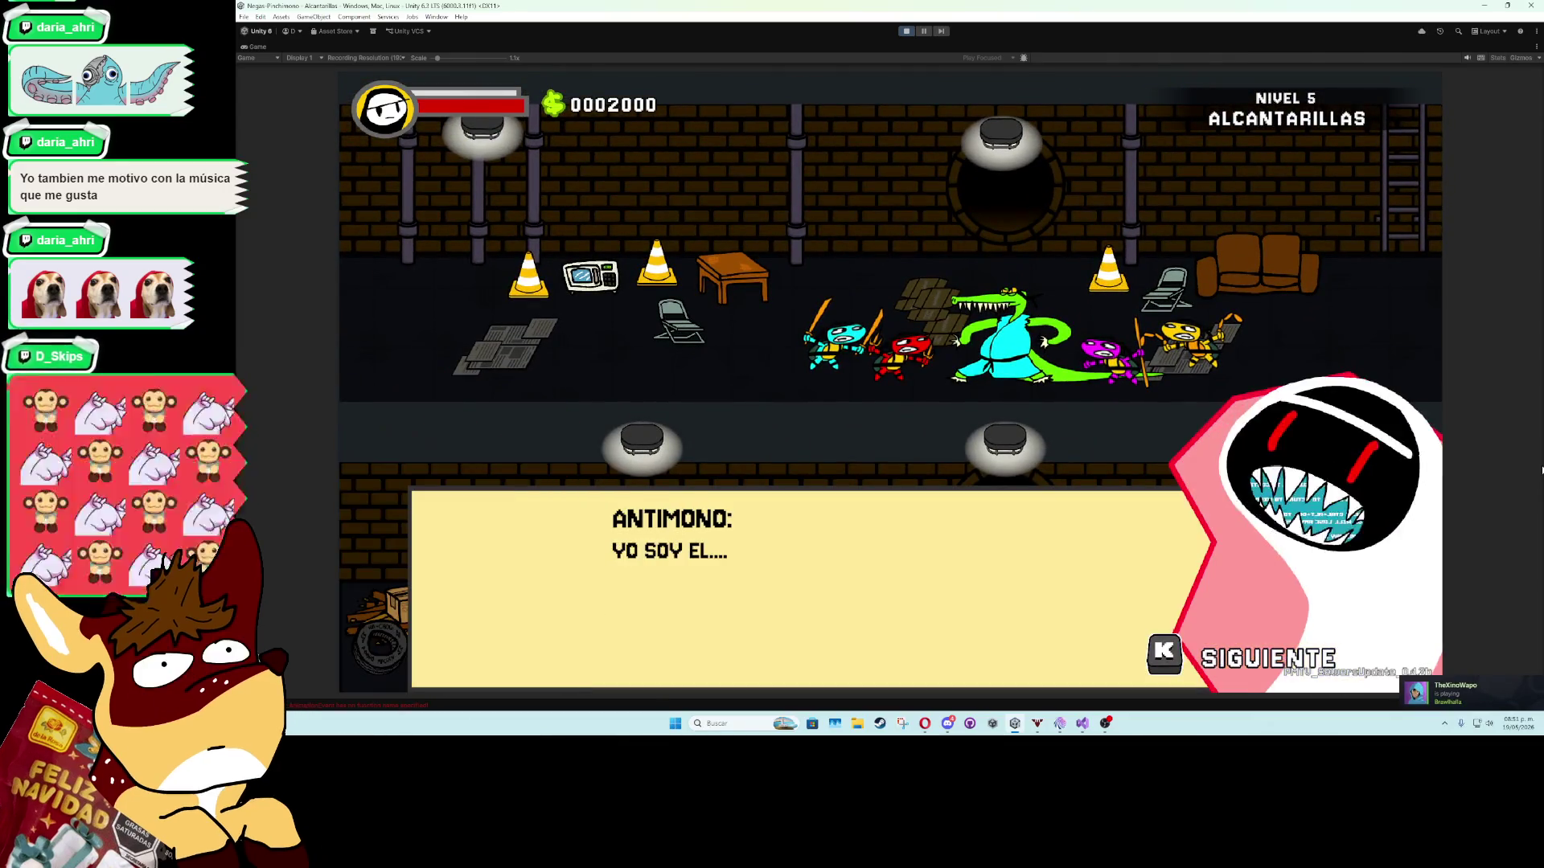
pyautogui.press('k')
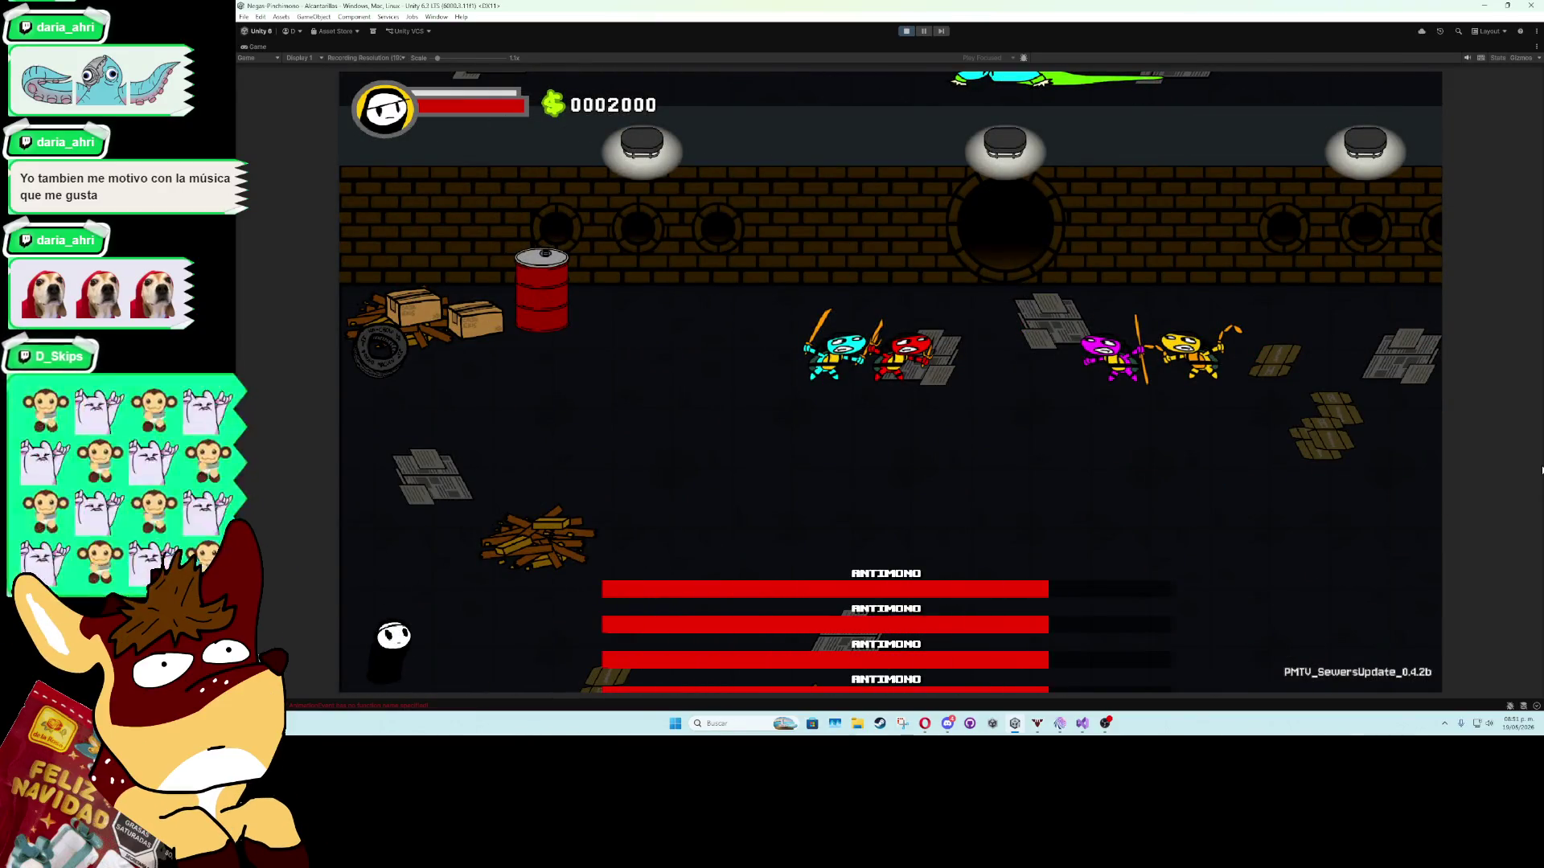
pyautogui.press('s')
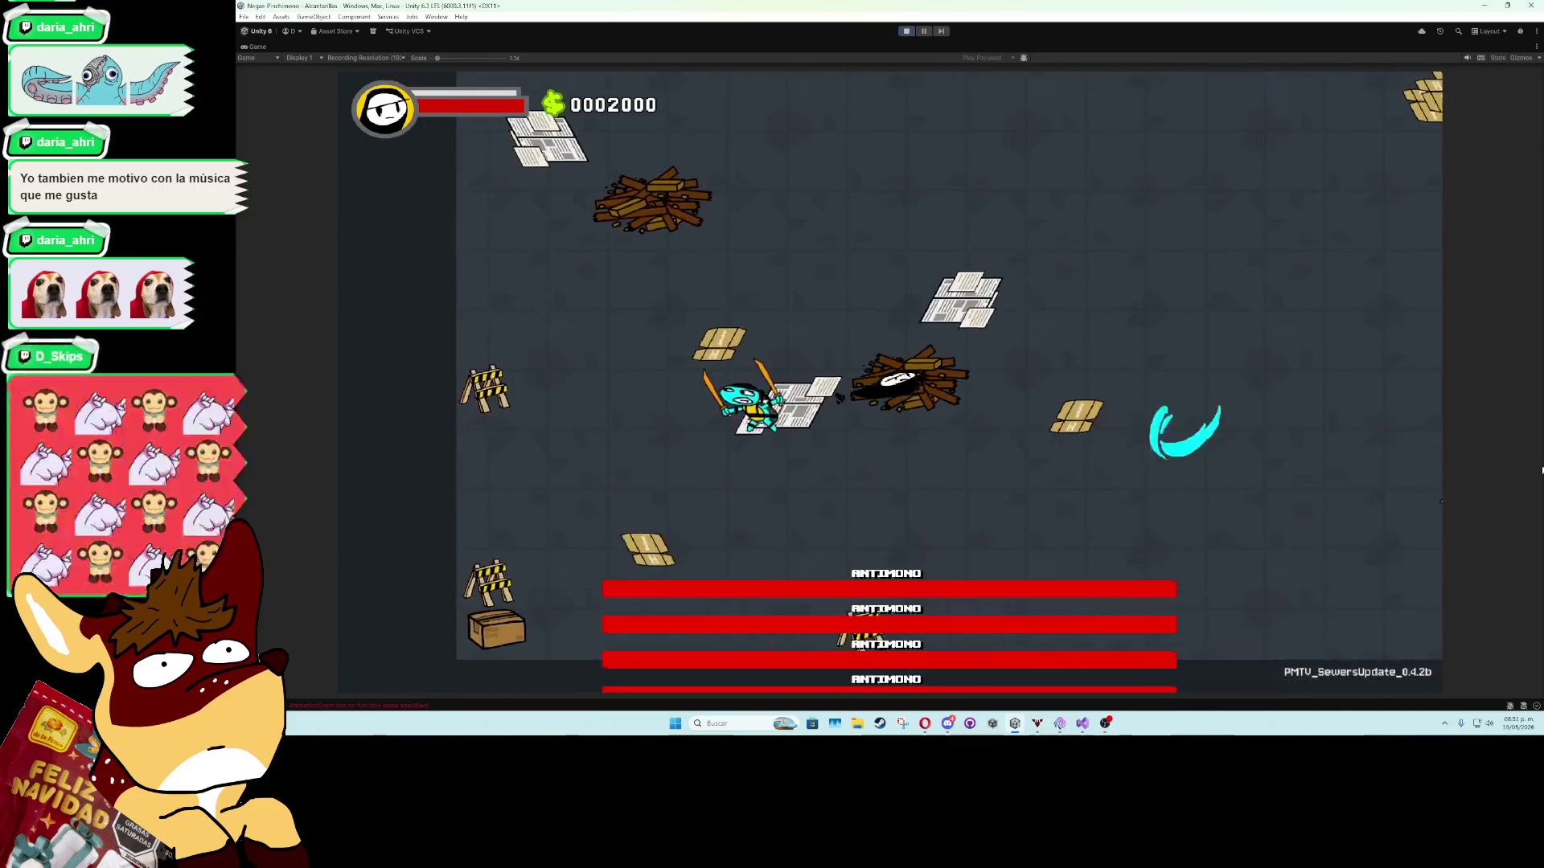
pyautogui.press('w')
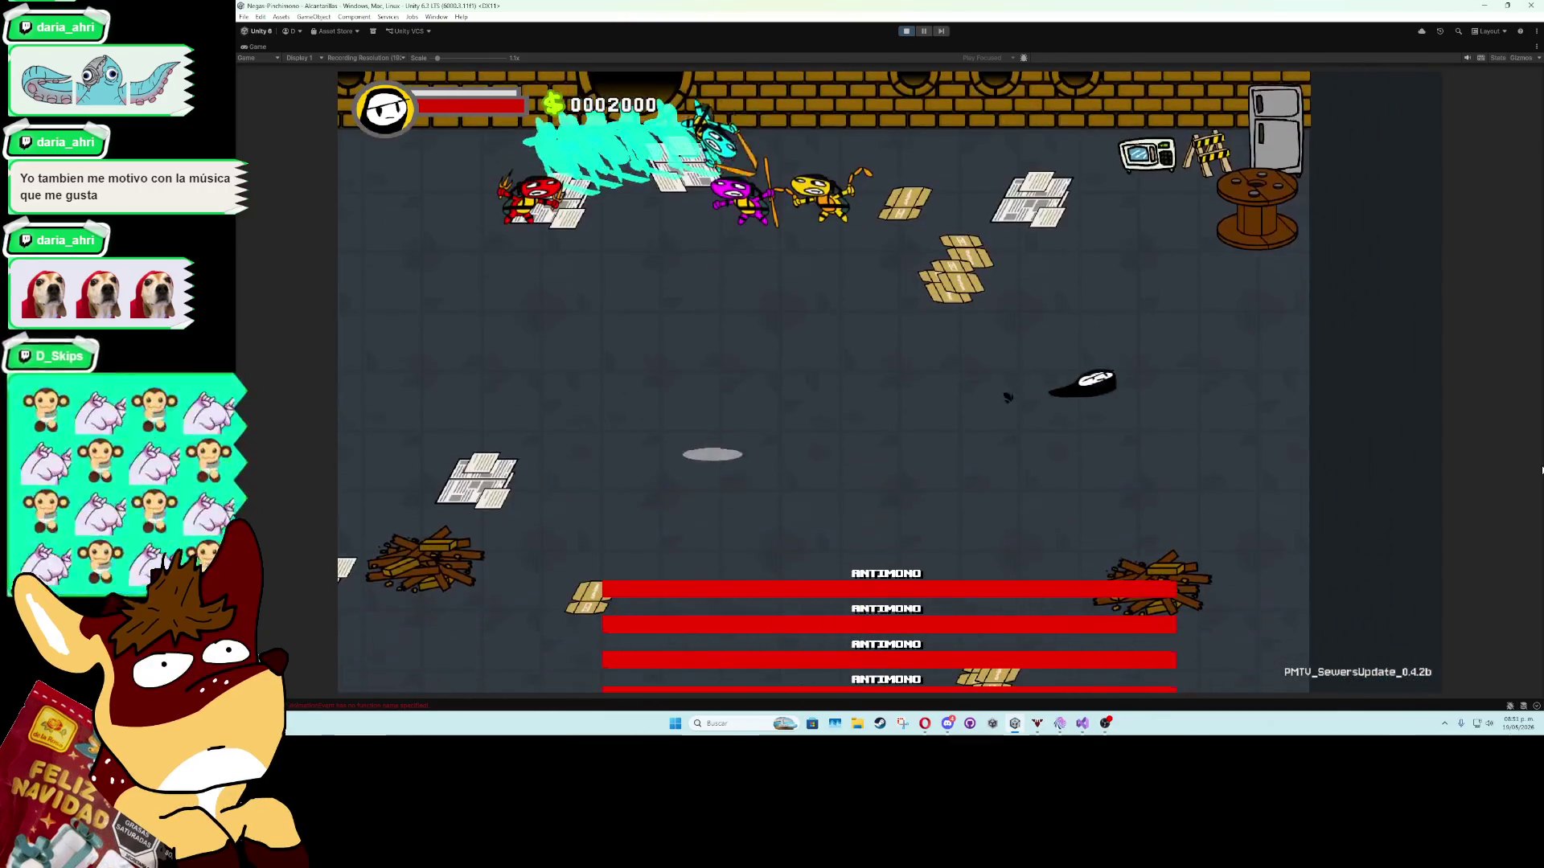
pyautogui.press('s')
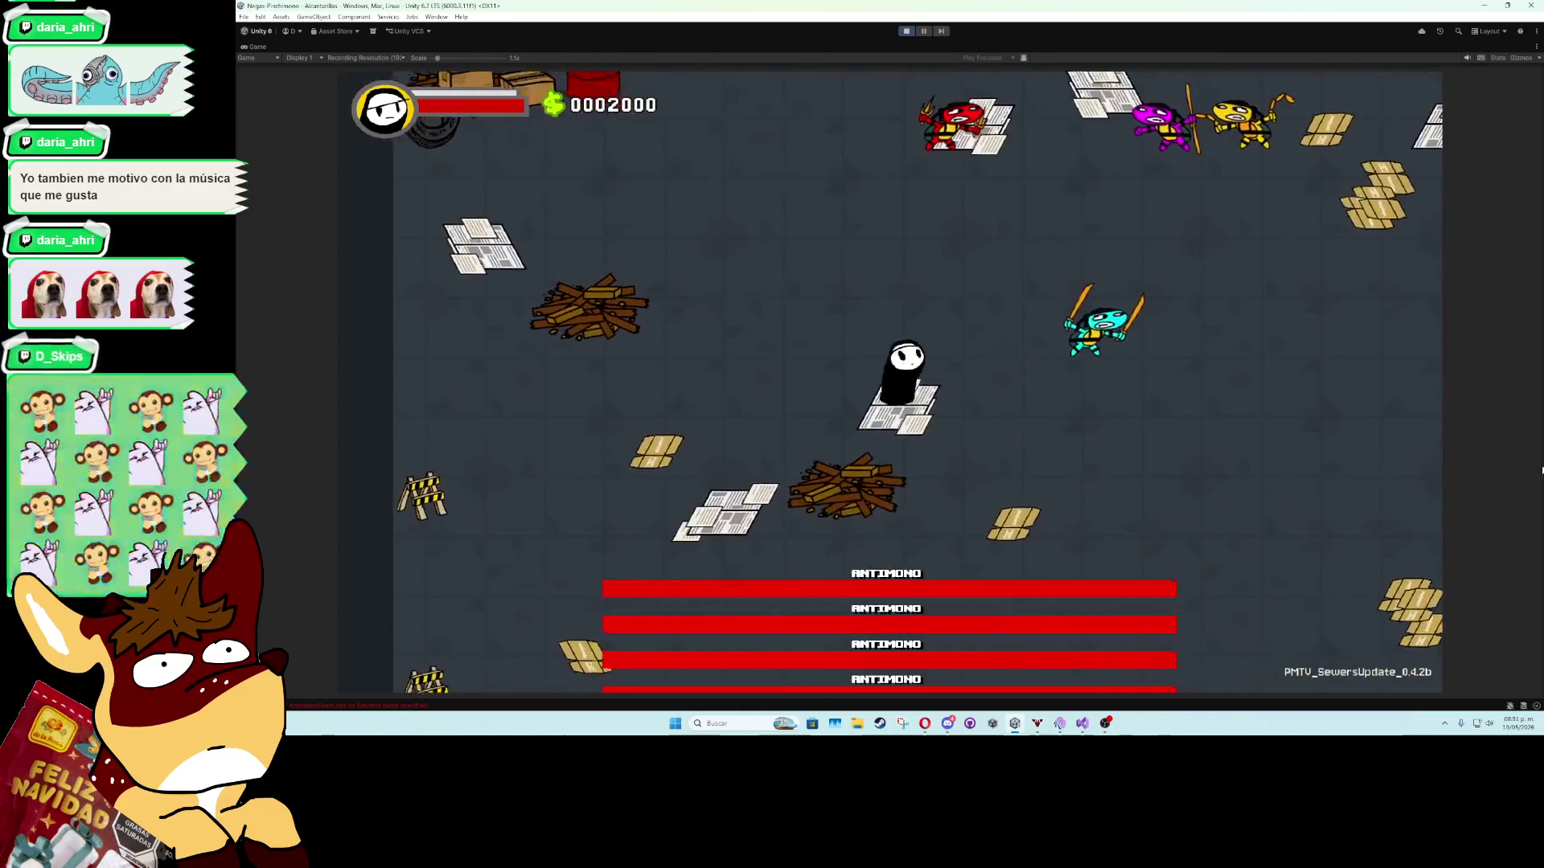
pyautogui.press('j')
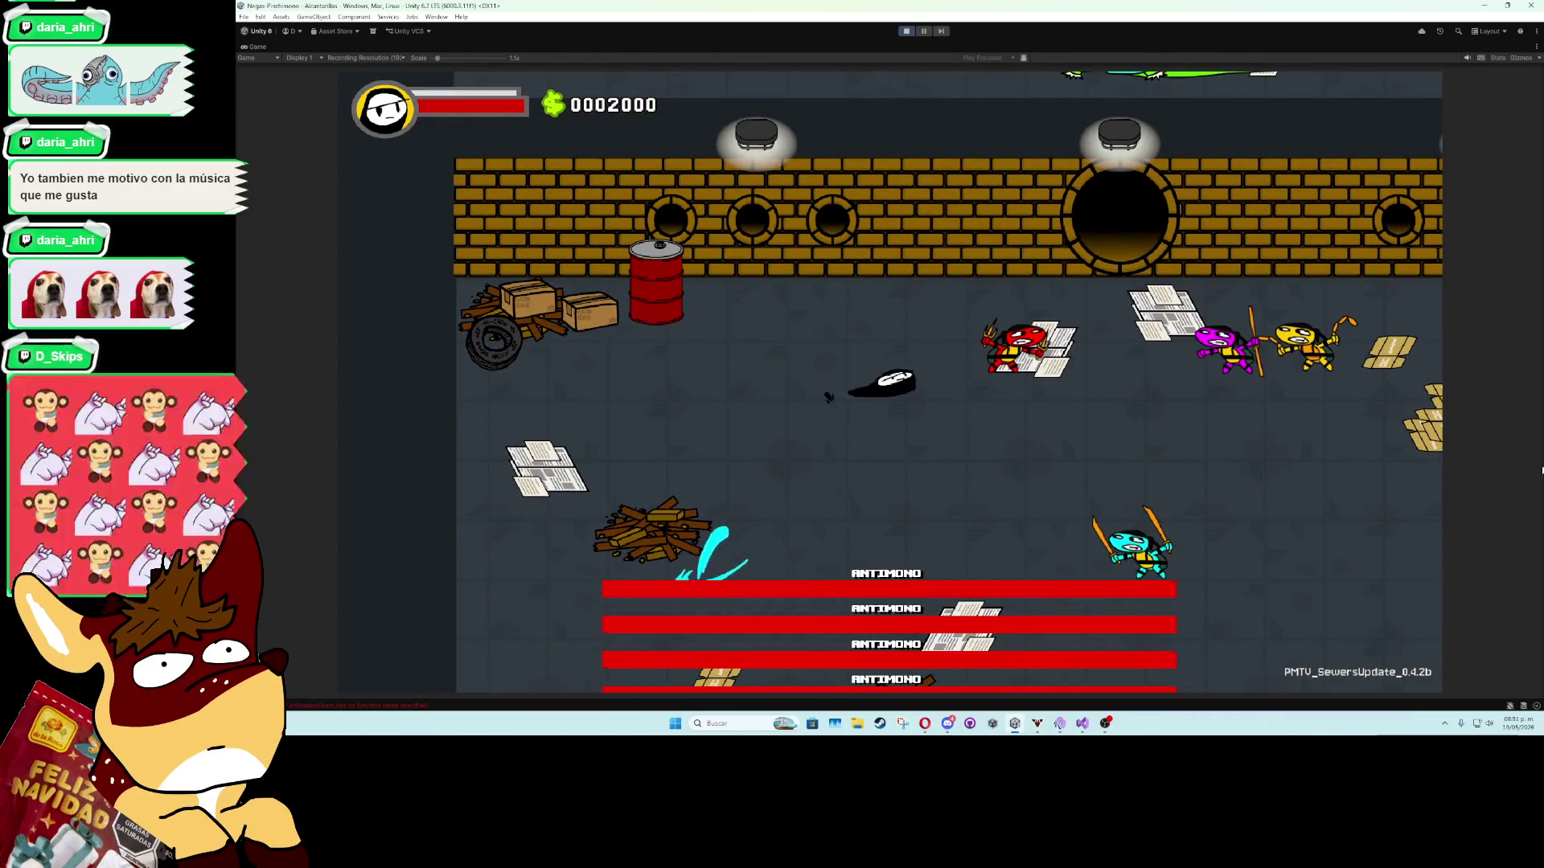
# Dash the cyan turtle around the arena, firing slashes while moving left and right.
pyautogui.press('a')
pyautogui.press('j')
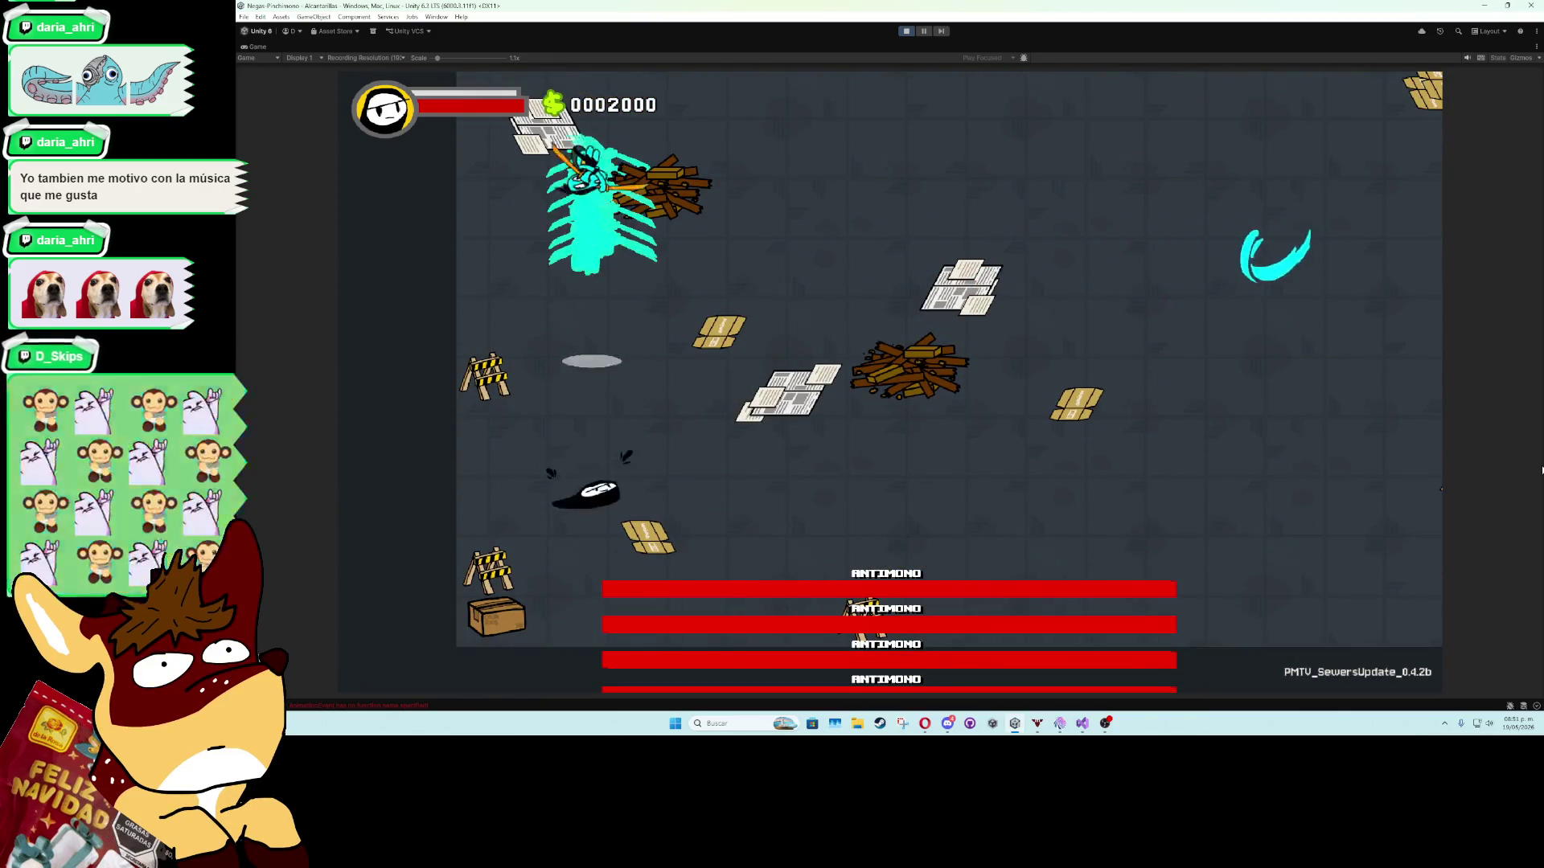
pyautogui.press('s')
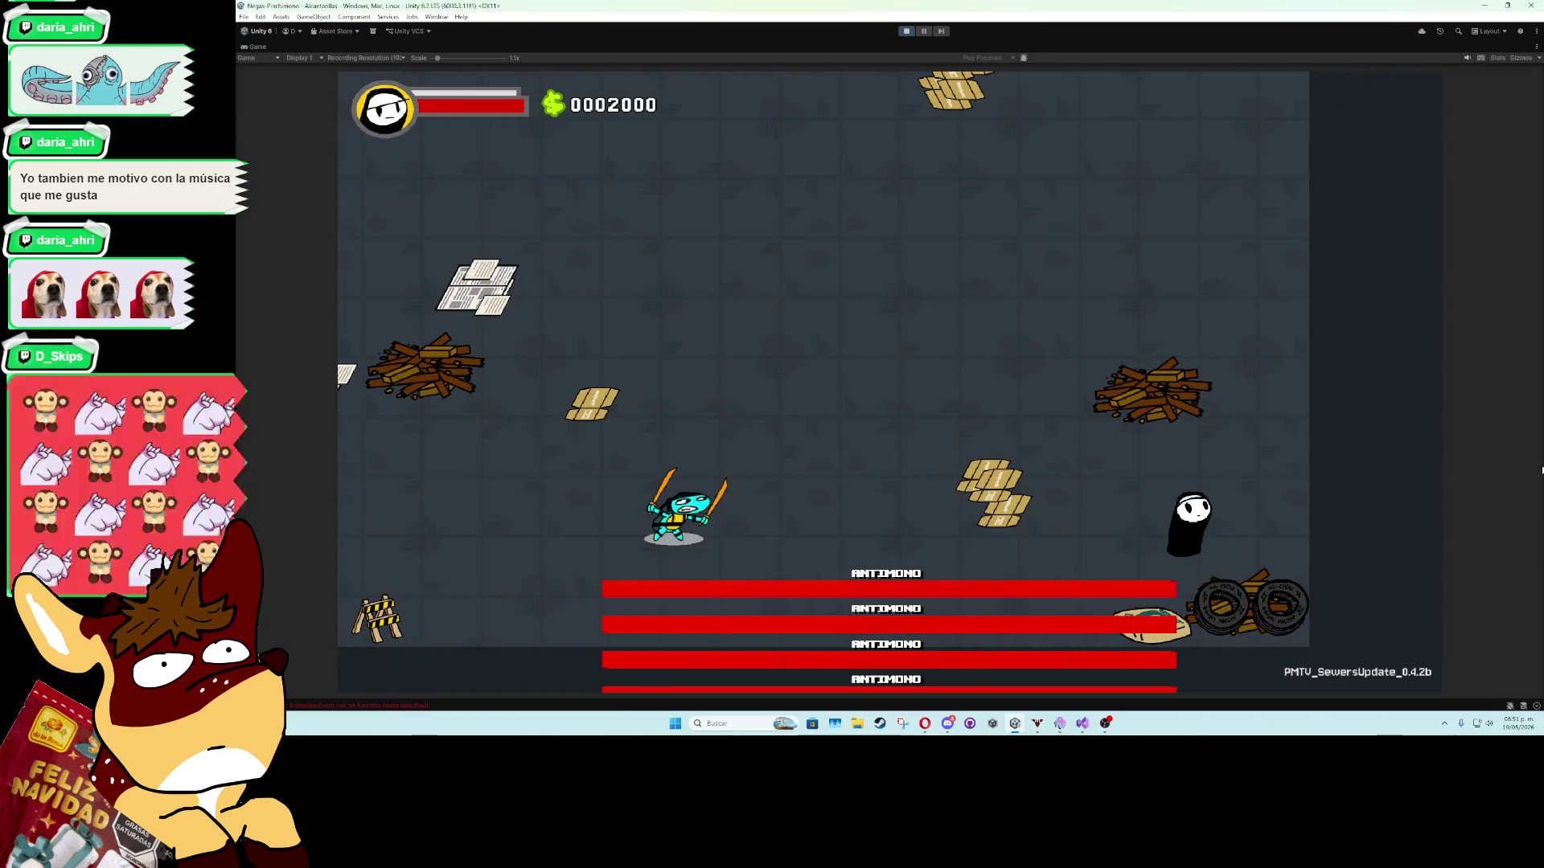
pyautogui.press('w')
pyautogui.press('d')
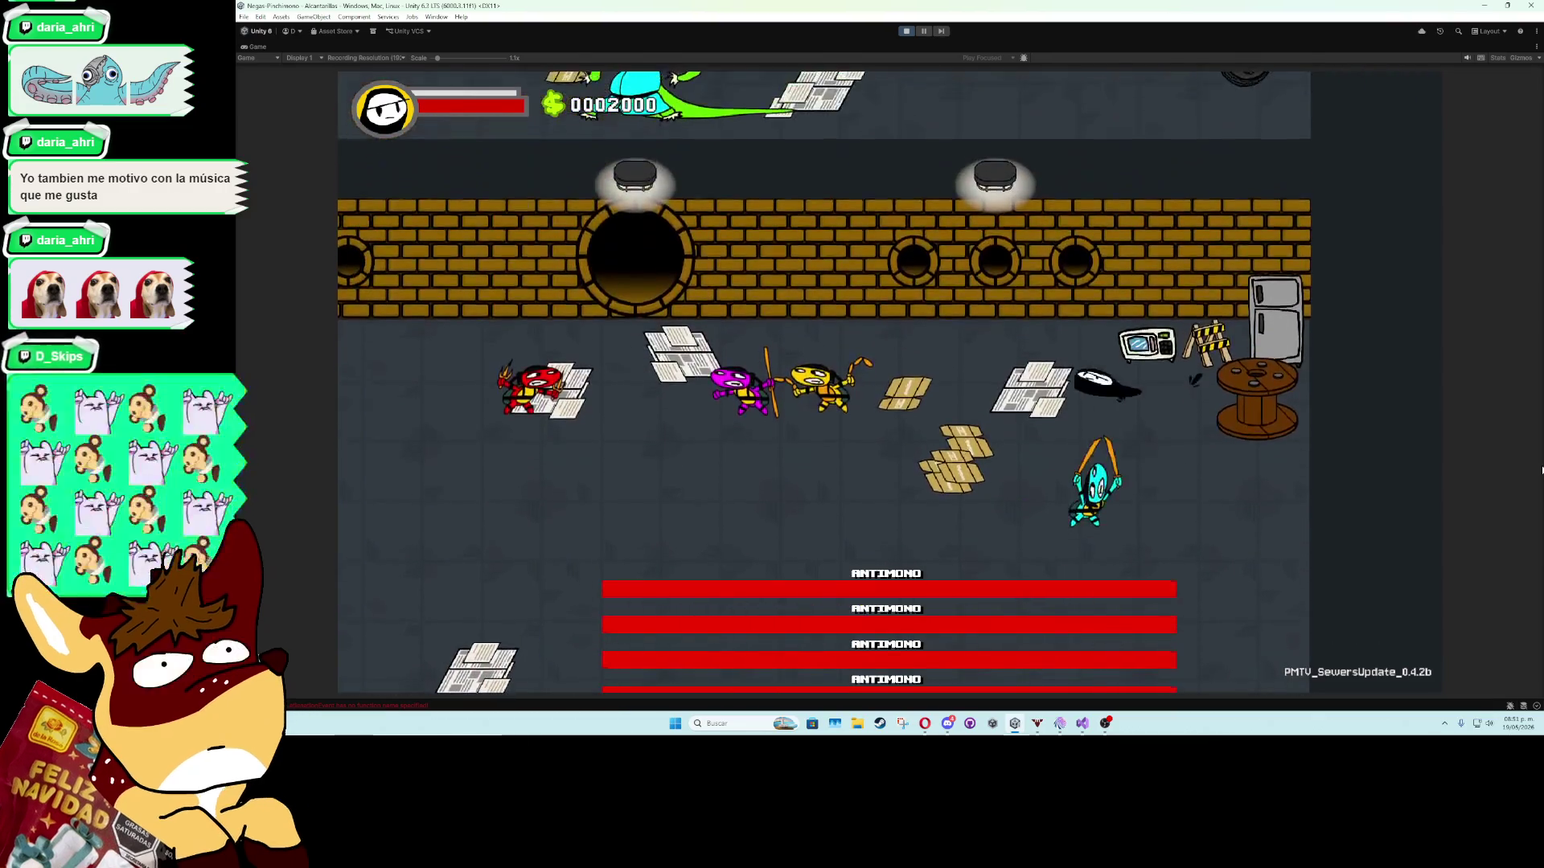
pyautogui.press('d')
pyautogui.press('a')
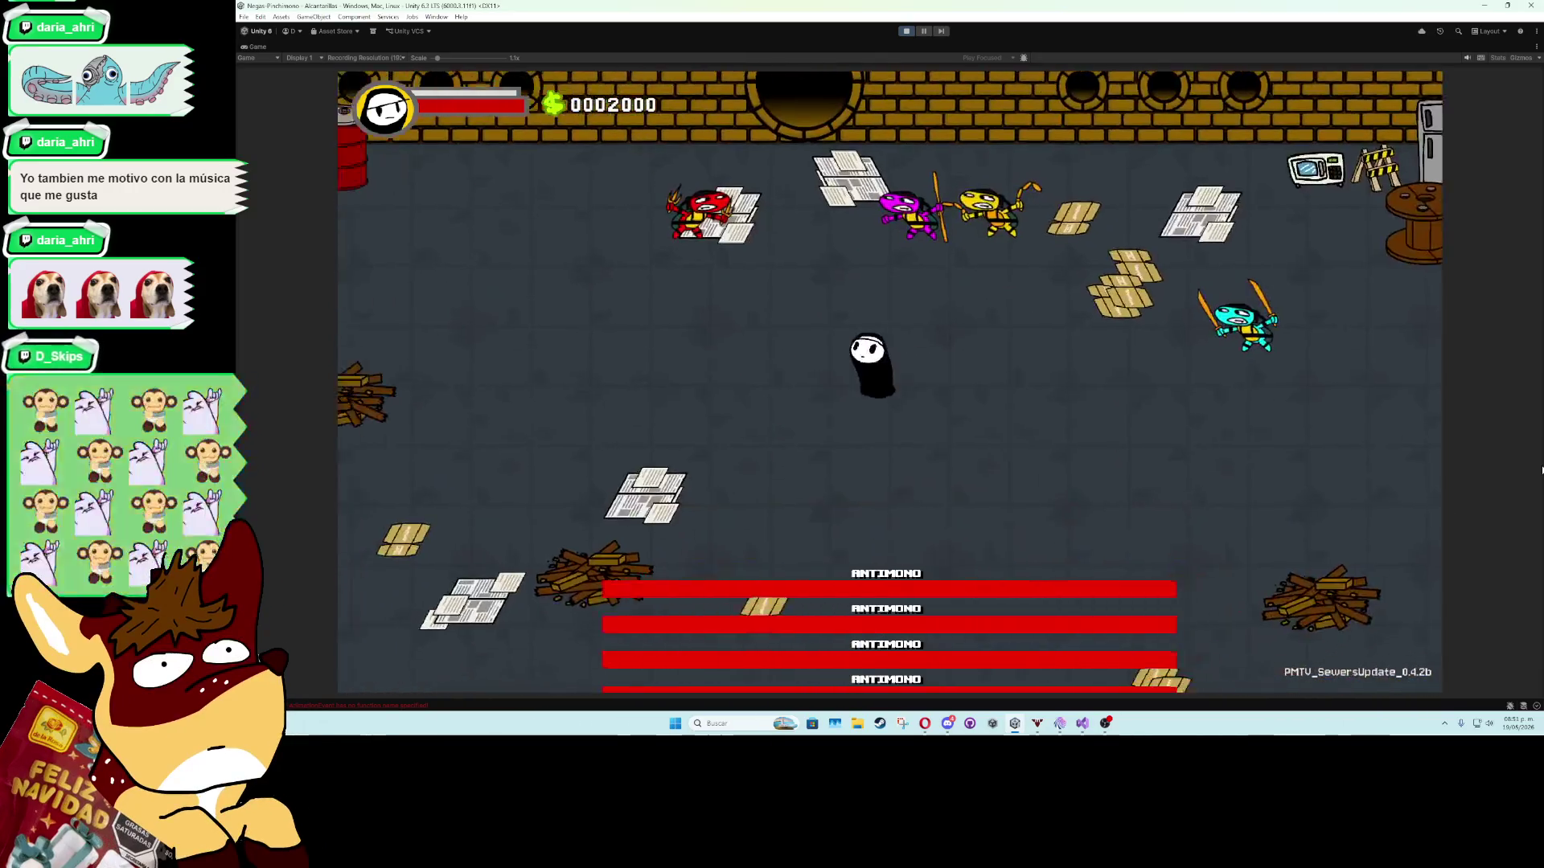
pyautogui.press('a')
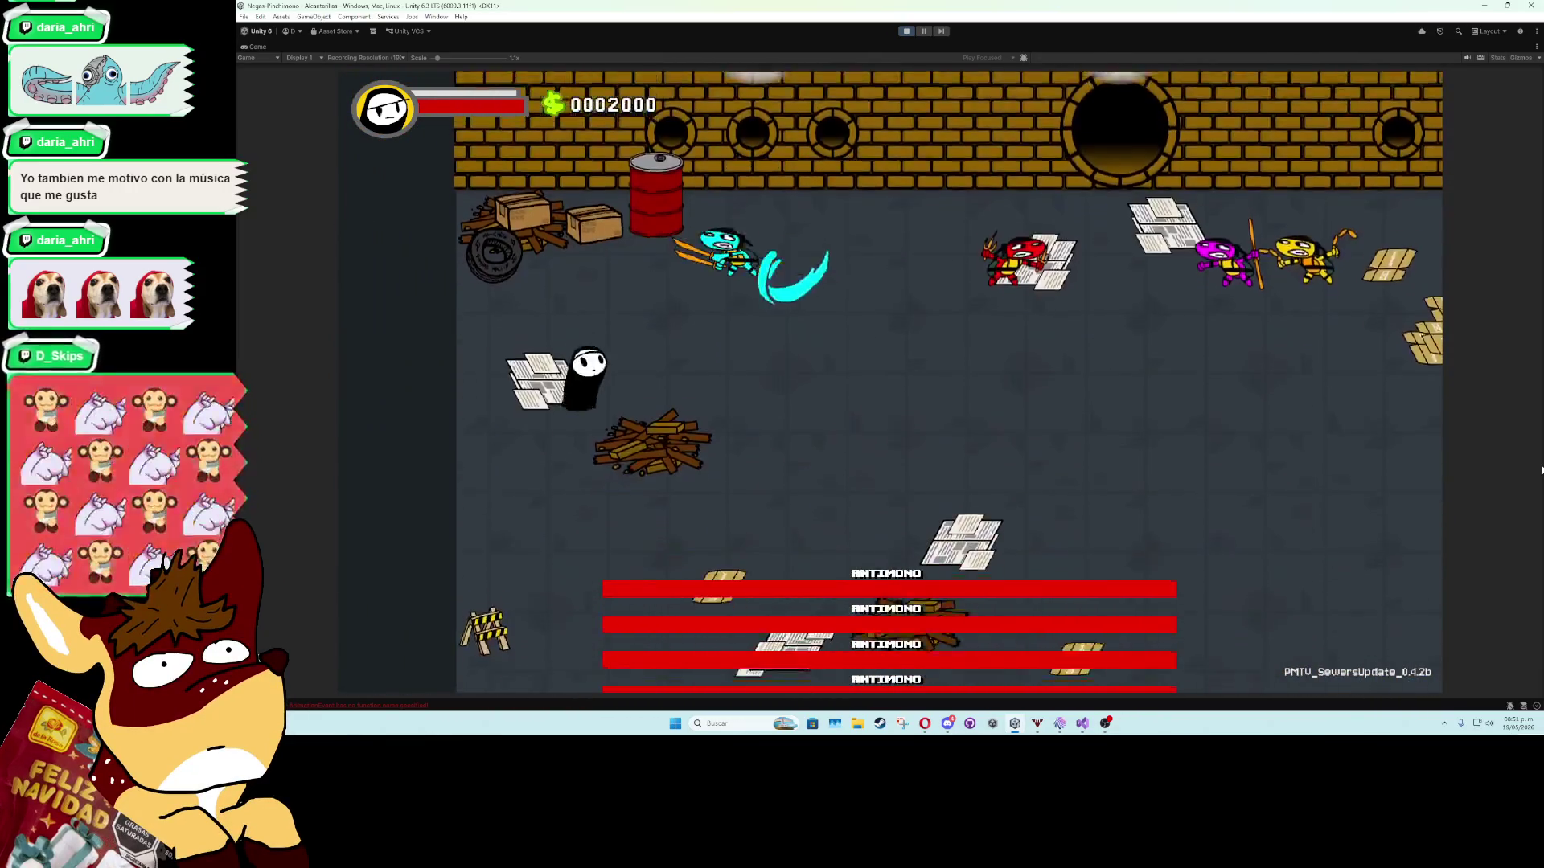
pyautogui.press('s')
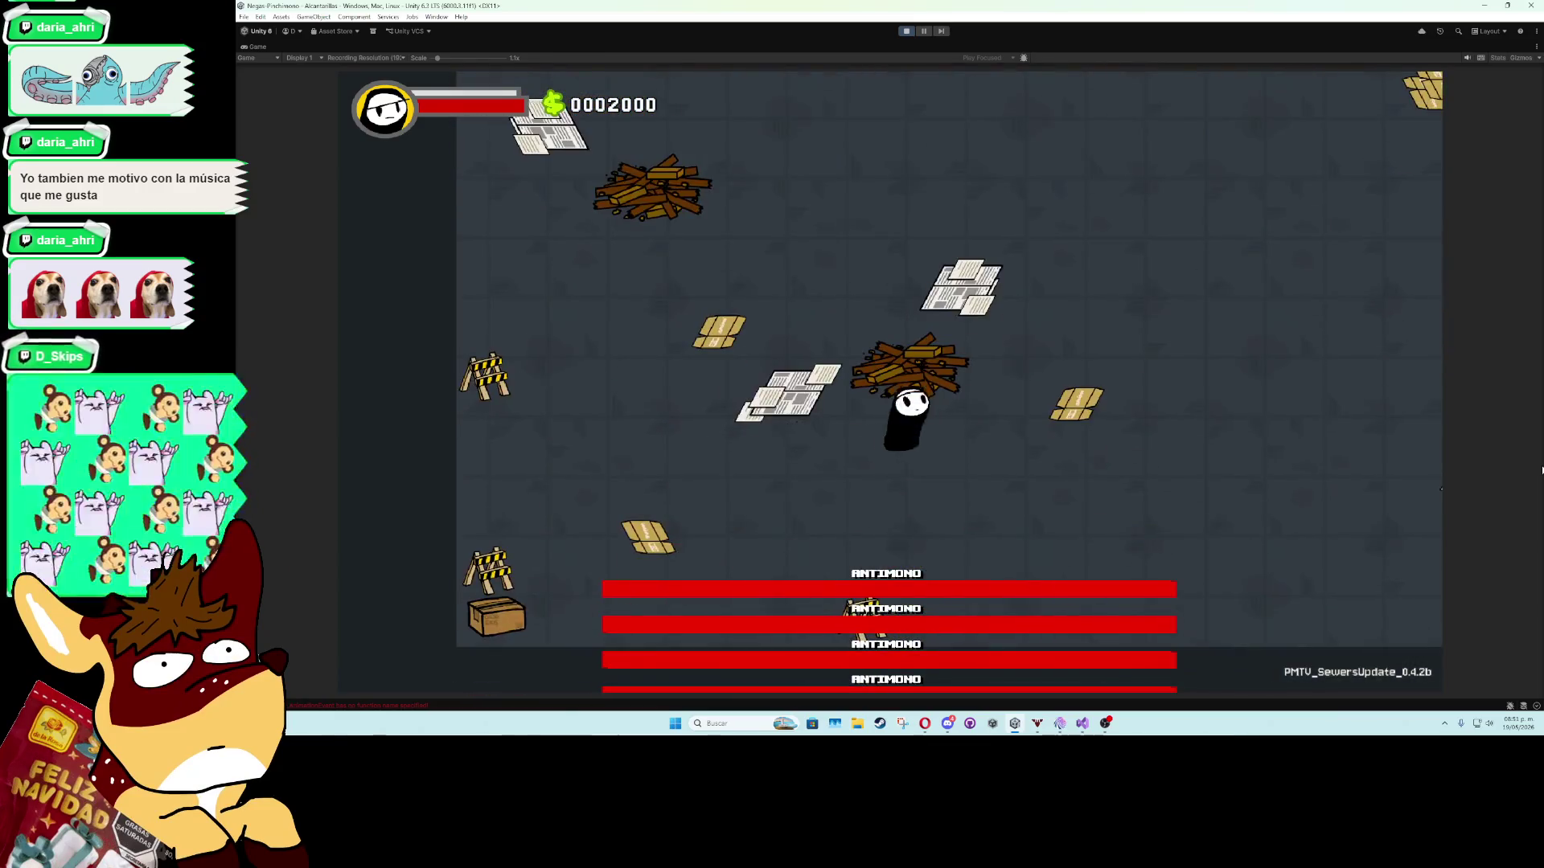
pyautogui.press('w')
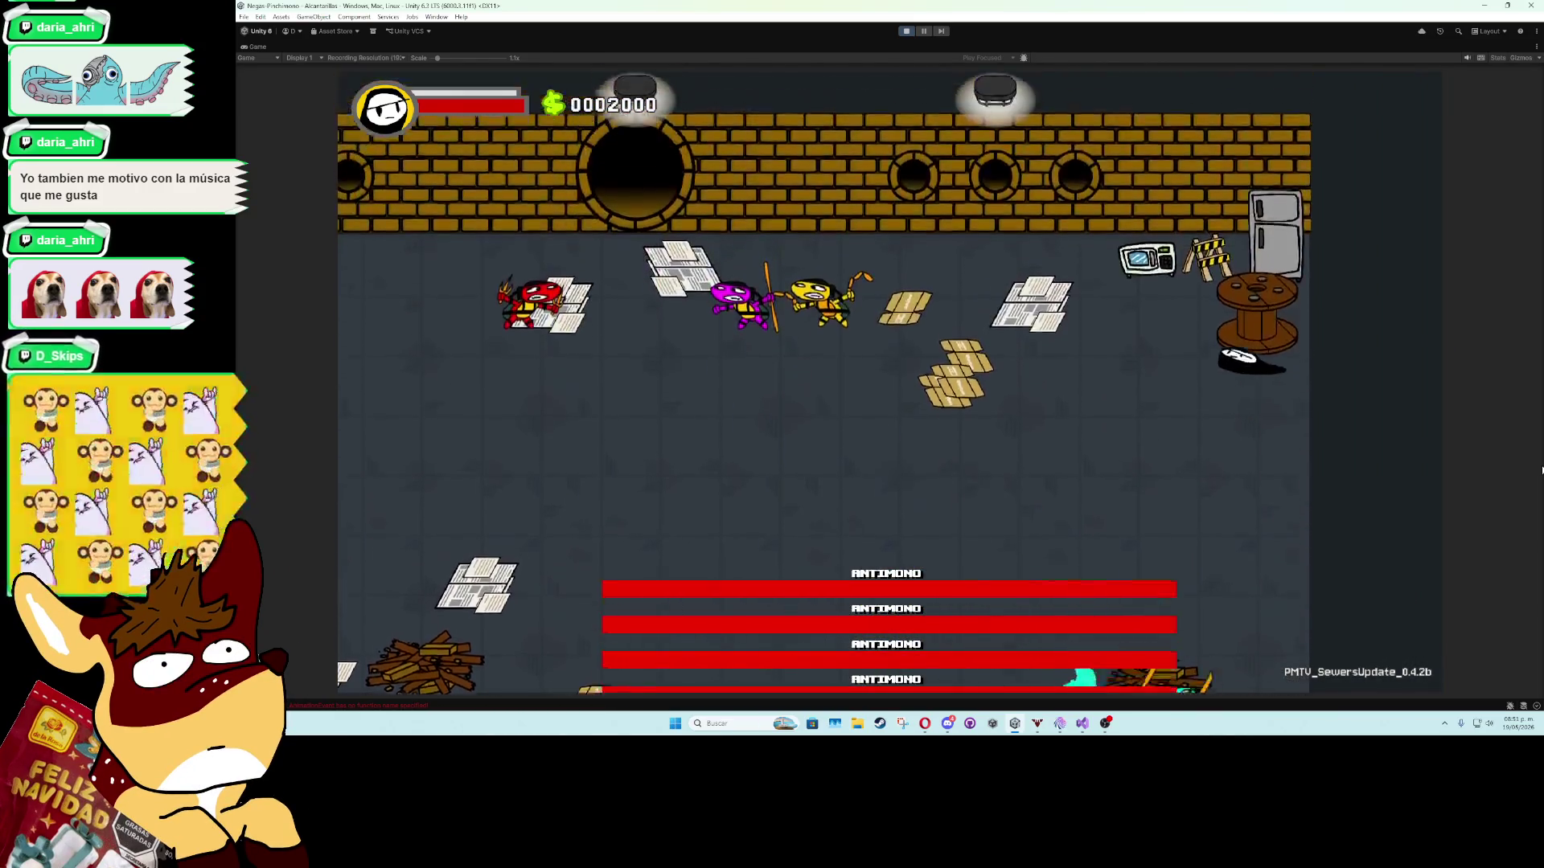
# Keep moving and slashing along the wall and floor, then stop play mode and return to the script.
pyautogui.press('s')
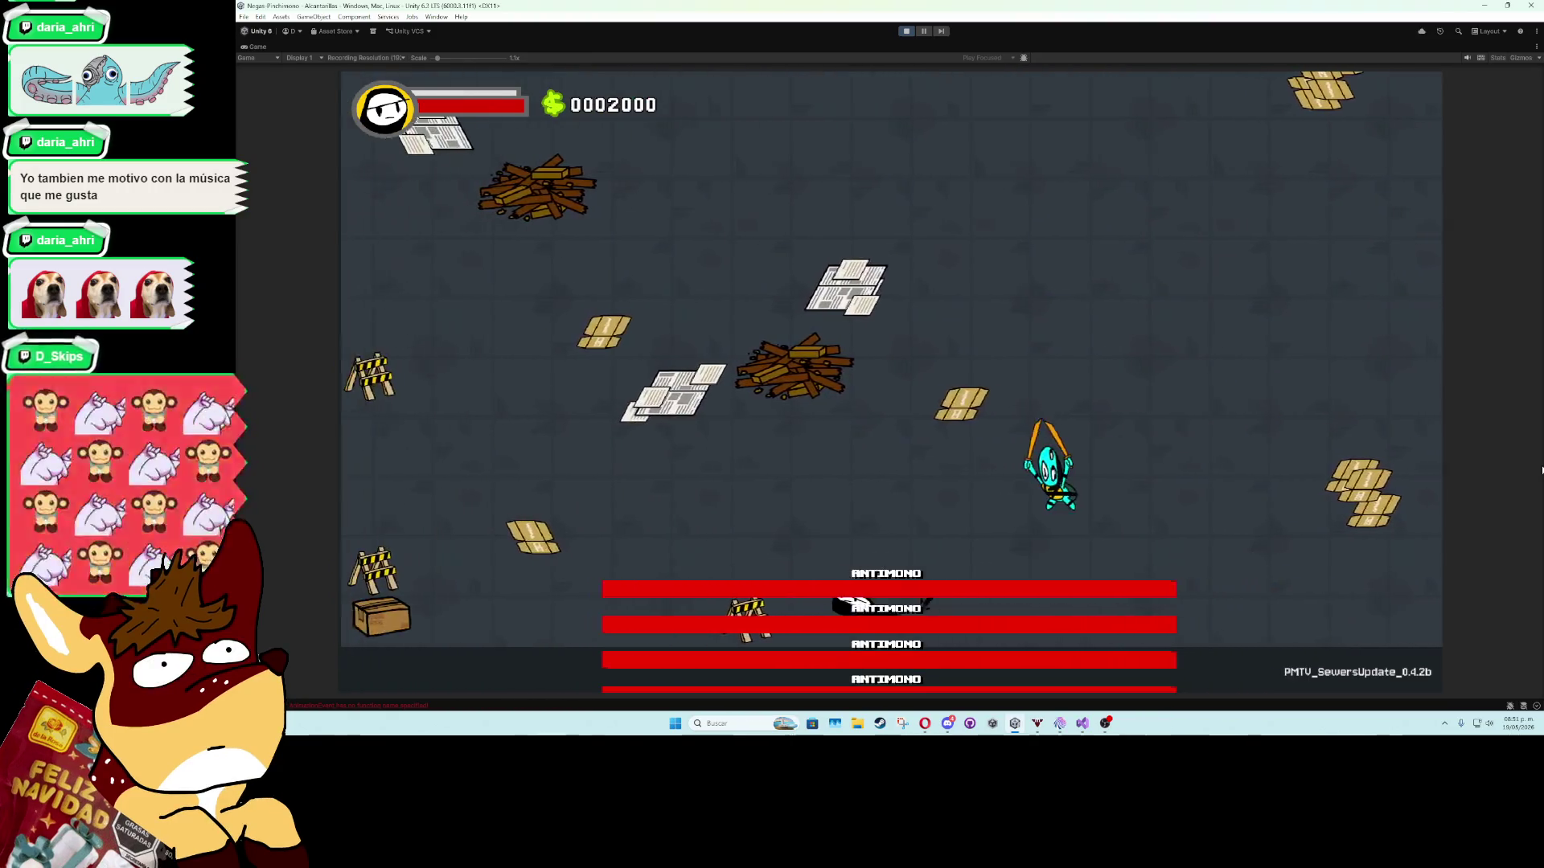
pyautogui.press('w')
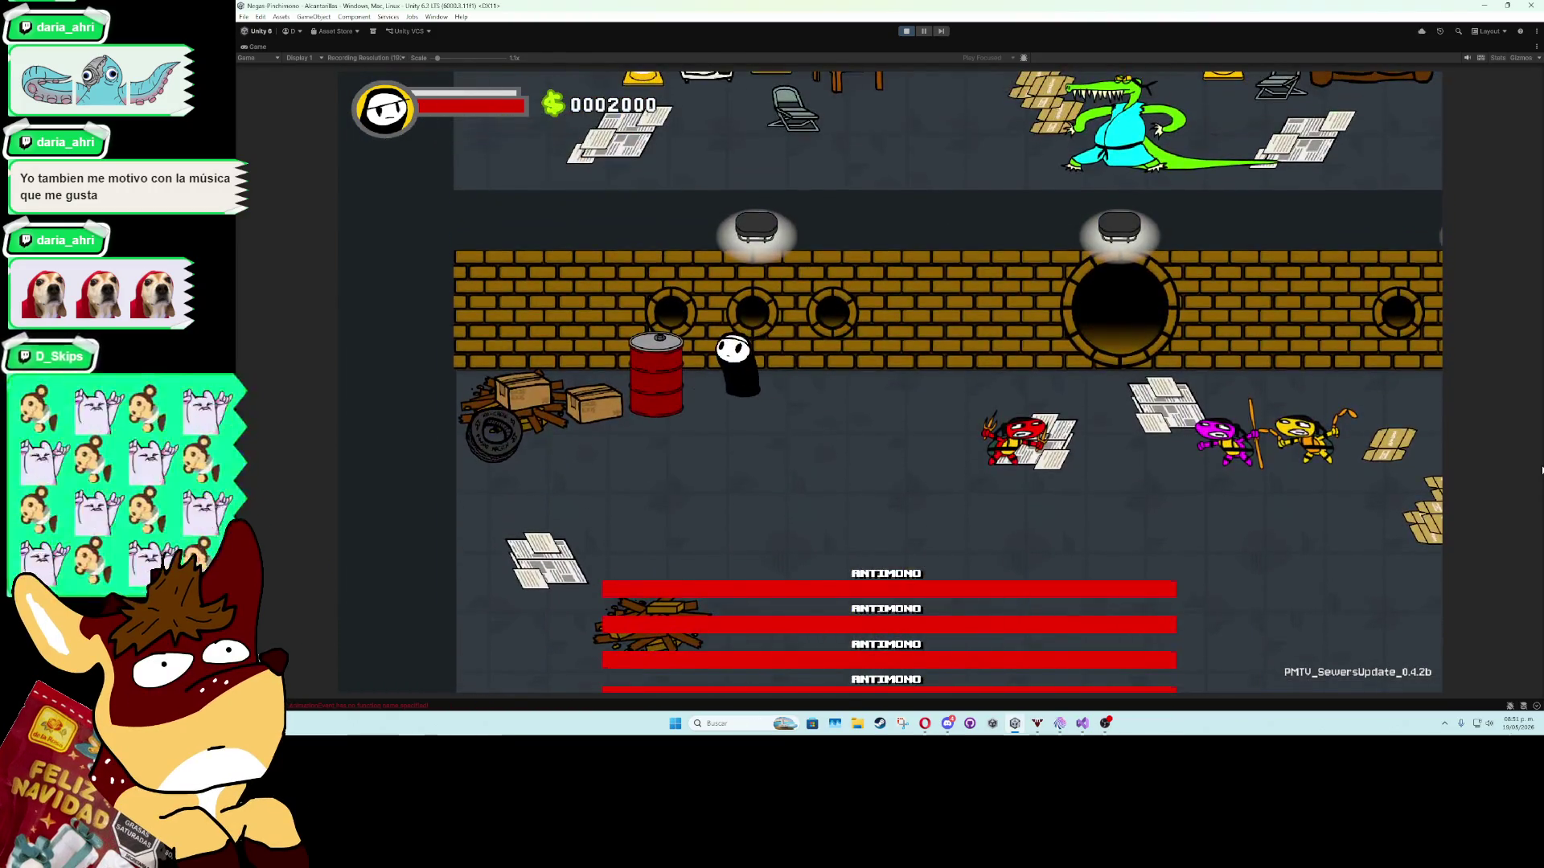
pyautogui.press('w')
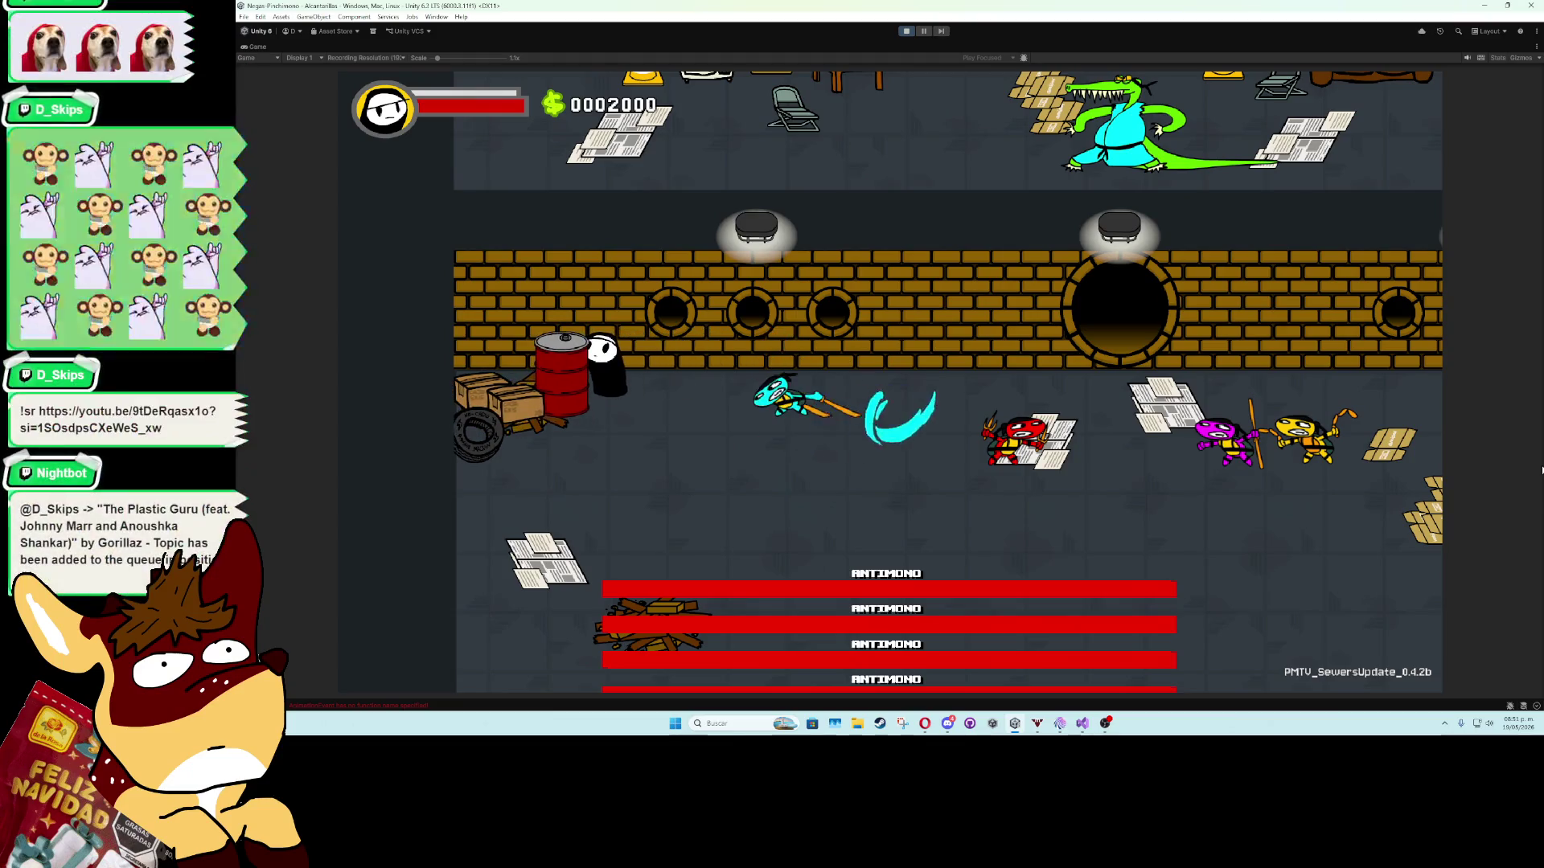
pyautogui.press('d')
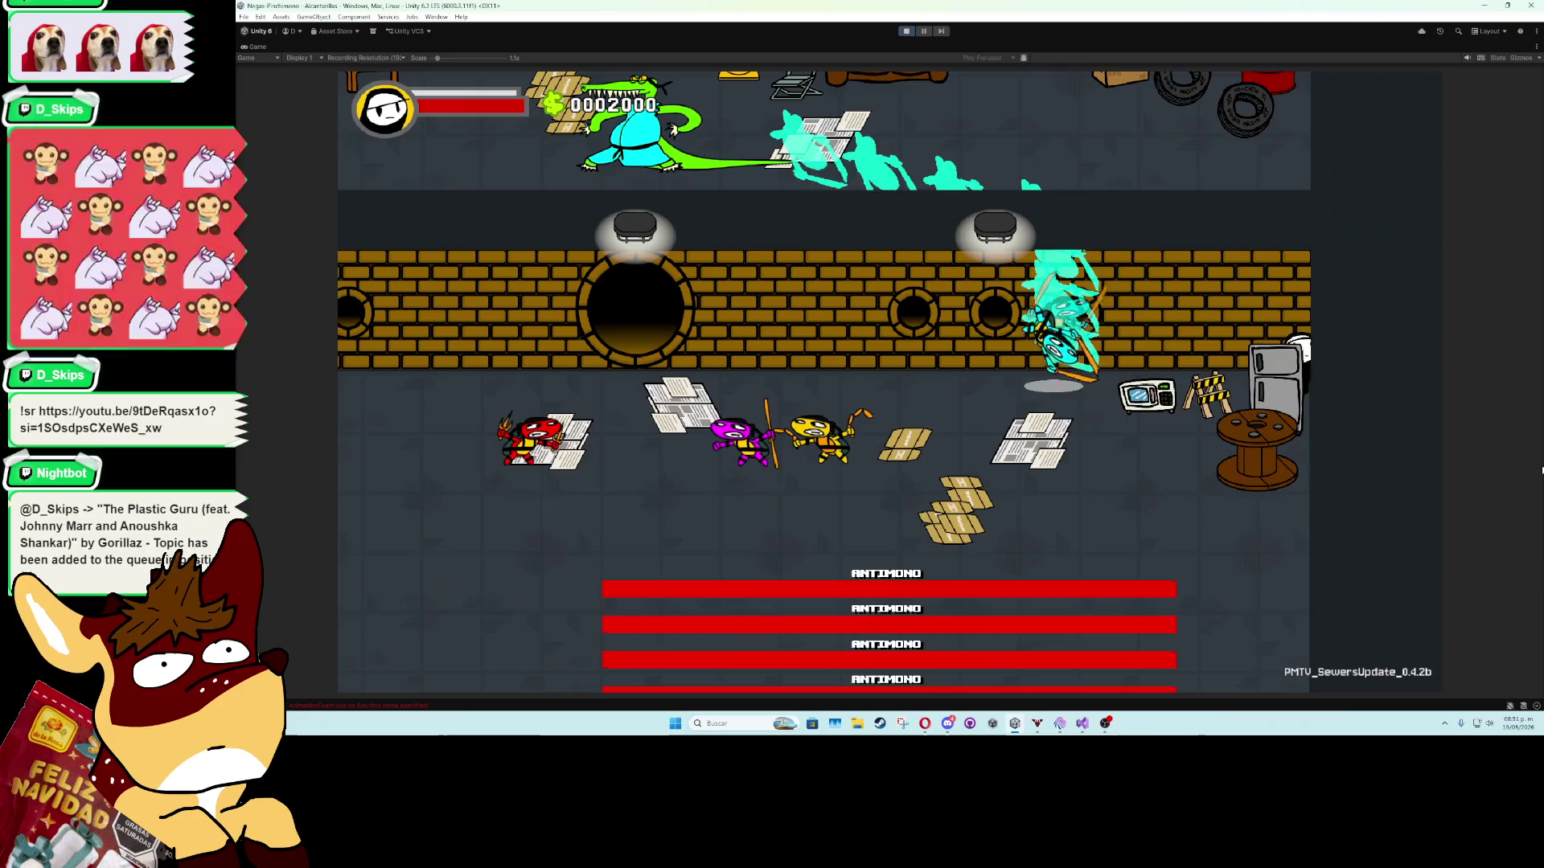
pyautogui.press('s')
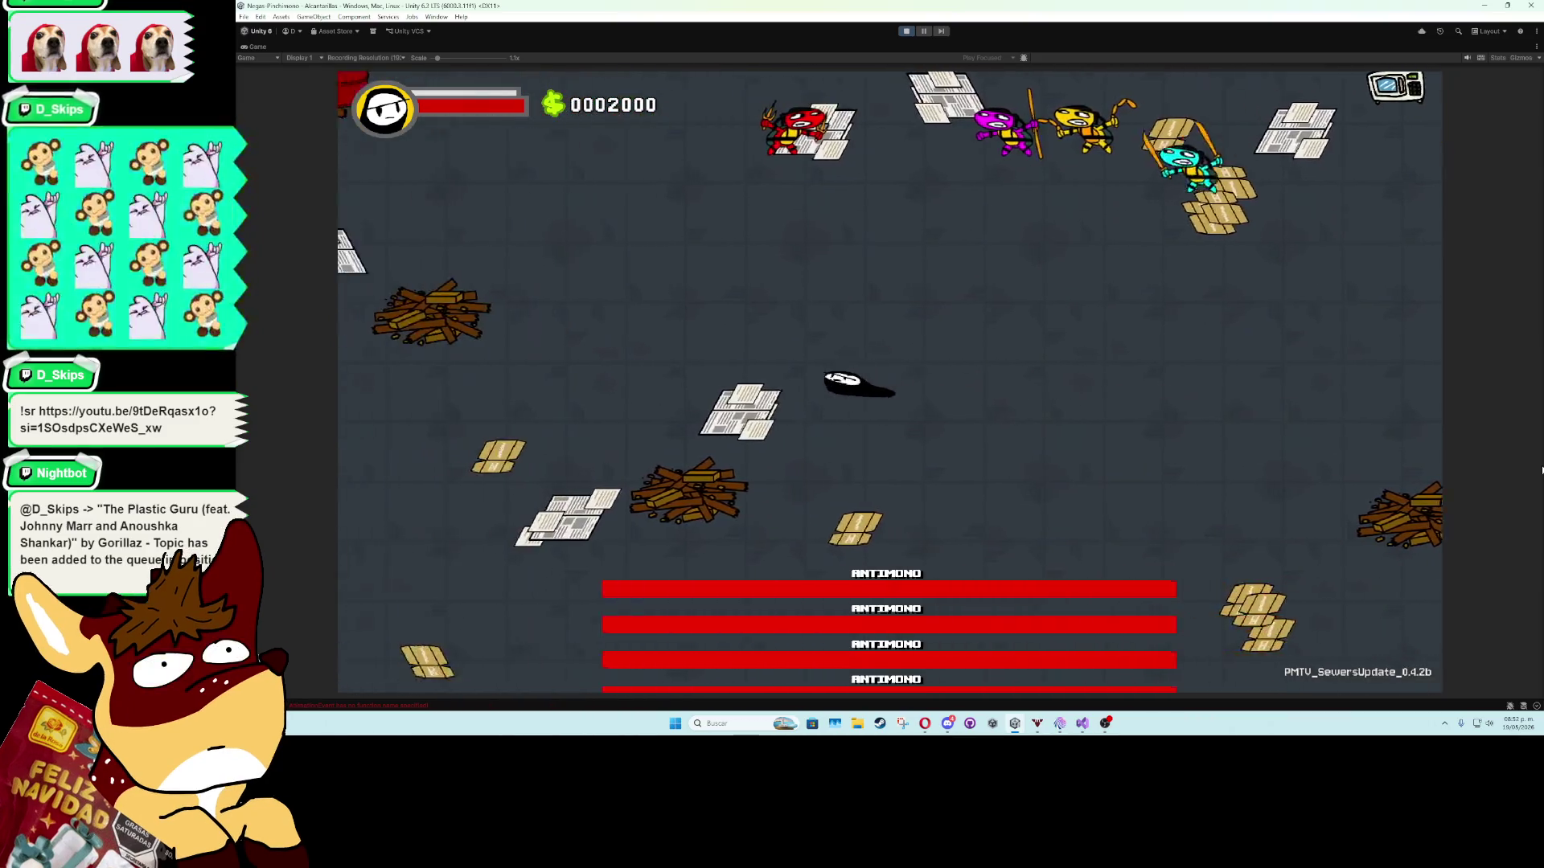
pyautogui.press('a')
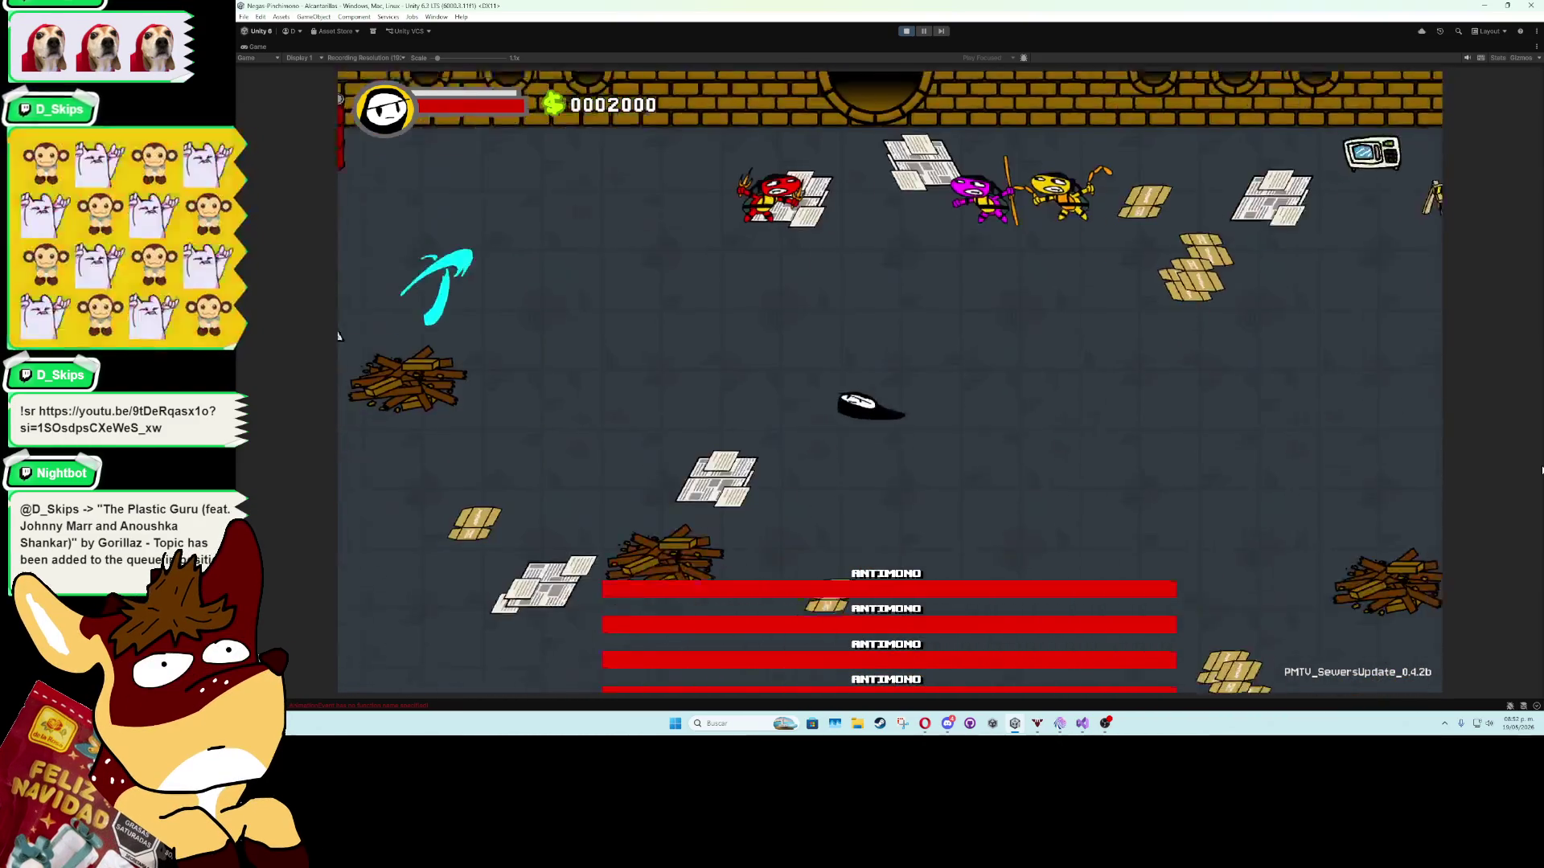
pyautogui.press('d')
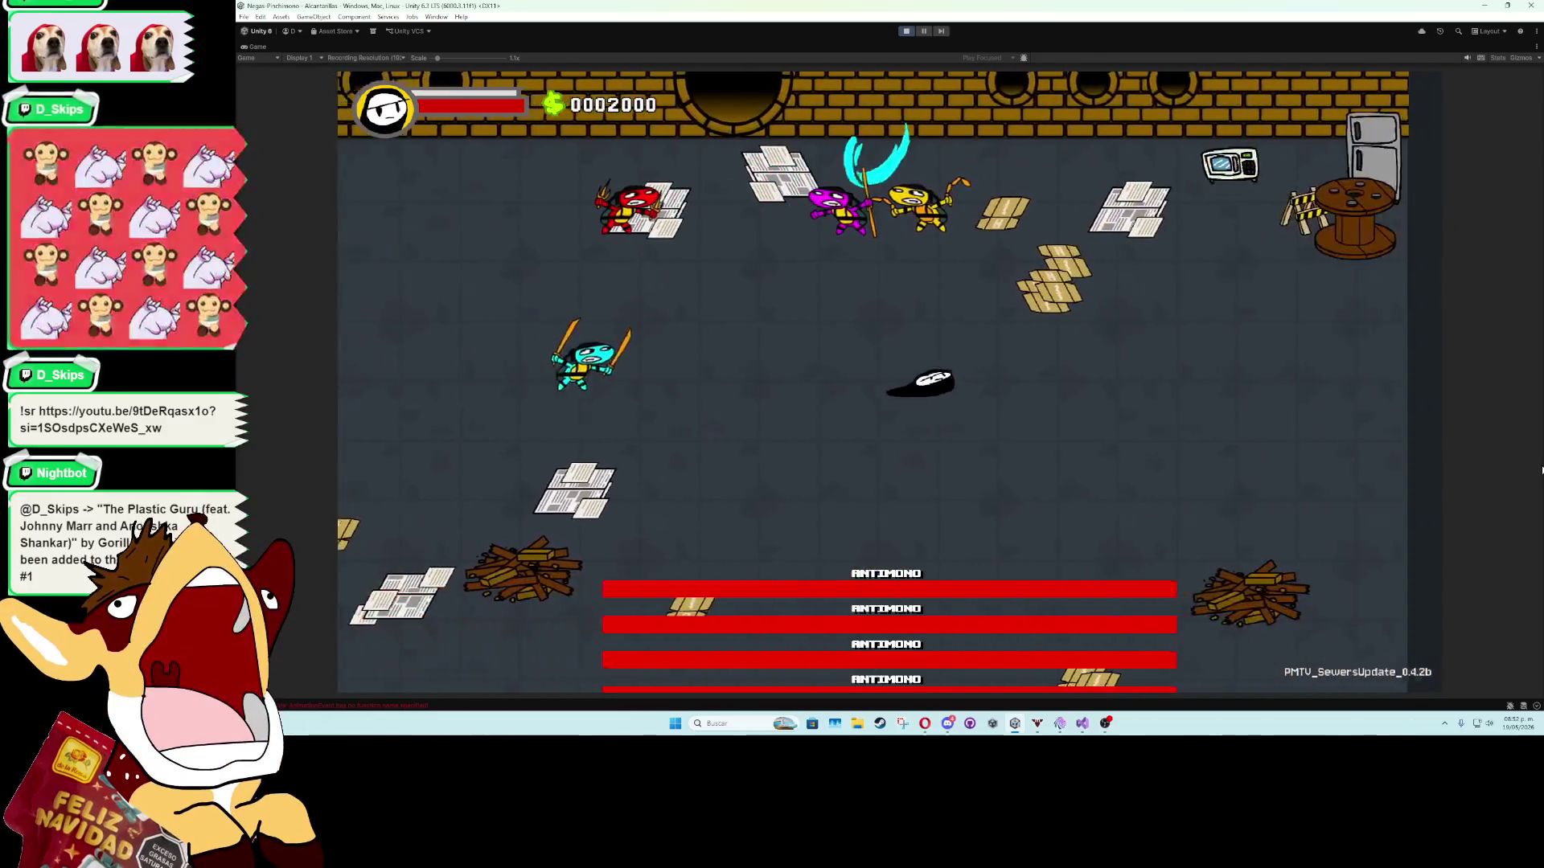
pyautogui.press('d')
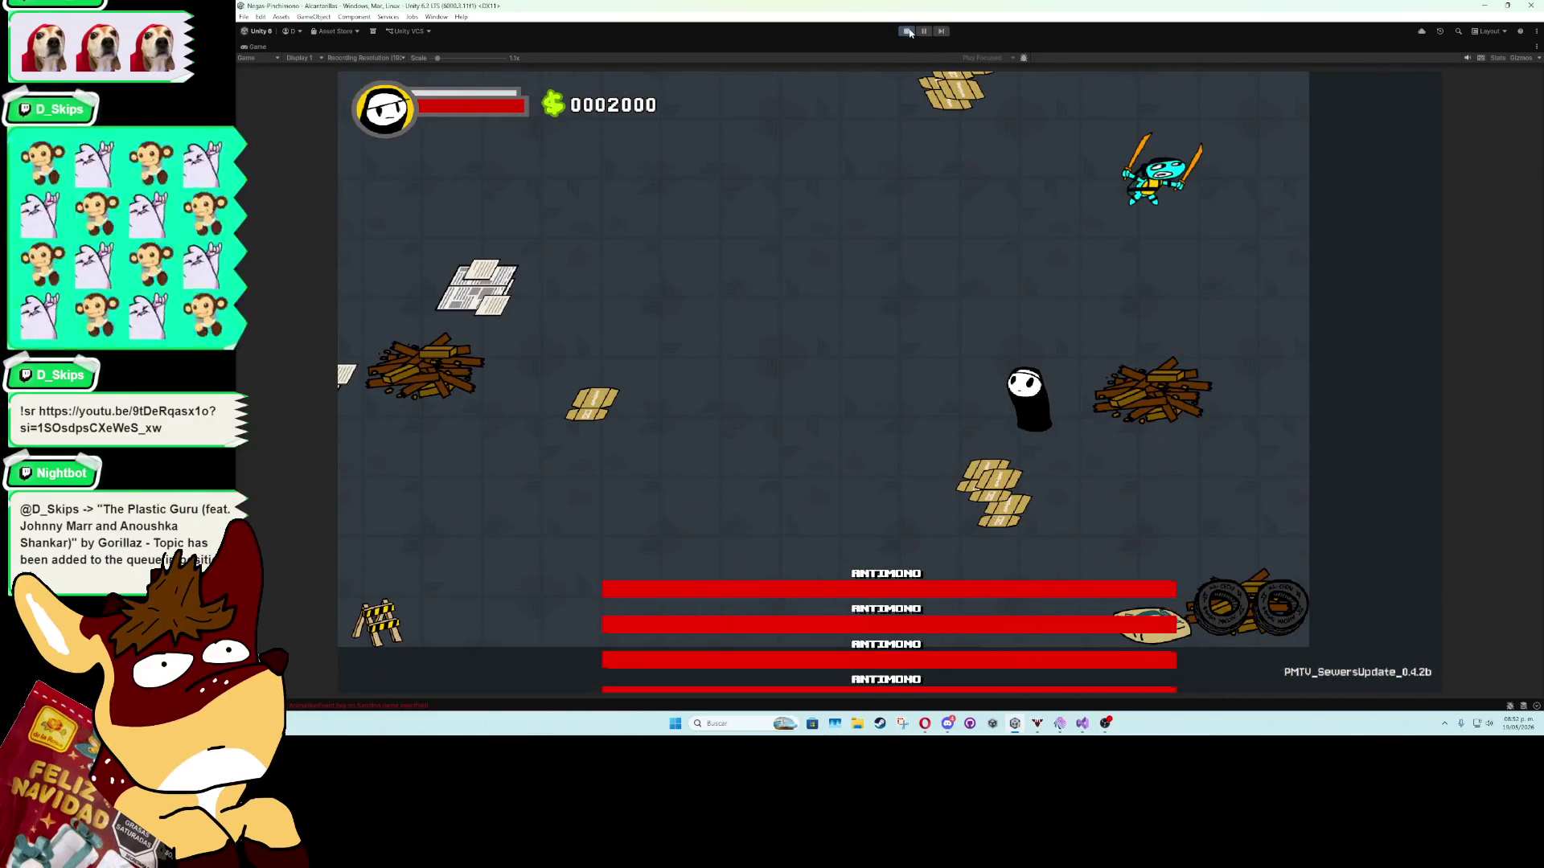
pyautogui.click(909, 32)
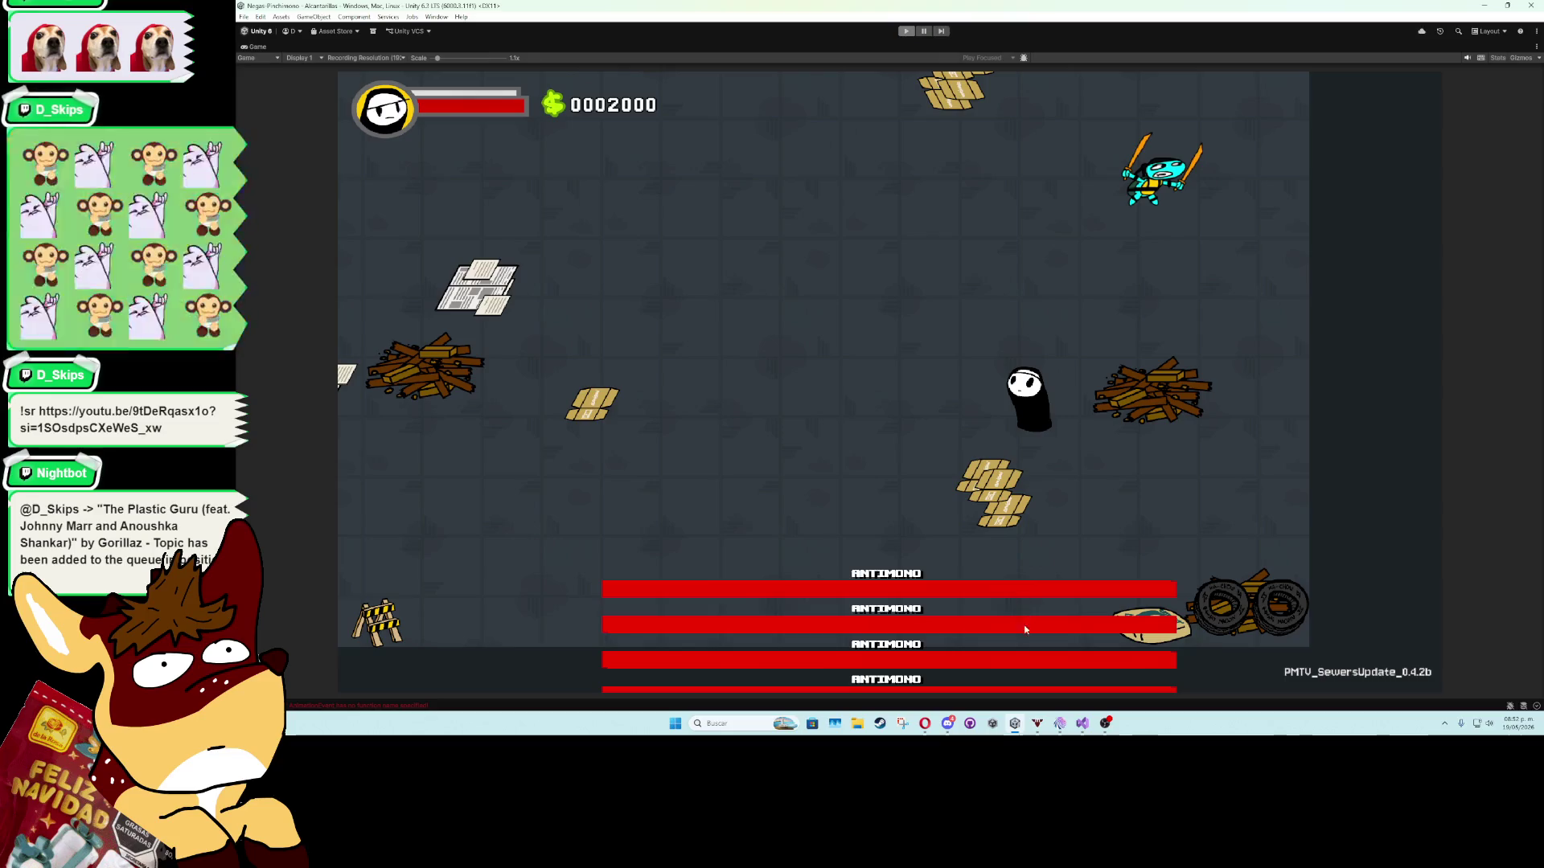
pyautogui.click(1082, 723)
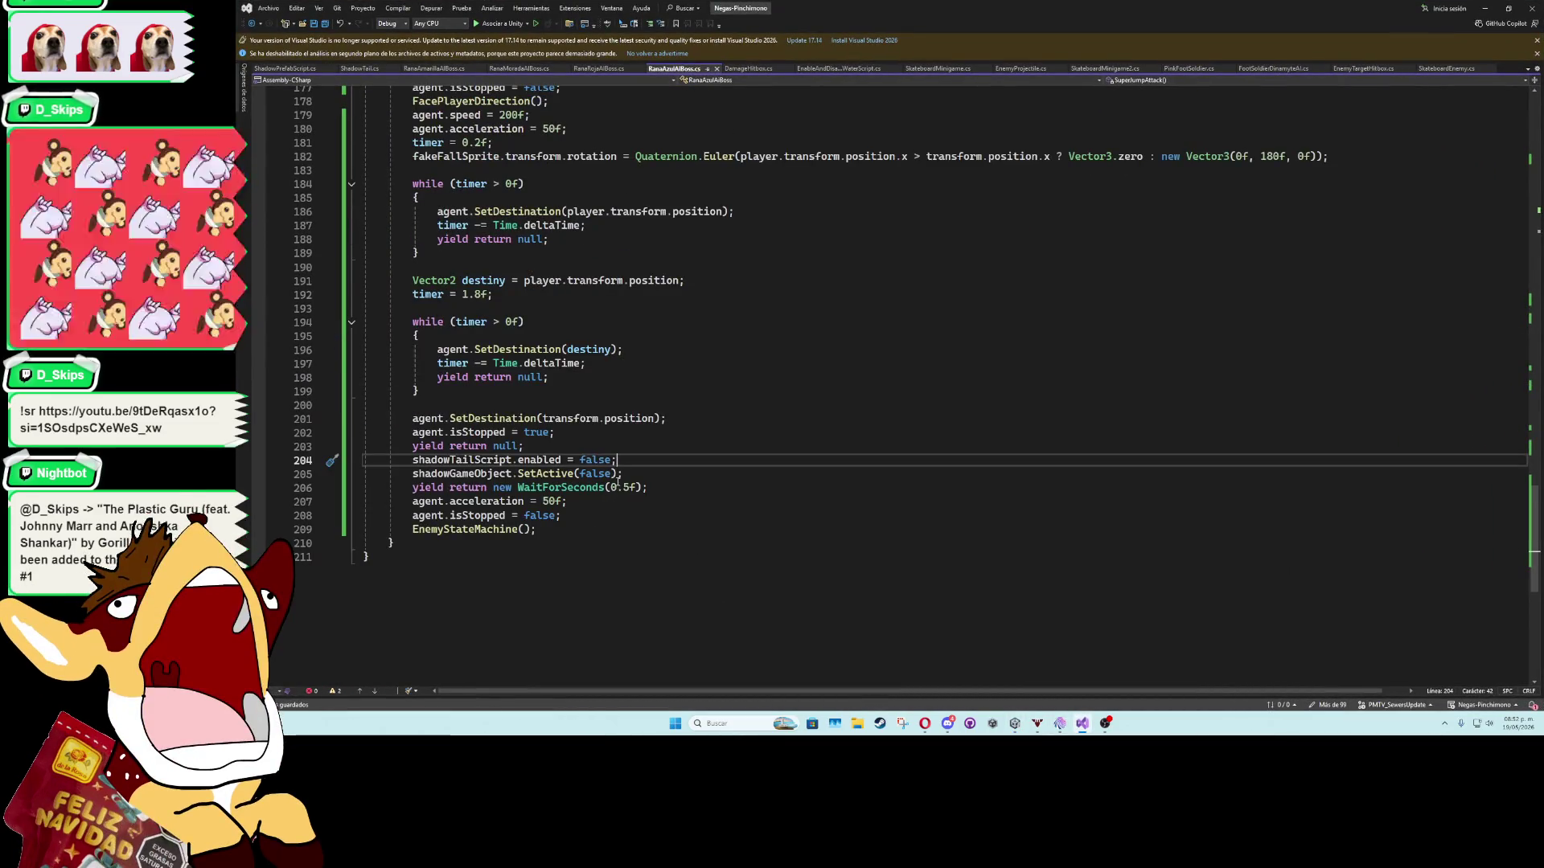
# Change SuperJumpAttack's second timer from 1.8f to 1.7f.
pyautogui.click(575, 435)
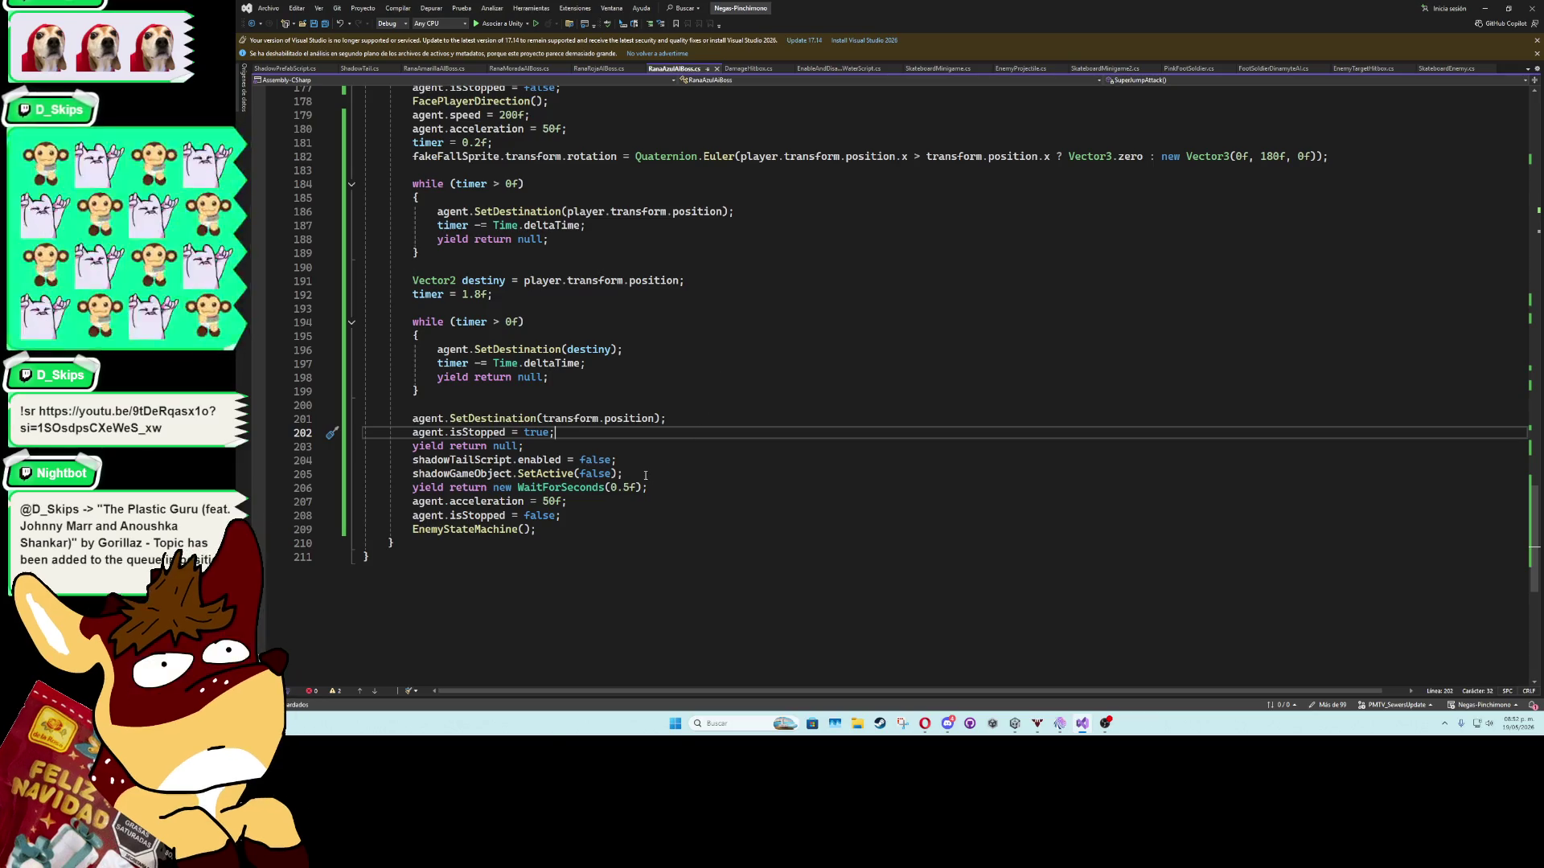
pyautogui.click(478, 295)
pyautogui.write('7')
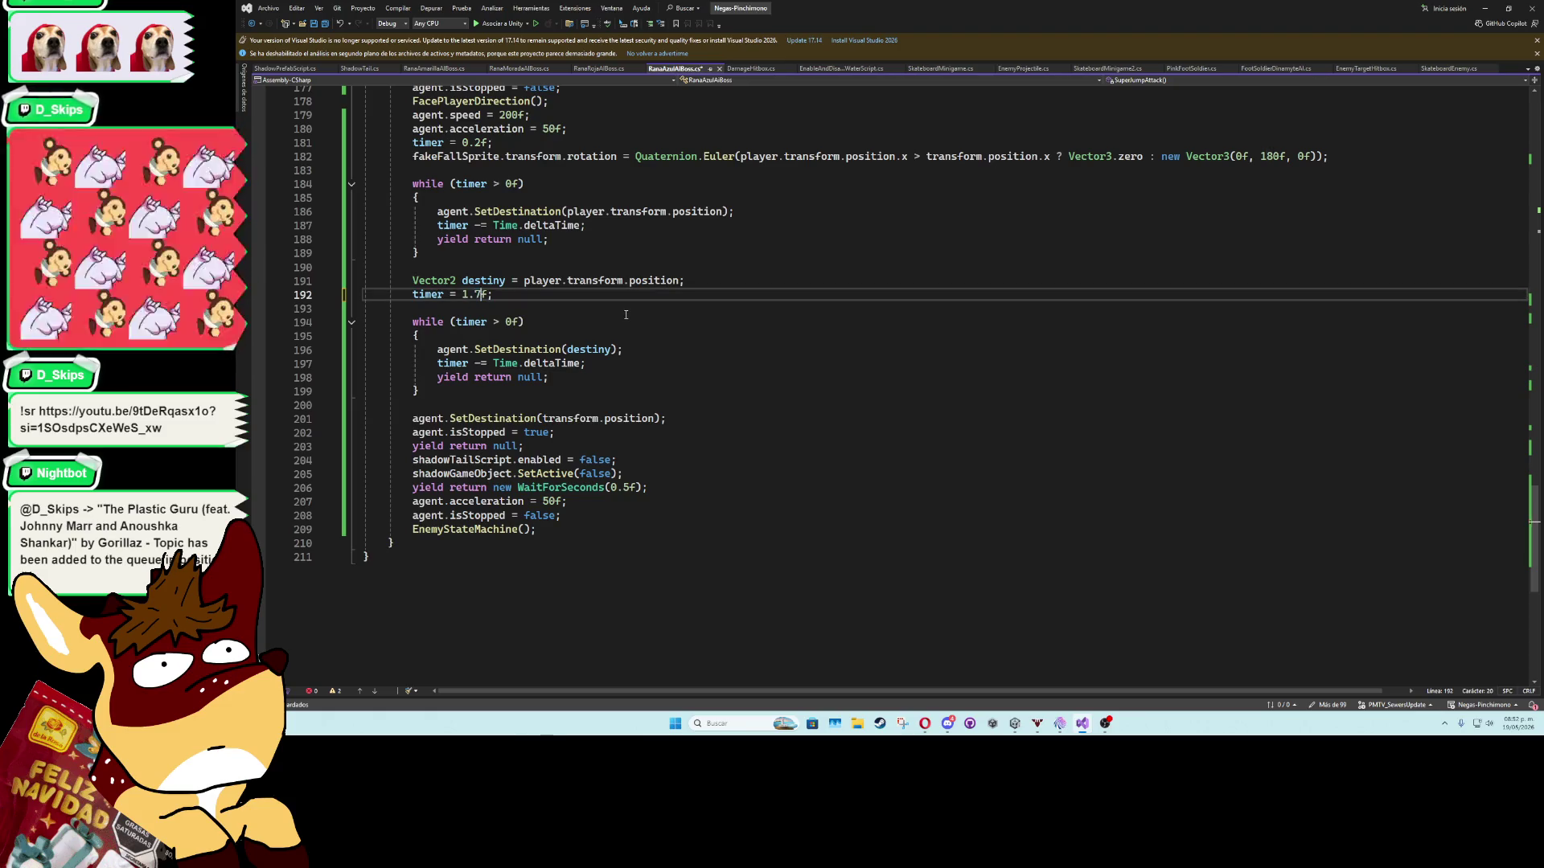
pyautogui.click(625, 314)
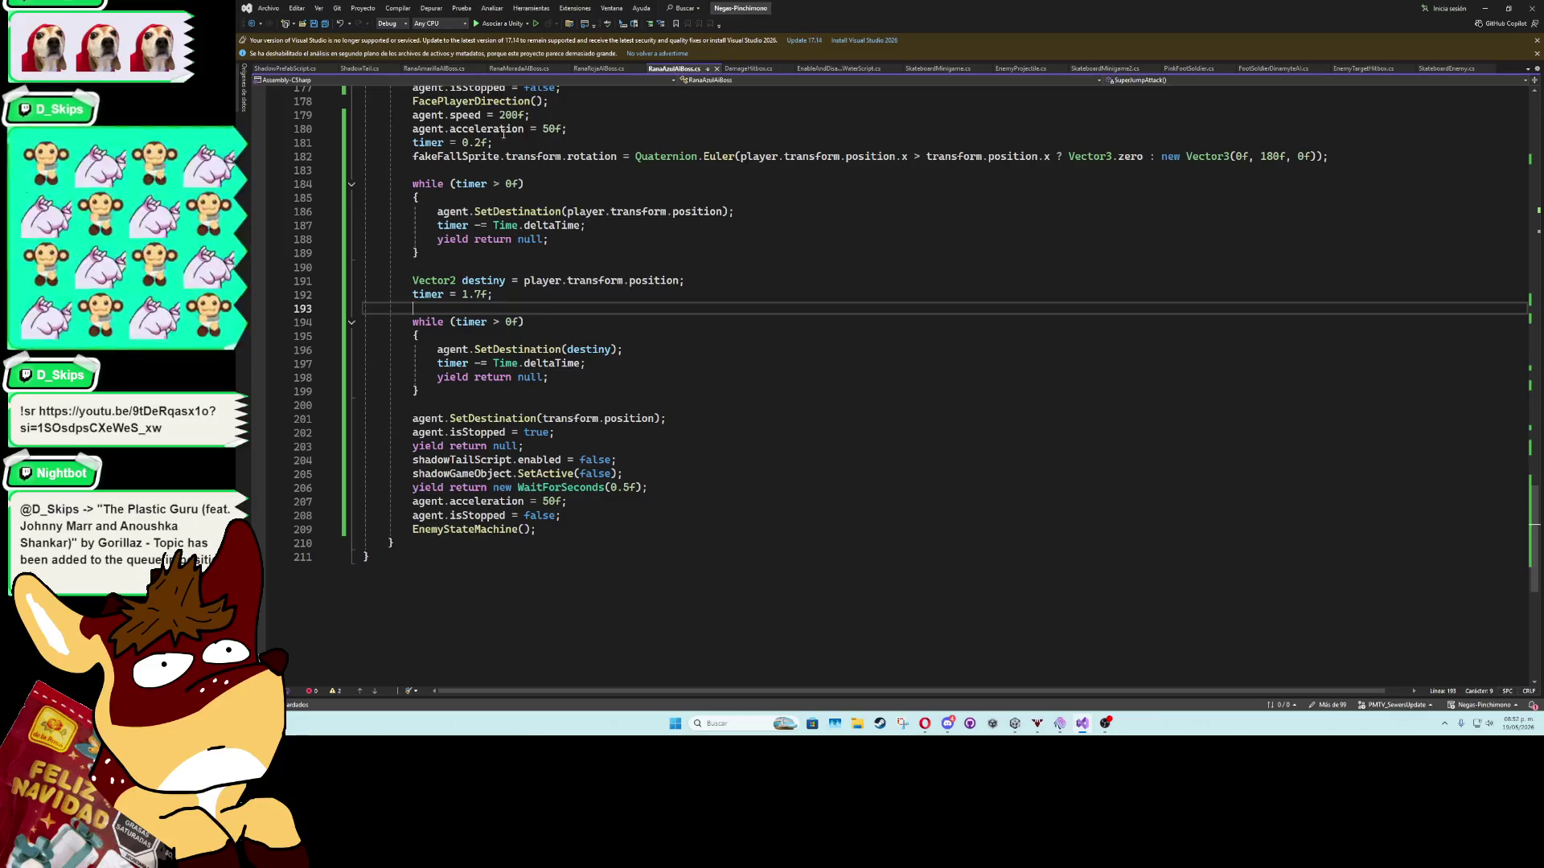
# Add agent.speed = speed; after the agent.acceleration = 50f line, then return to Unity.
pyautogui.click(595, 504)
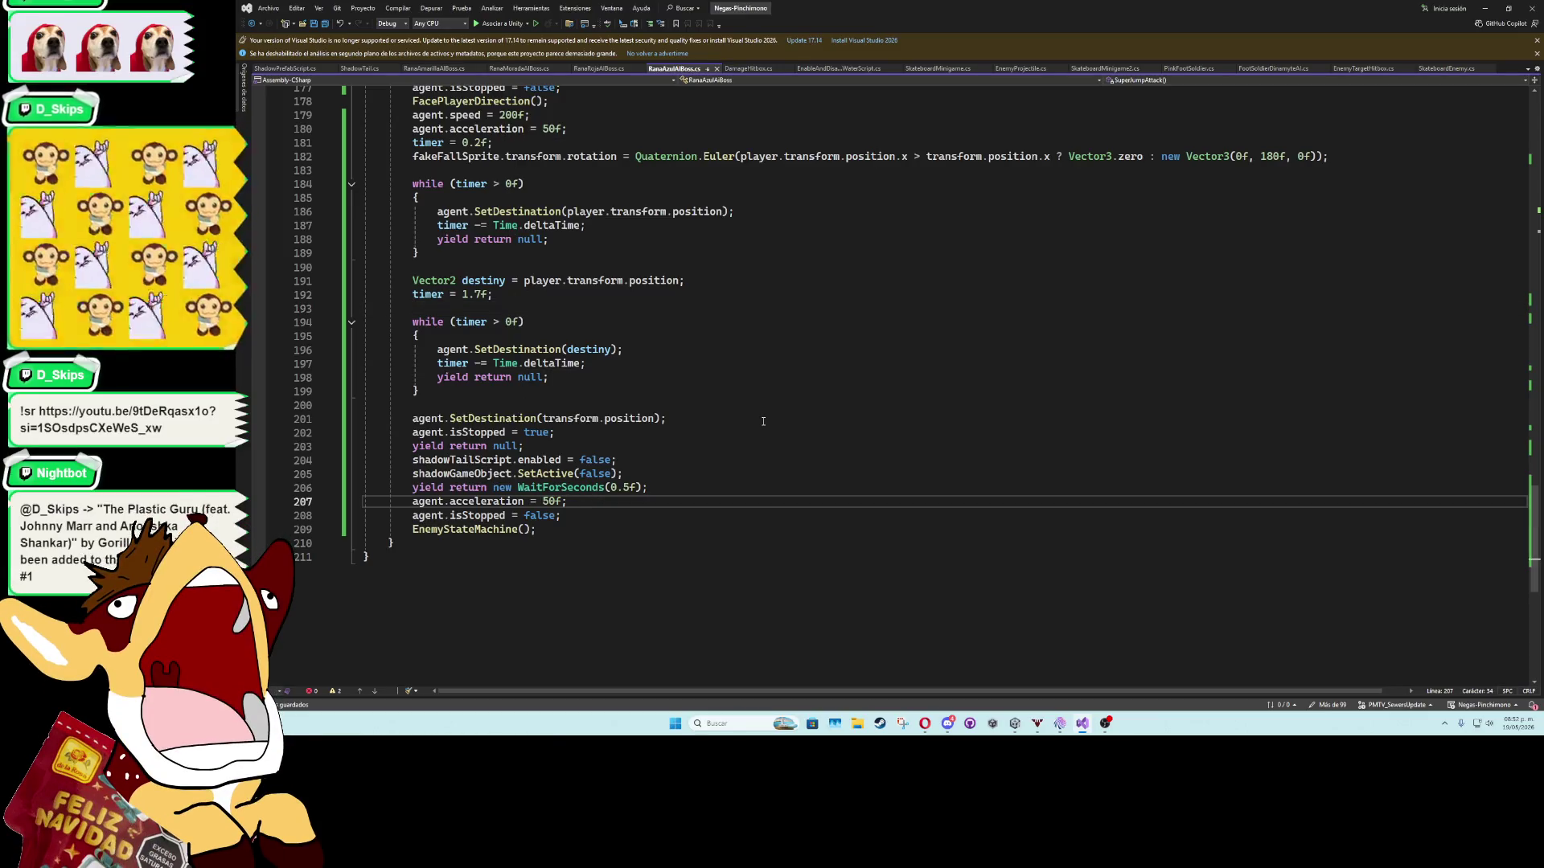
pyautogui.press('Return')
pyautogui.write('agent.speed')
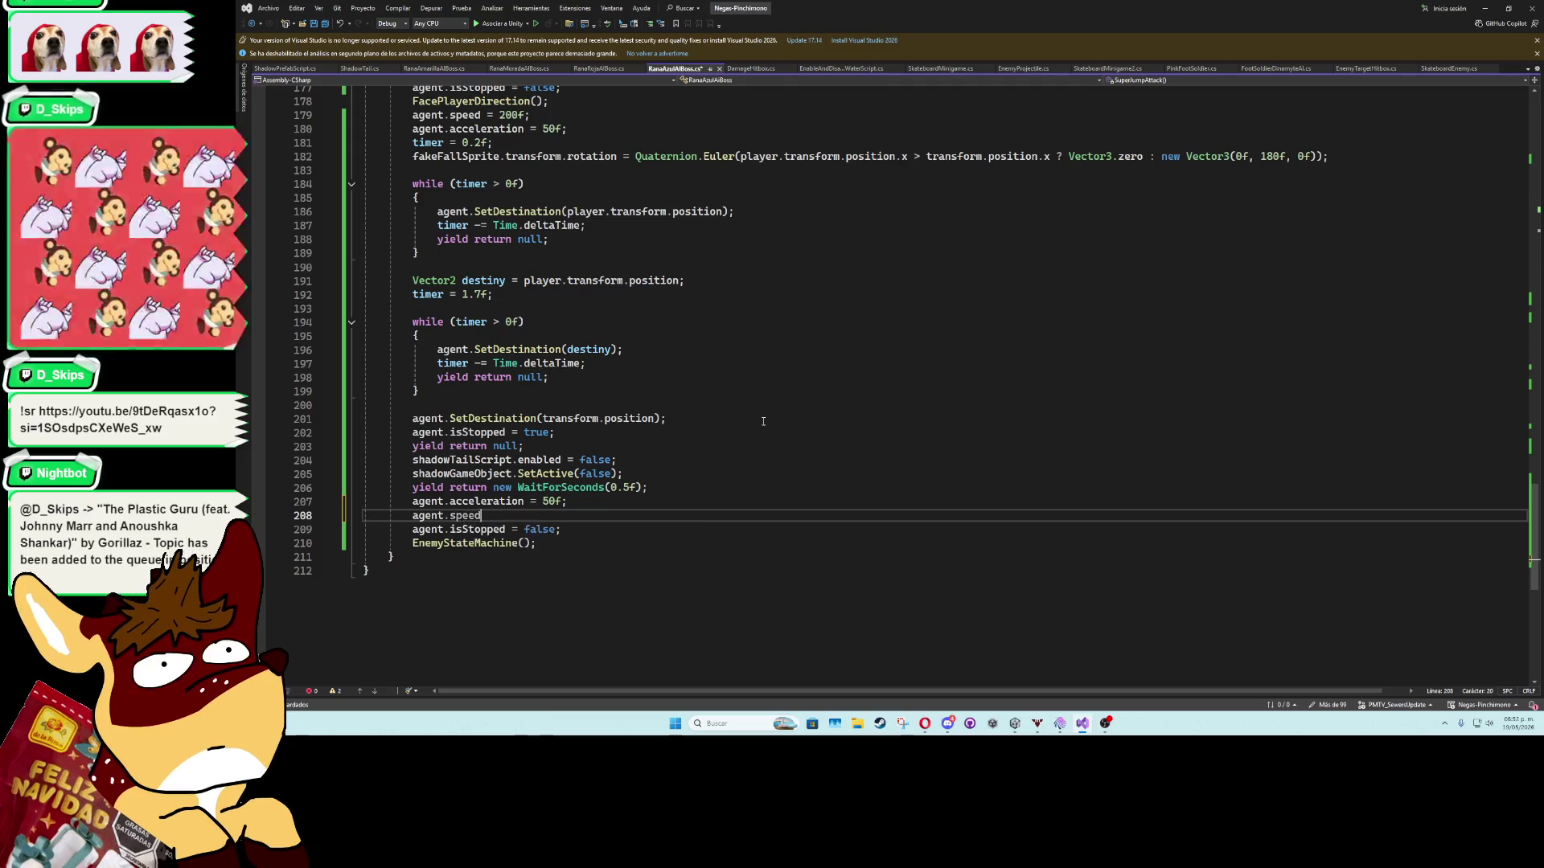
pyautogui.write(' = speed;')
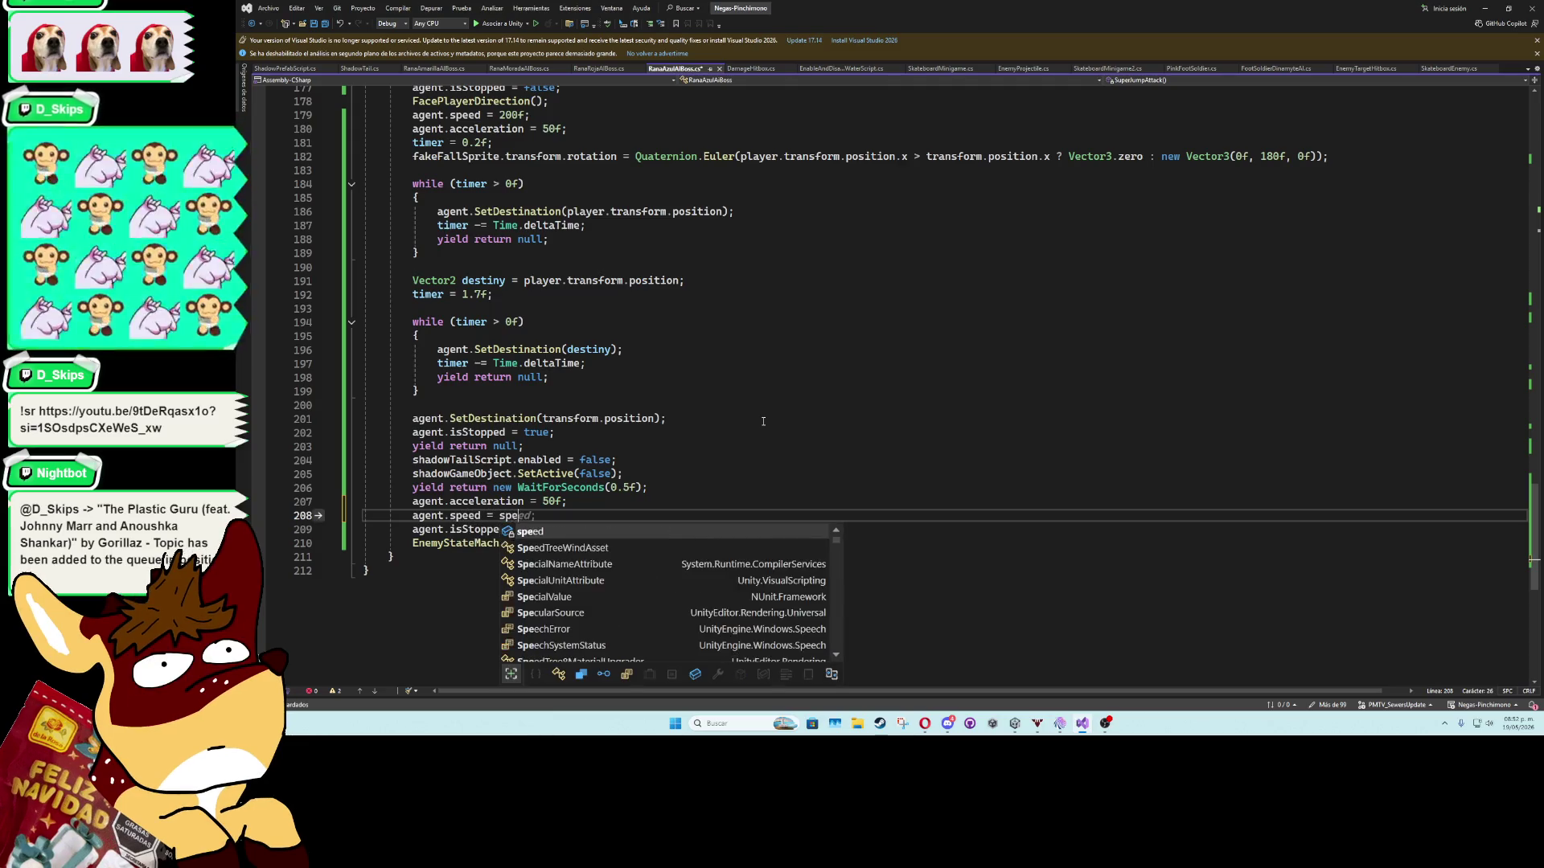
pyautogui.click(765, 421)
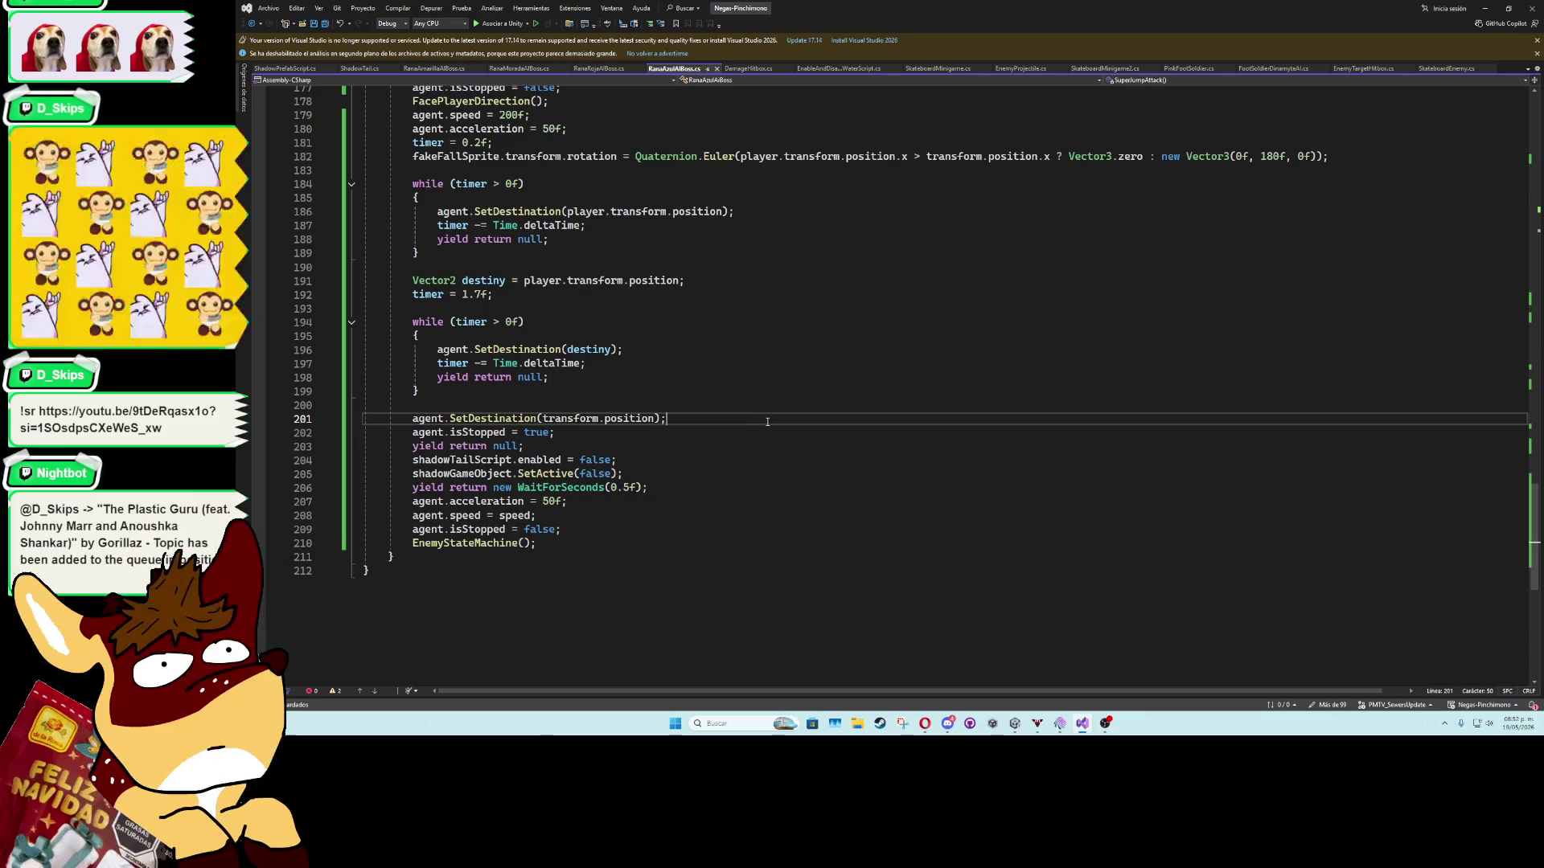
pyautogui.click(603, 527)
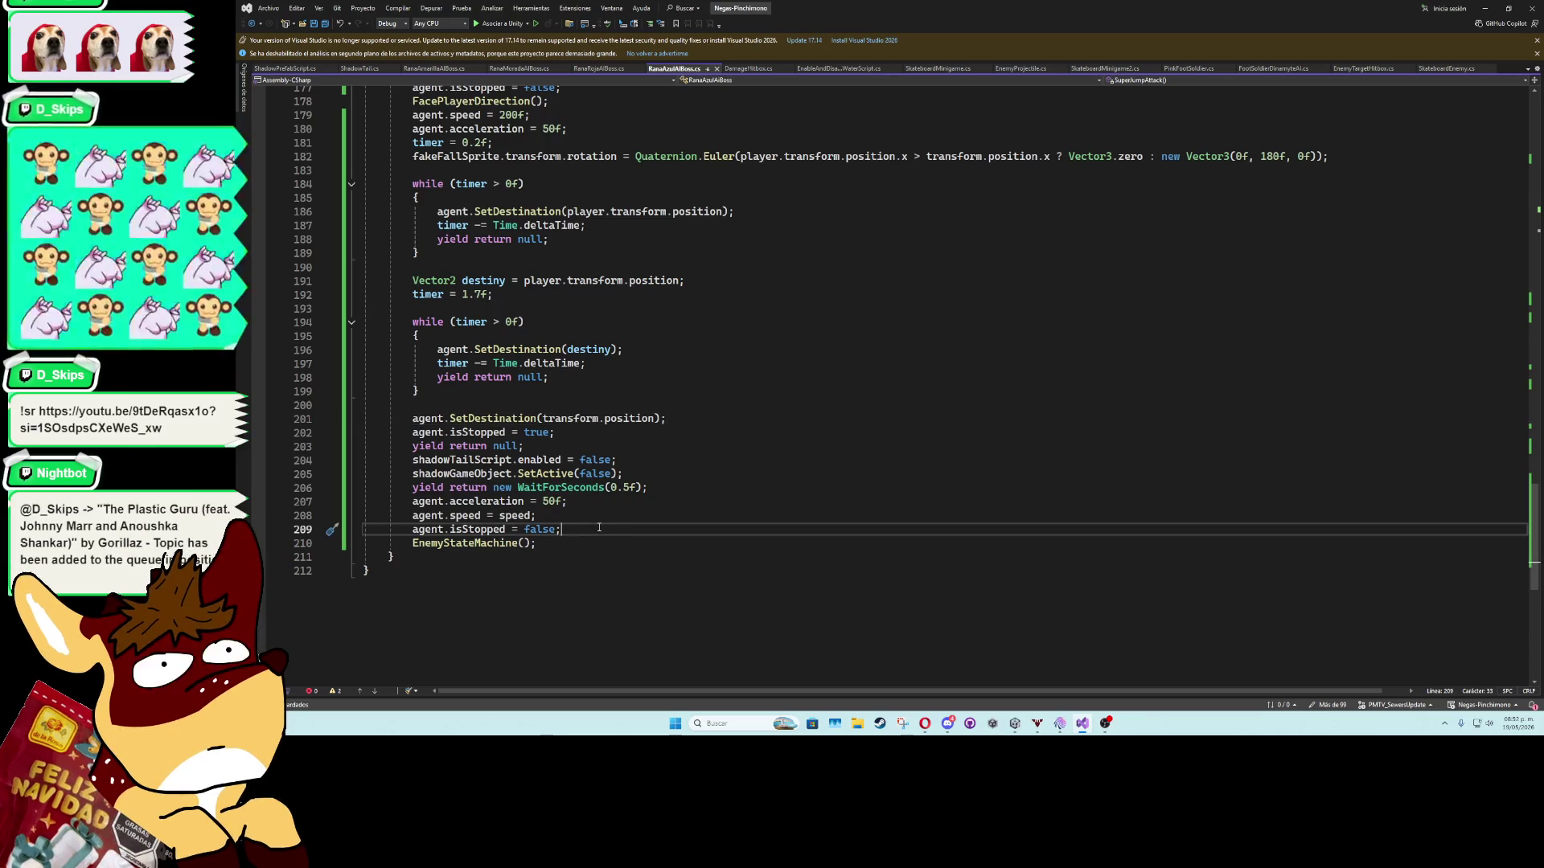
pyautogui.click(611, 391)
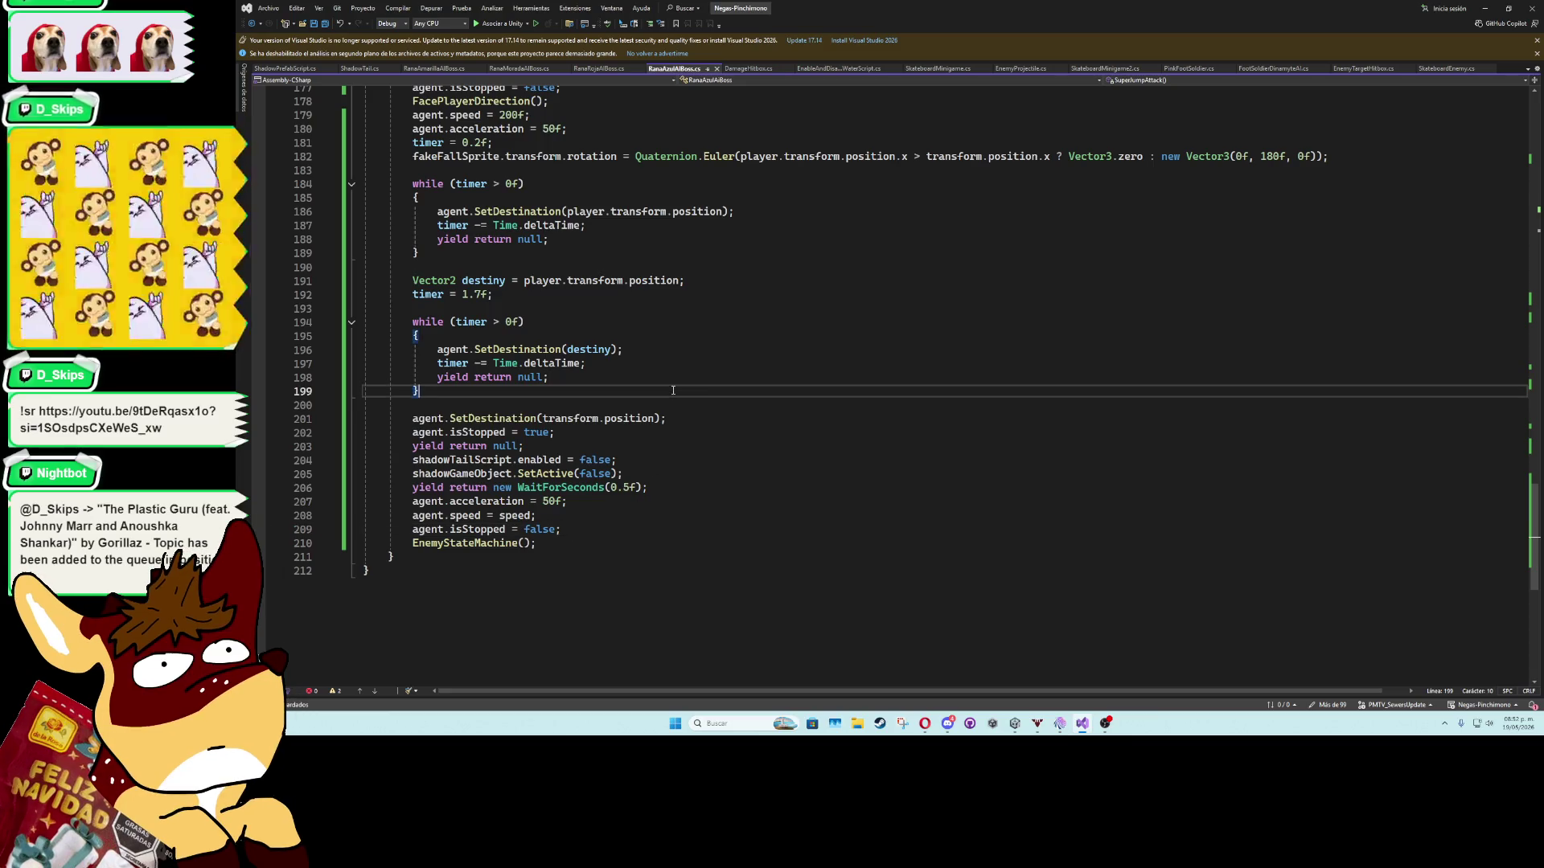
pyautogui.scroll(8, 804, 474)
pyautogui.scroll(12, 876, 490)
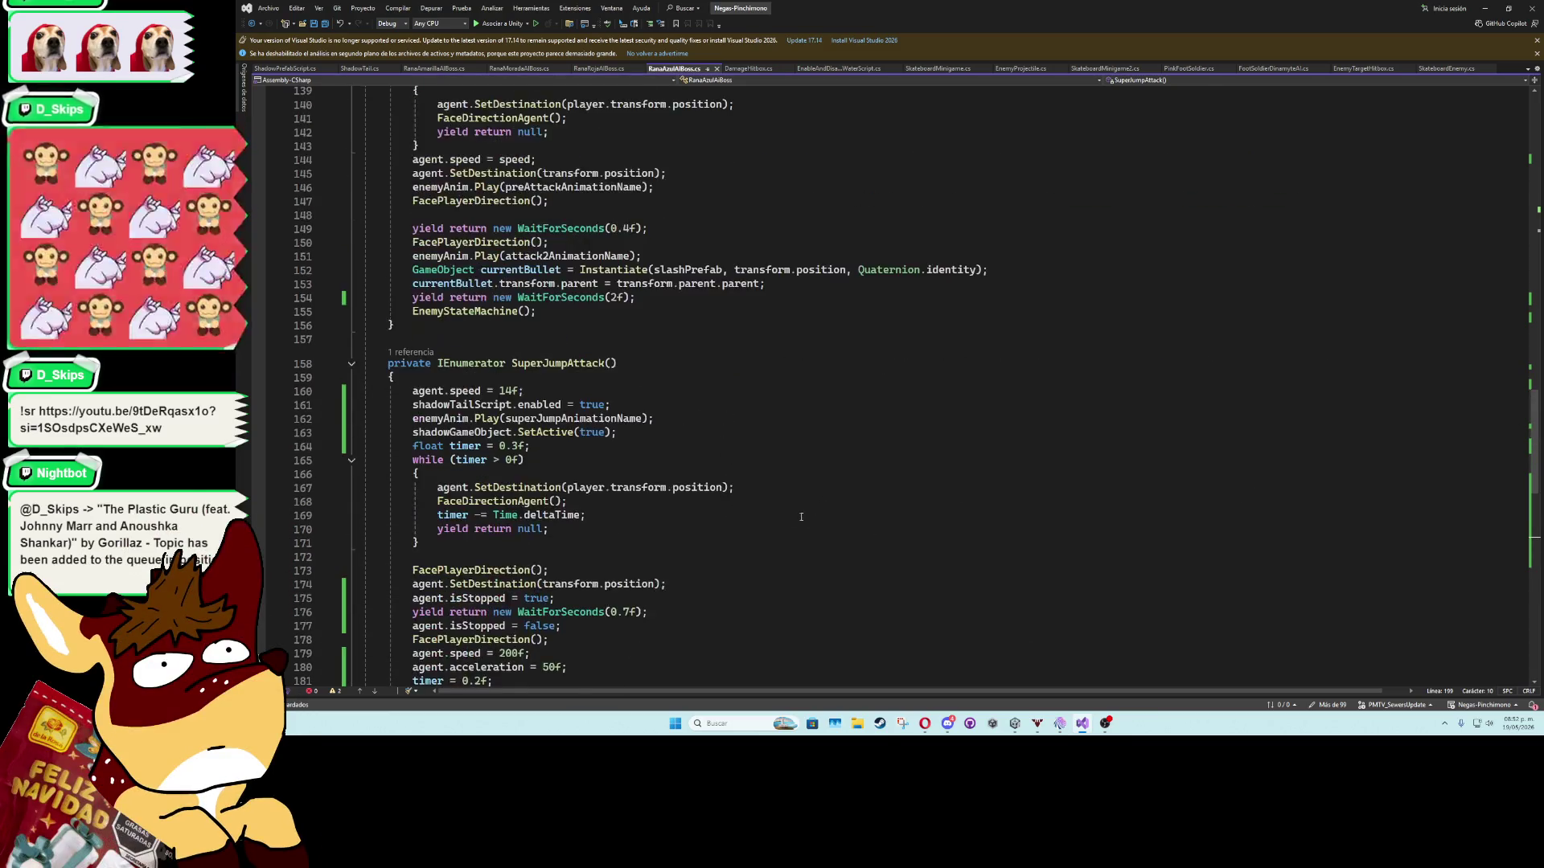
pyautogui.click(1485, 8)
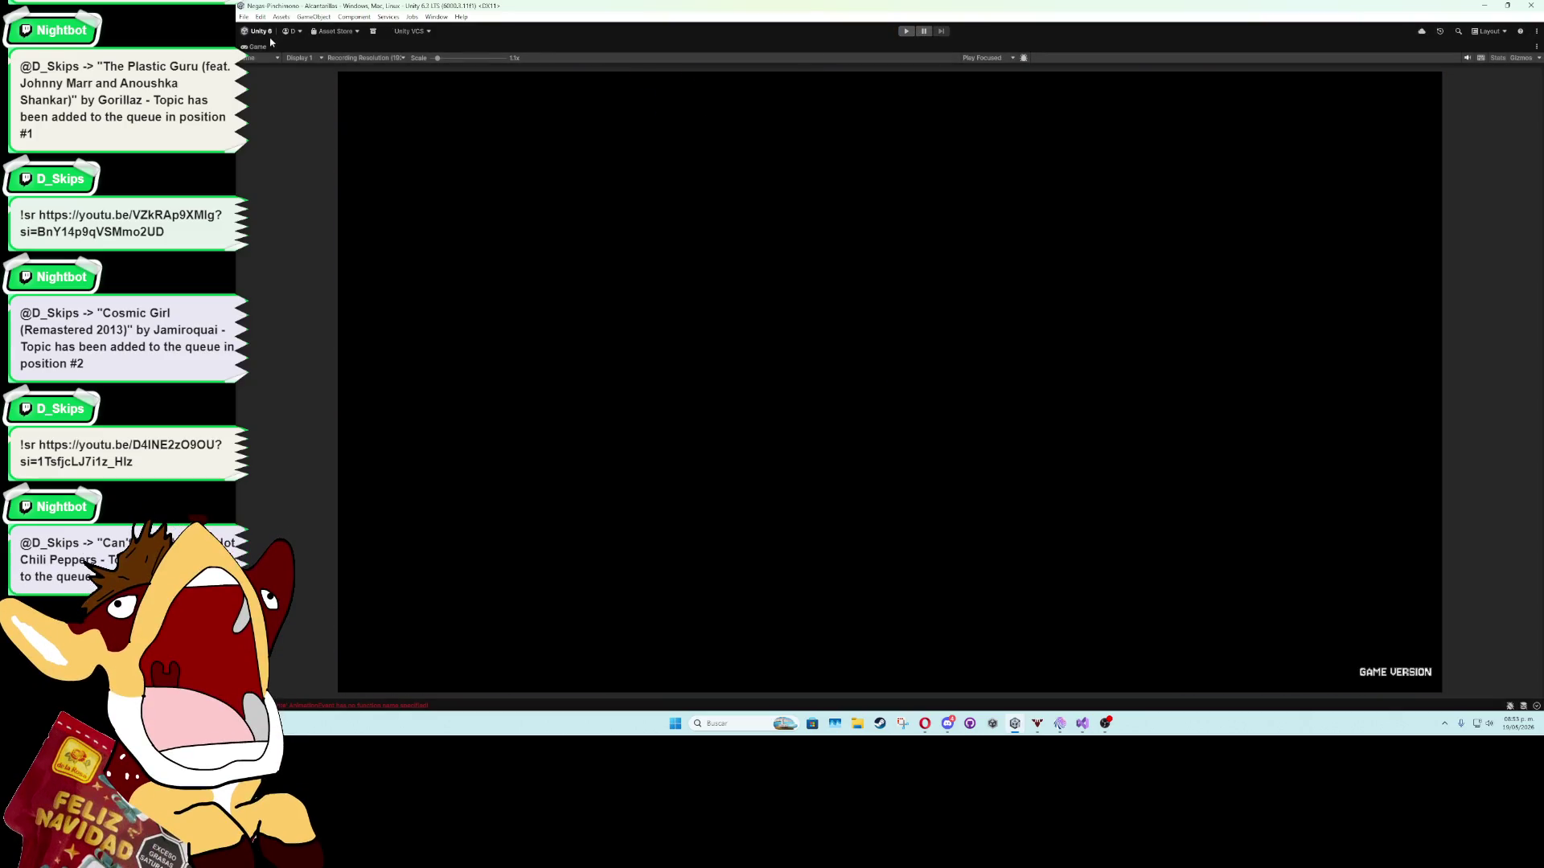
# Restore the full editor layout and open the Shadow Tail (Script) component in Visual Studio.
pyautogui.doubleClick(263, 48)
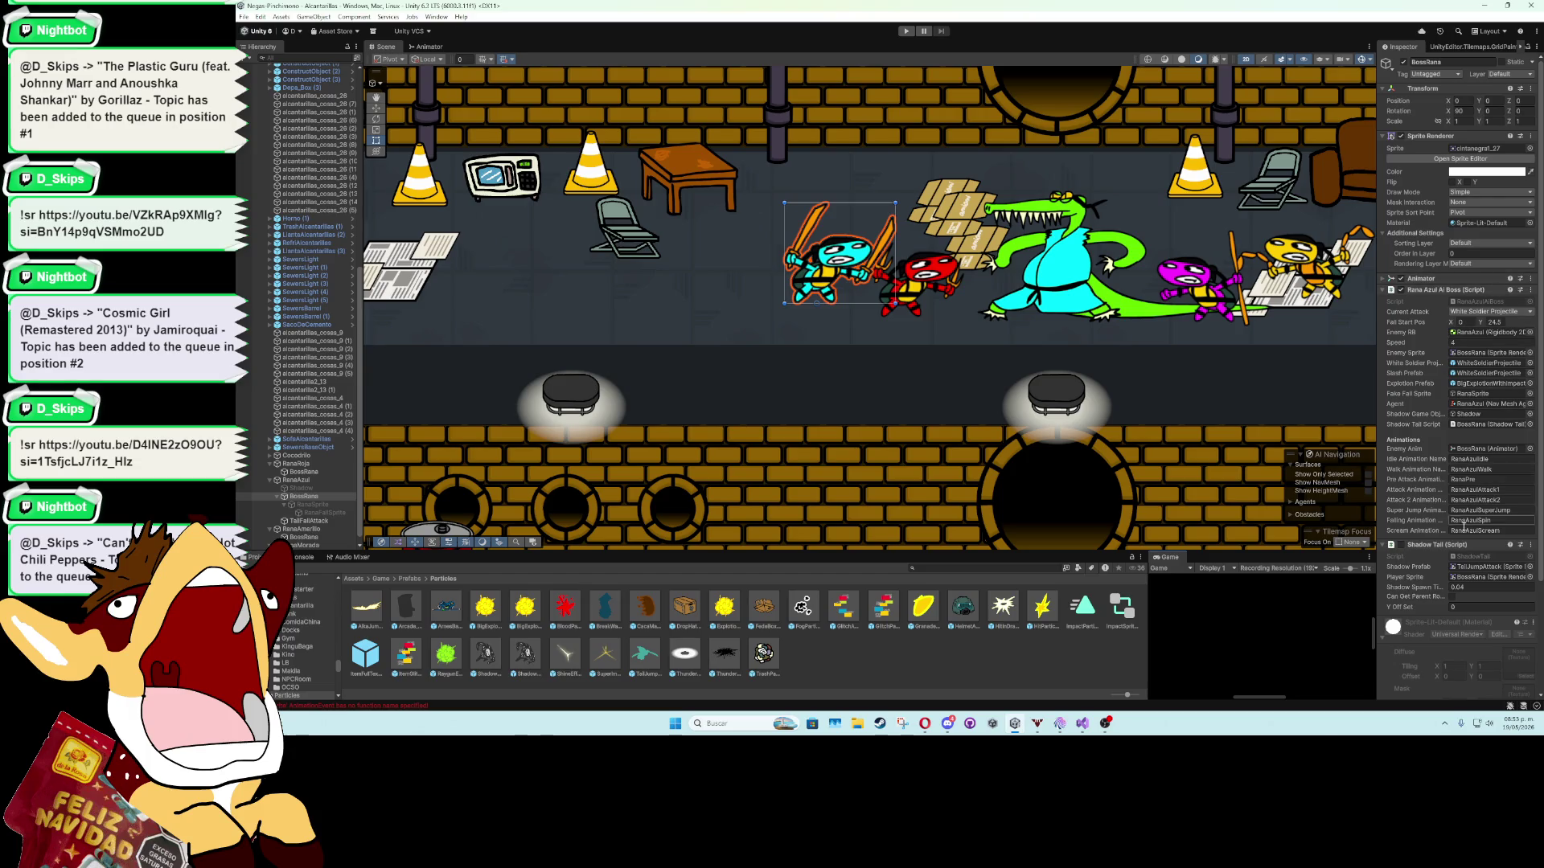
pyautogui.click(1531, 547)
pyautogui.click(1457, 670)
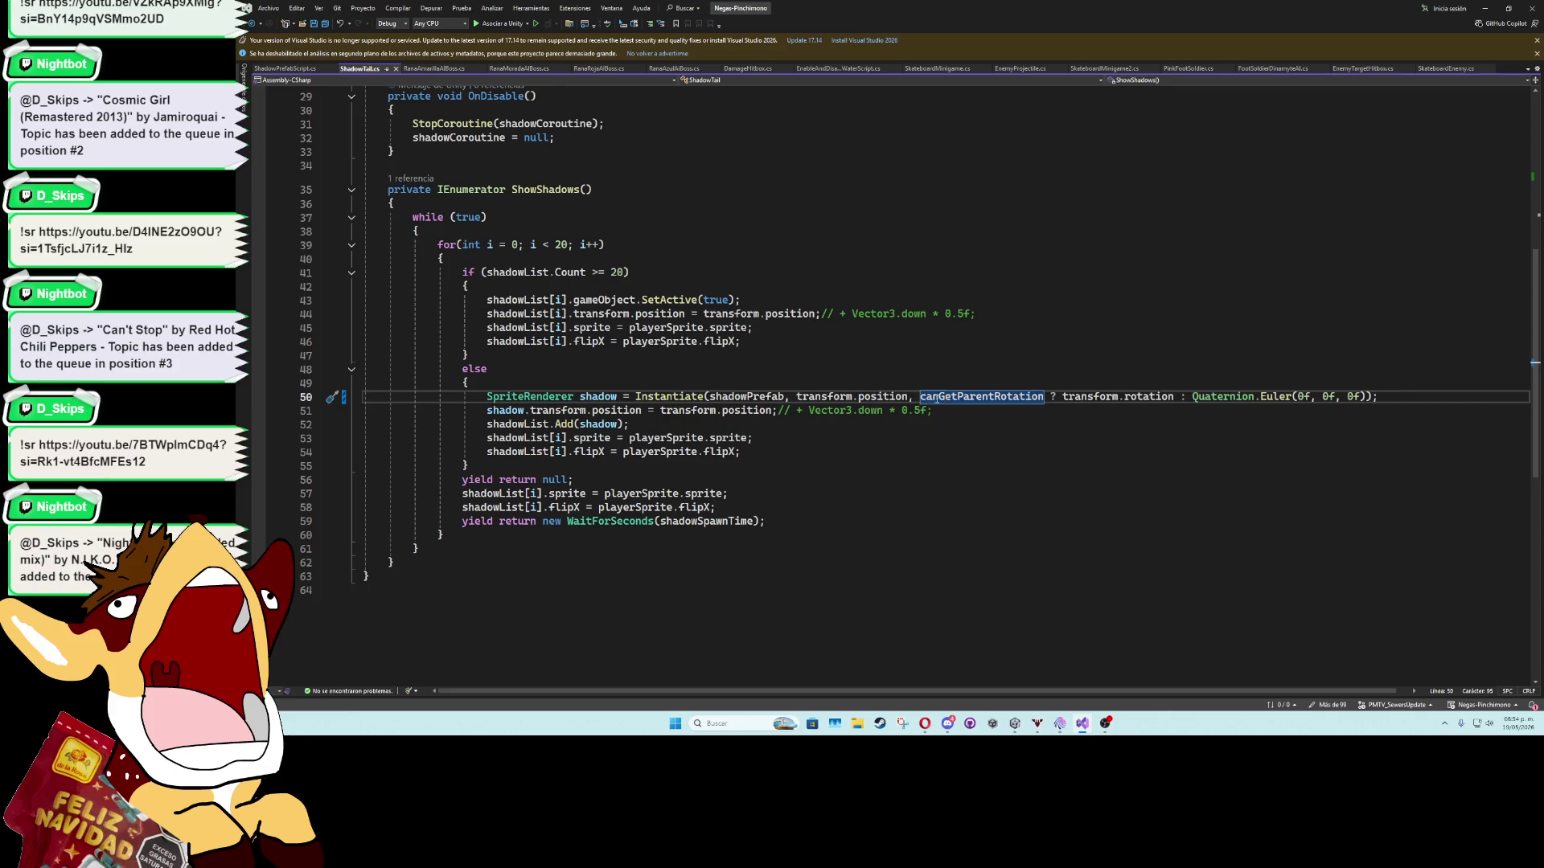
# Add line 45 setting shadowList[i].transform.rotation from the canGetParentRotation expression.
pyautogui.moveTo(948, 396); pyautogui.dragTo(1375, 398)
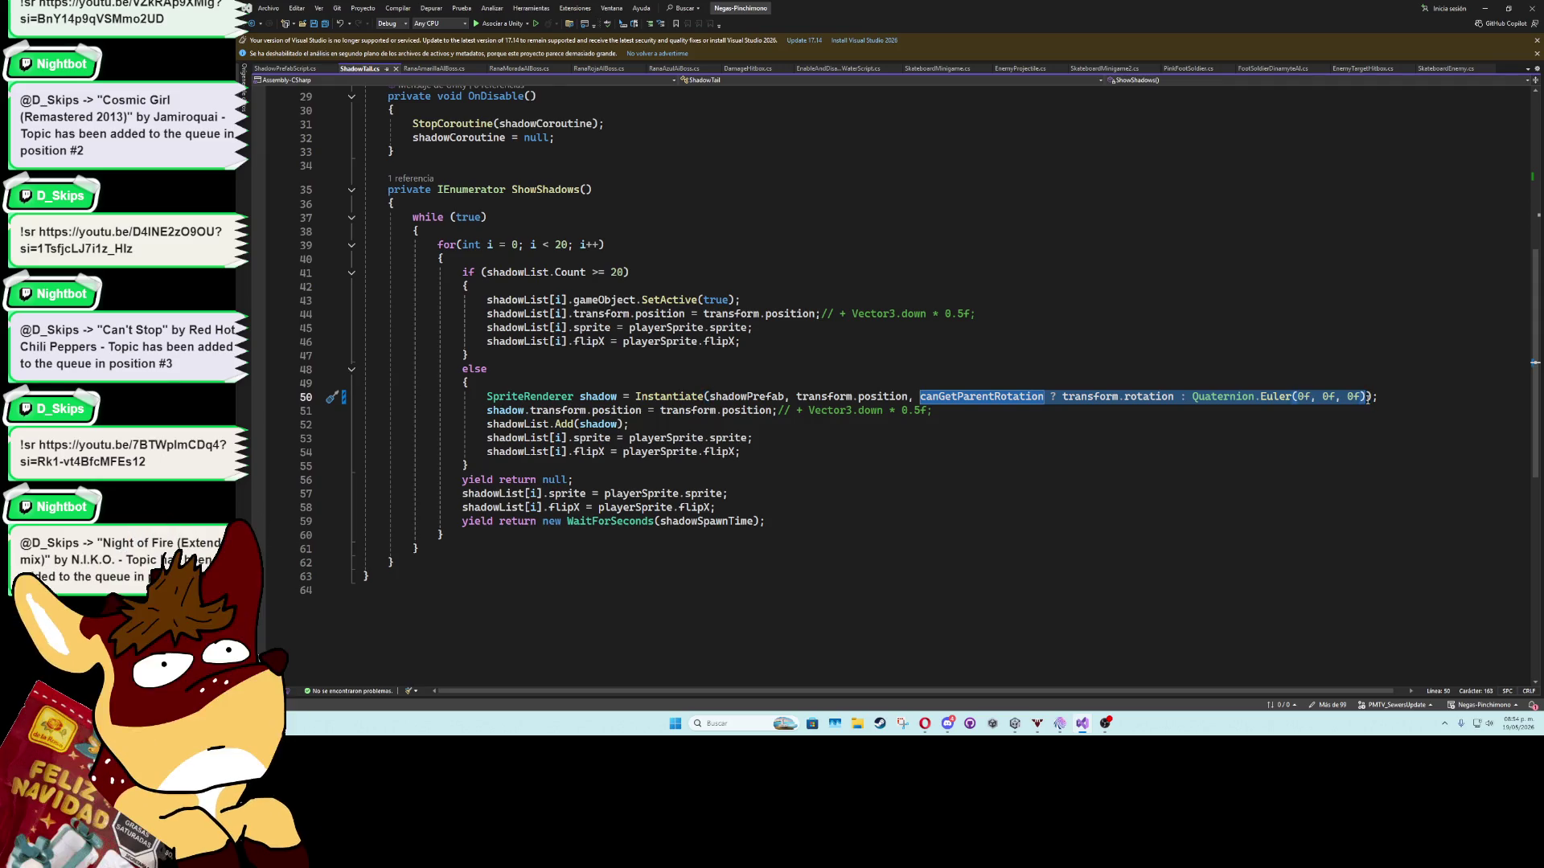
pyautogui.click(991, 315)
pyautogui.press('Return')
pyautogui.write('[shado')
pyautogui.press('BackSpace')
pyautogui.press('BackSpace')
pyautogui.press('BackSpace')
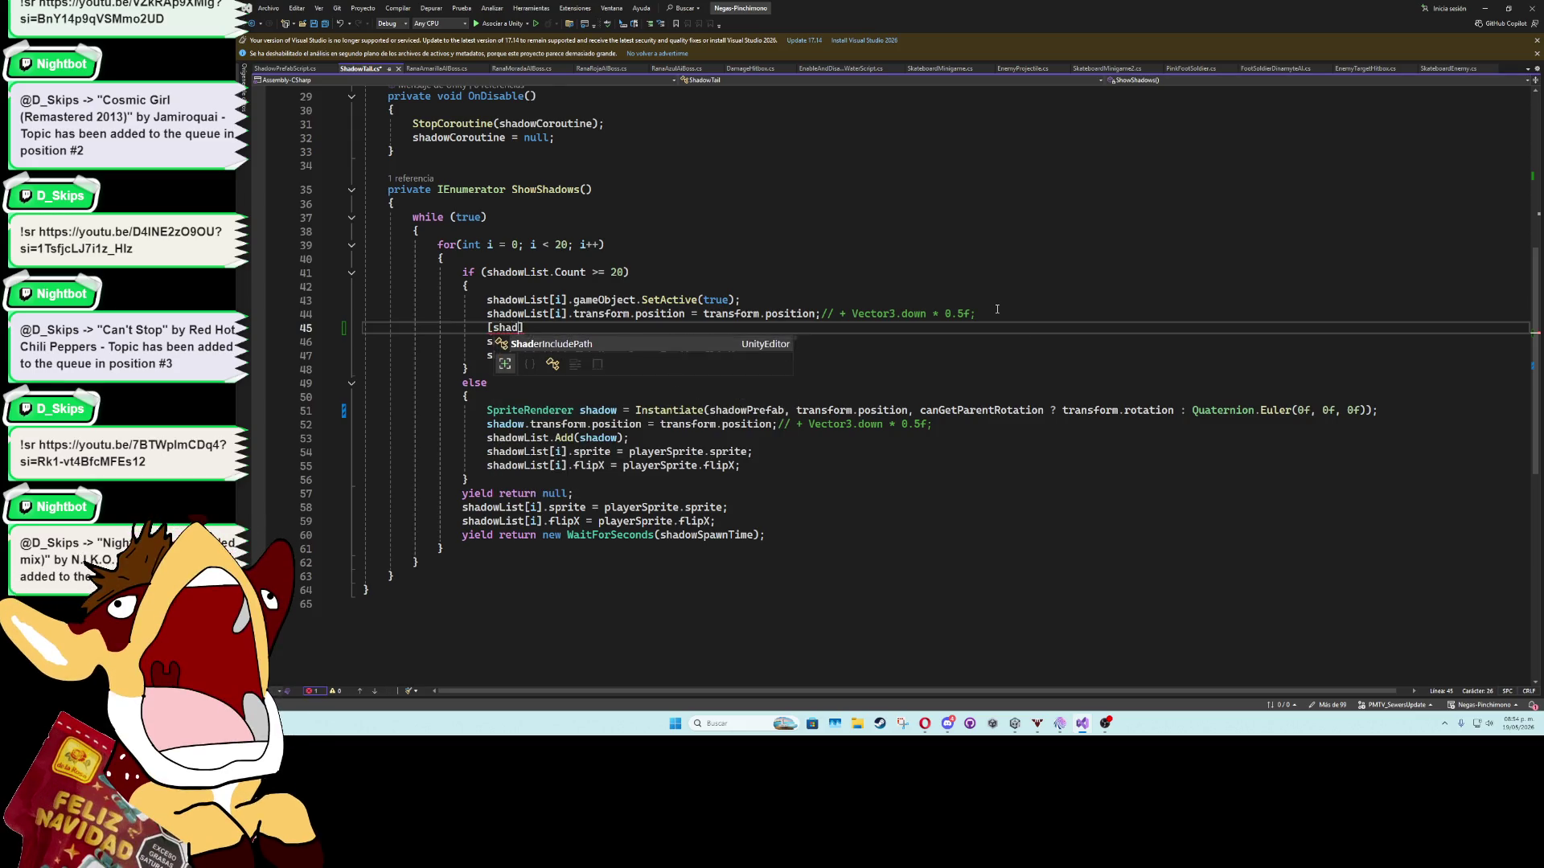
pyautogui.write('shadowLi')
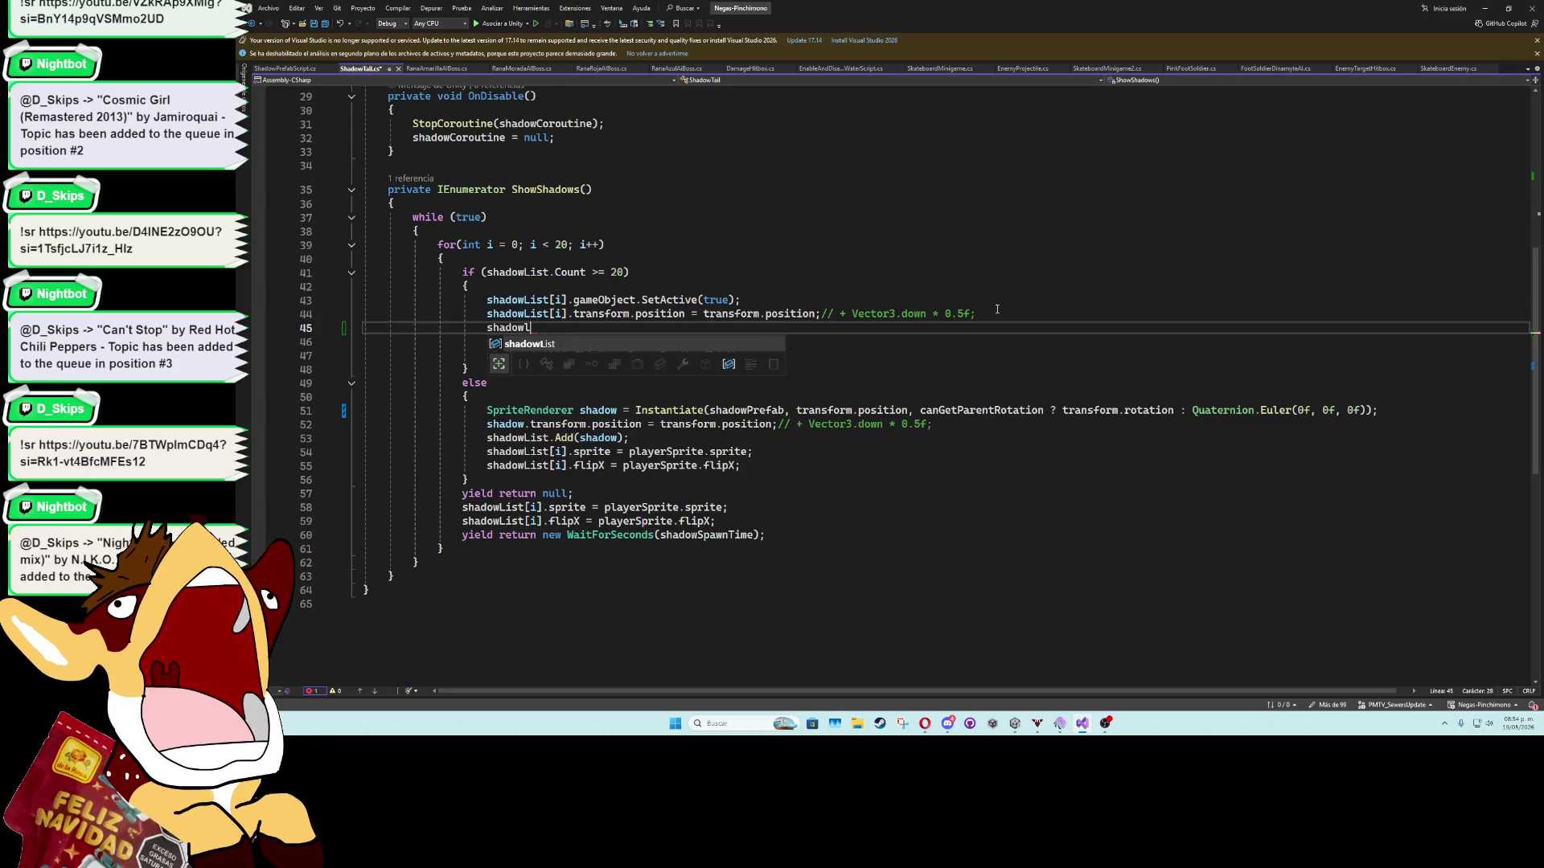
pyautogui.press('Tab')
pyautogui.write('[i]')
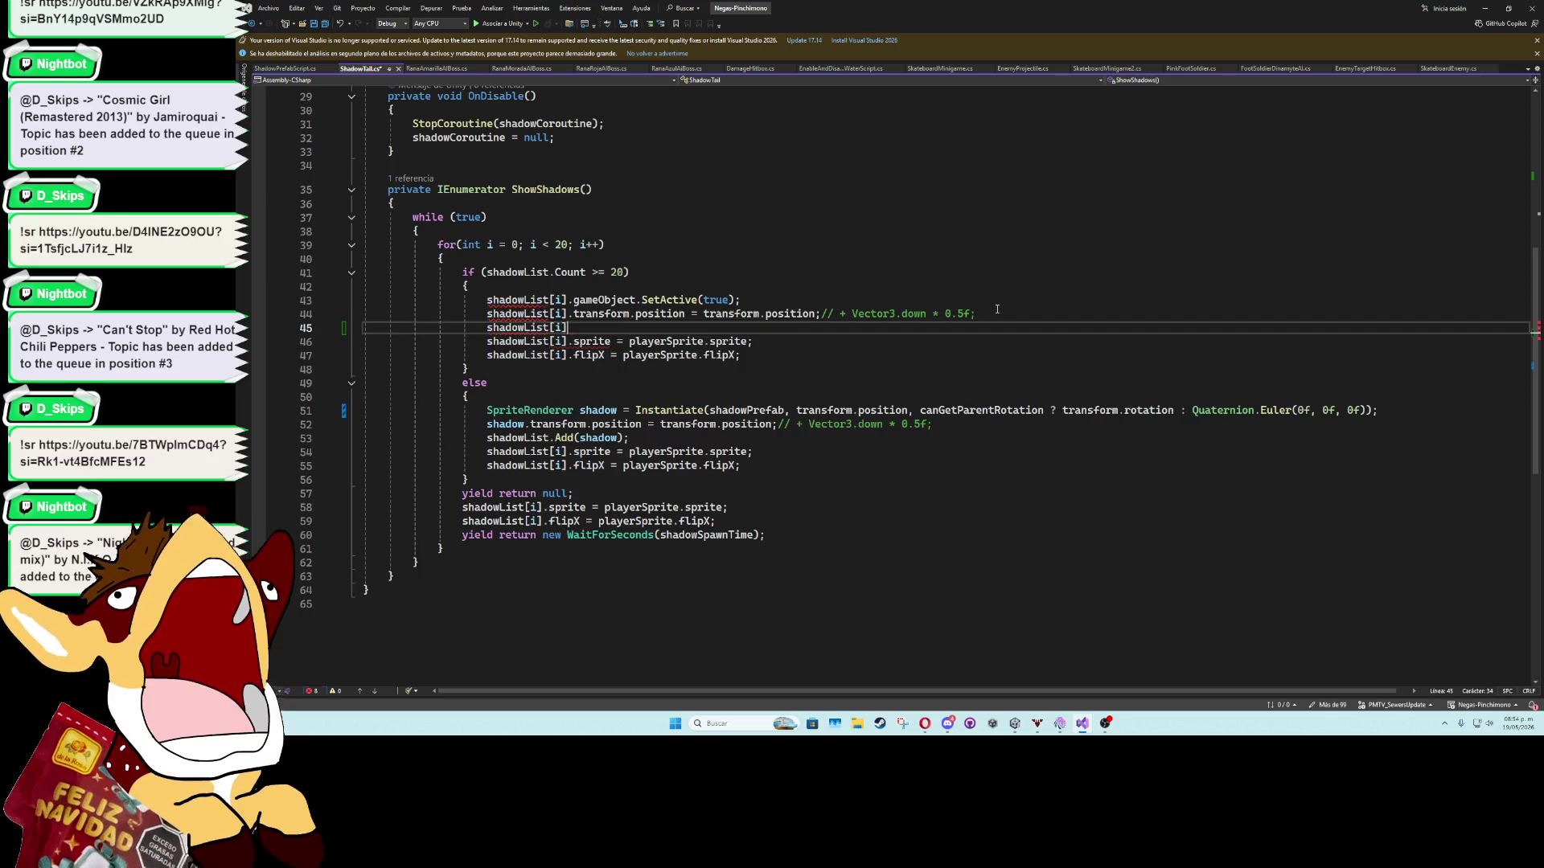
pyautogui.write('.tras')
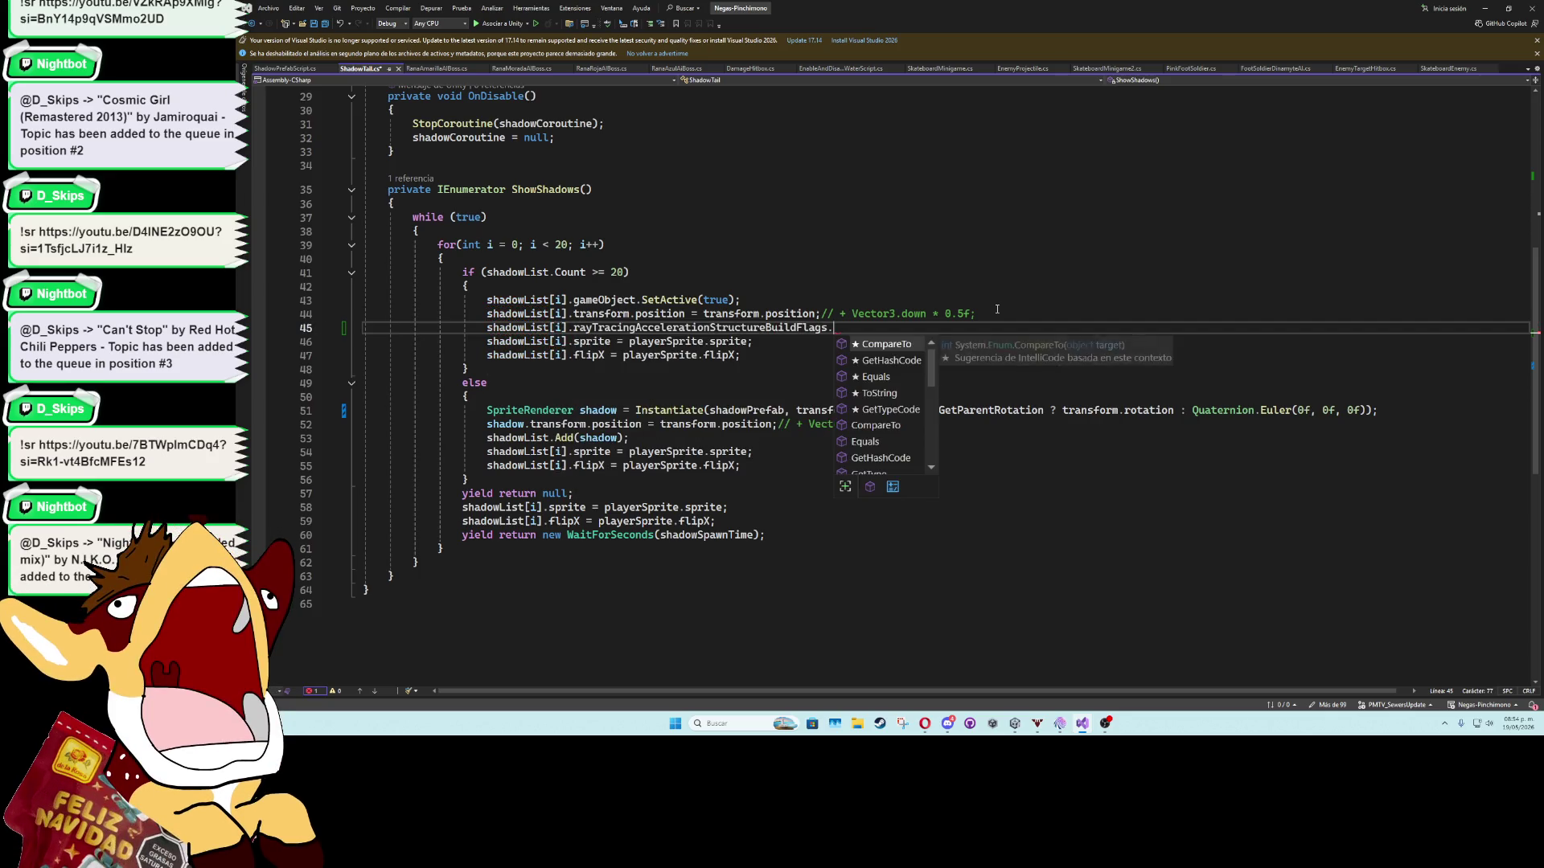
pyautogui.press('BackSpace')
pyautogui.press('BackSpace')
pyautogui.write('adowList[i].tra')
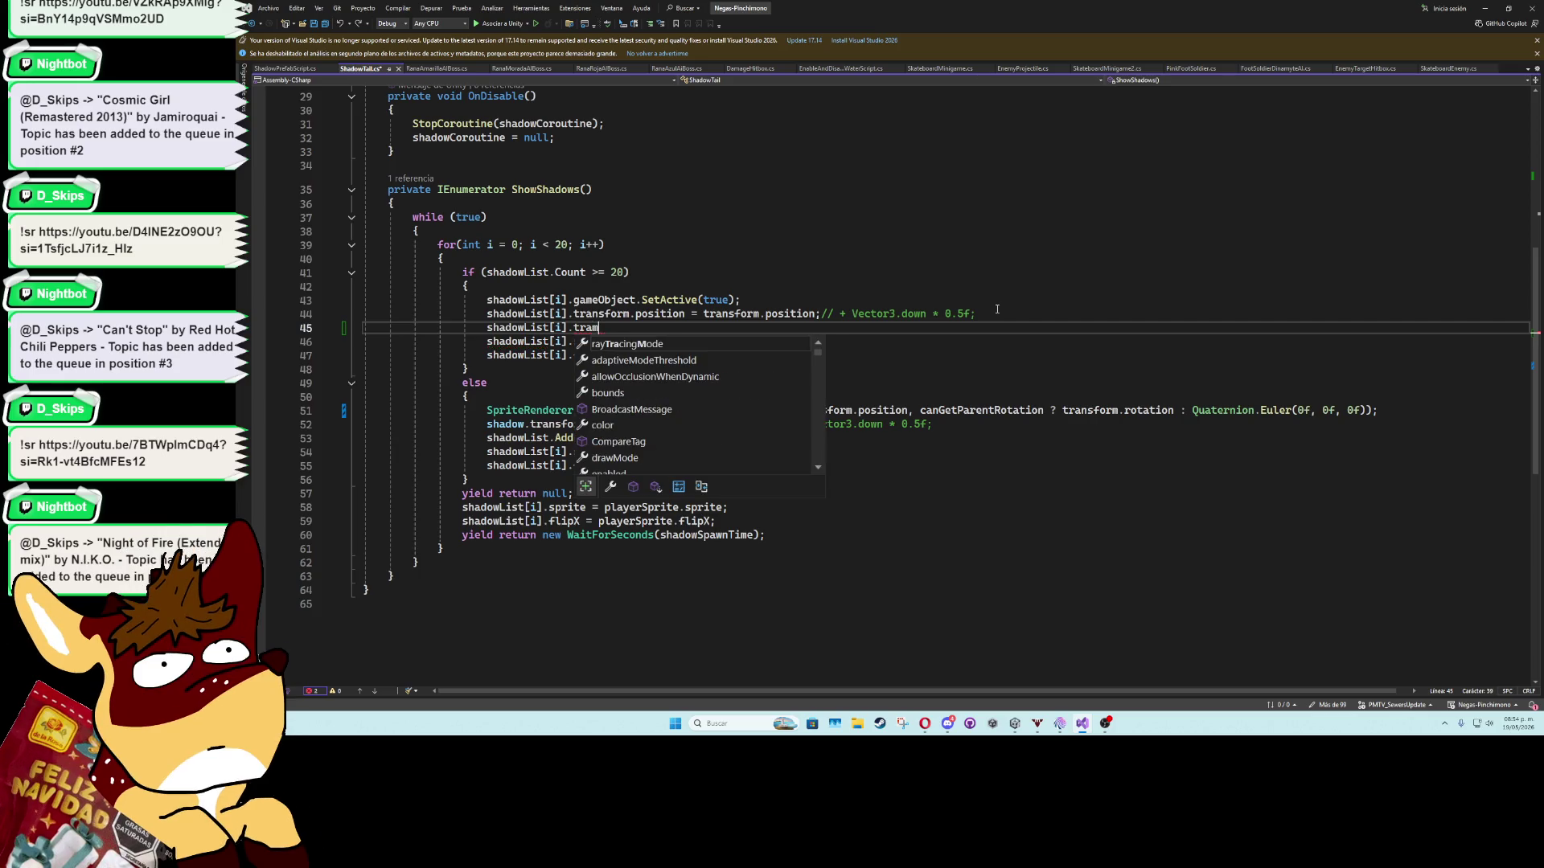
pyautogui.press('Tab')
pyautogui.write('.rotation ')
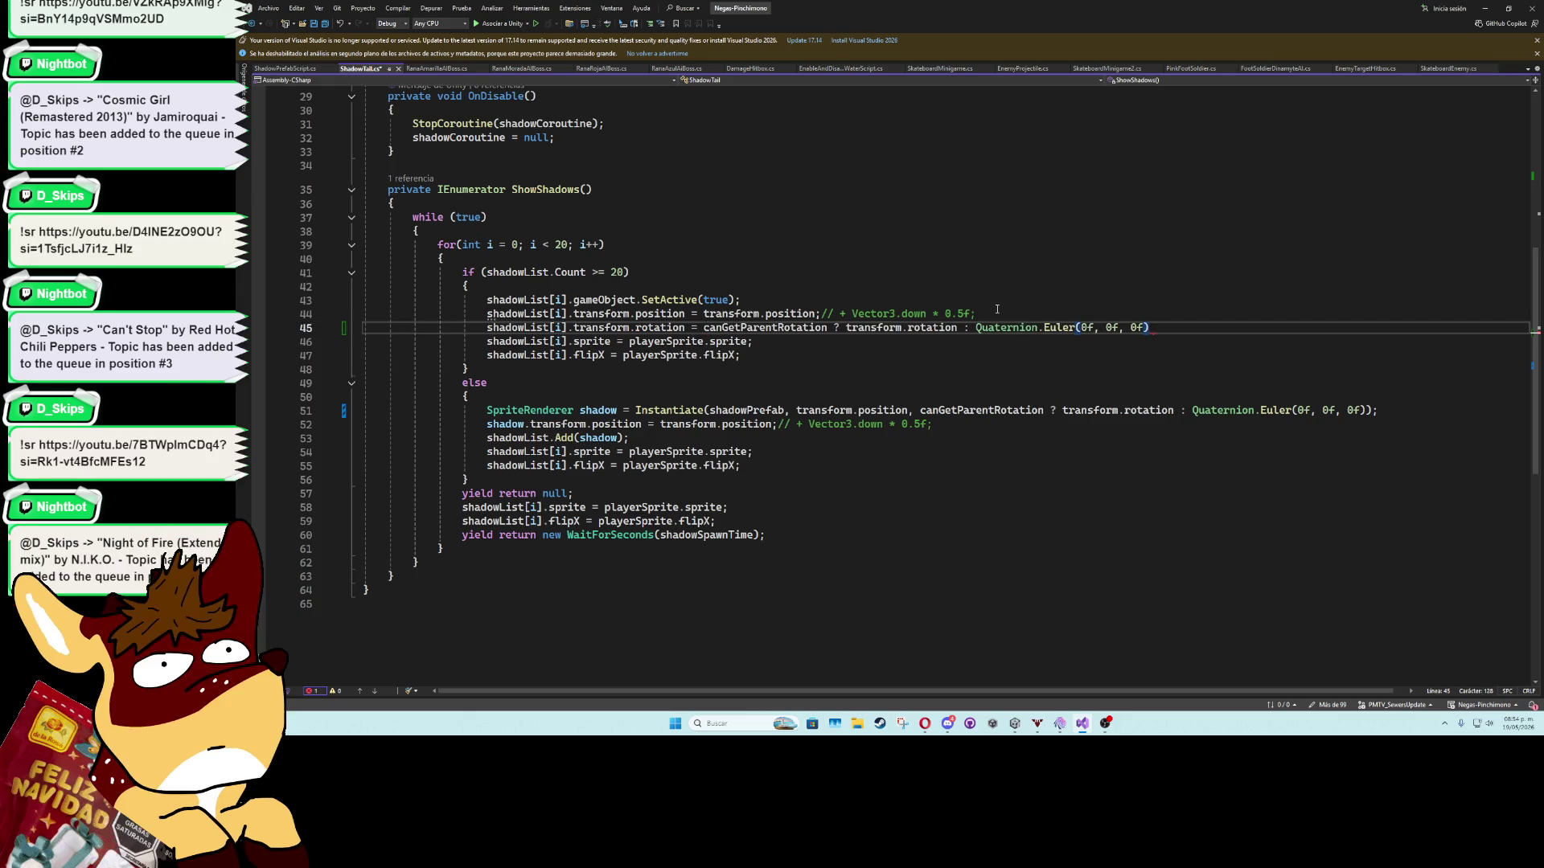
pyautogui.write(';')
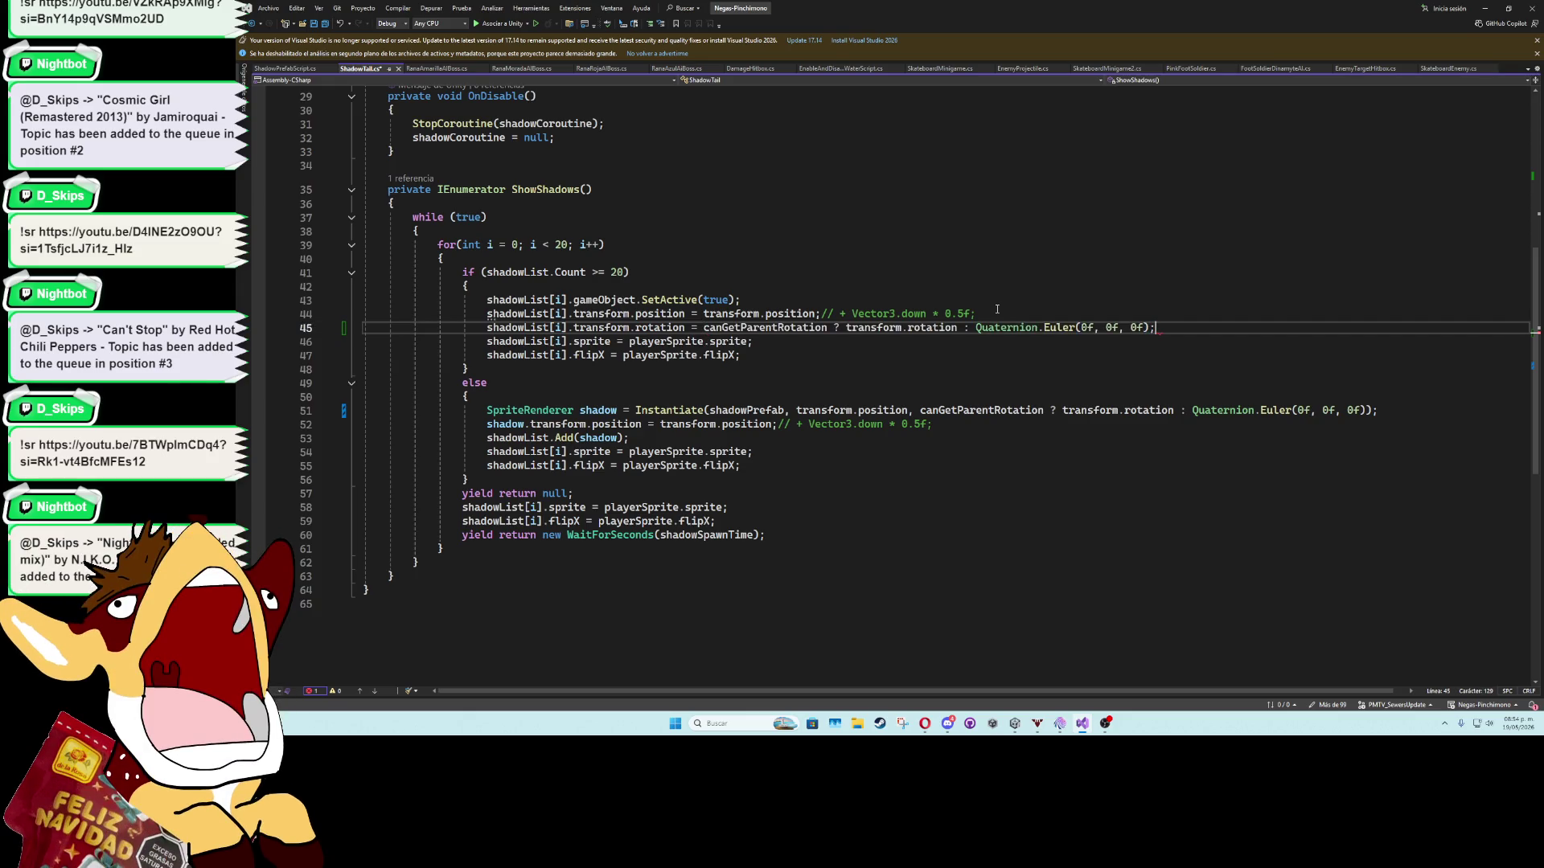
# Save ShadowTail.cs, check the Unity scene, and bring Visual Studio back.
pyautogui.click(997, 309)
pyautogui.hotkey('ctrl', 's')
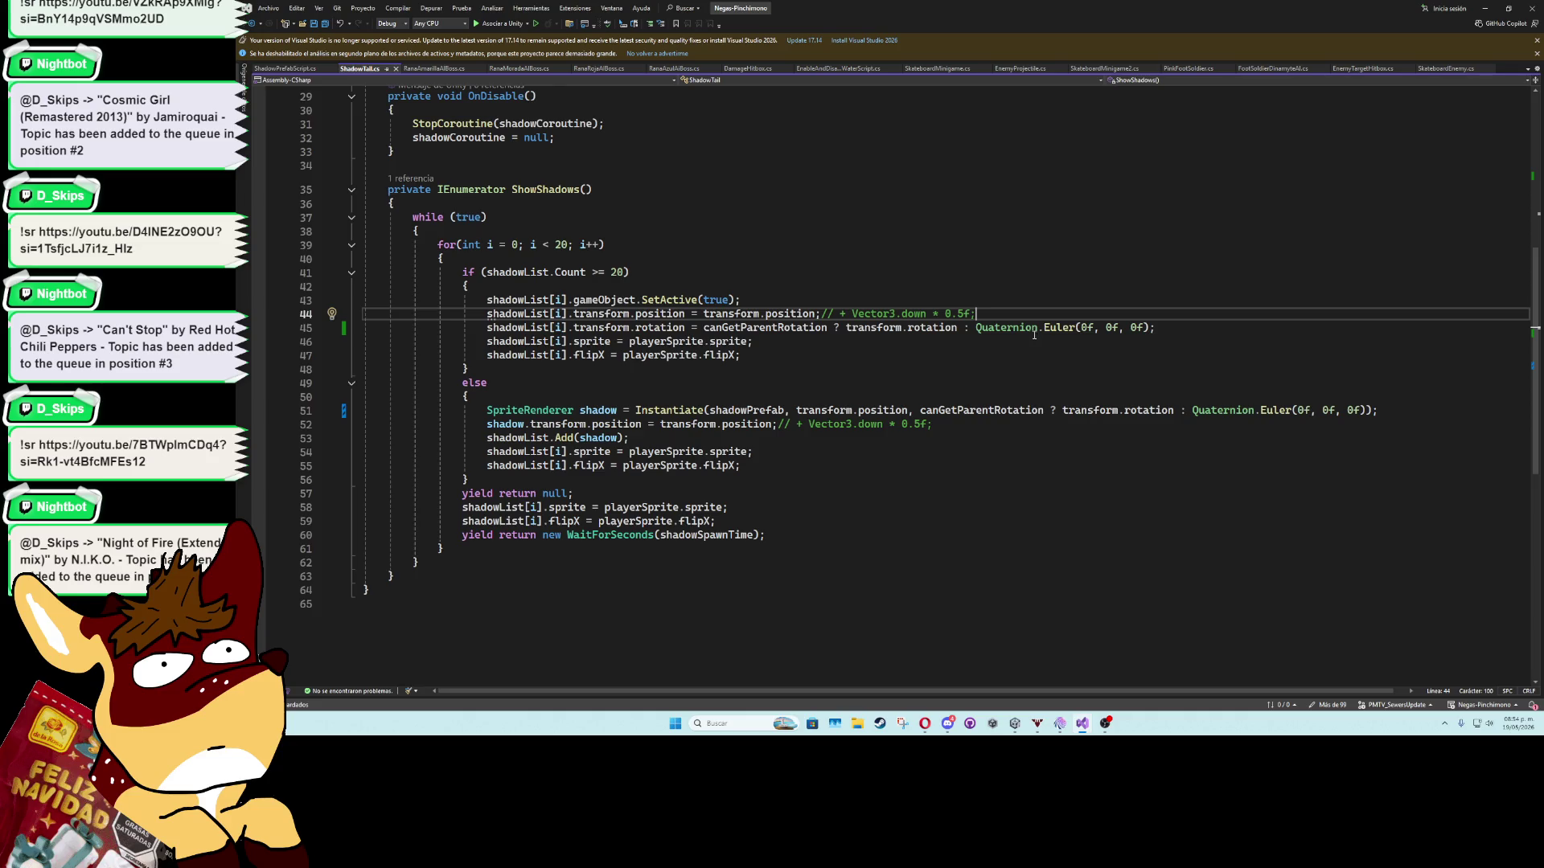
pyautogui.click(1485, 8)
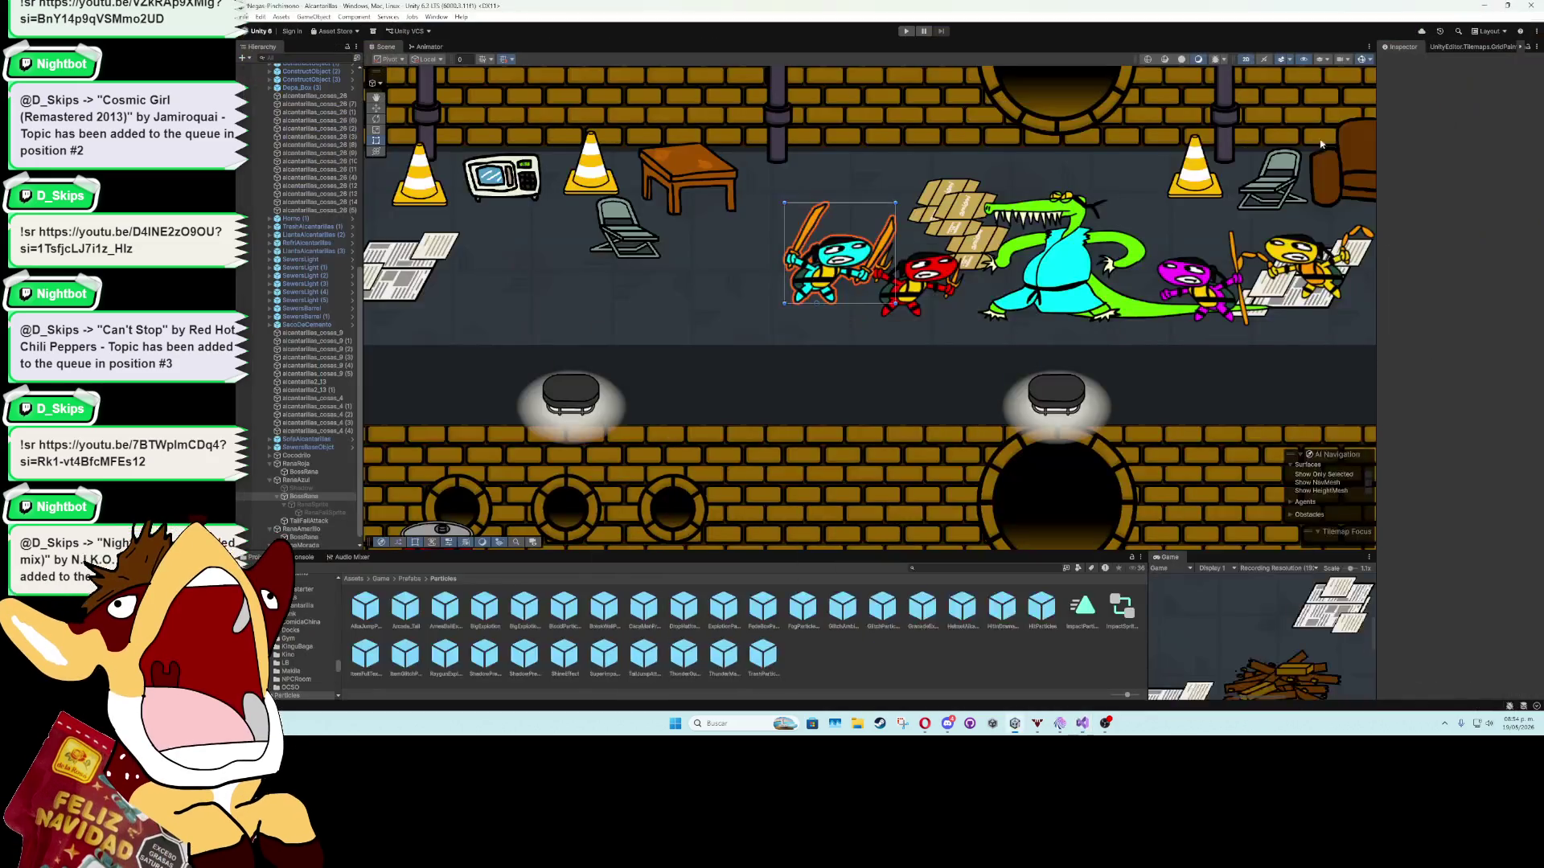
pyautogui.scroll(-3, 966, 493)
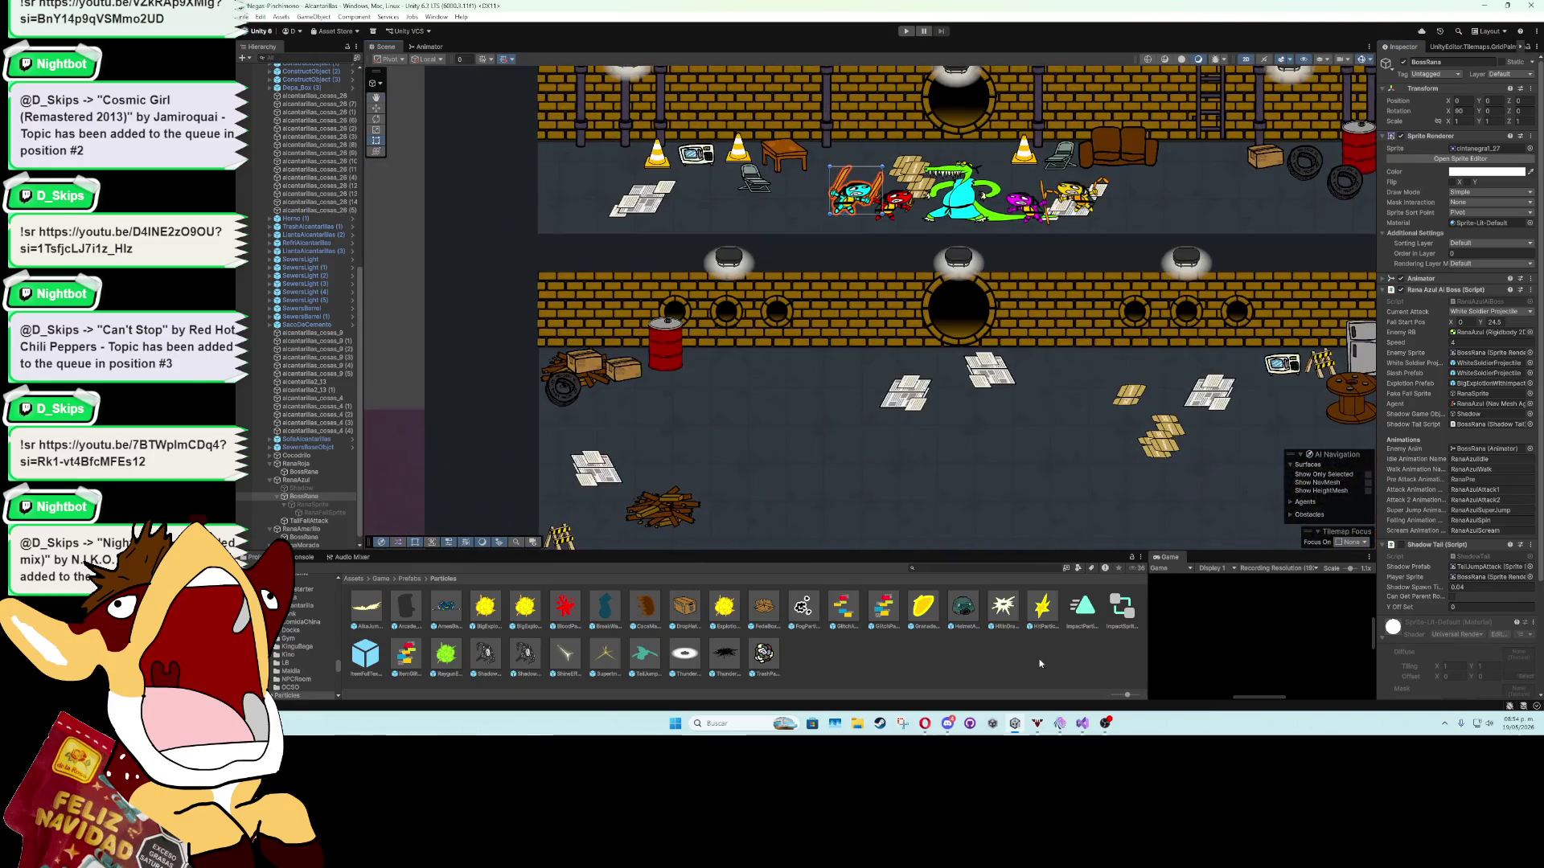
pyautogui.click(1082, 723)
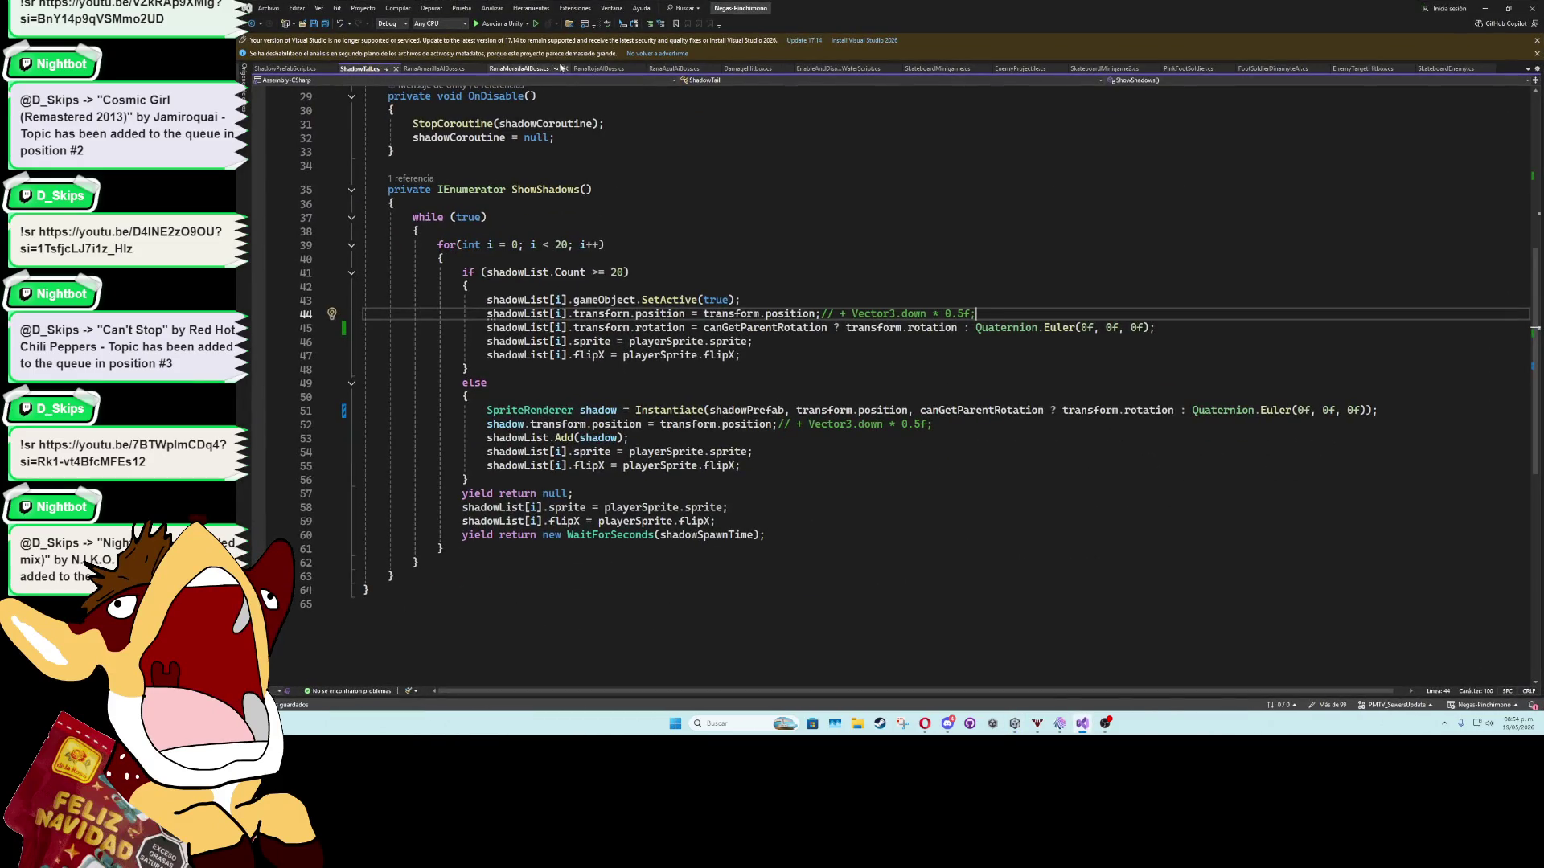
# In RanaAzulAIBoss.cs, lower the leap's agent.speed on line 179 from 200f to 100f.
pyautogui.click(674, 68)
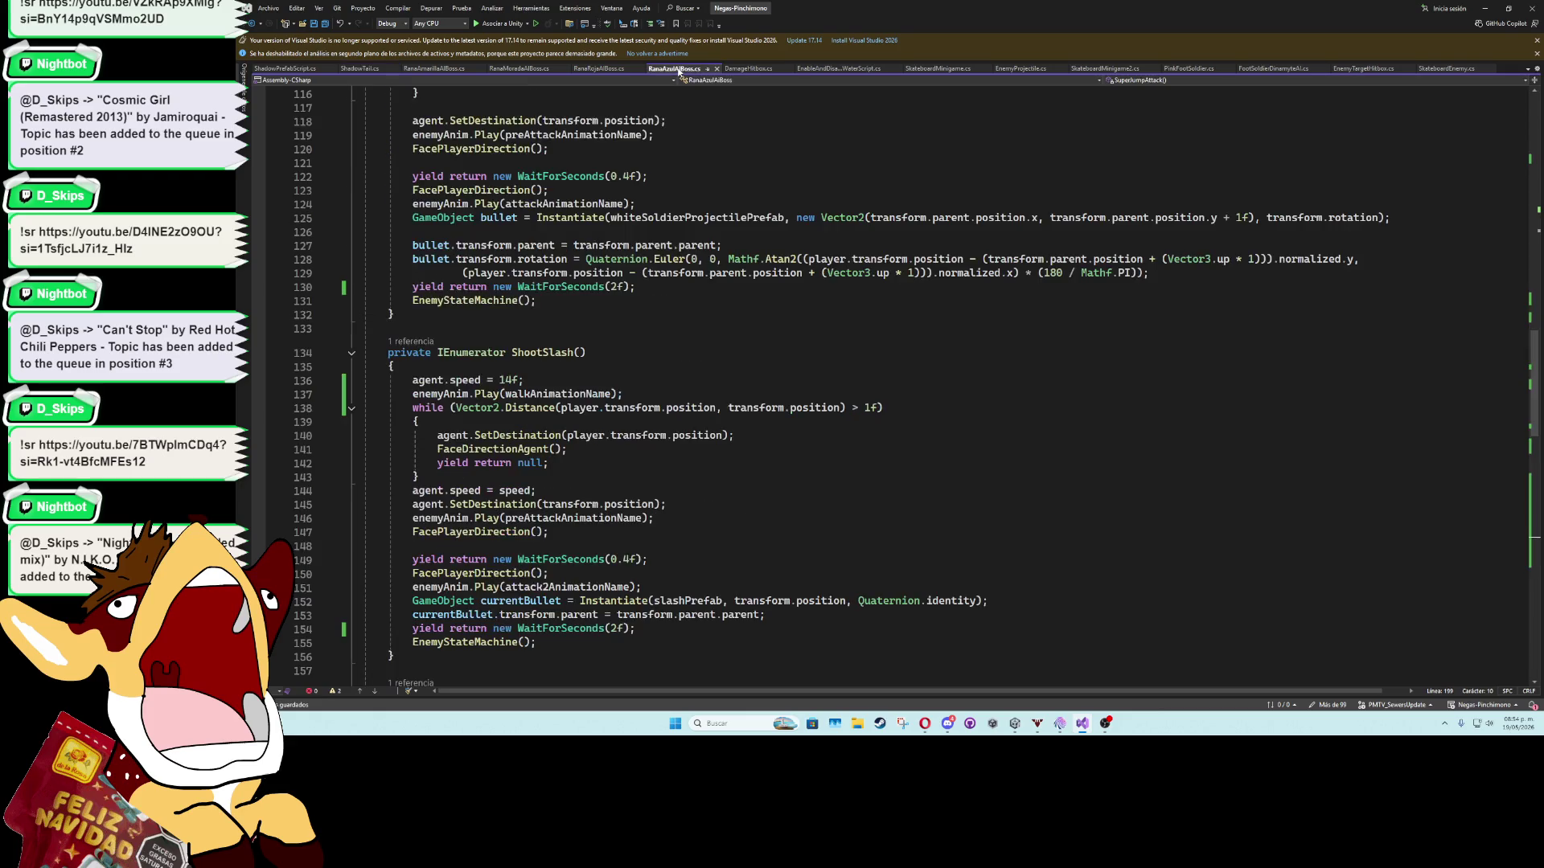
pyautogui.scroll(-7, 896, 422)
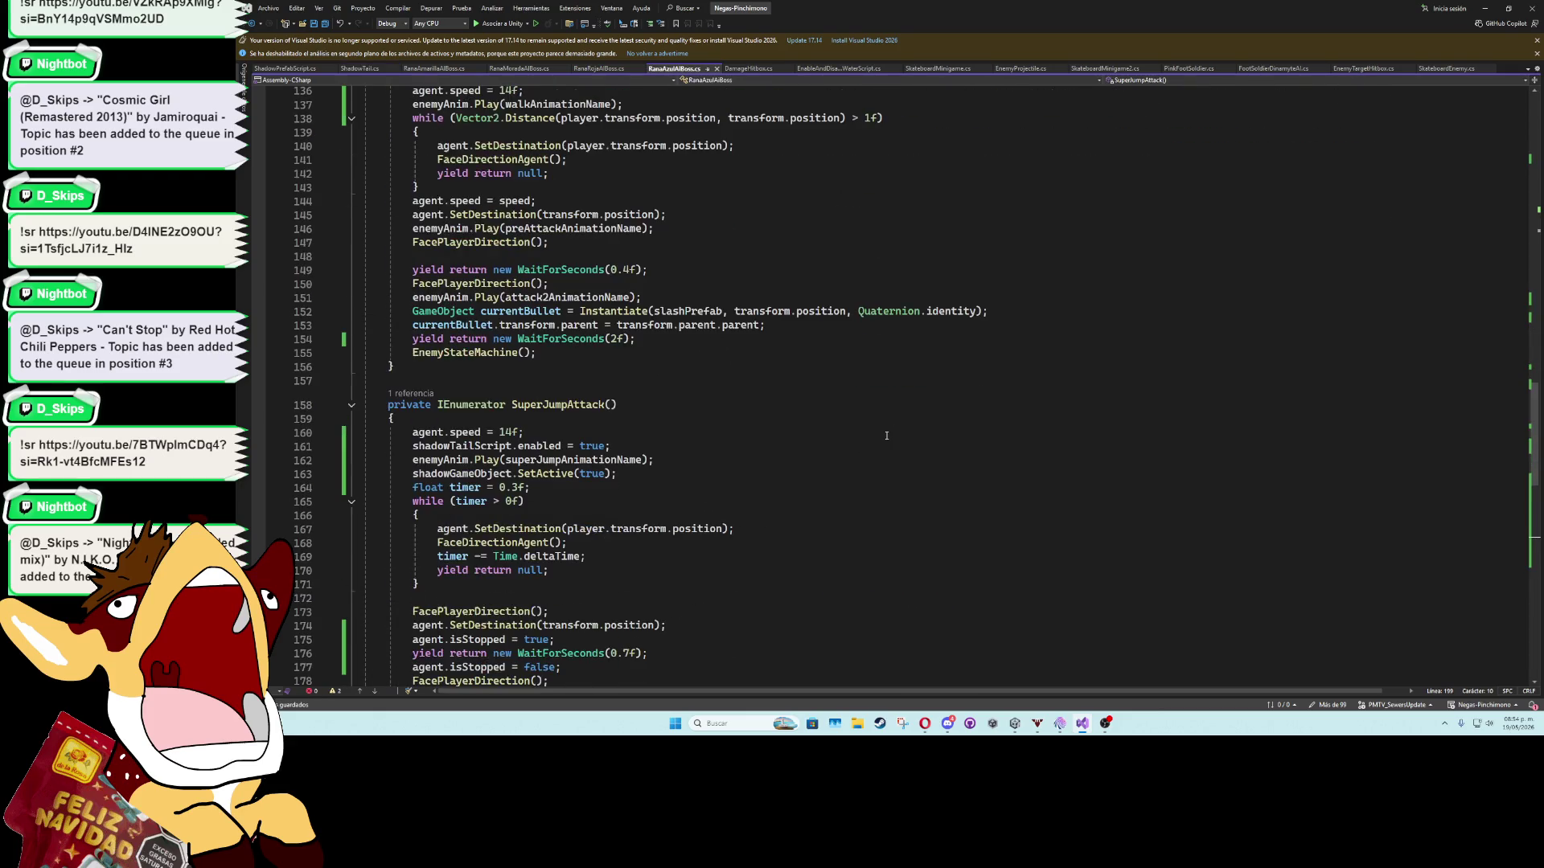
pyautogui.scroll(-10, 886, 434)
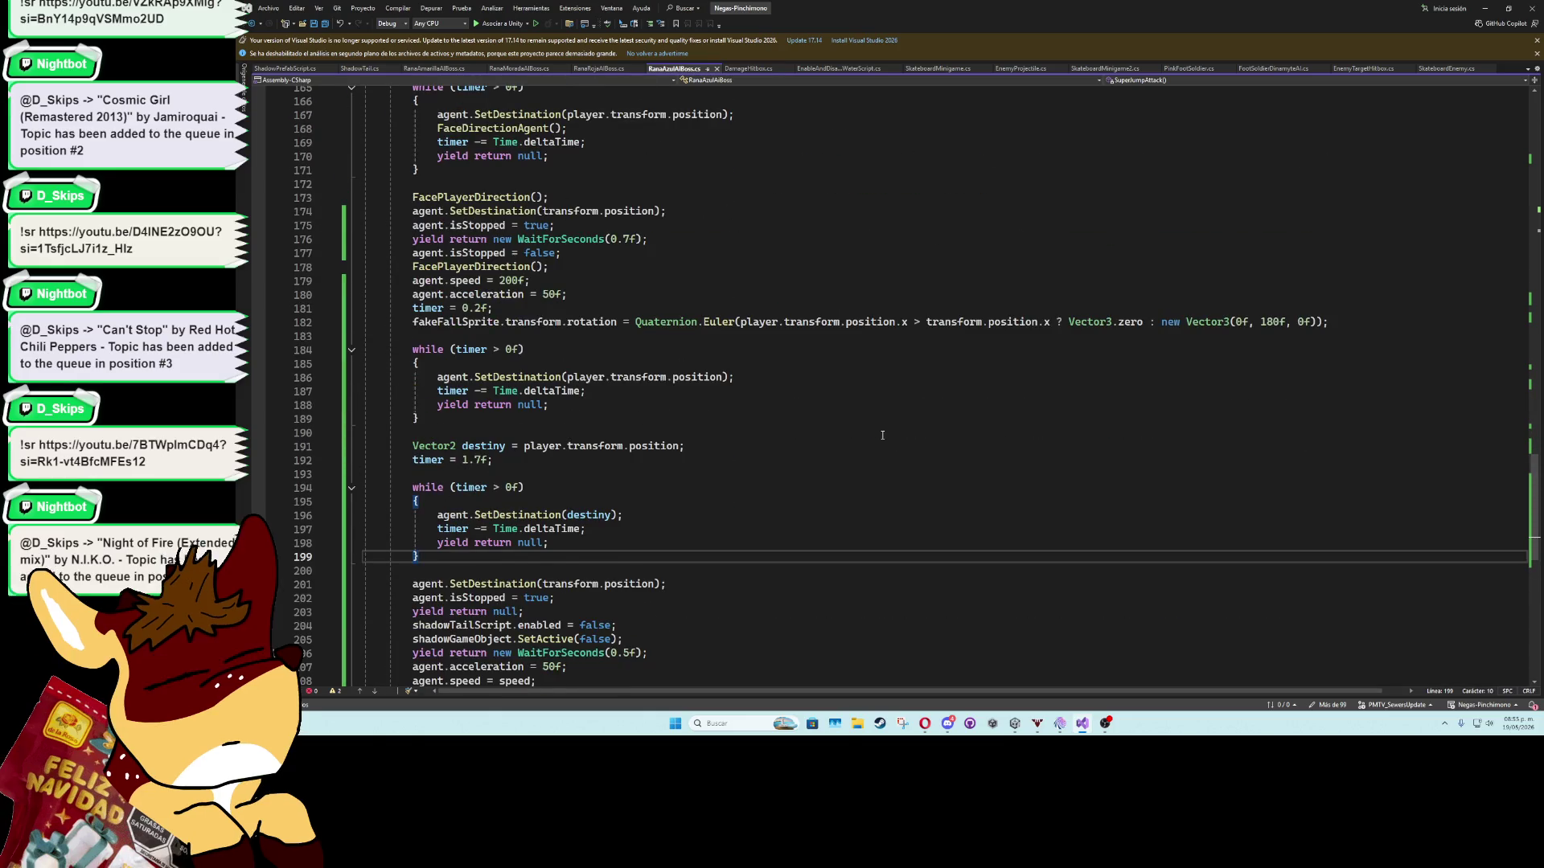
pyautogui.click(507, 281)
pyautogui.write('1')
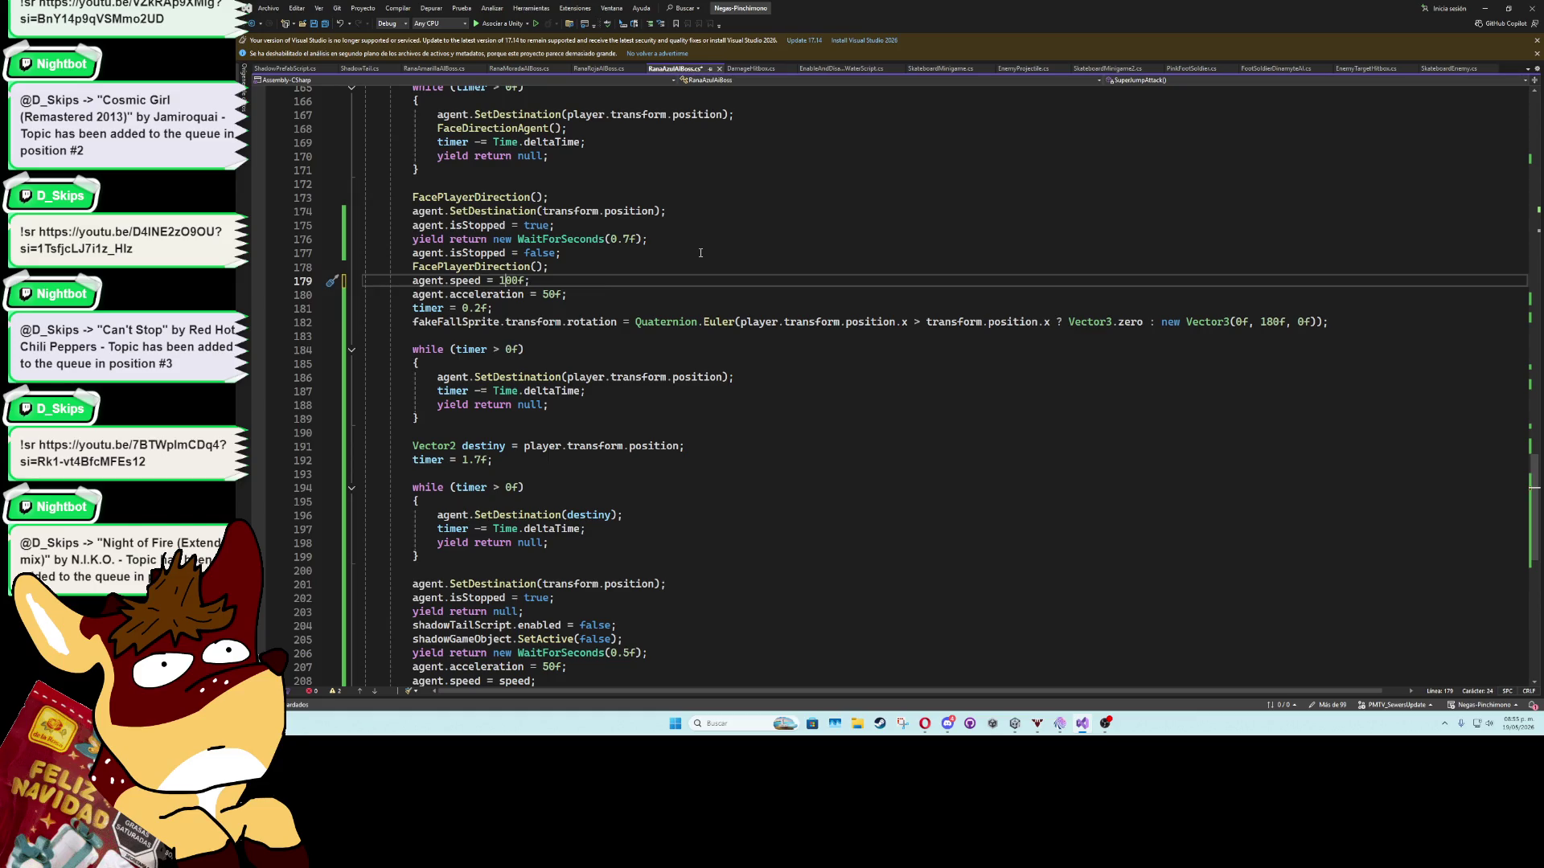
pyautogui.click(700, 253)
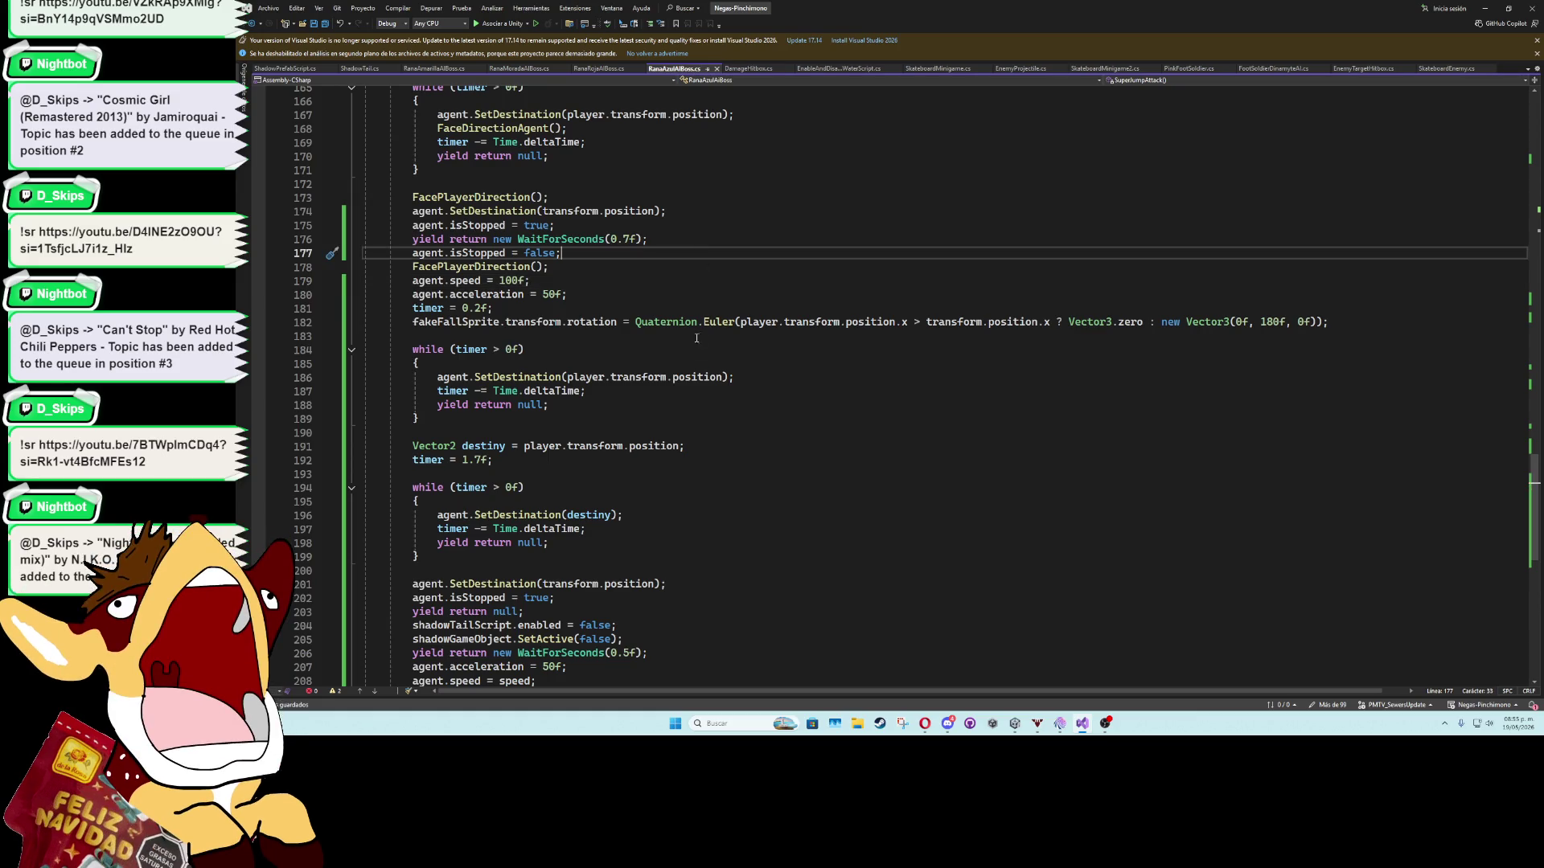
# Replace speed with 14f in the agent.speed reset on line 208.
pyautogui.scroll(-4, 774, 464)
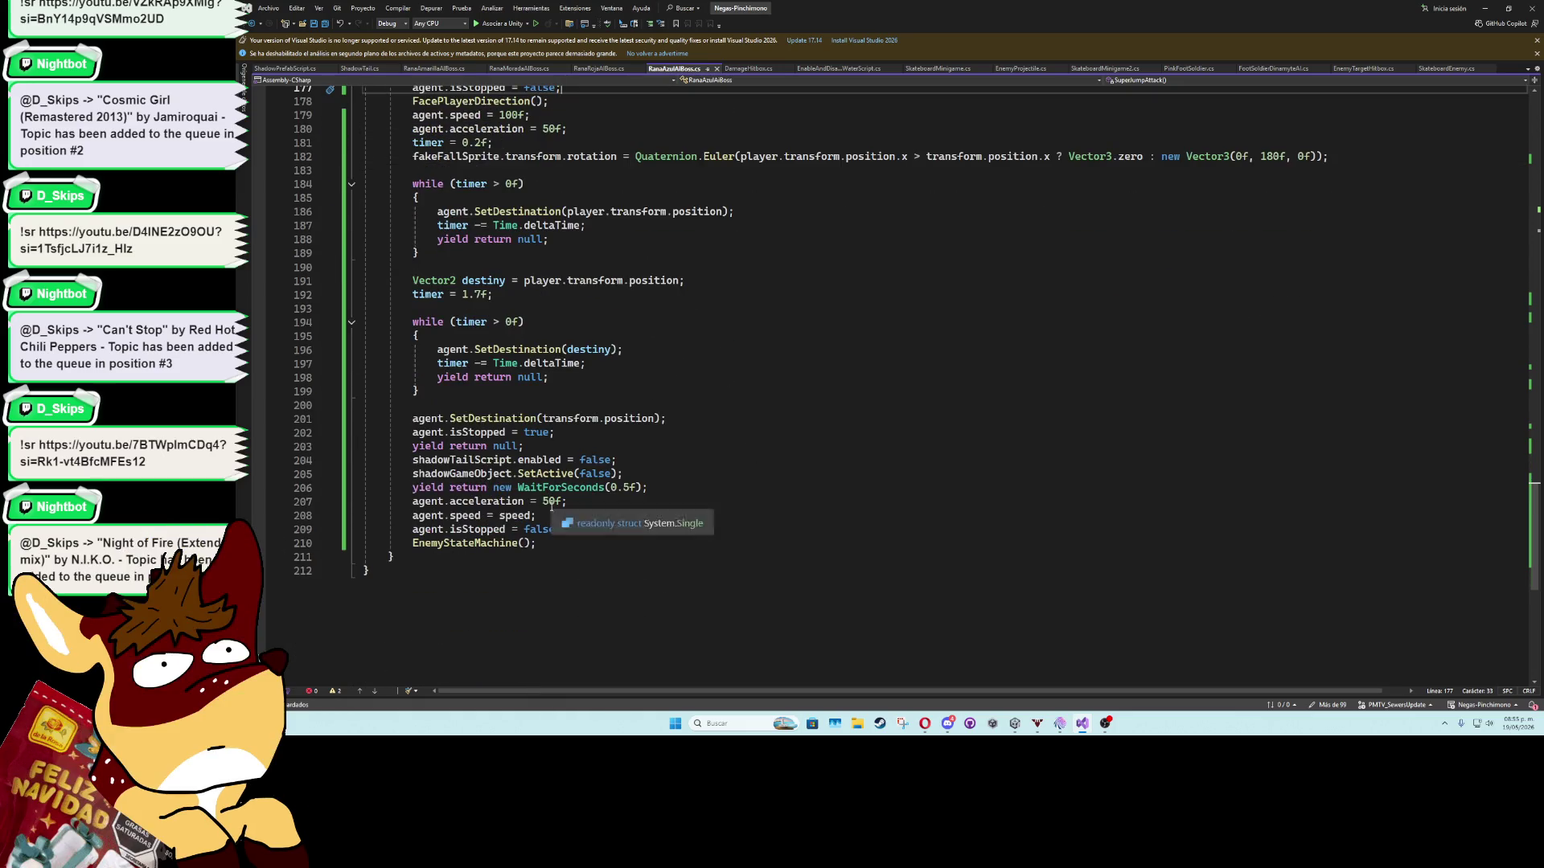
pyautogui.doubleClick(517, 516)
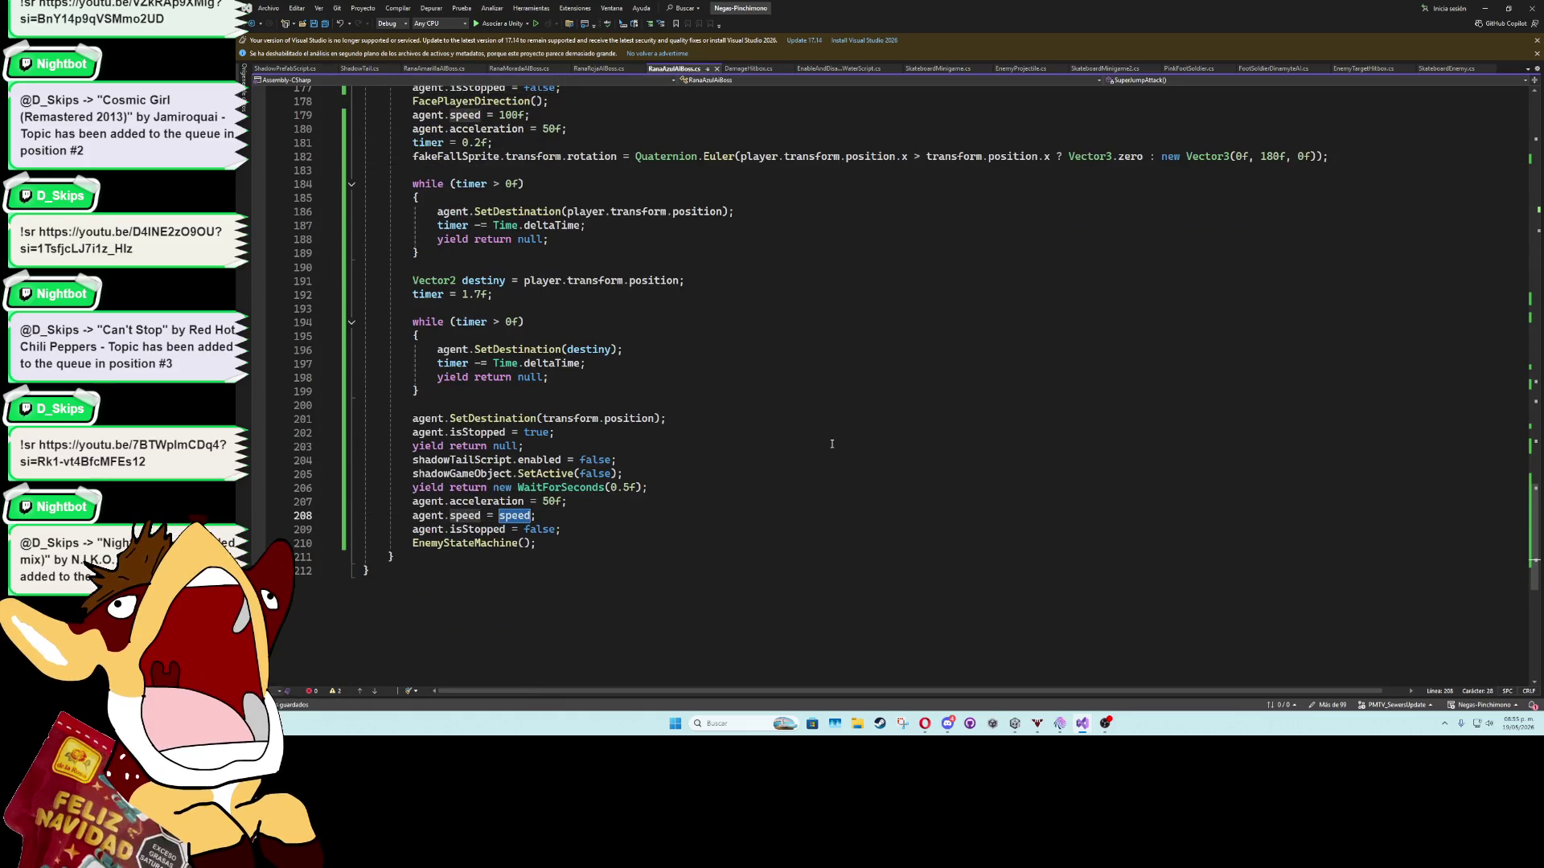
pyautogui.write('14')
pyautogui.click(786, 441)
pyautogui.hotkey('ctrl', '-')
pyautogui.write('f')
pyautogui.click(763, 459)
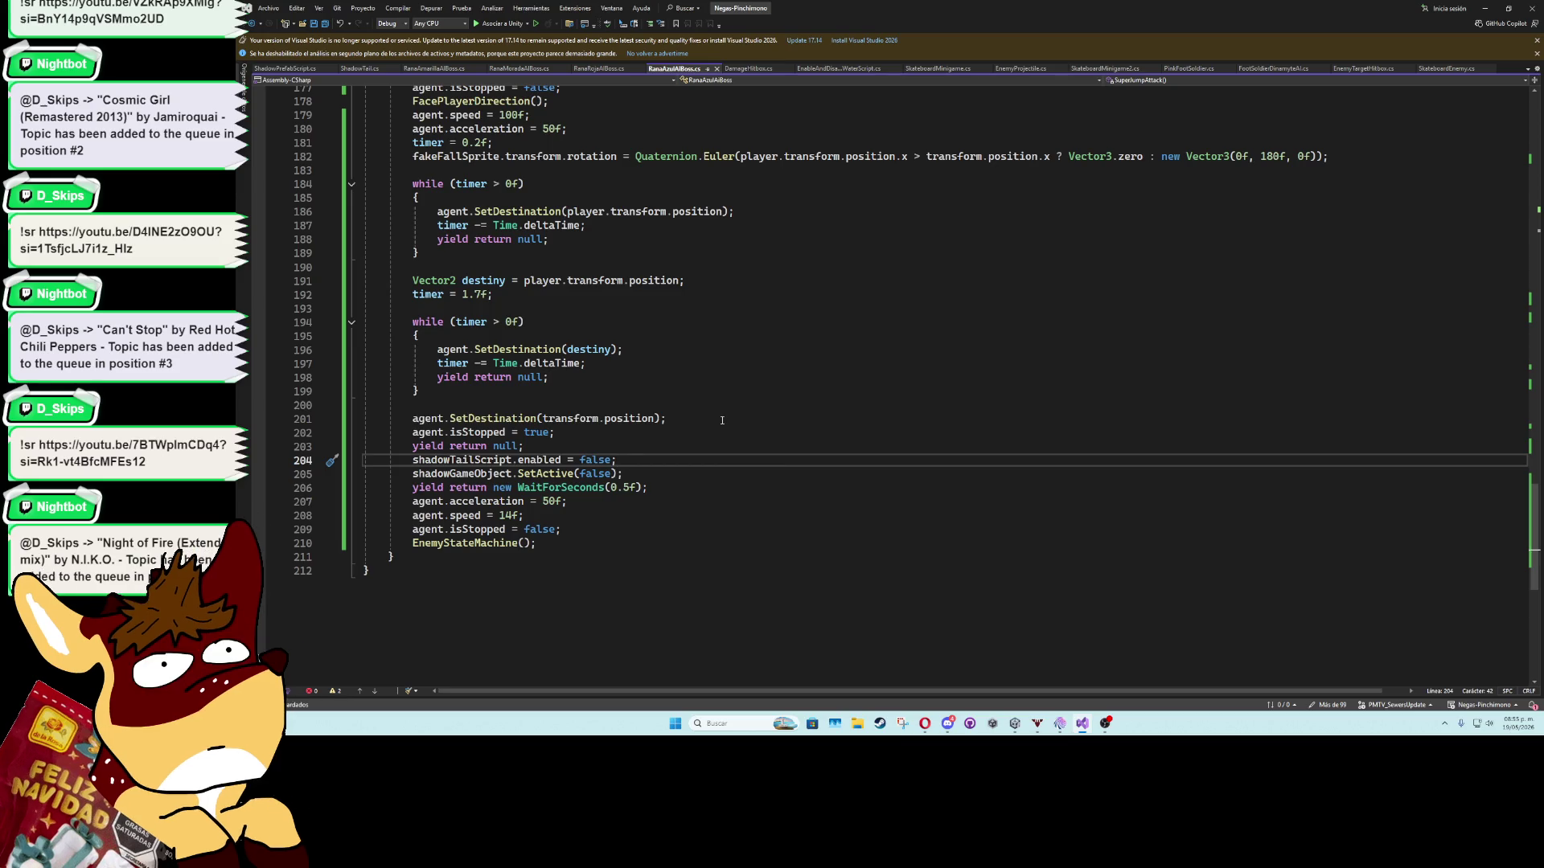
pyautogui.click(513, 515)
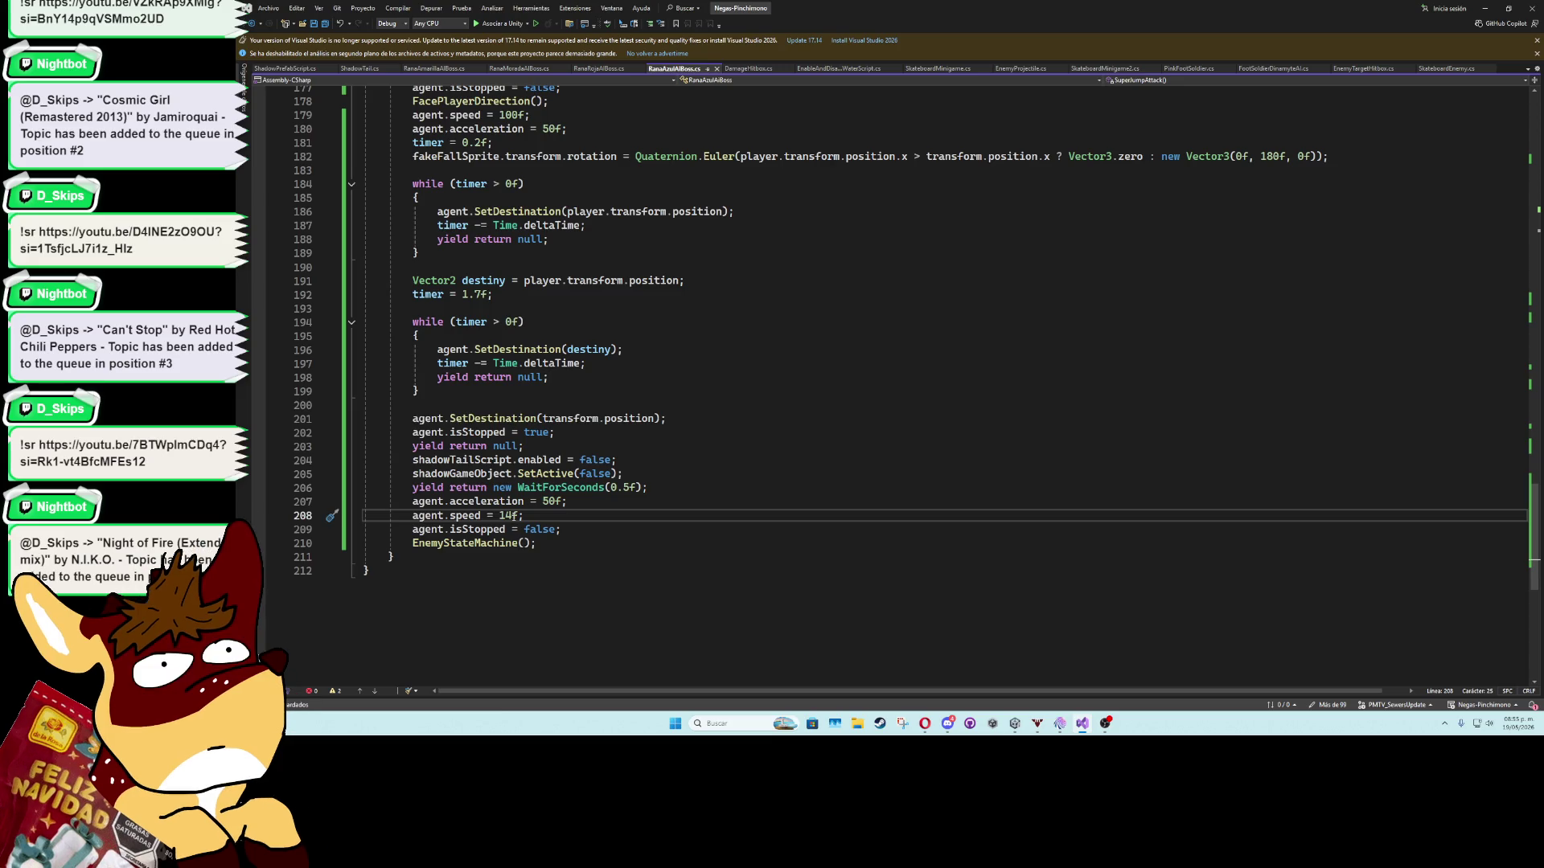
pyautogui.click(598, 404)
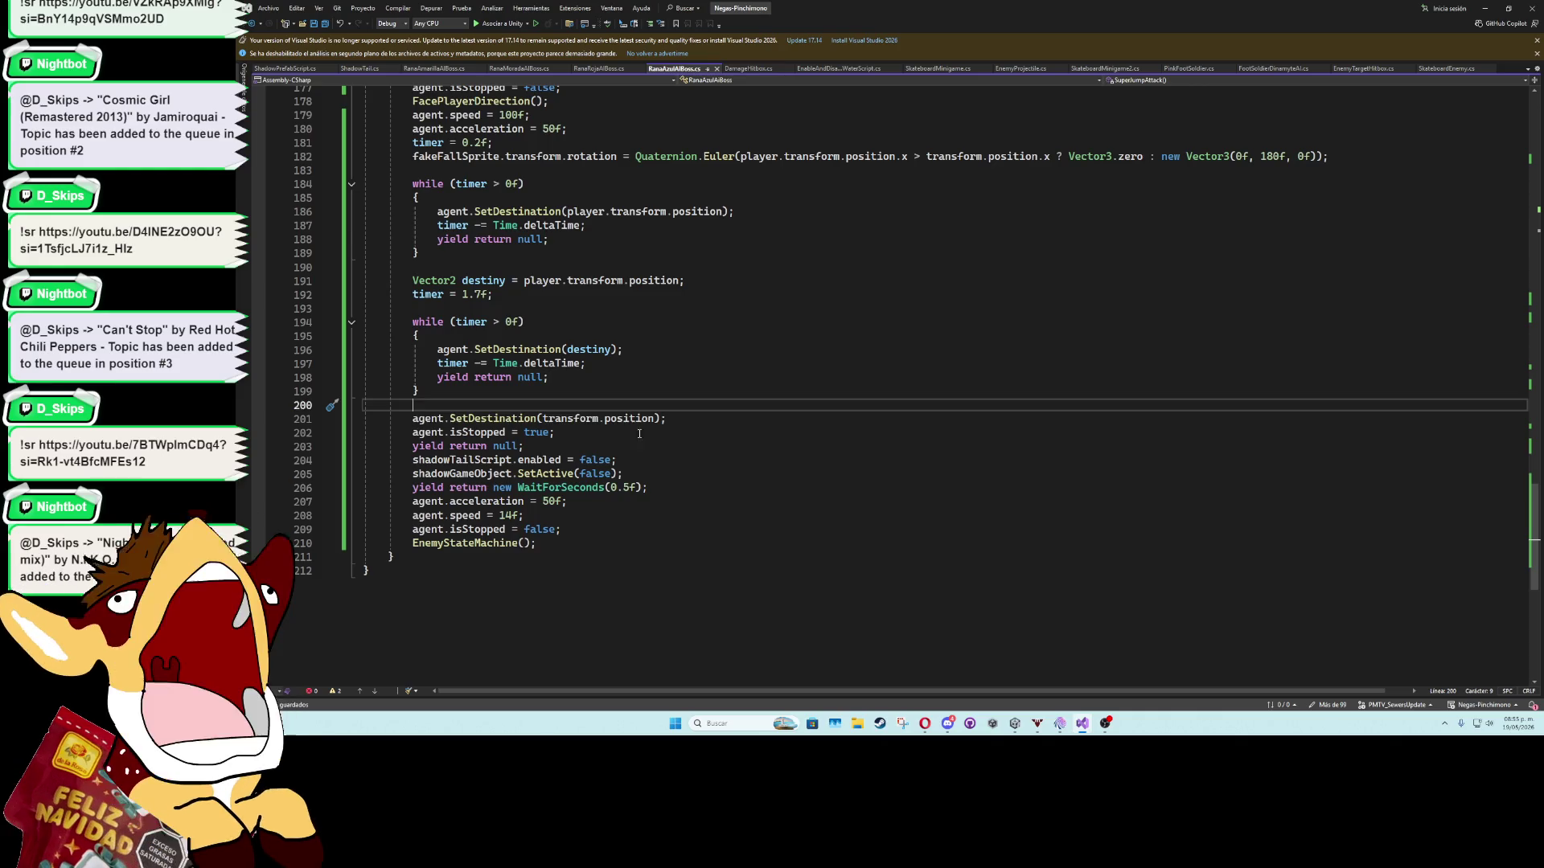
pyautogui.scroll(4, 643, 444)
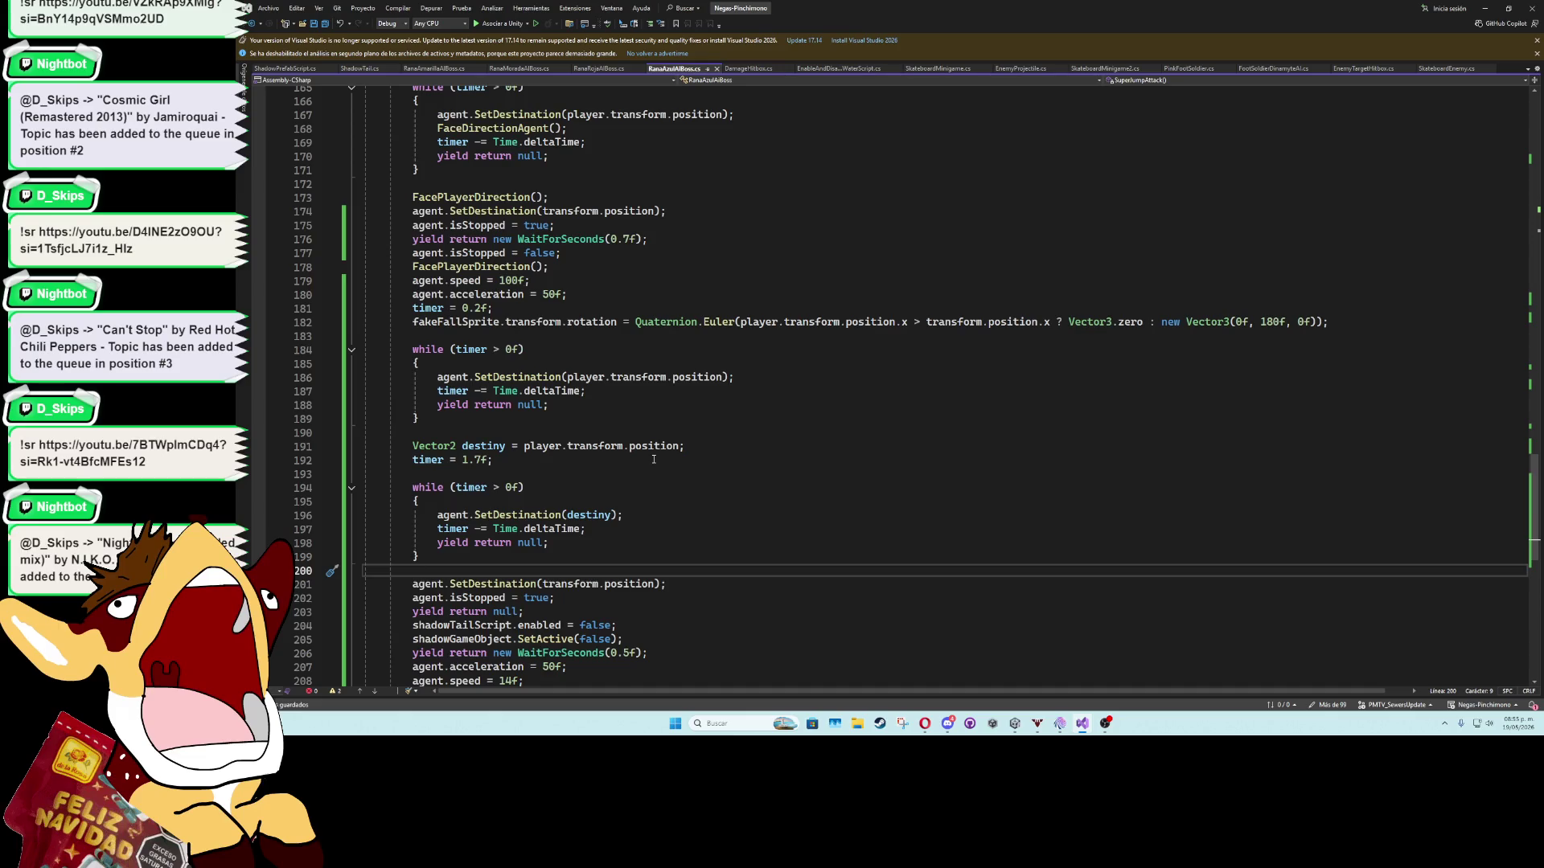
pyautogui.click(519, 214)
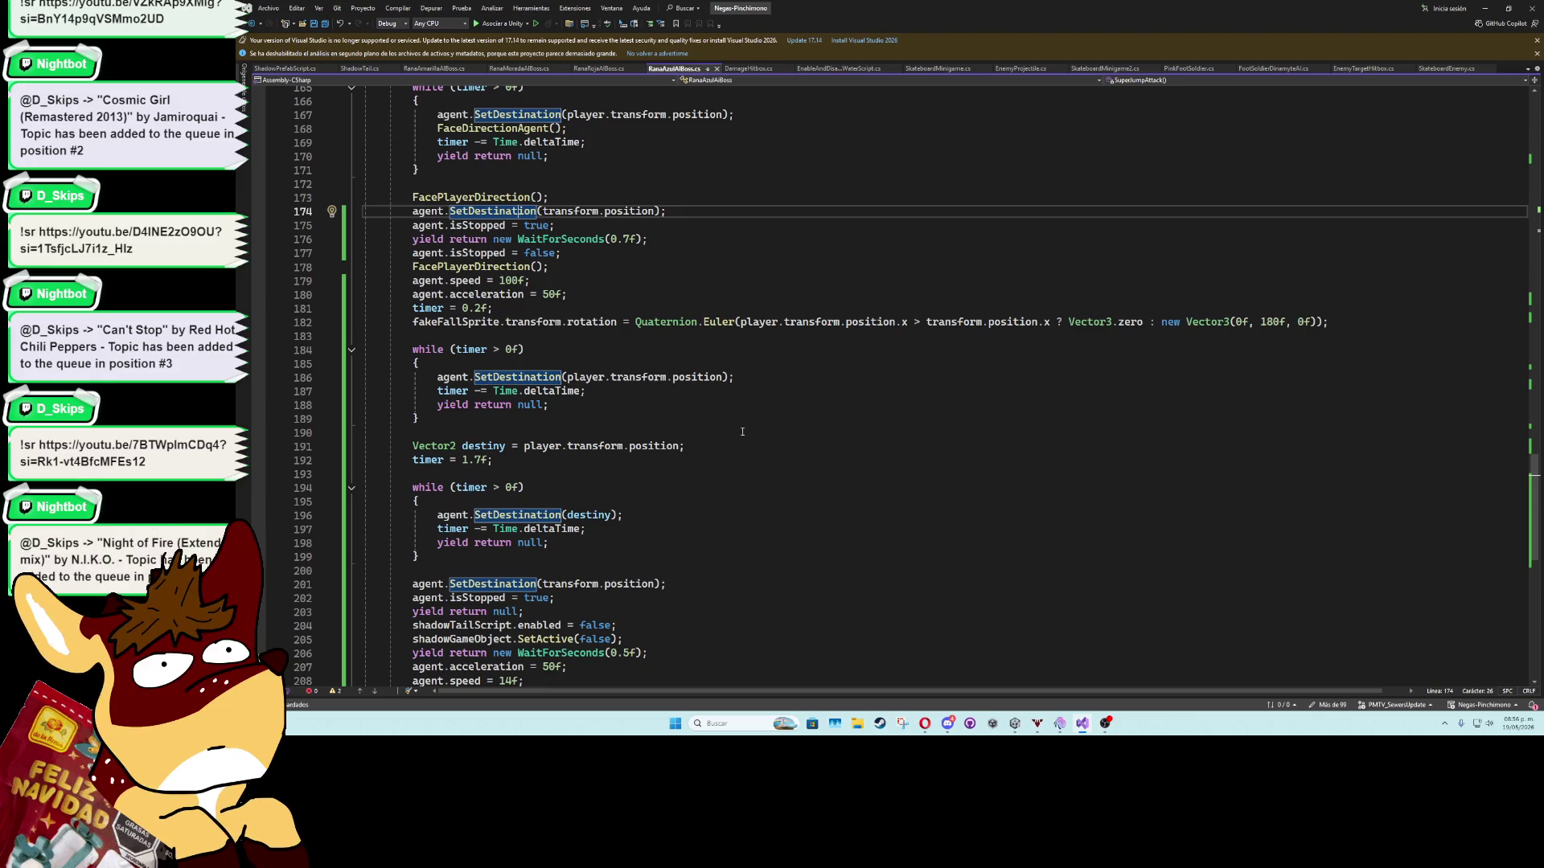
pyautogui.scroll(-3, 742, 431)
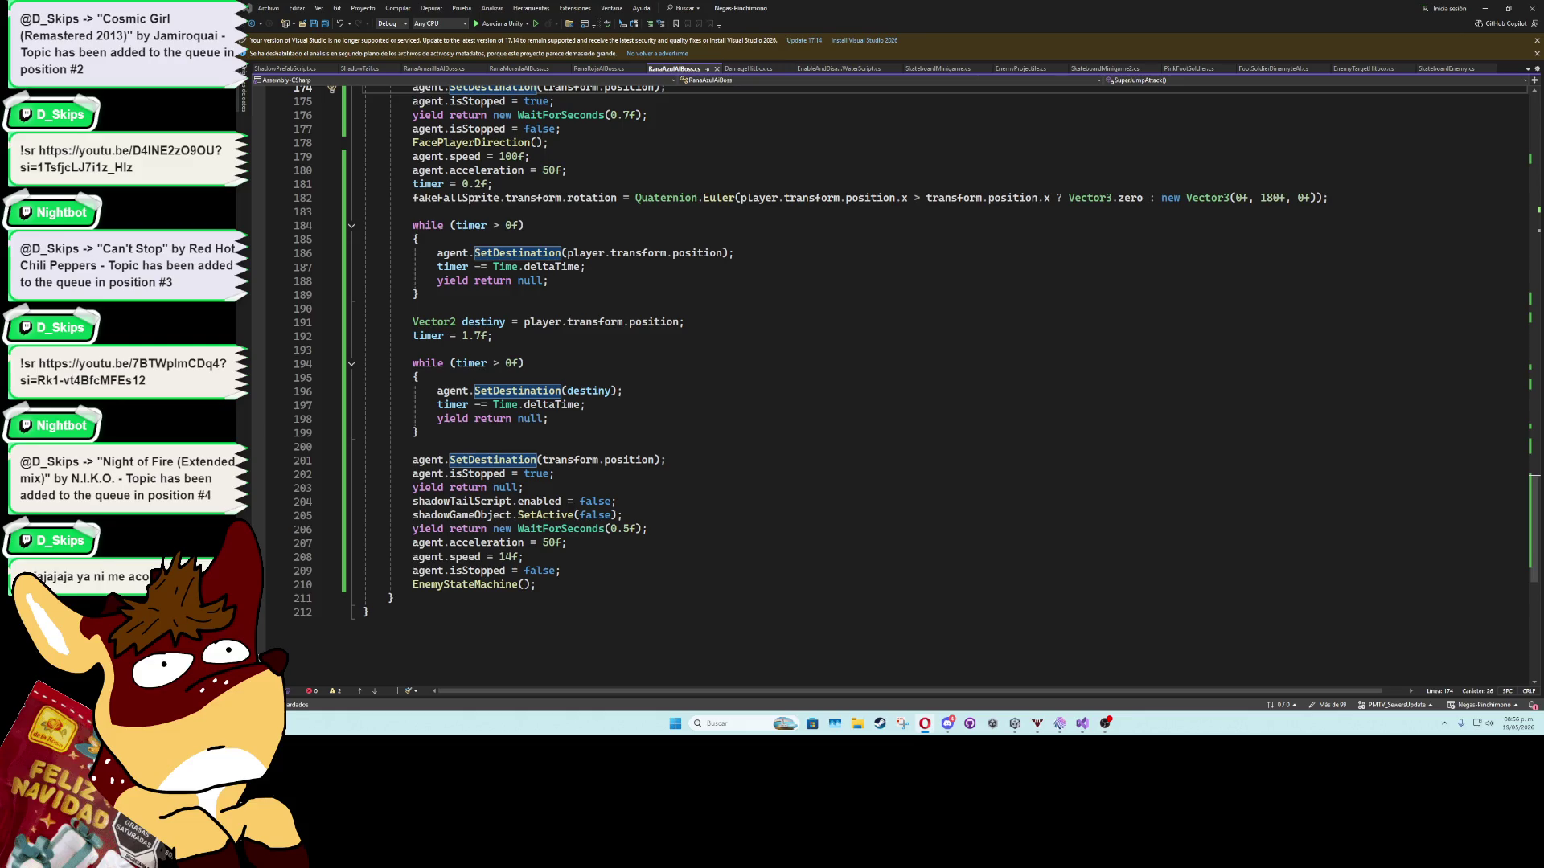
pyautogui.click(682, 547)
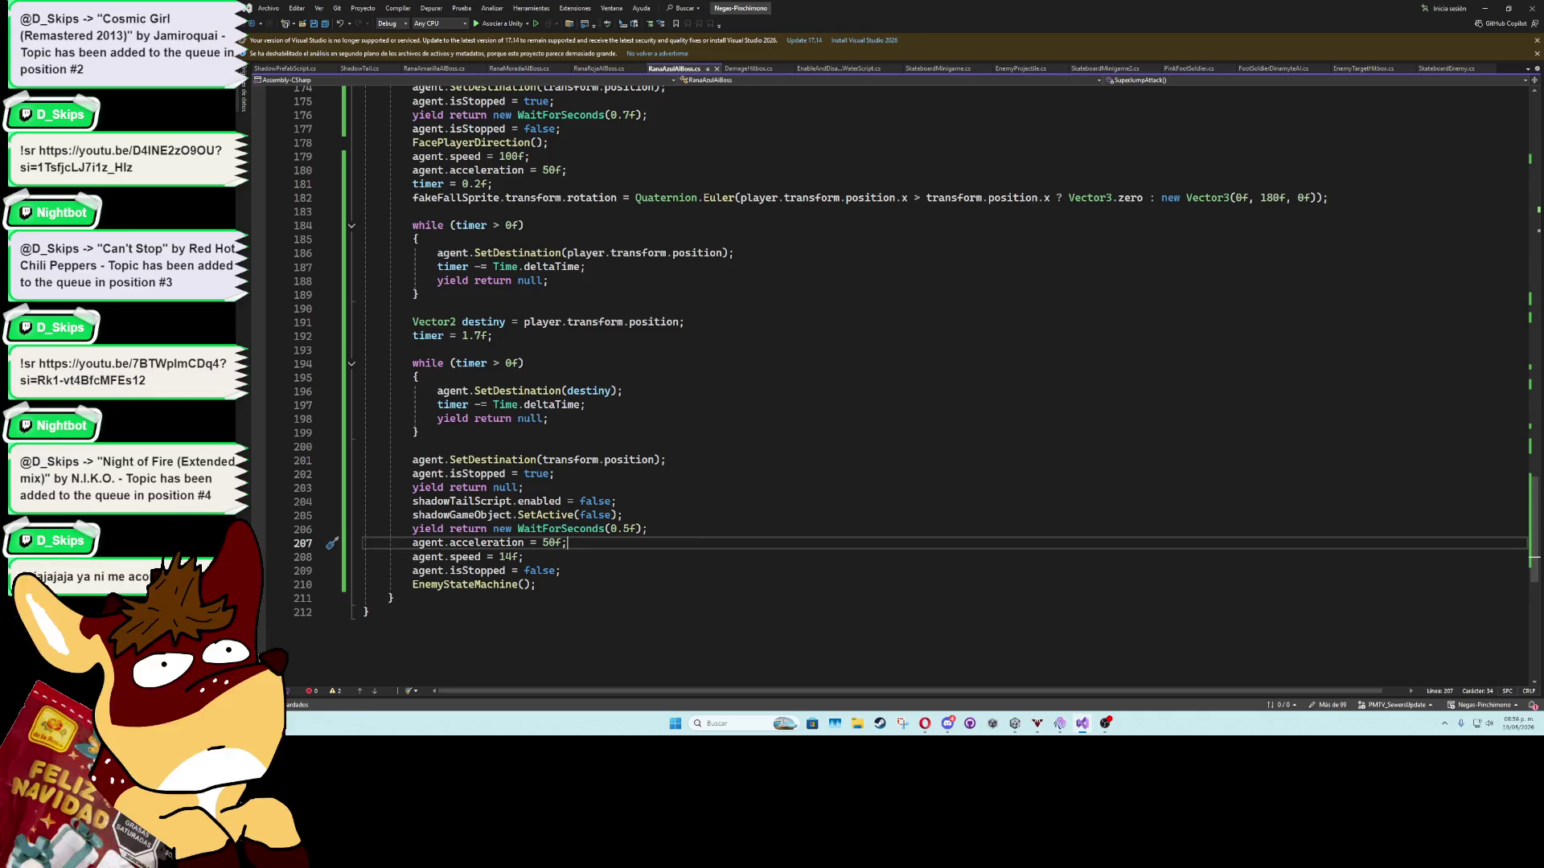
pyautogui.click(619, 515)
pyautogui.click(715, 560)
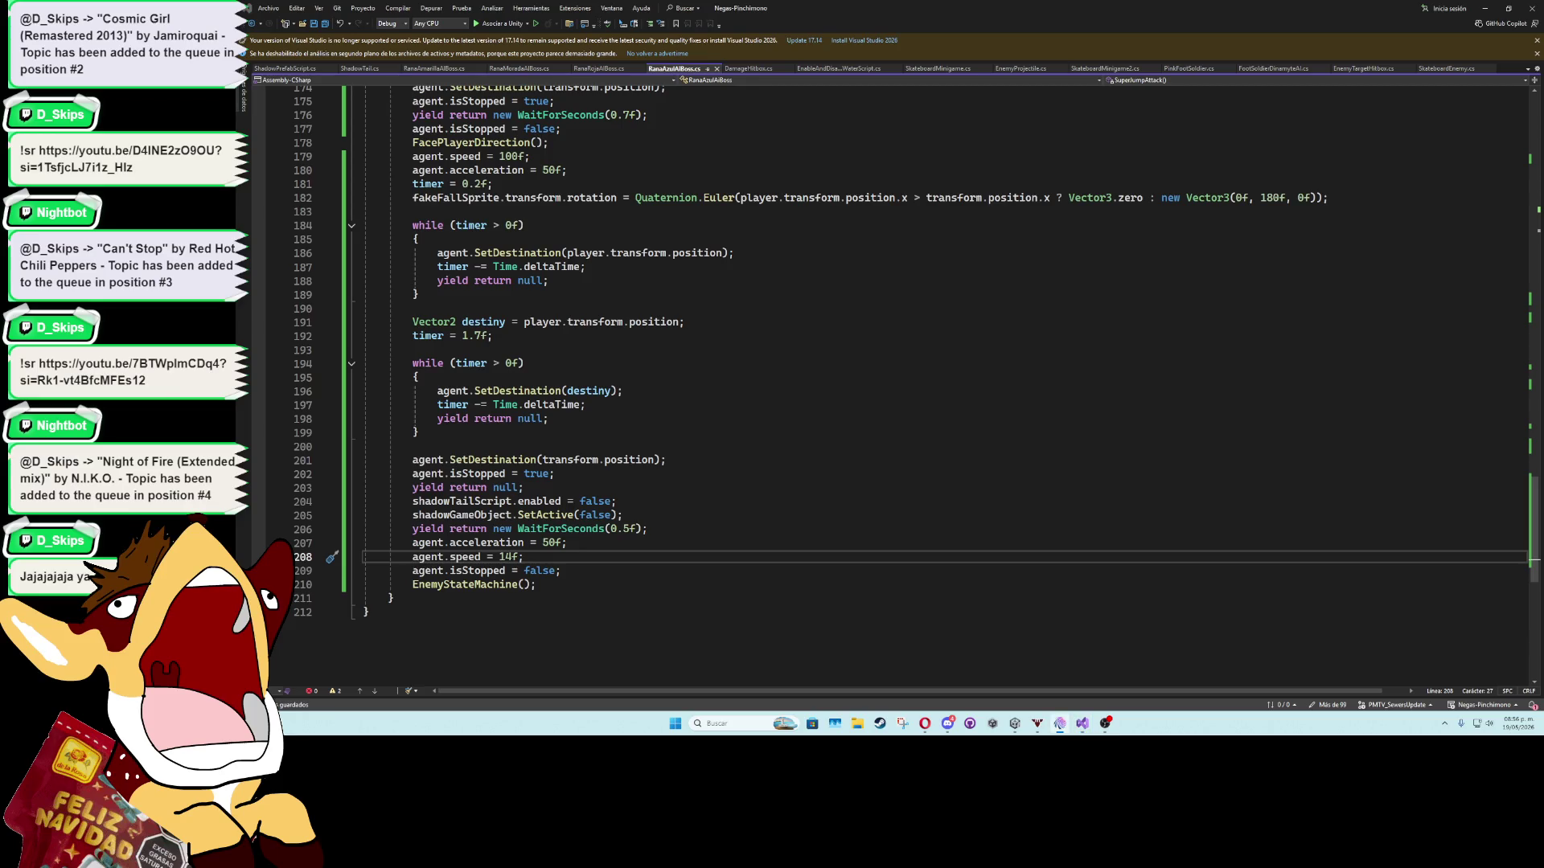
pyautogui.click(637, 622)
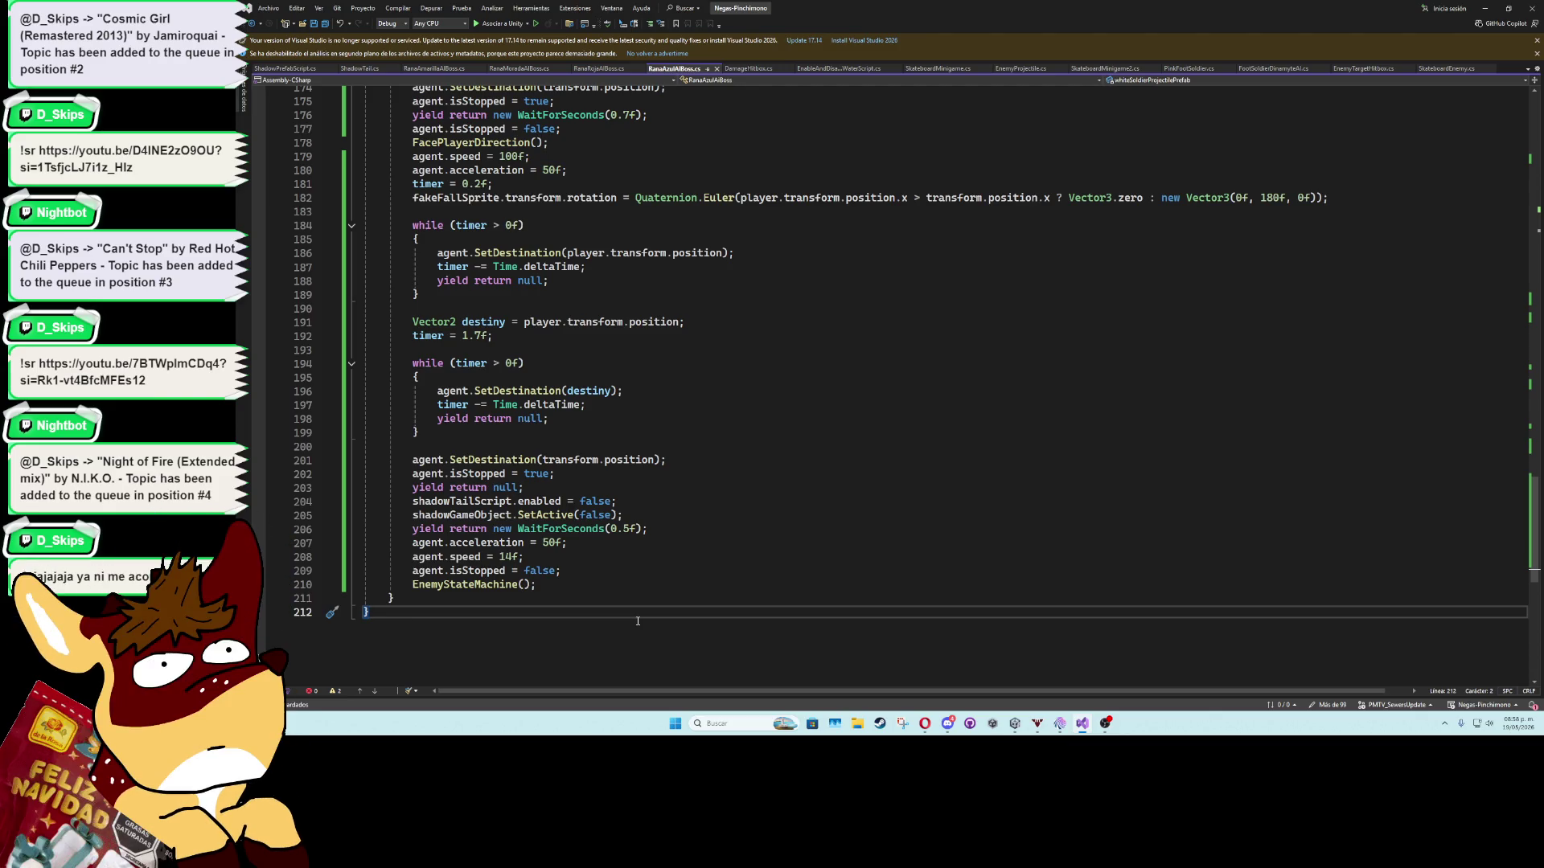
# Add agent.enabled = false; right after agent.isStopped = true;.
pyautogui.click(556, 473)
pyautogui.press('Return')
pyautogui.write('agent')
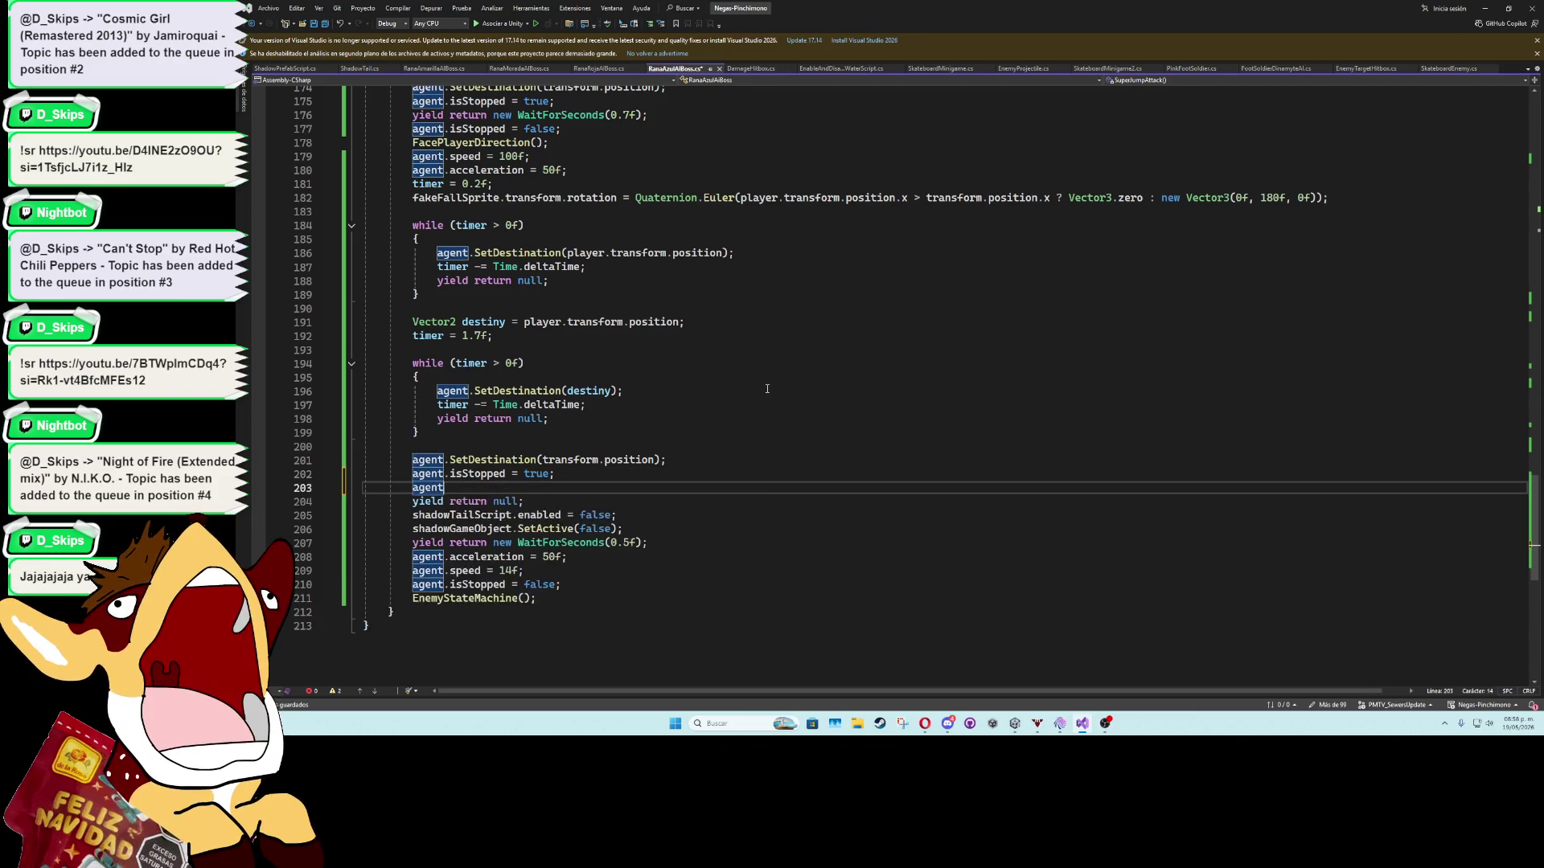
pyautogui.write('.acti')
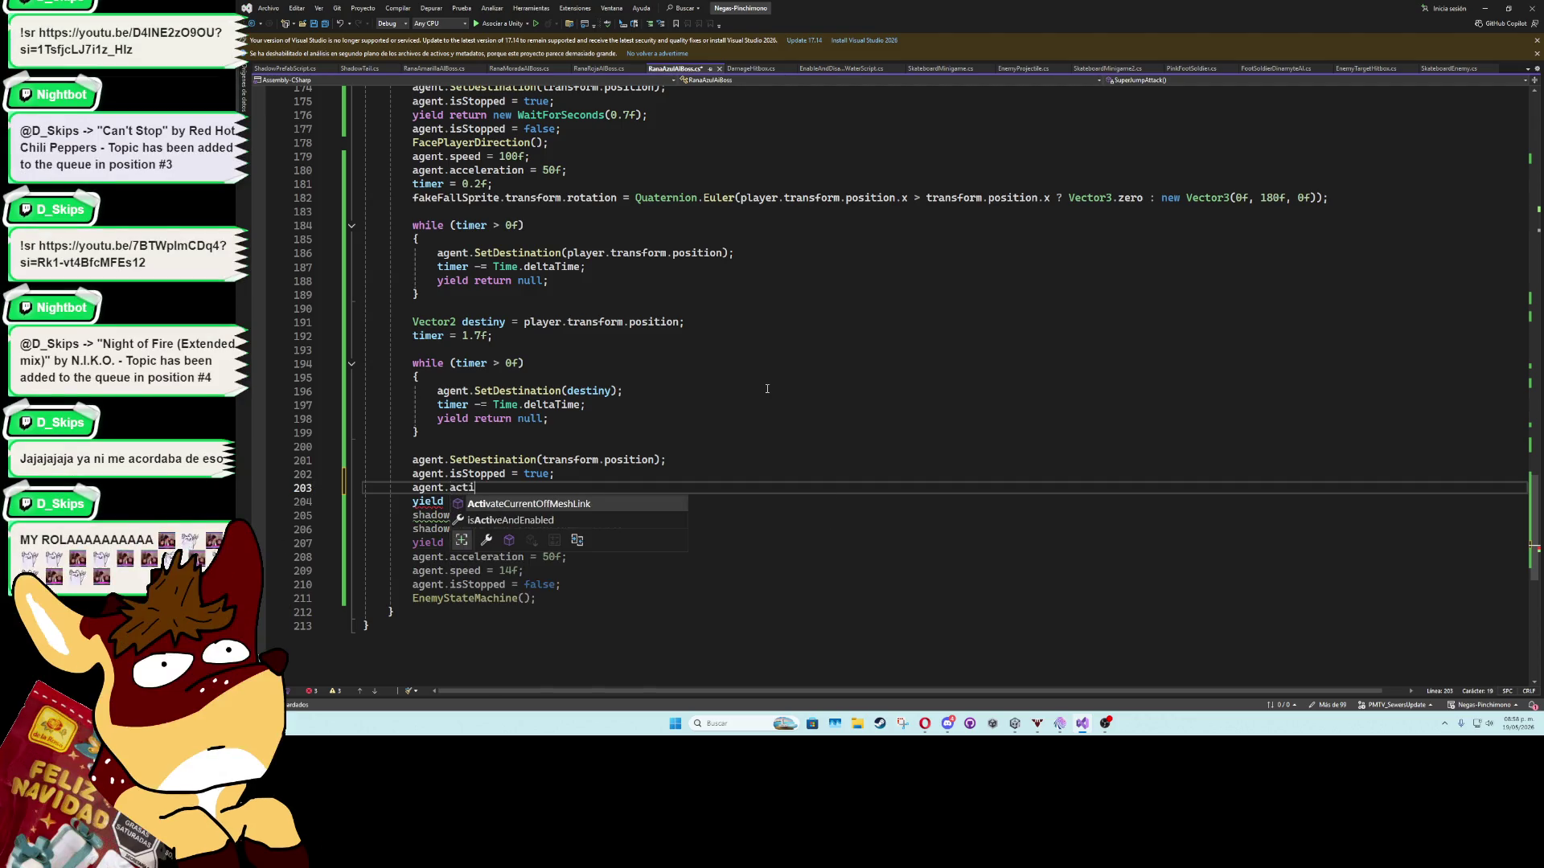
pyautogui.press('BackSpace')
pyautogui.press('BackSpace')
pyautogui.press('BackSpace')
pyautogui.write('enabled = fal')
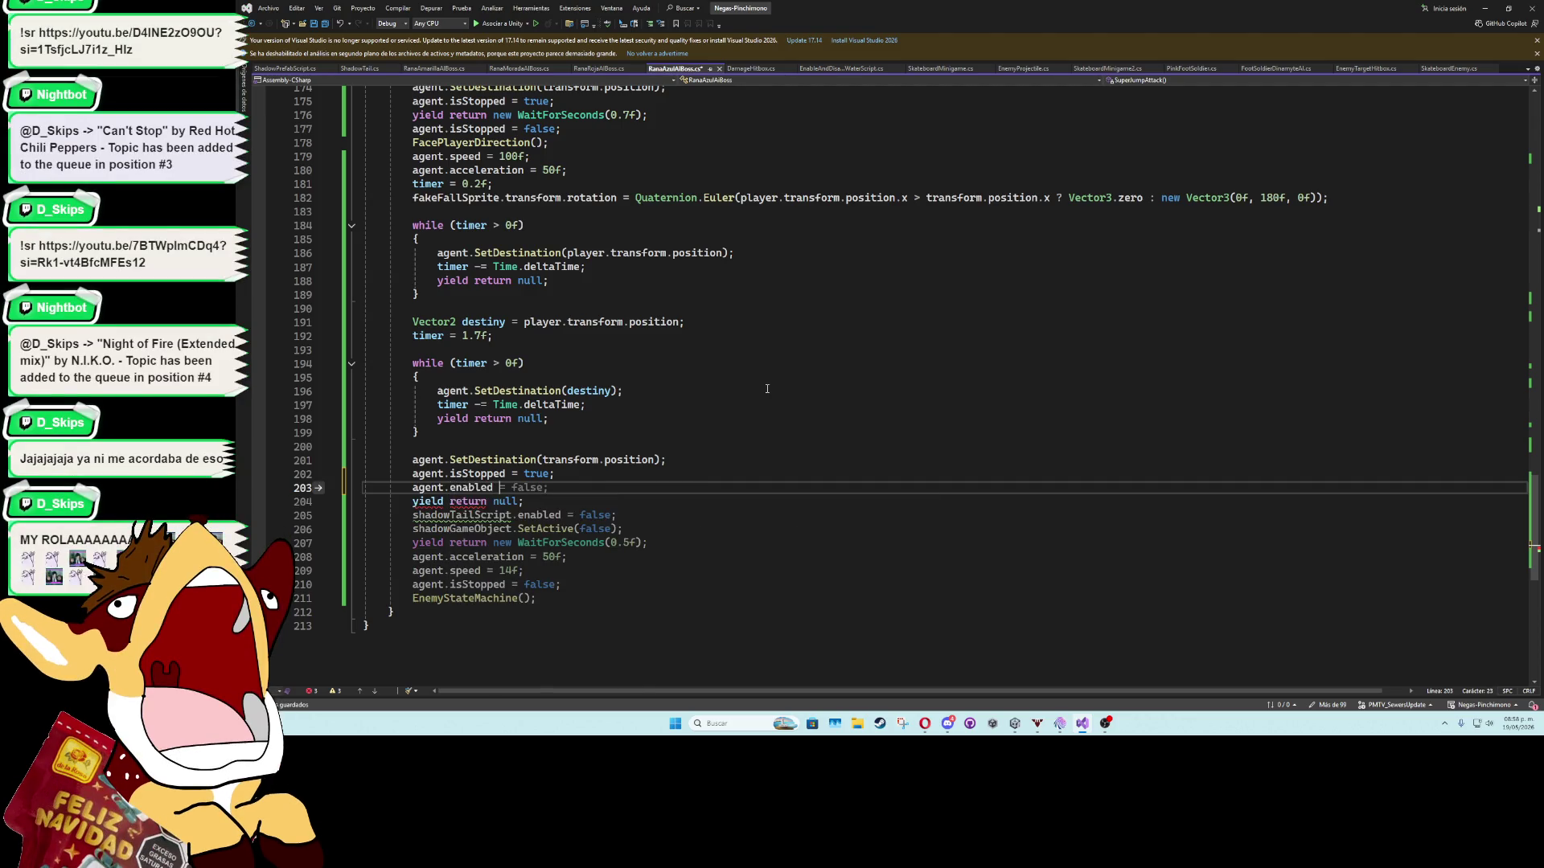
pyautogui.press('Tab')
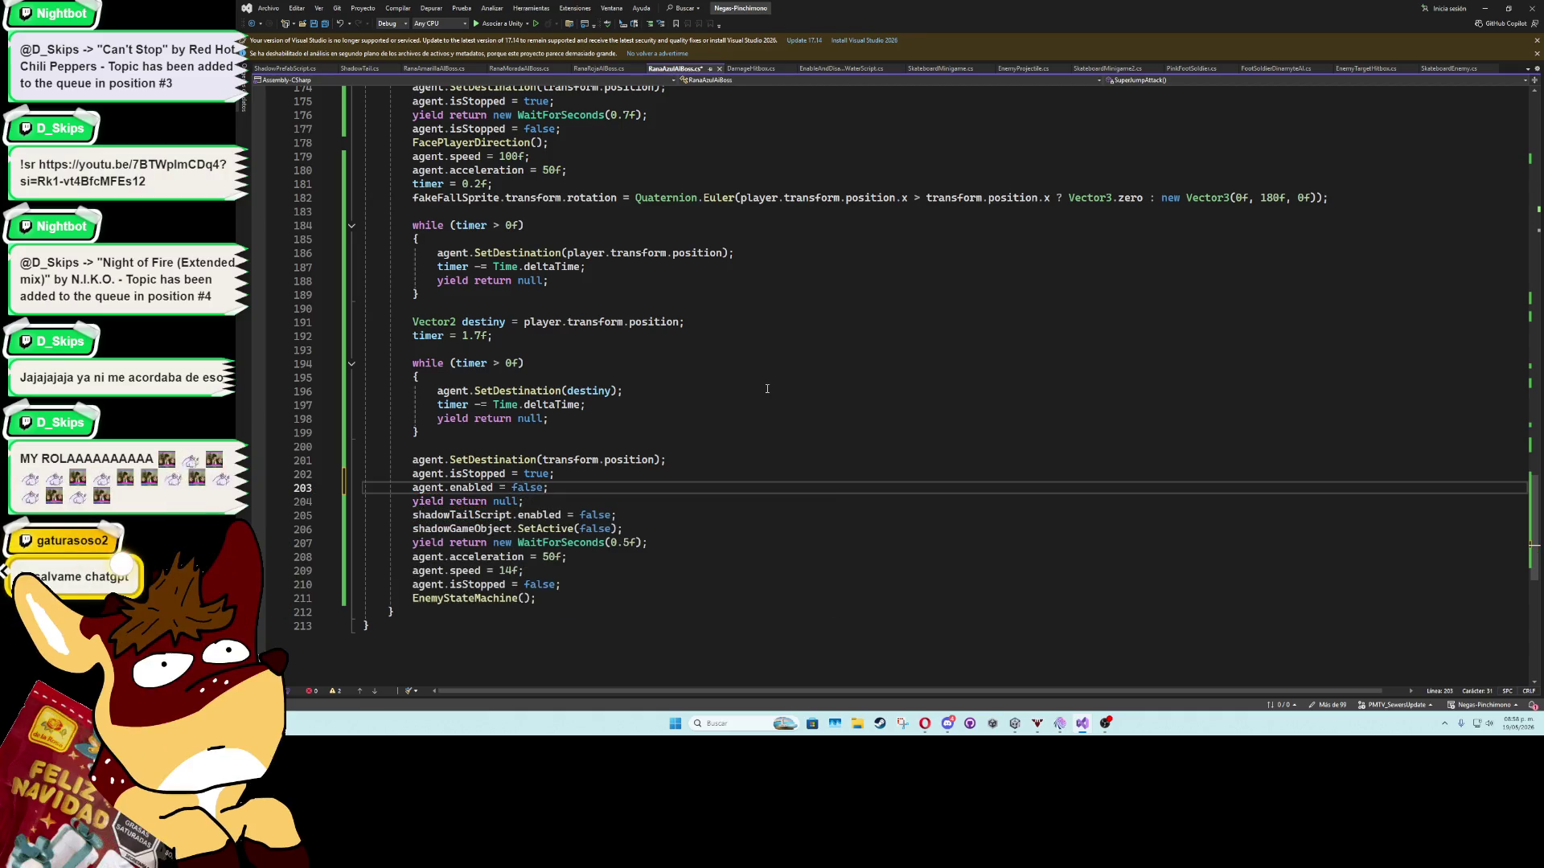
# Add agent.enabled = true; after agent.isStopped = false, save, and switch to Unity.
pyautogui.hotkey('ctrl', 'd')
pyautogui.hotkey('alt', 'Down')
pyautogui.hotkey('alt', 'Down')
pyautogui.hotkey('alt', 'Down')
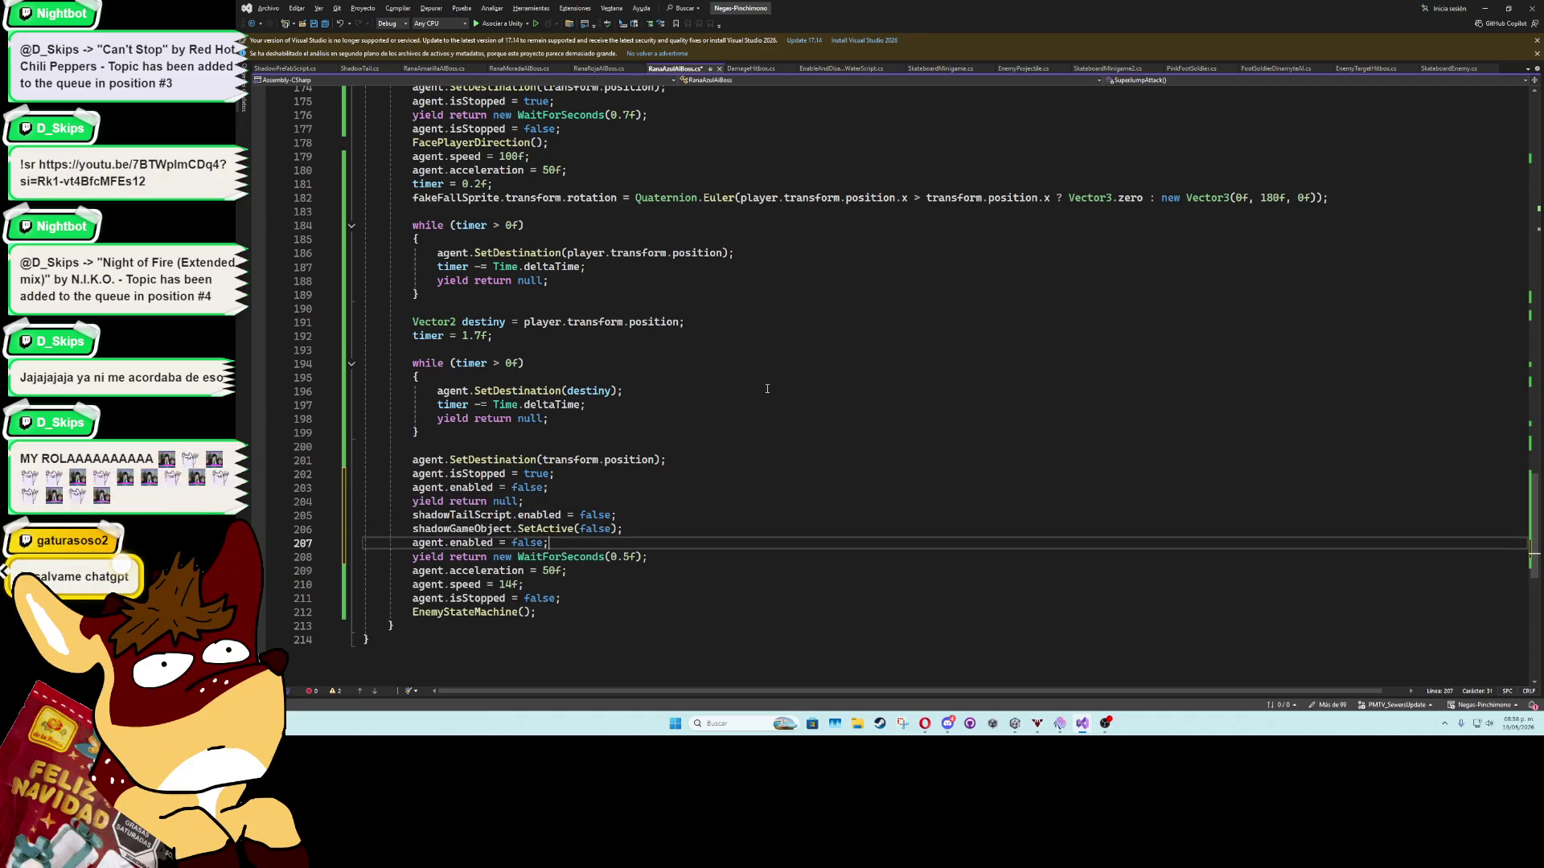
pyautogui.press('Left')
pyautogui.hotkey('ctrl', 'BackSpace')
pyautogui.write('true')
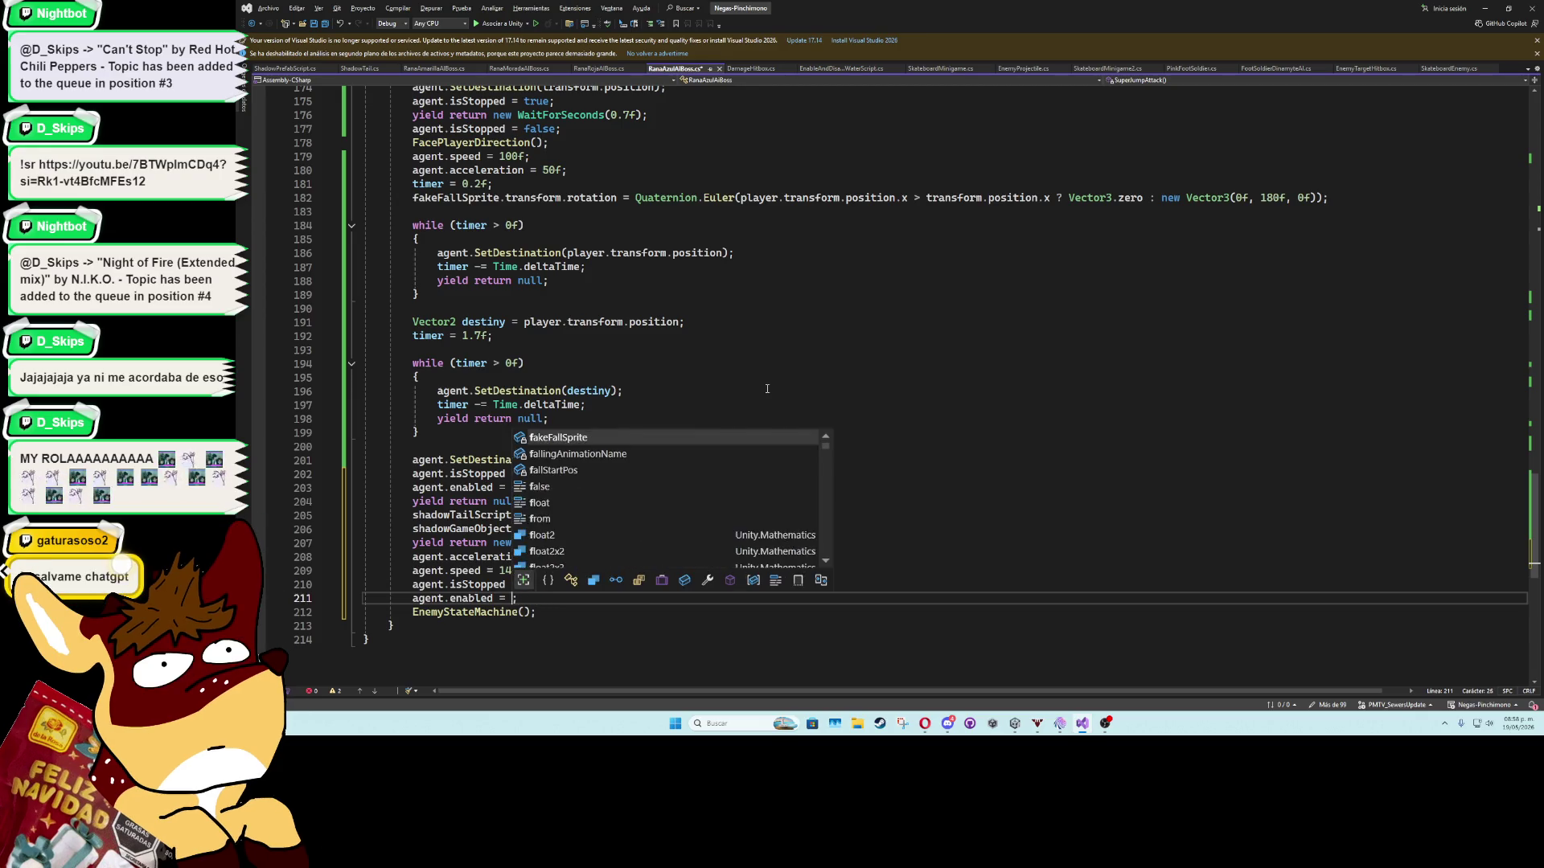
pyautogui.press('Tab')
pyautogui.hotkey('ctrl', 's')
pyautogui.click(794, 405)
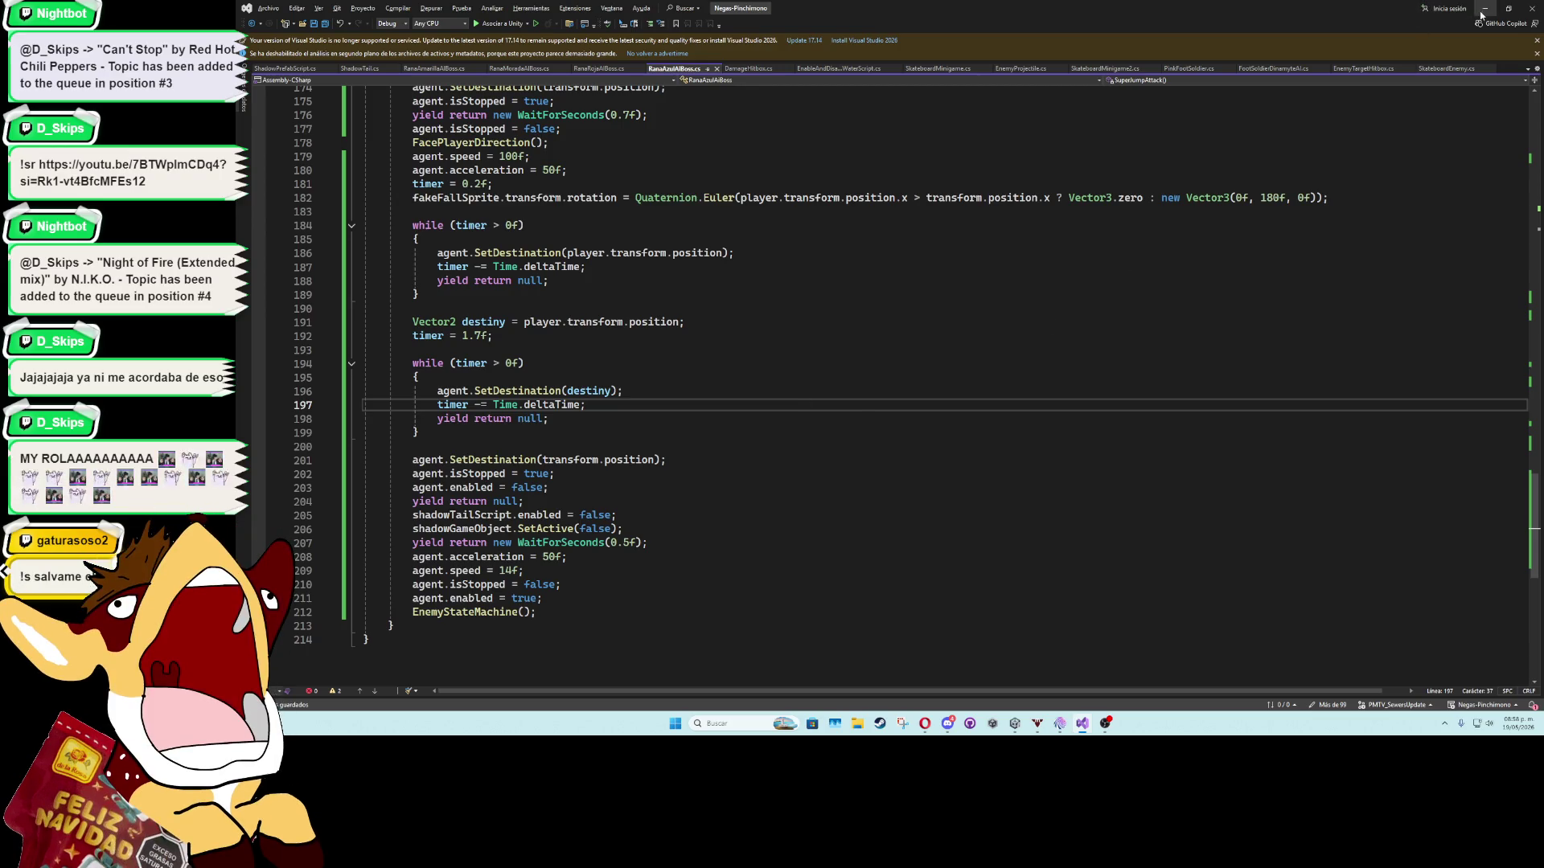
pyautogui.hotkey('alt', 'Tab')
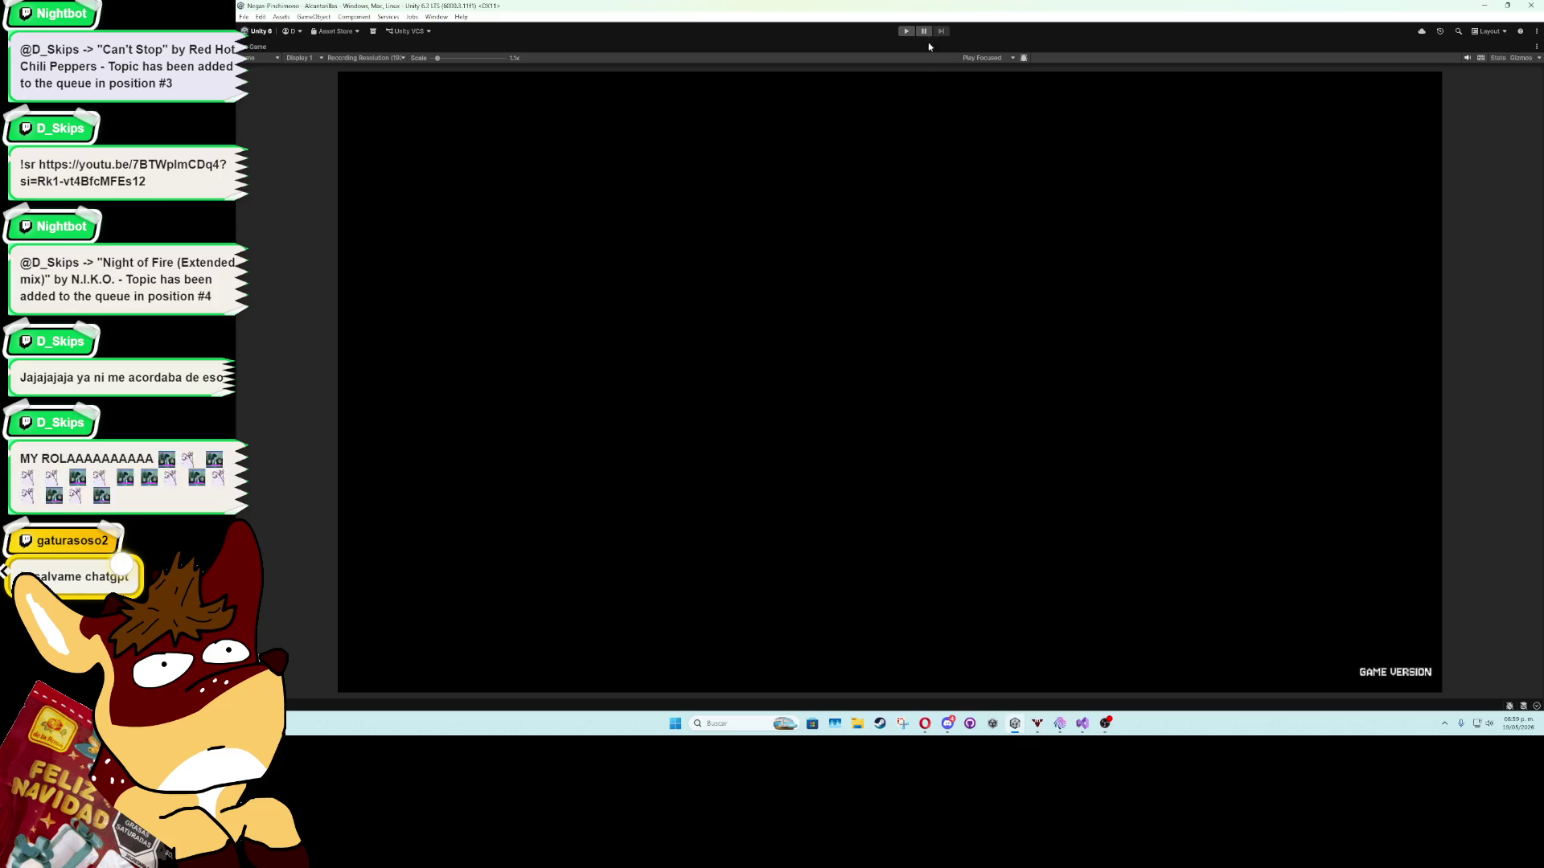
# Run the game, advance the boss intro dialogue with K, then end the test and return to Visual Studio.
pyautogui.click(906, 31)
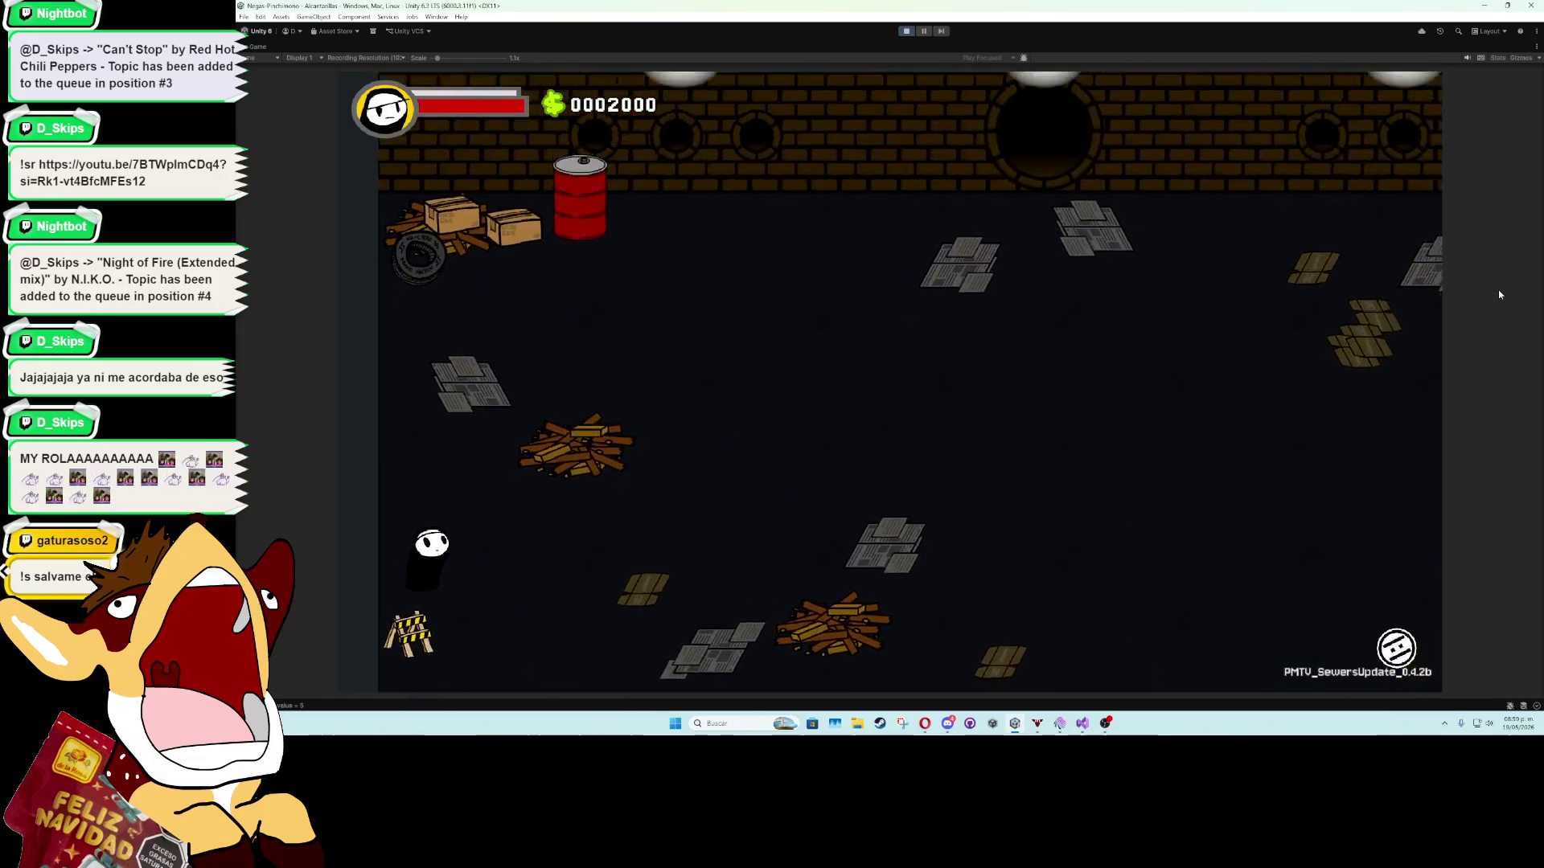
pyautogui.press('k')
pyautogui.press('k')
pyautogui.press('k')
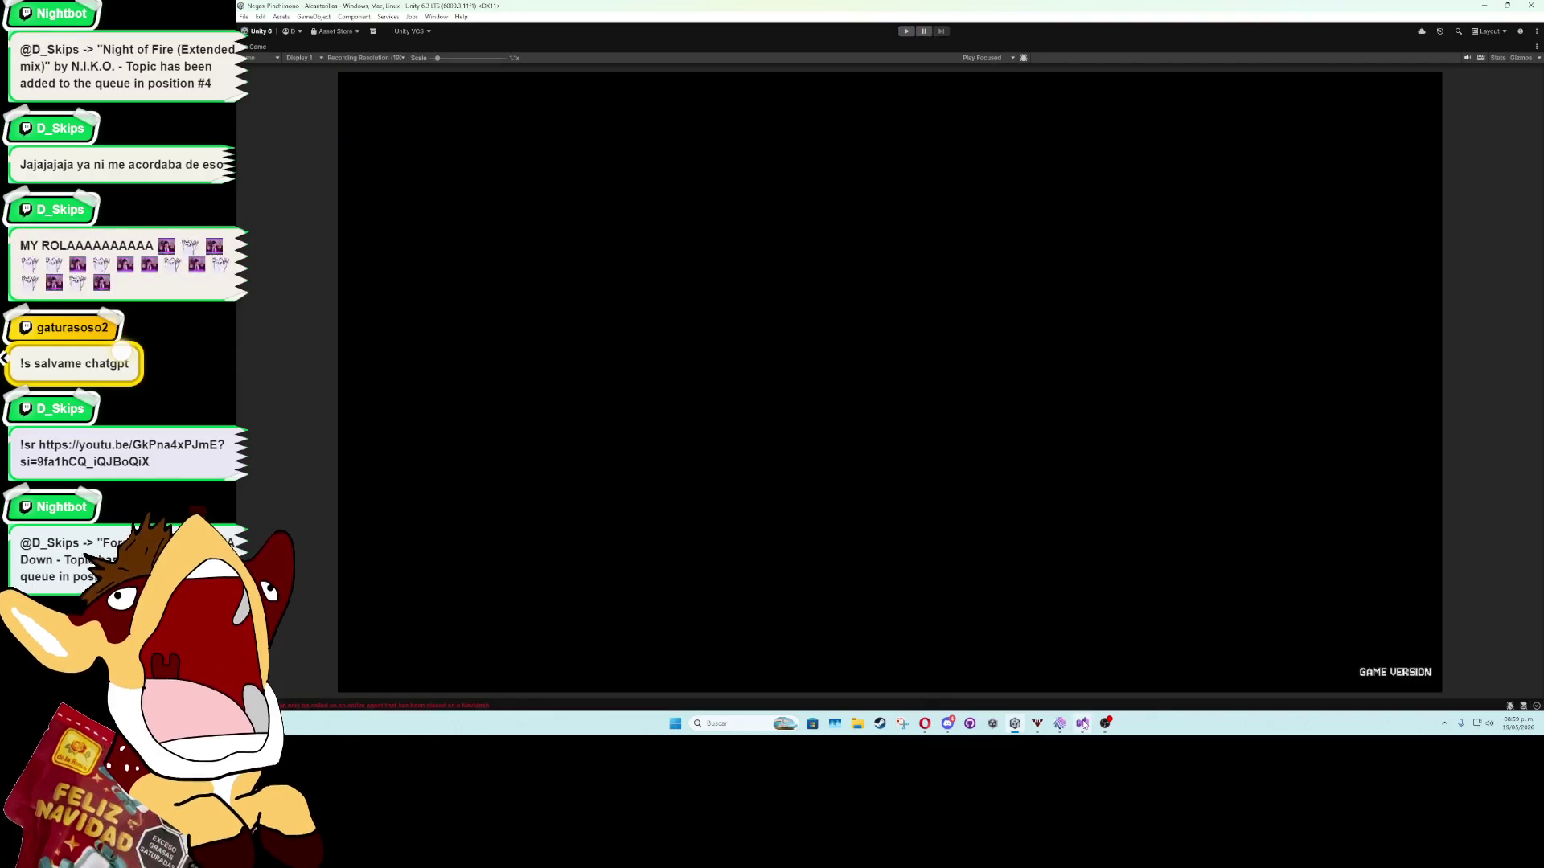
pyautogui.hotkey('alt', 'Tab')
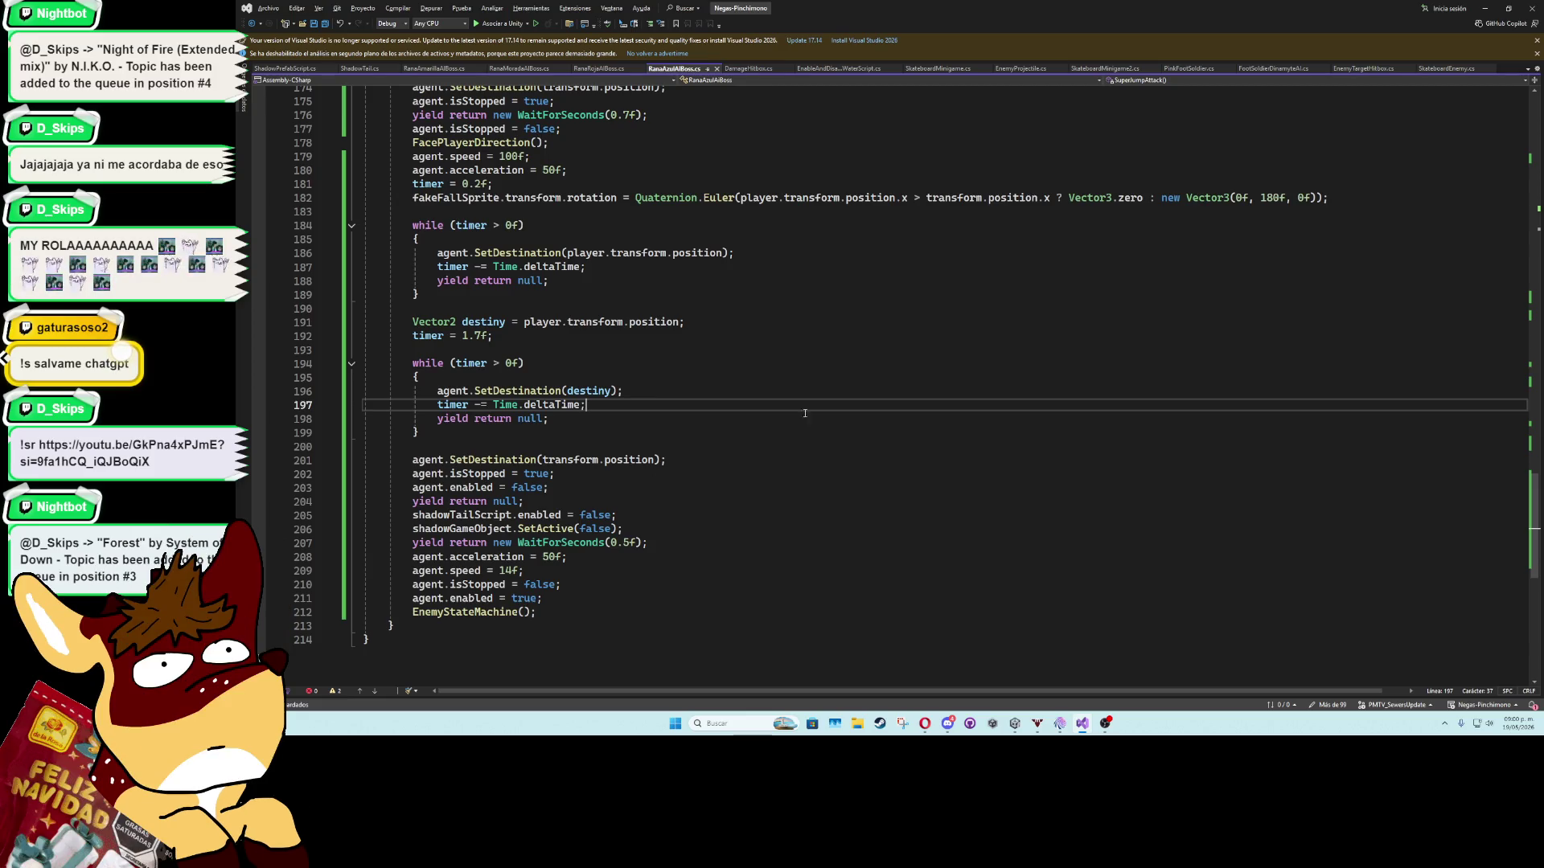
# Back in Unity, create an empty game object named SlashAttackRanaAzulPrefab in the Hierarchy.
pyautogui.click(1492, 7)
pyautogui.doubleClick(256, 47)
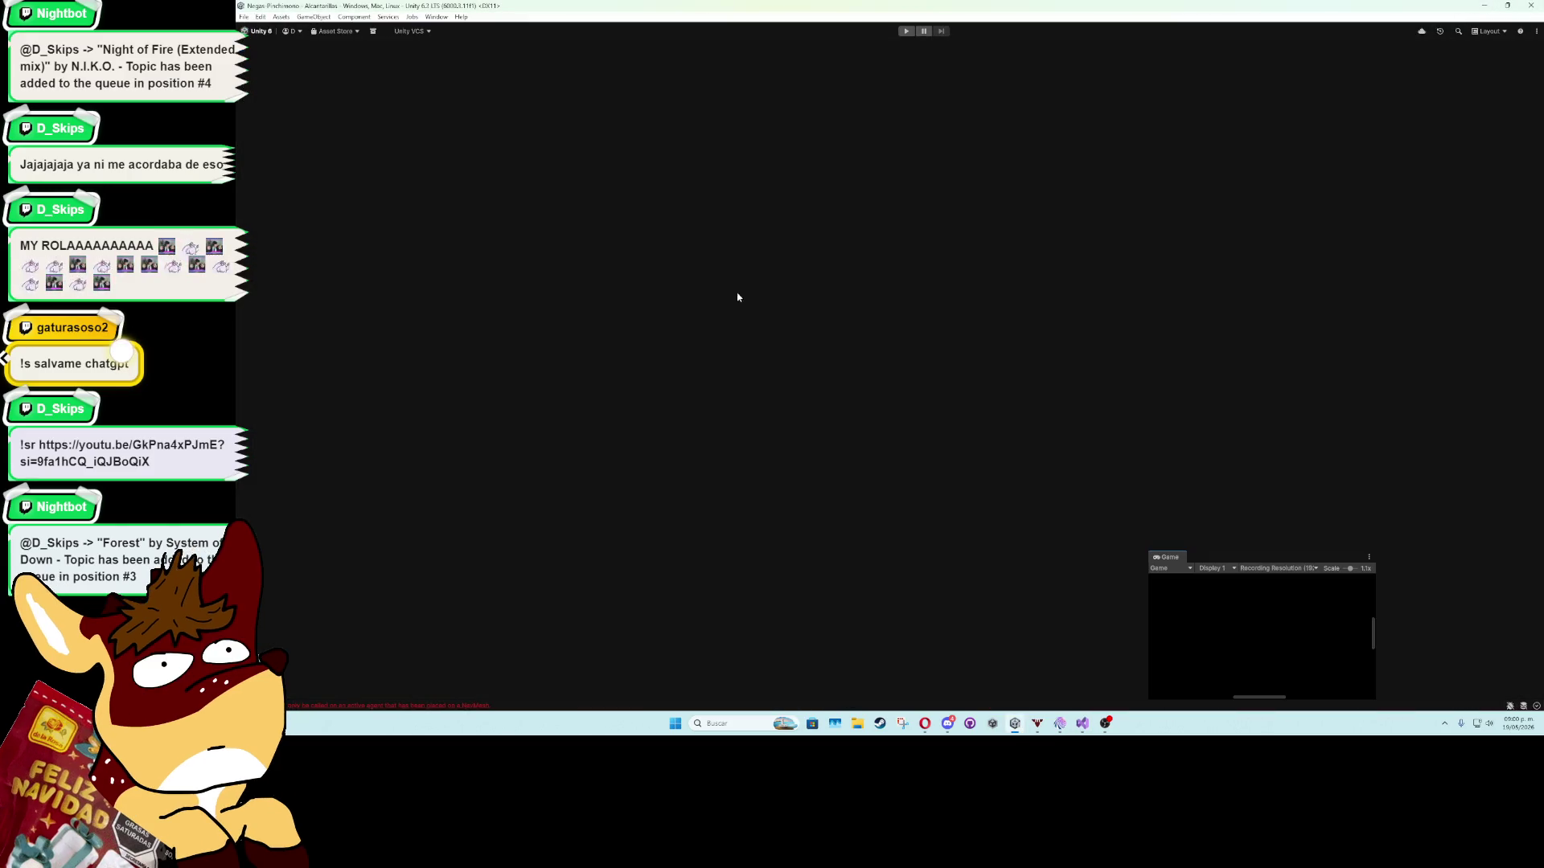
pyautogui.moveTo(994, 383); pyautogui.dragTo(788, 302)
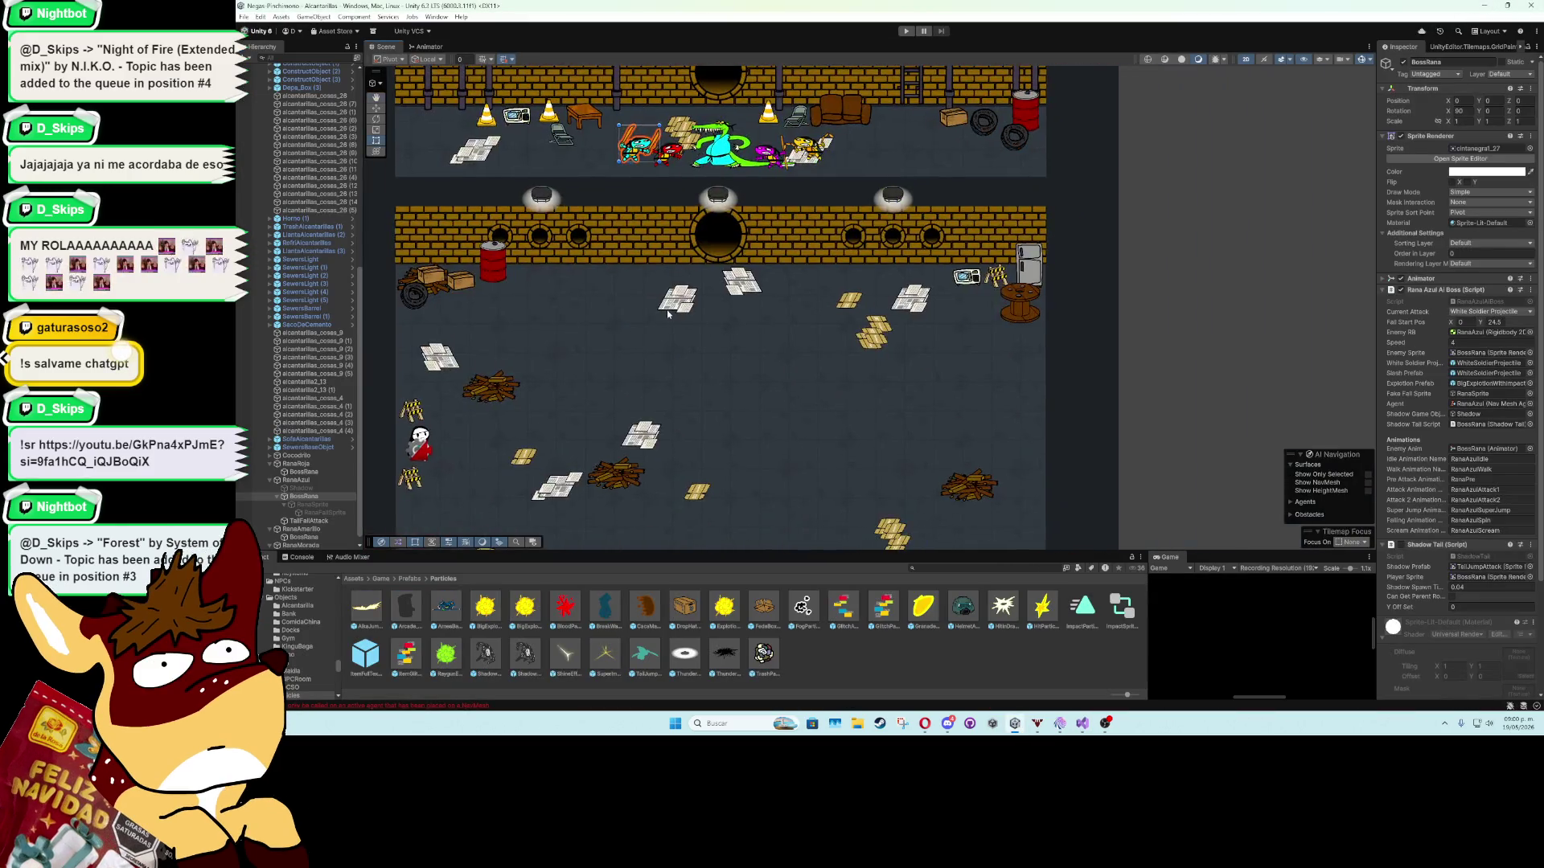
pyautogui.scroll(2, 788, 302)
pyautogui.click(270, 480)
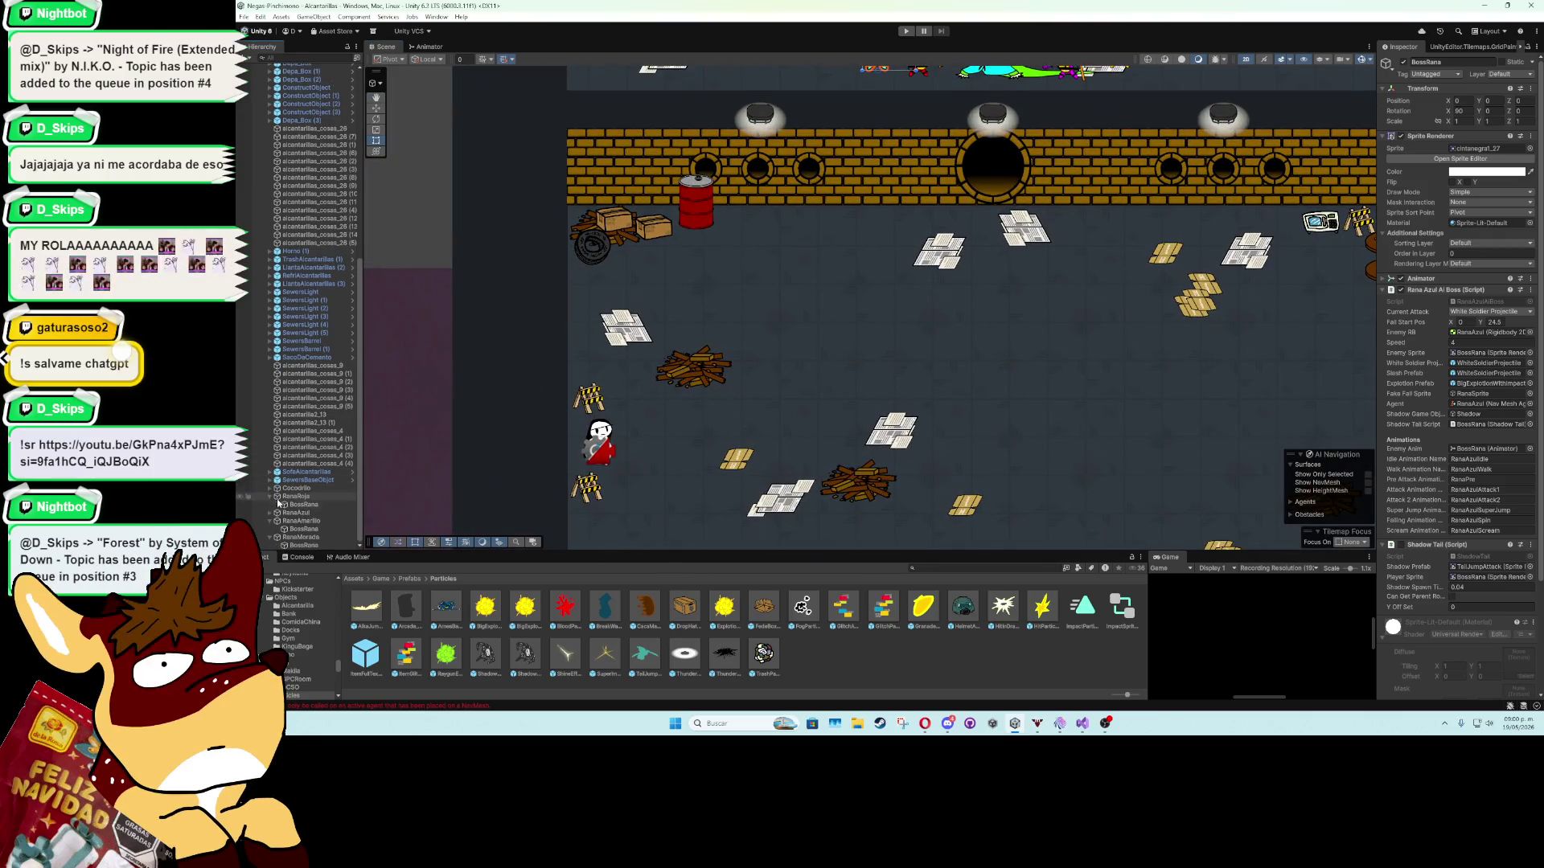
pyautogui.scroll(10, 288, 308)
pyautogui.scroll(2, 305, 169)
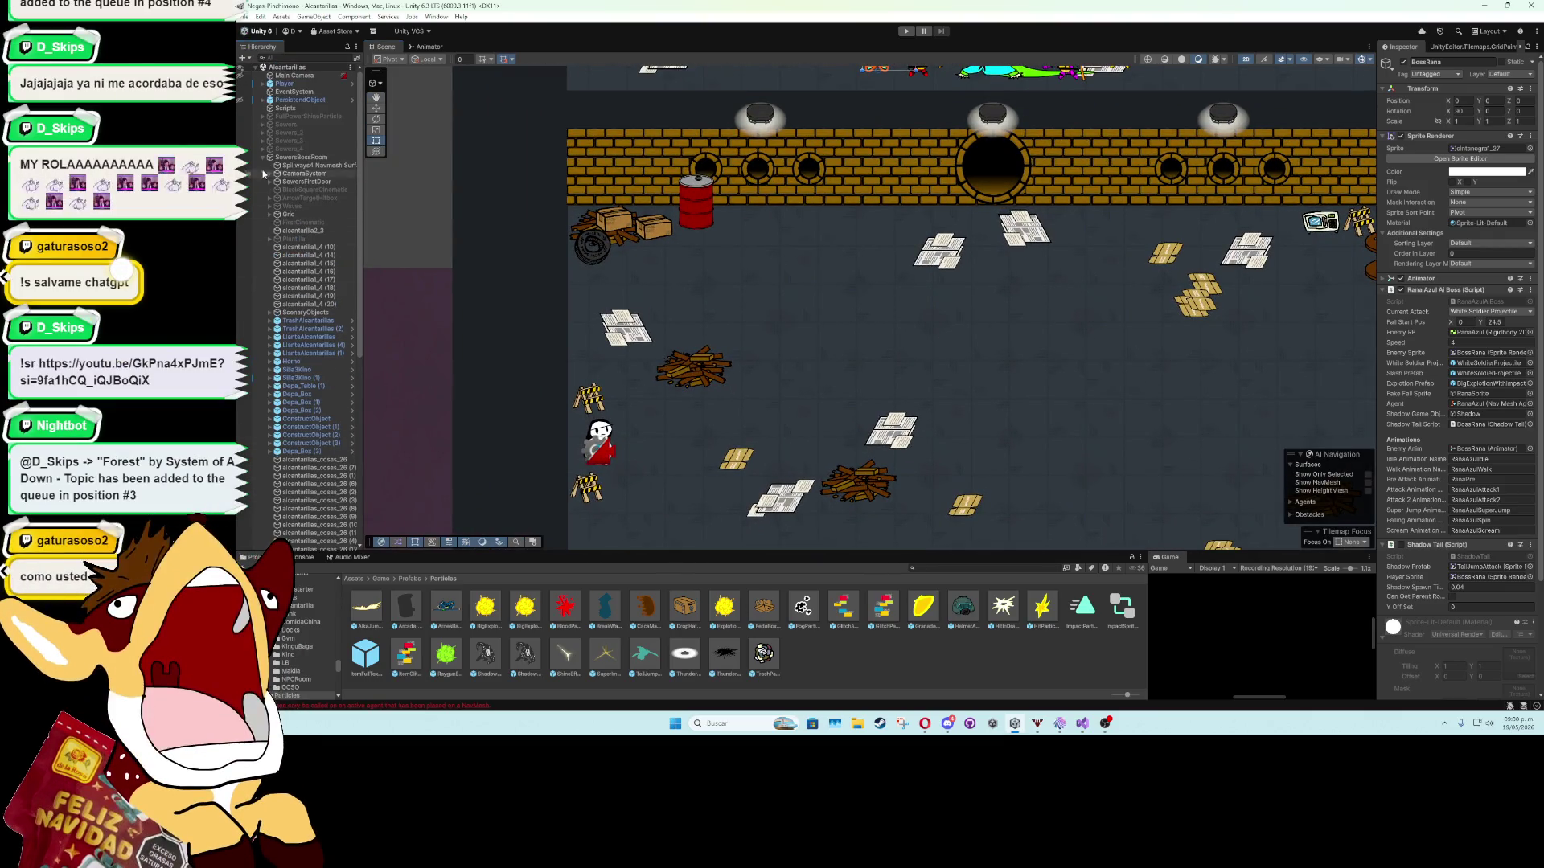
pyautogui.click(263, 157)
pyautogui.rightClick(331, 296)
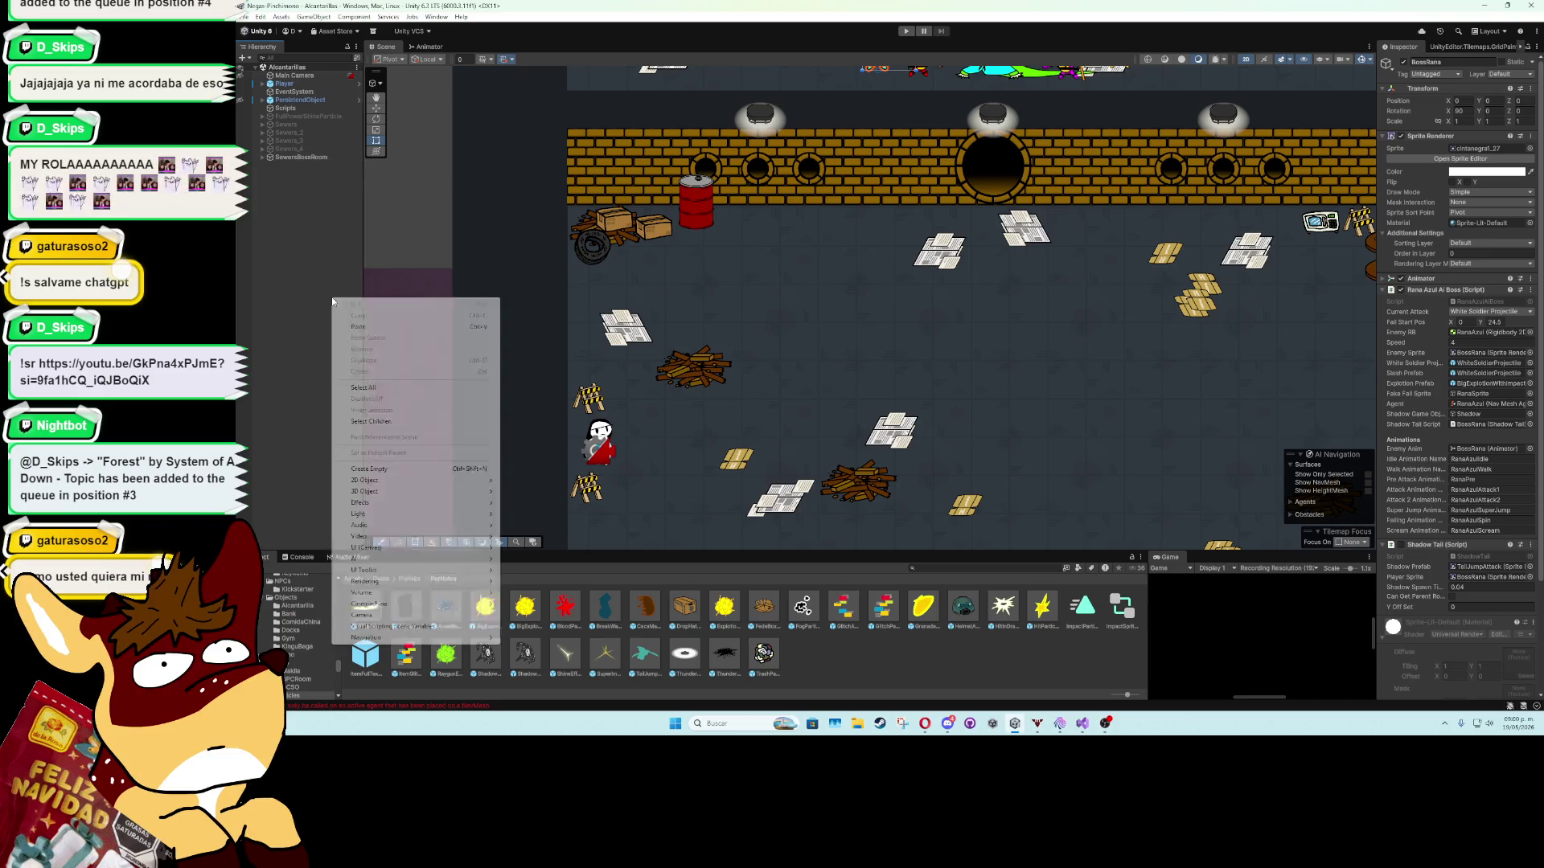
pyautogui.click(368, 468)
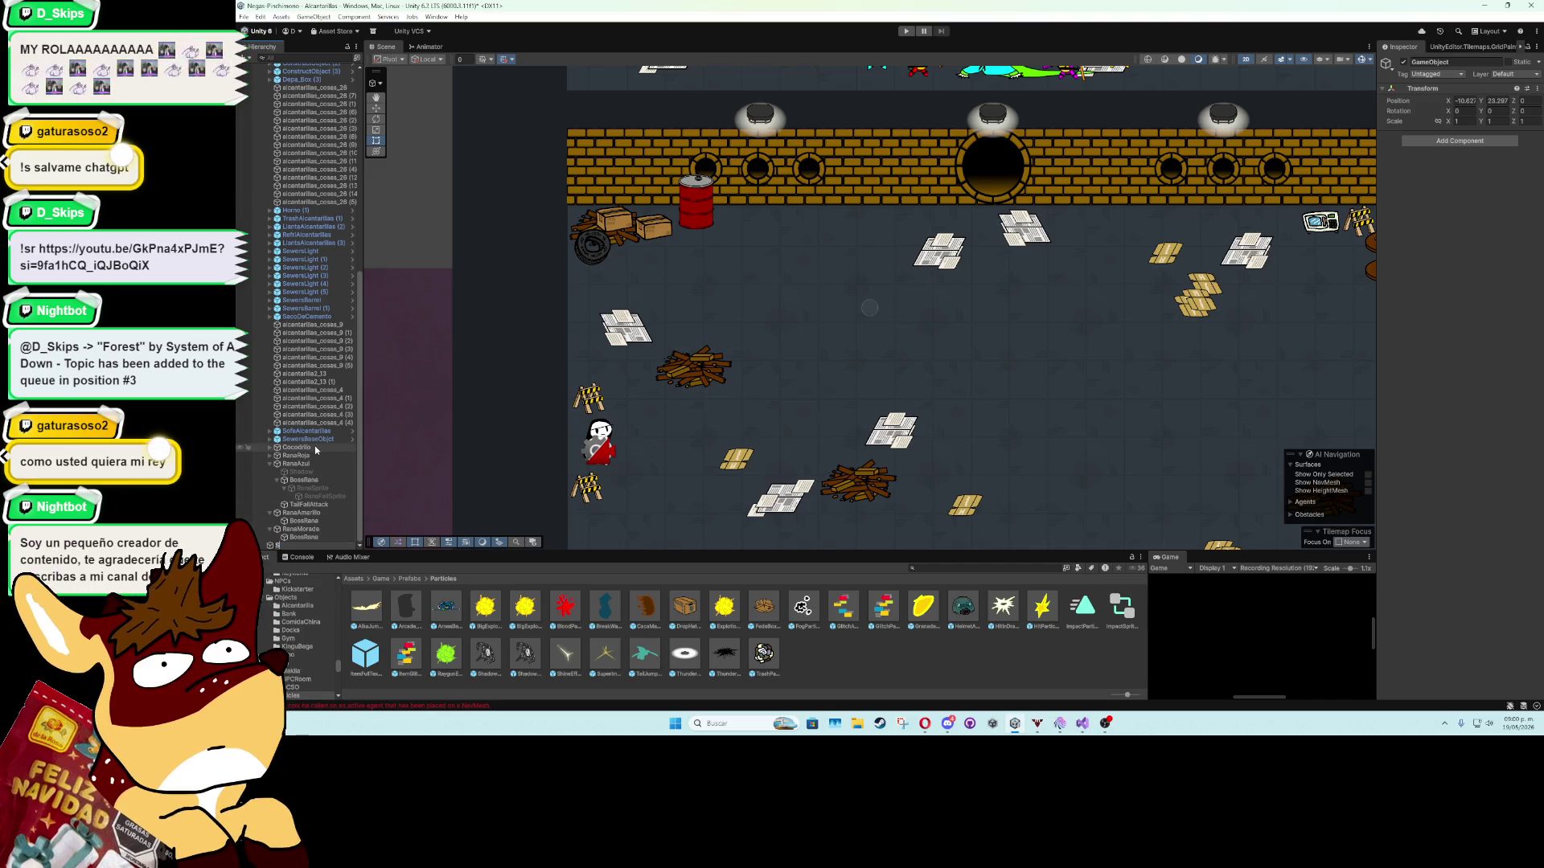
pyautogui.write('Attack')
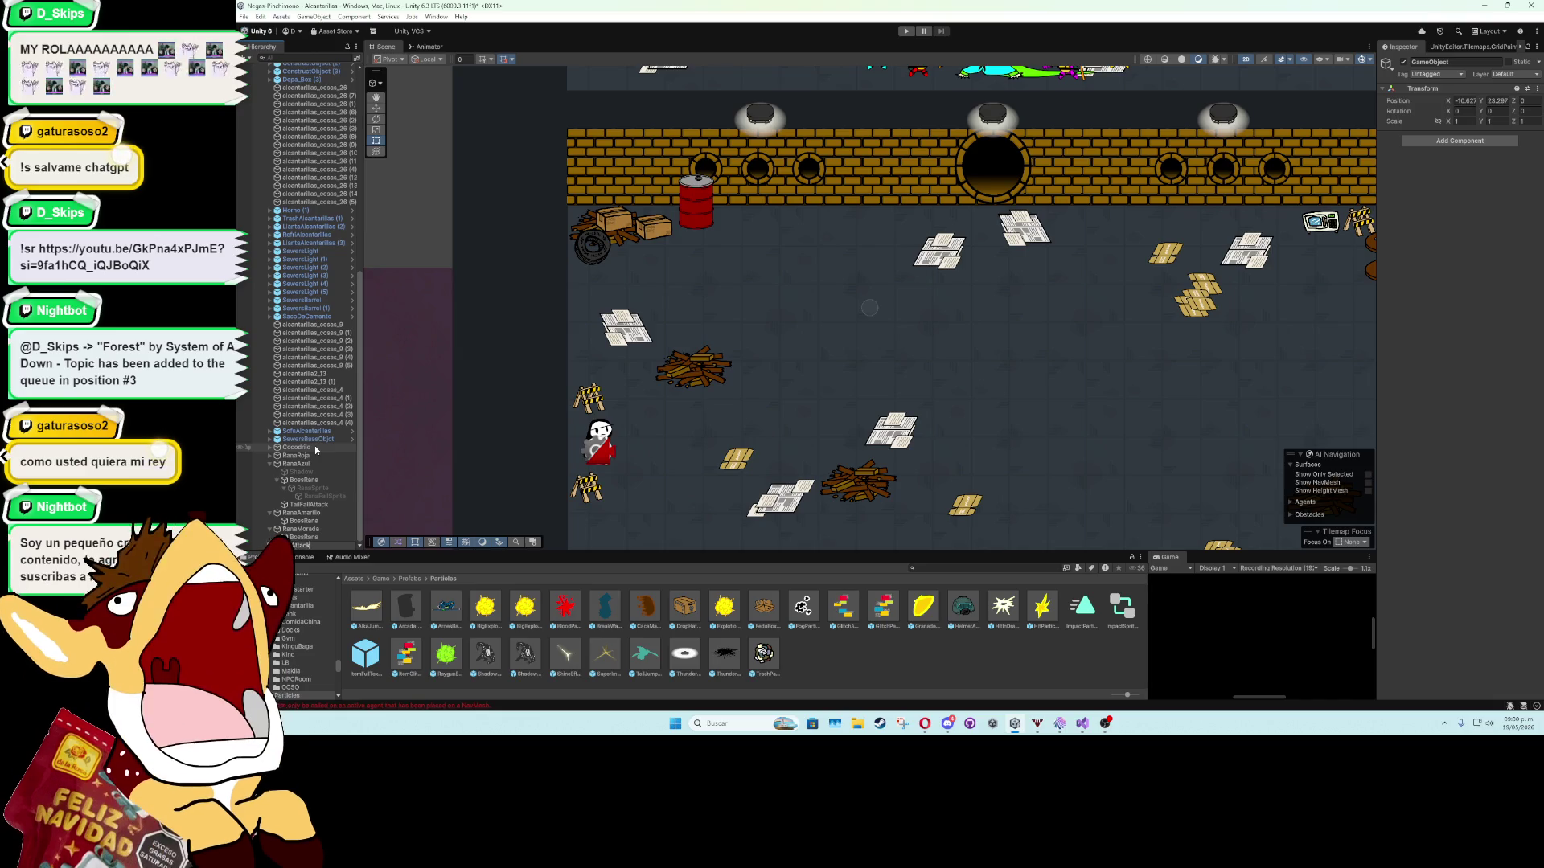
pyautogui.write('RanaAzulPrefab')
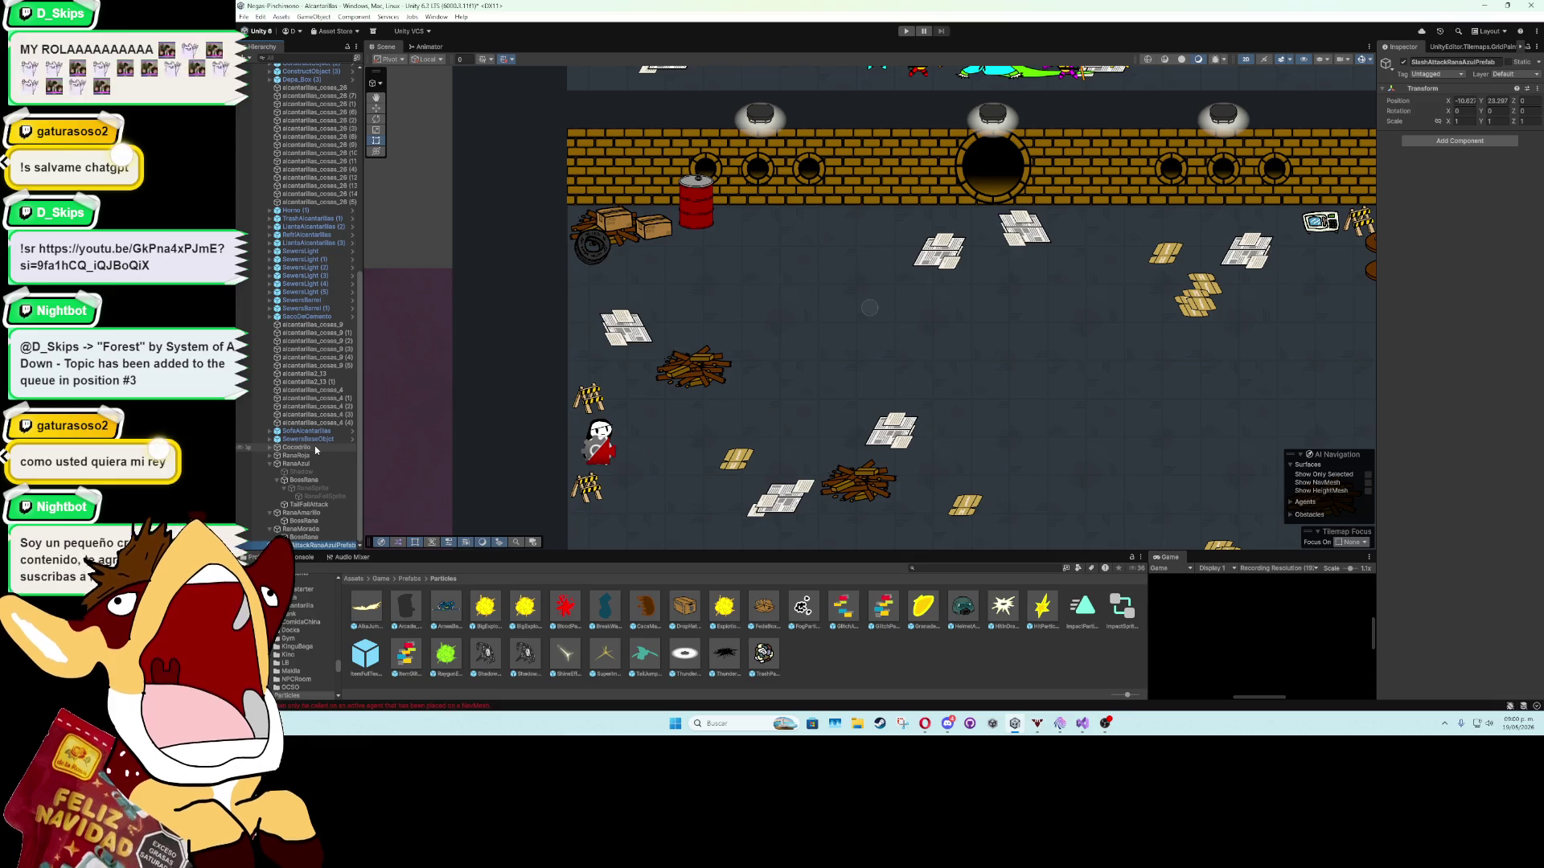
pyautogui.press('Return')
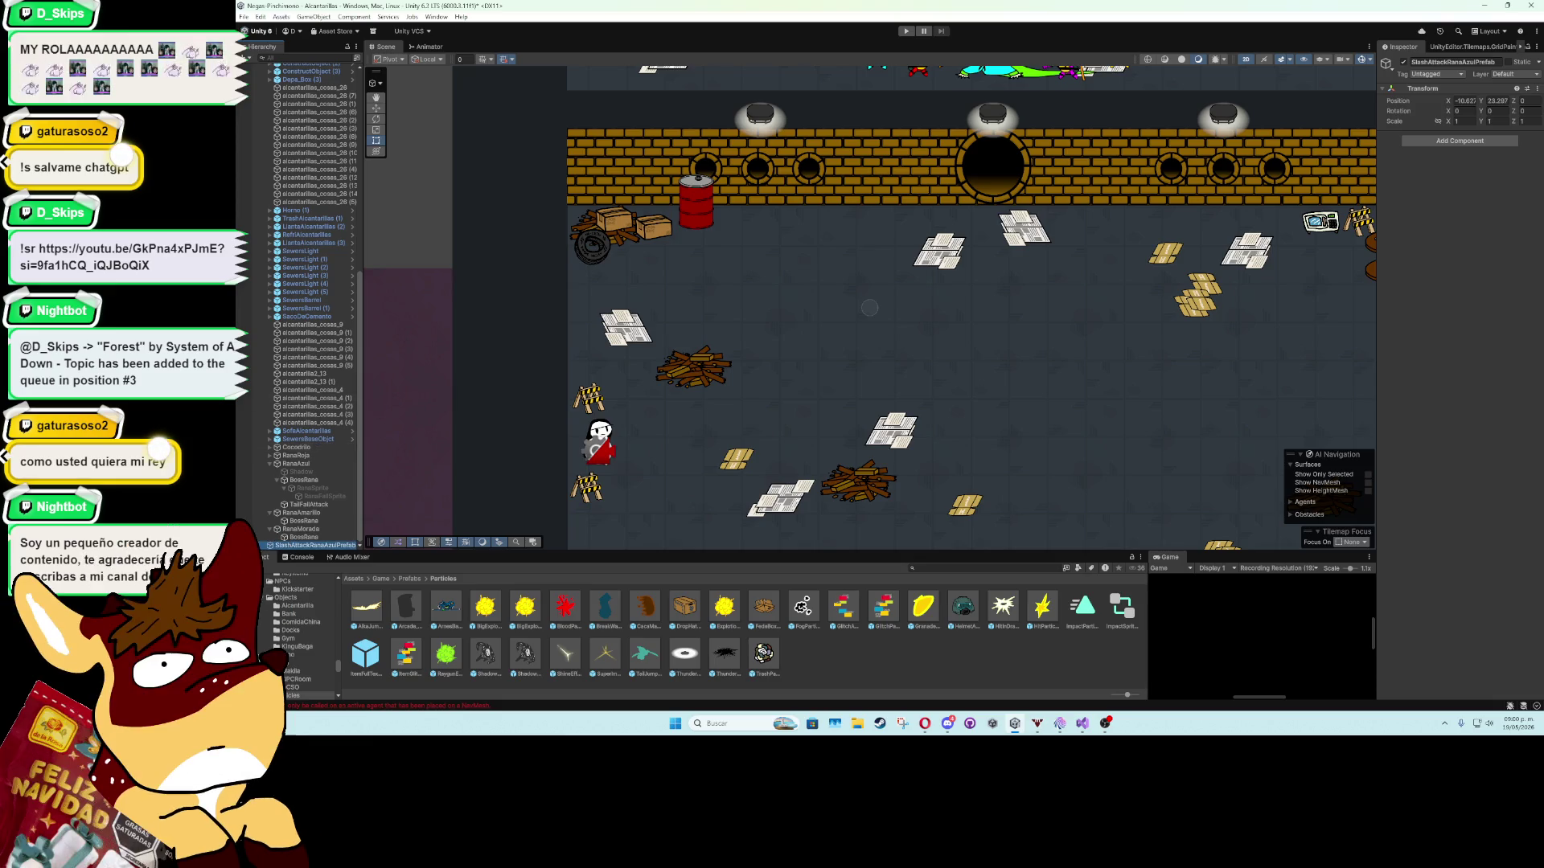
# Add a white Square sprite child named SlashSprite, then open the TailJumpAttack prefab for reference.
pyautogui.scroll(10, 296, 245)
pyautogui.click(264, 158)
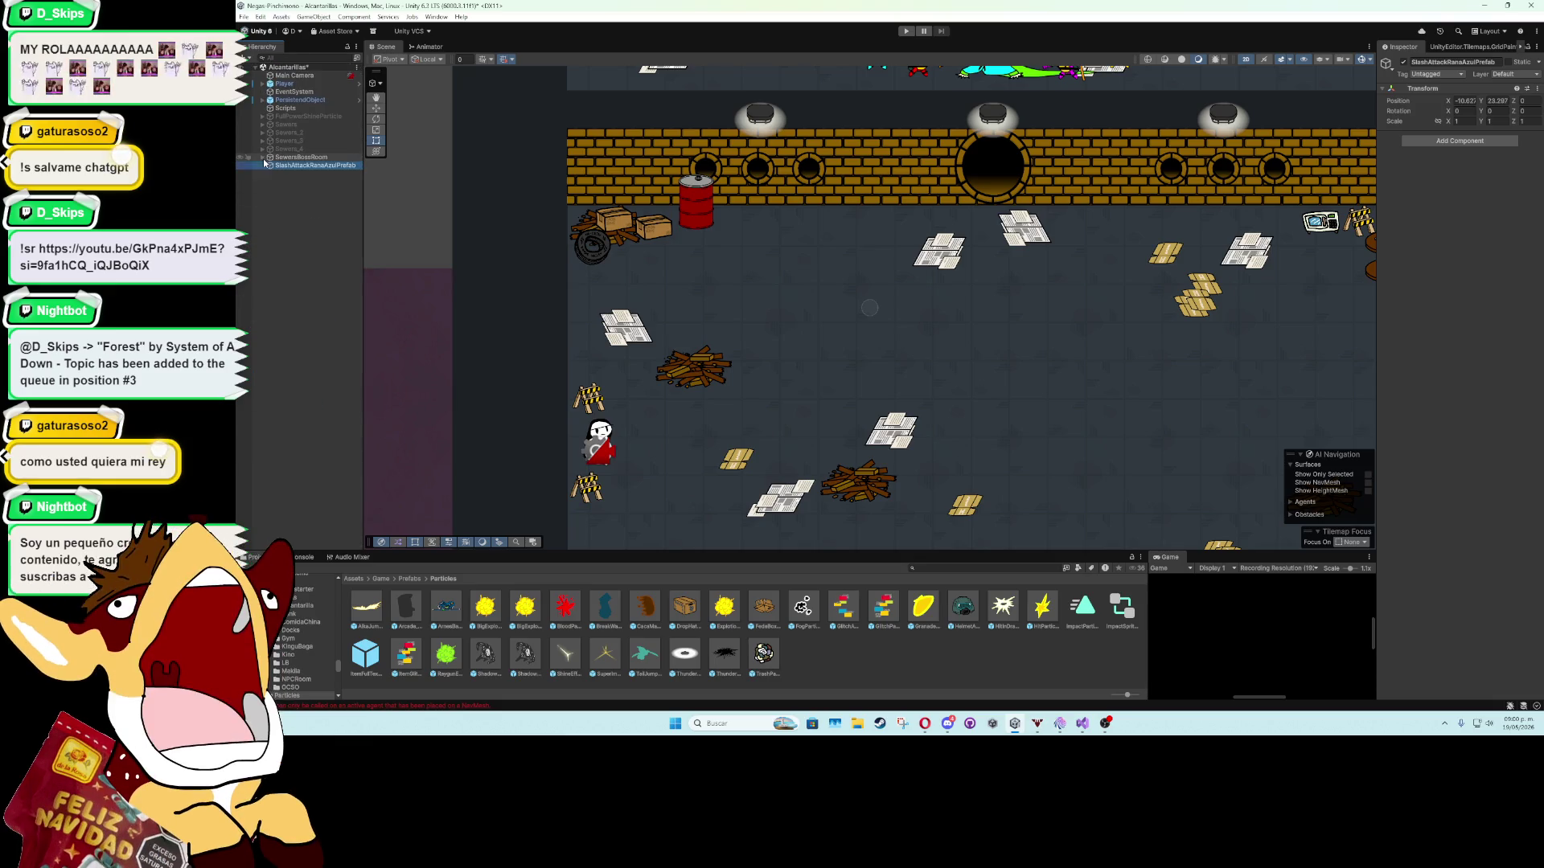
pyautogui.rightClick(287, 167)
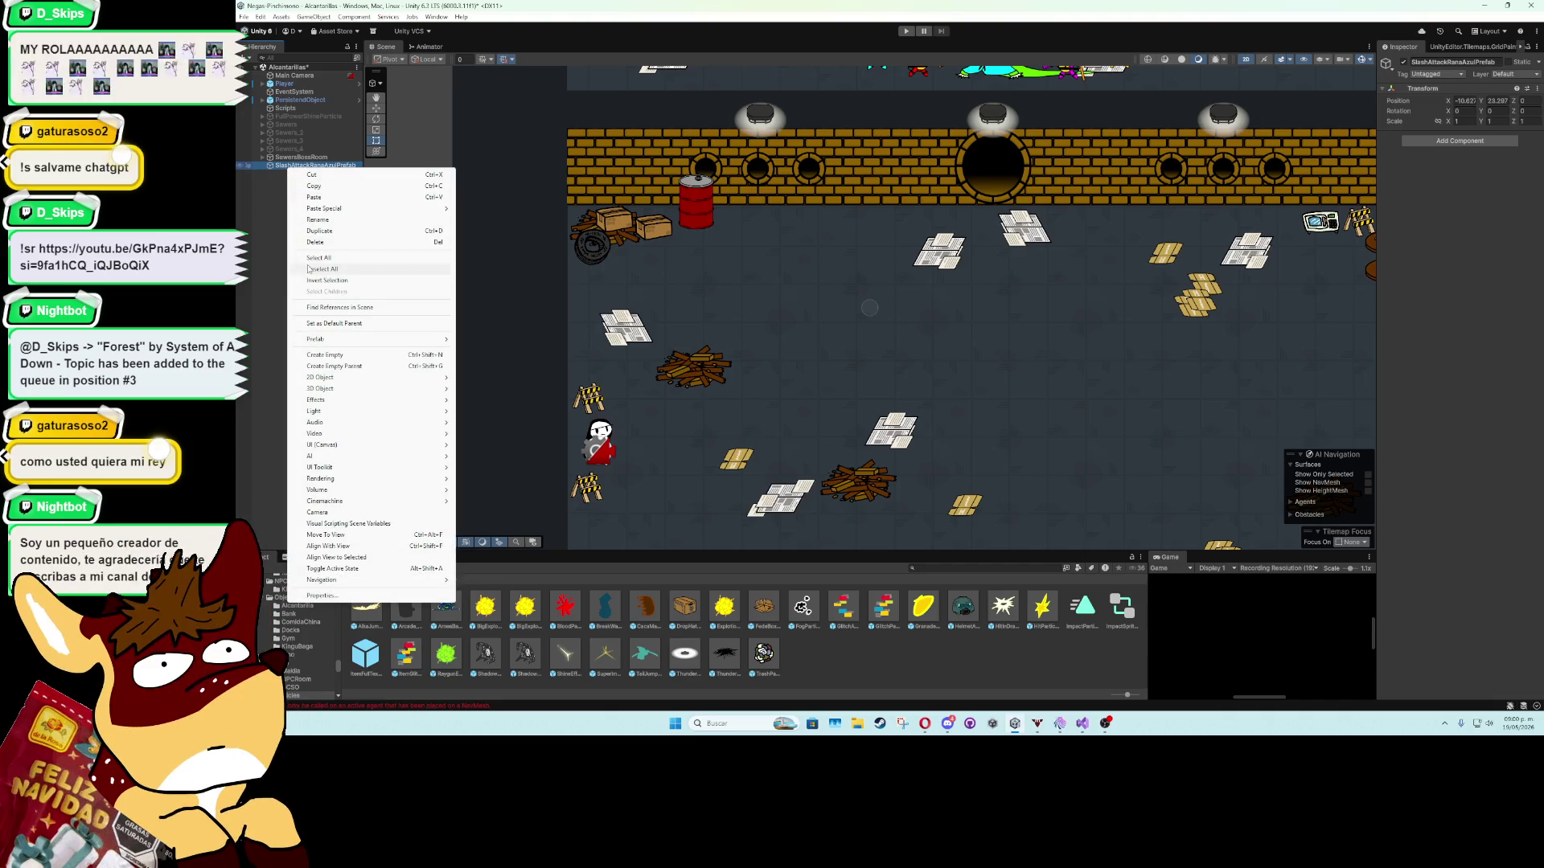
pyautogui.moveTo(338, 377)
pyautogui.moveTo(526, 378)
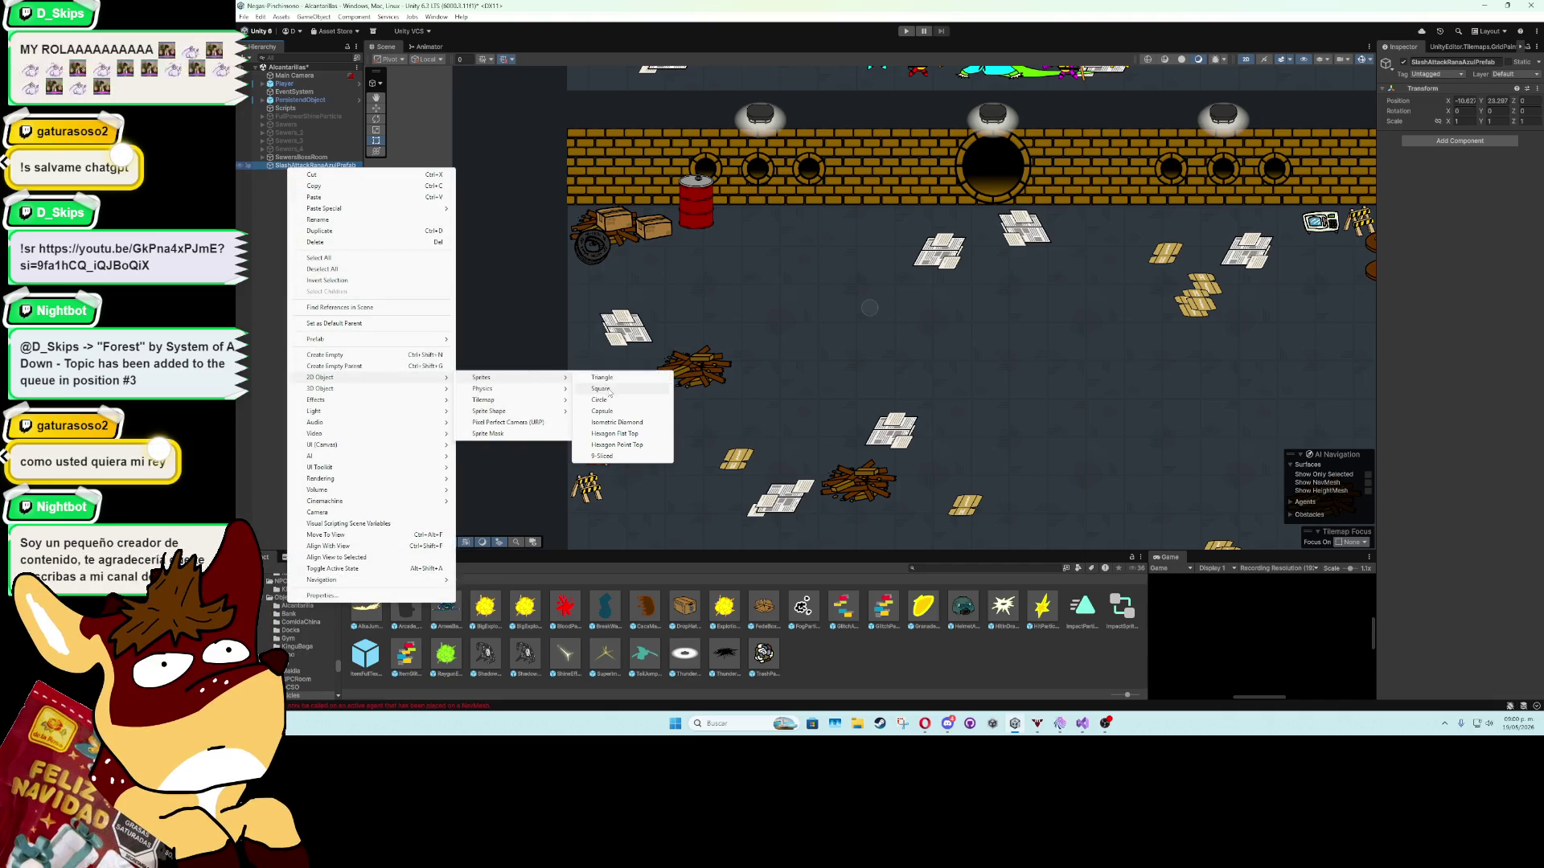
pyautogui.click(615, 390)
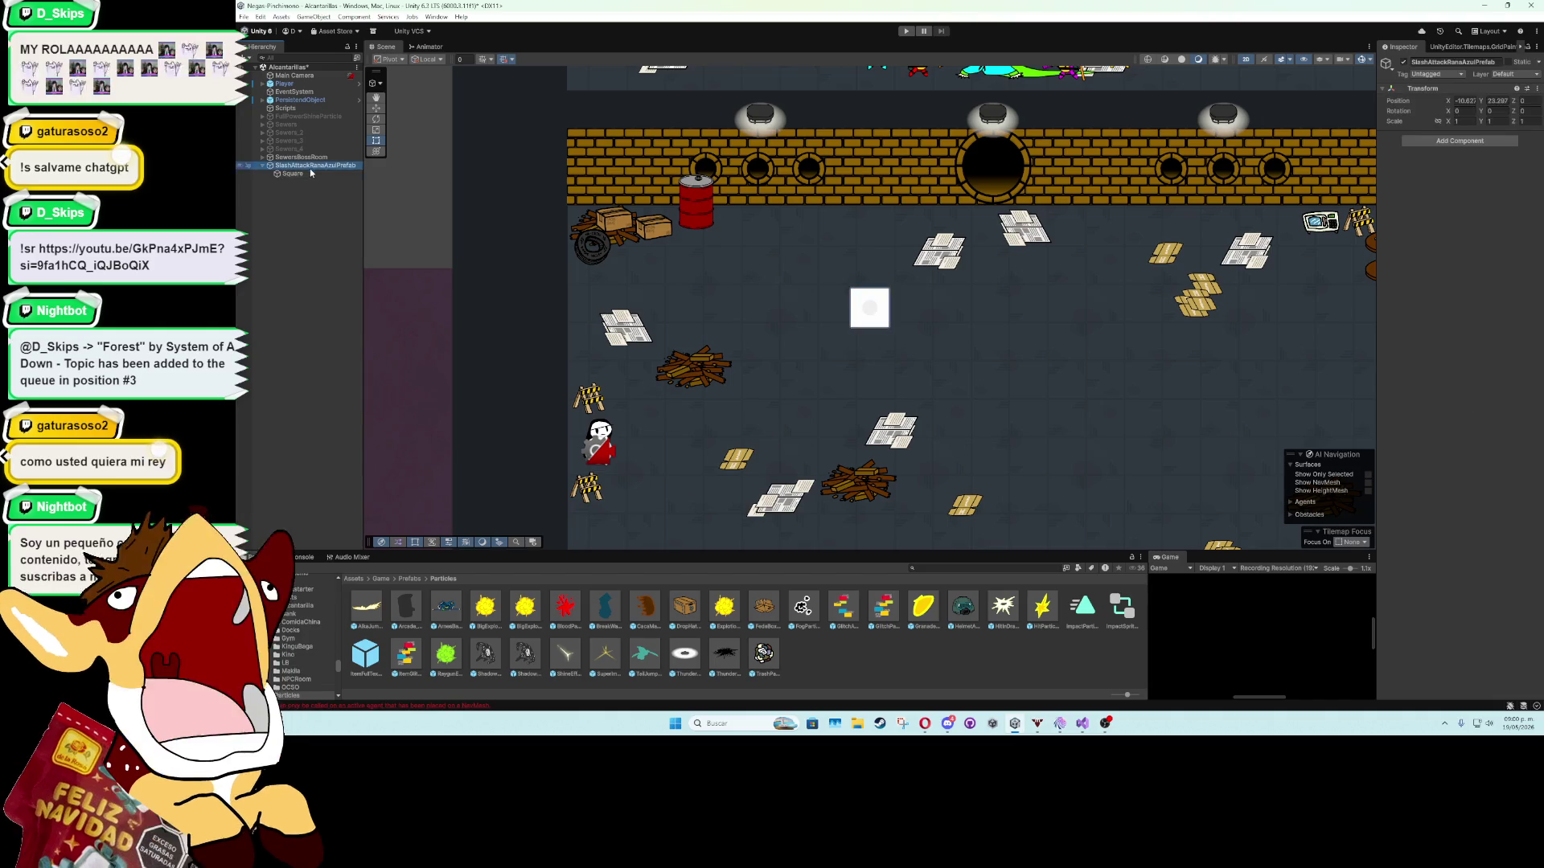
pyautogui.doubleClick(301, 176)
pyautogui.click(302, 176)
pyautogui.write('Slash')
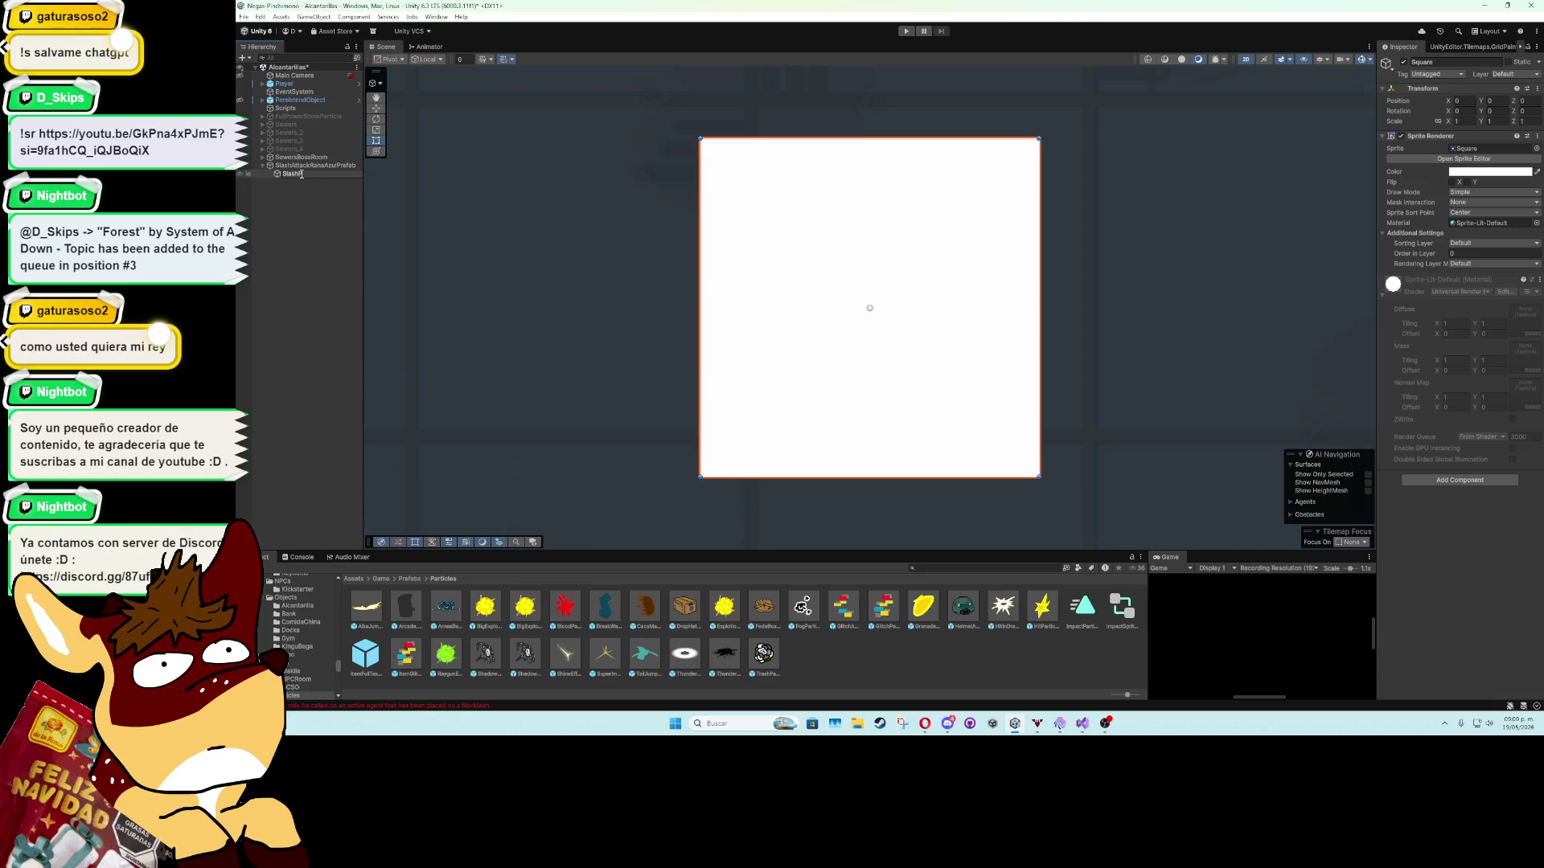
pyautogui.write('Sprite')
pyautogui.press('Return')
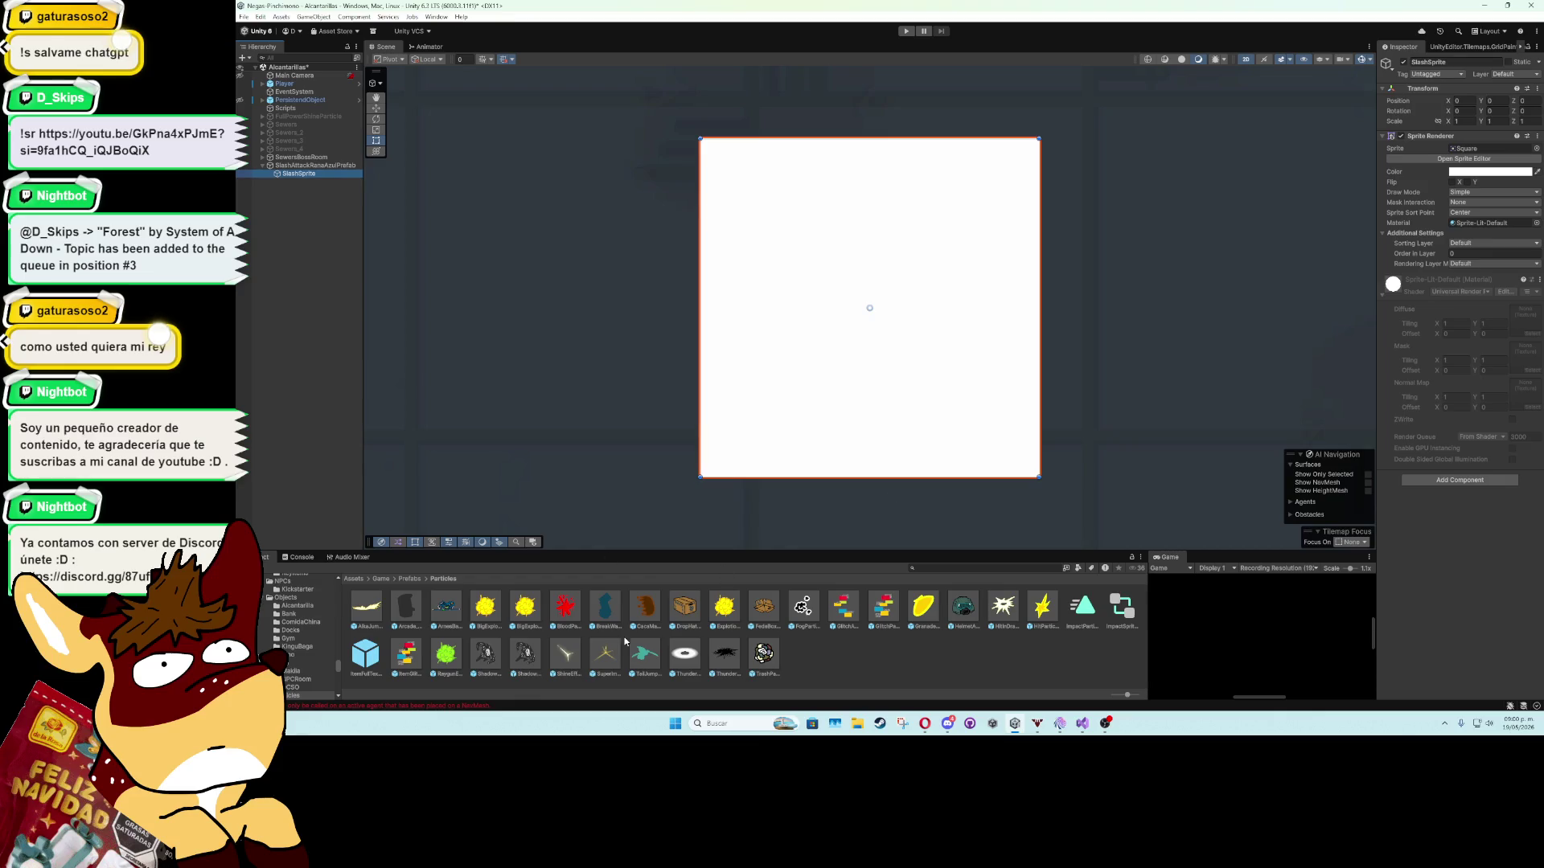
pyautogui.doubleClick(643, 654)
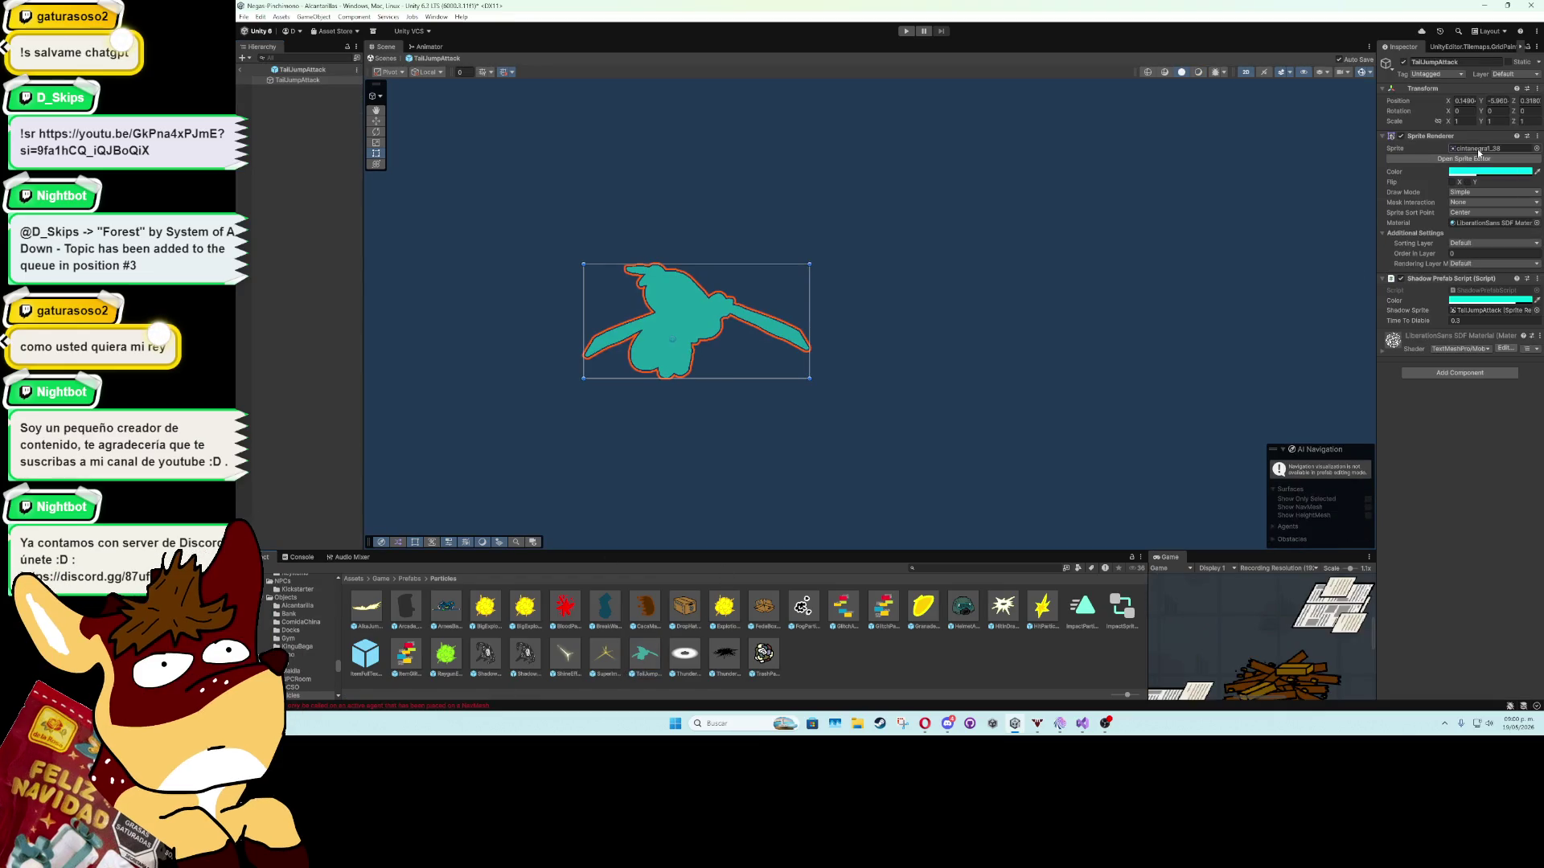
# Exit the TailJumpAttack prefab back to the scene and browse the Alcantarillas level sprites.
pyautogui.click(238, 72)
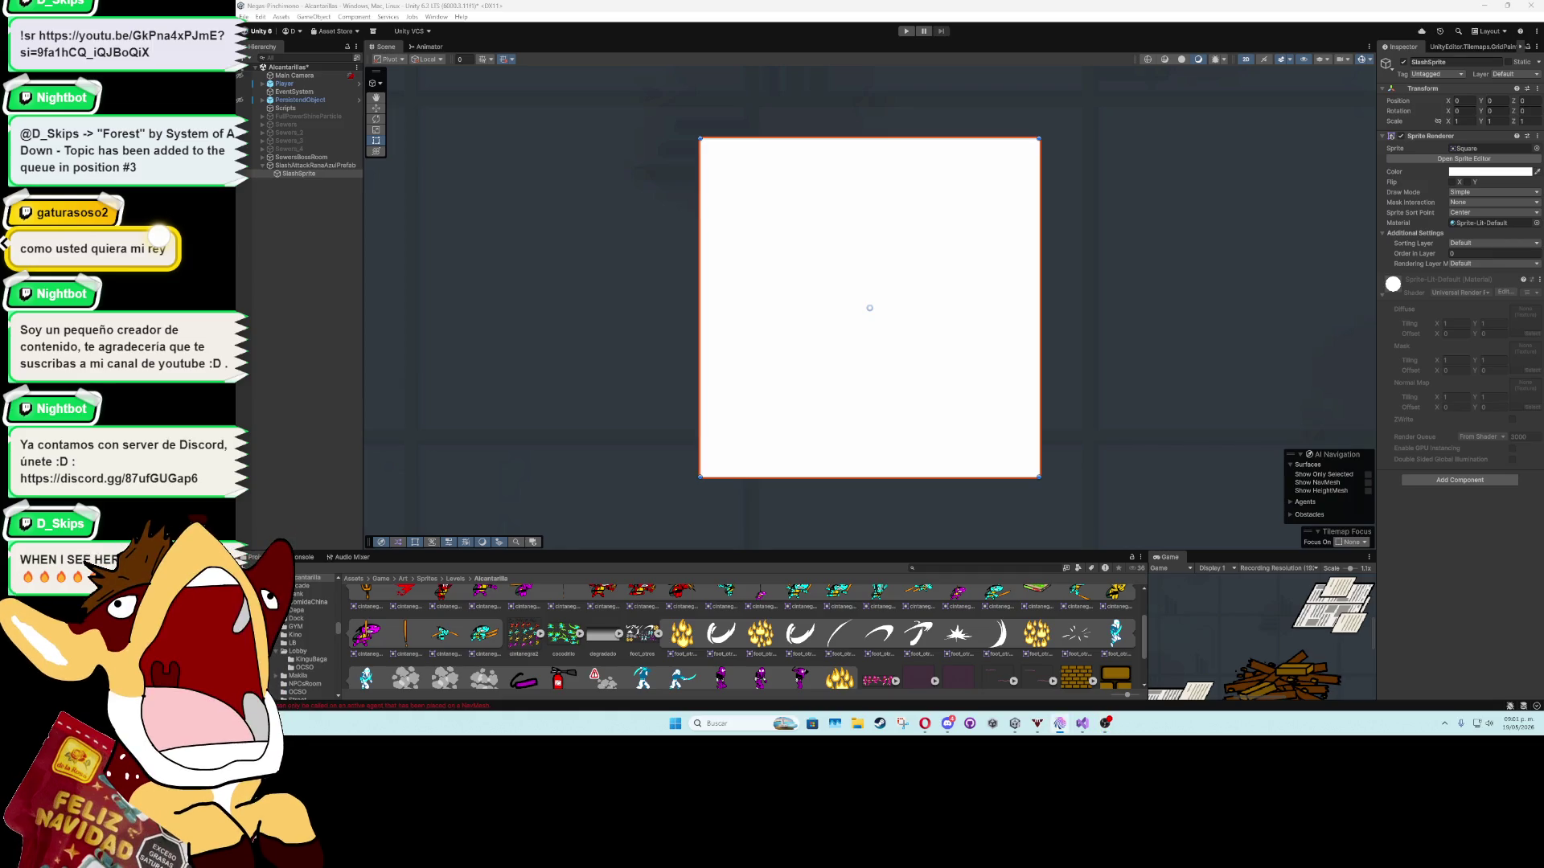
pyautogui.click(502, 609)
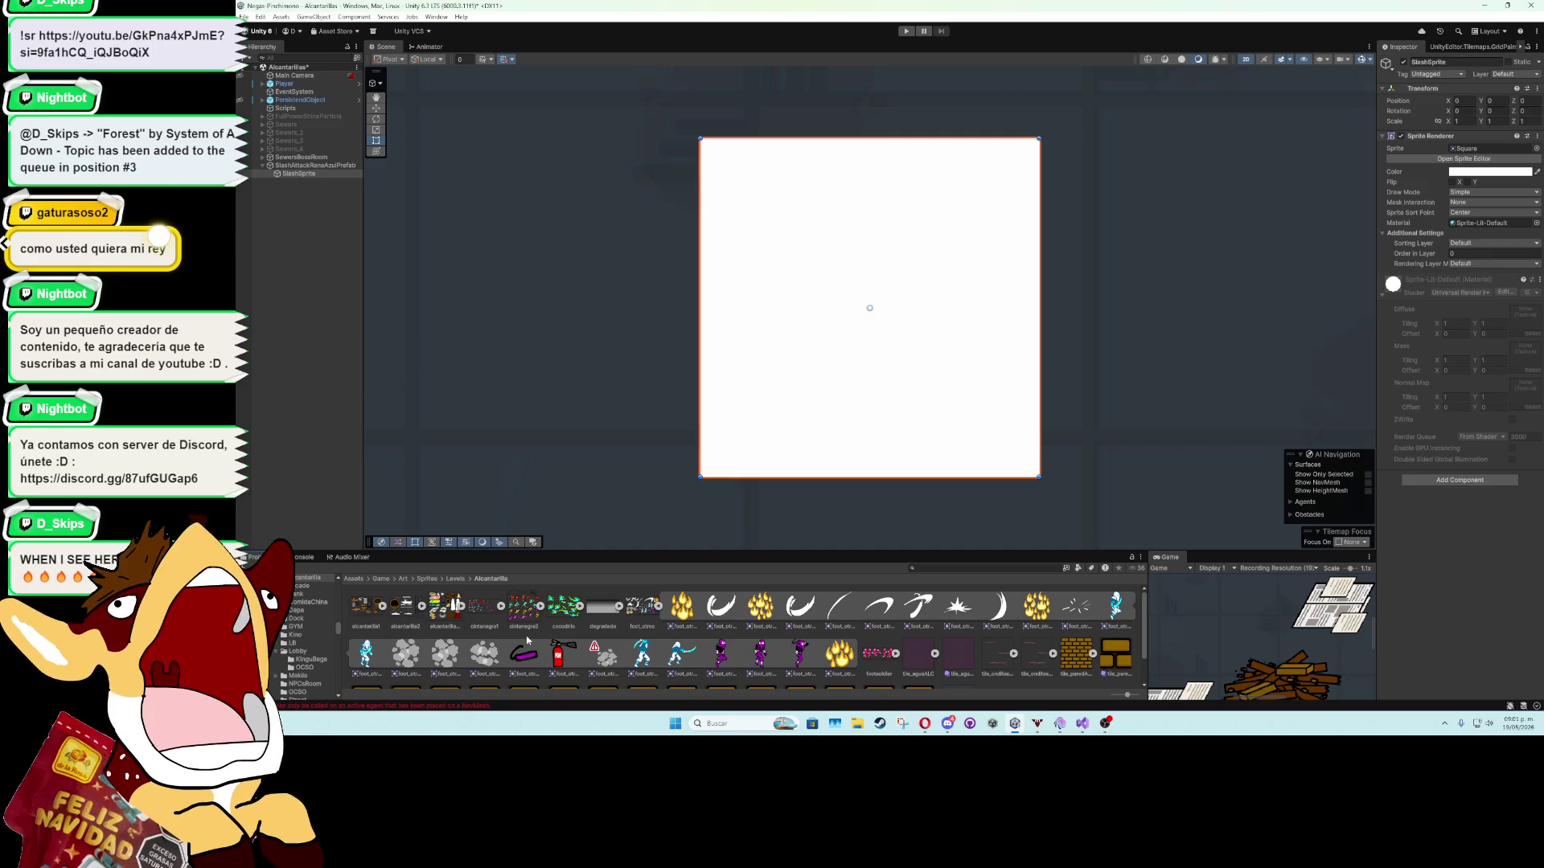
pyautogui.click(659, 608)
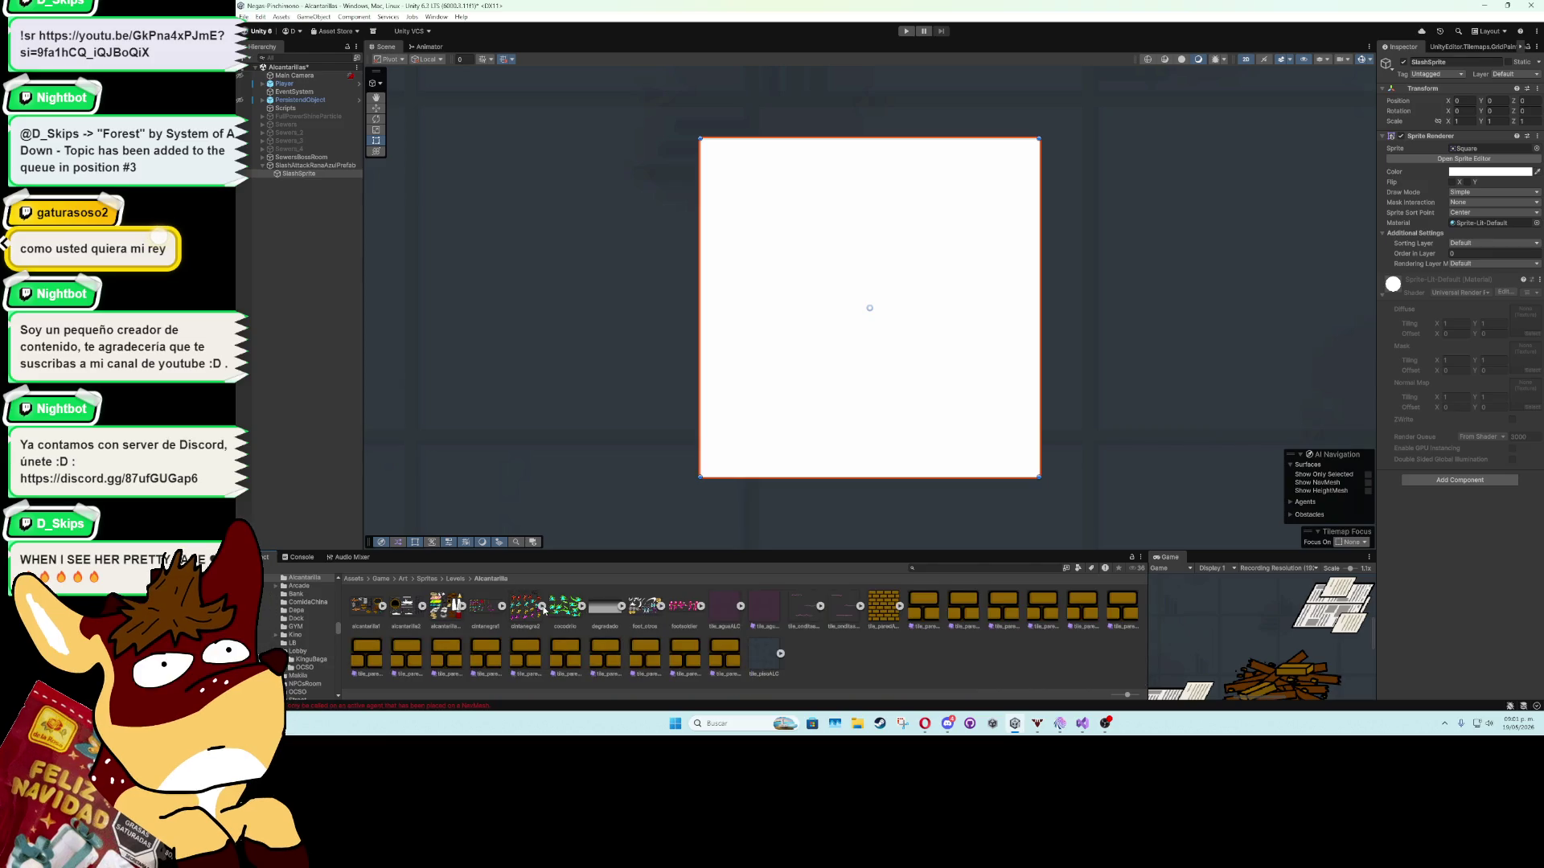
pyautogui.click(542, 607)
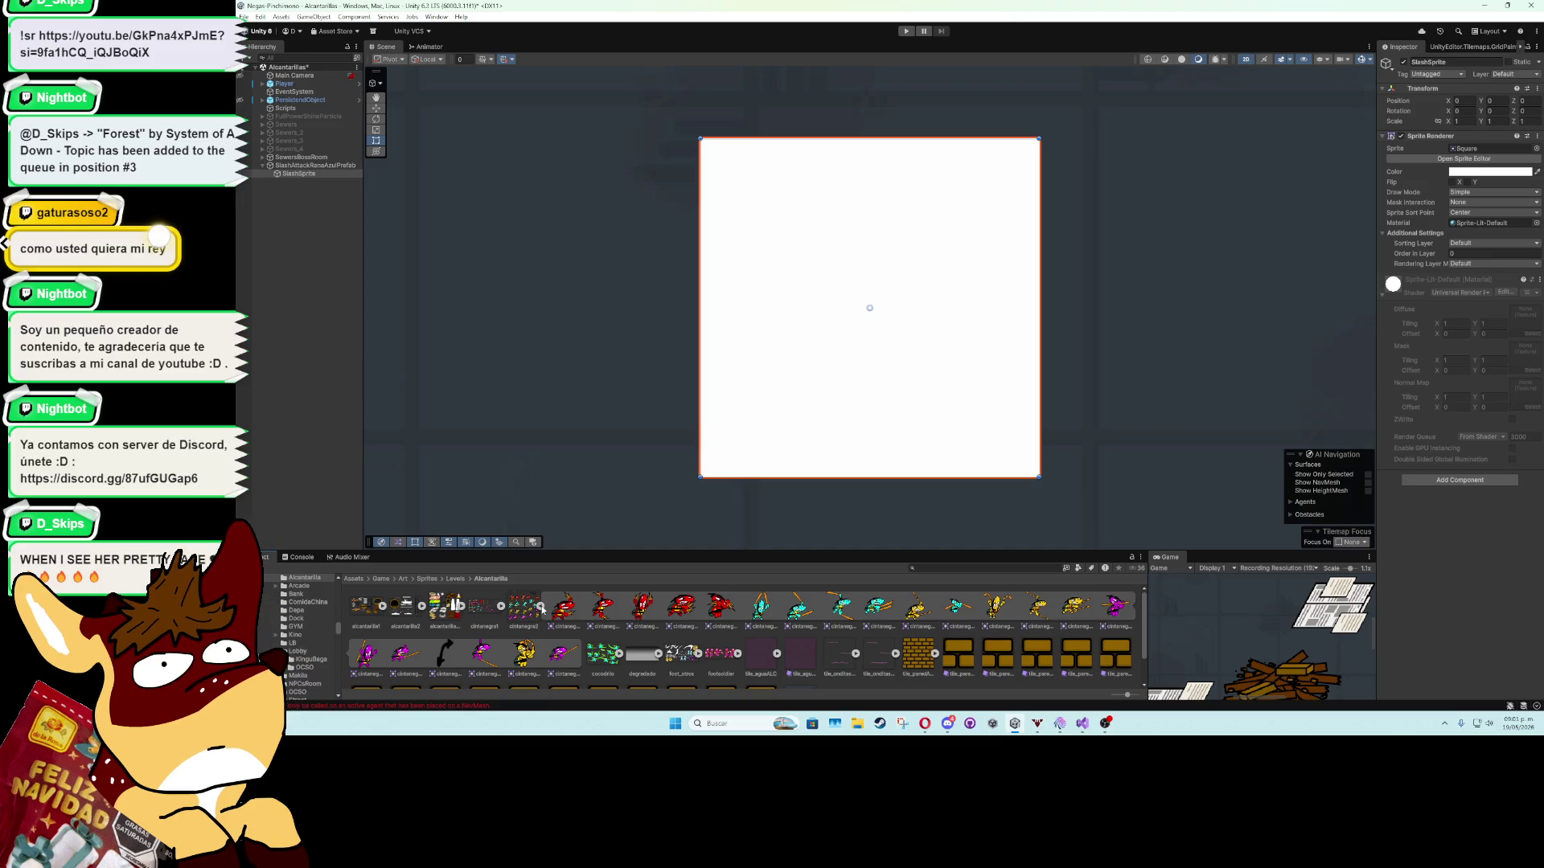
pyautogui.click(541, 607)
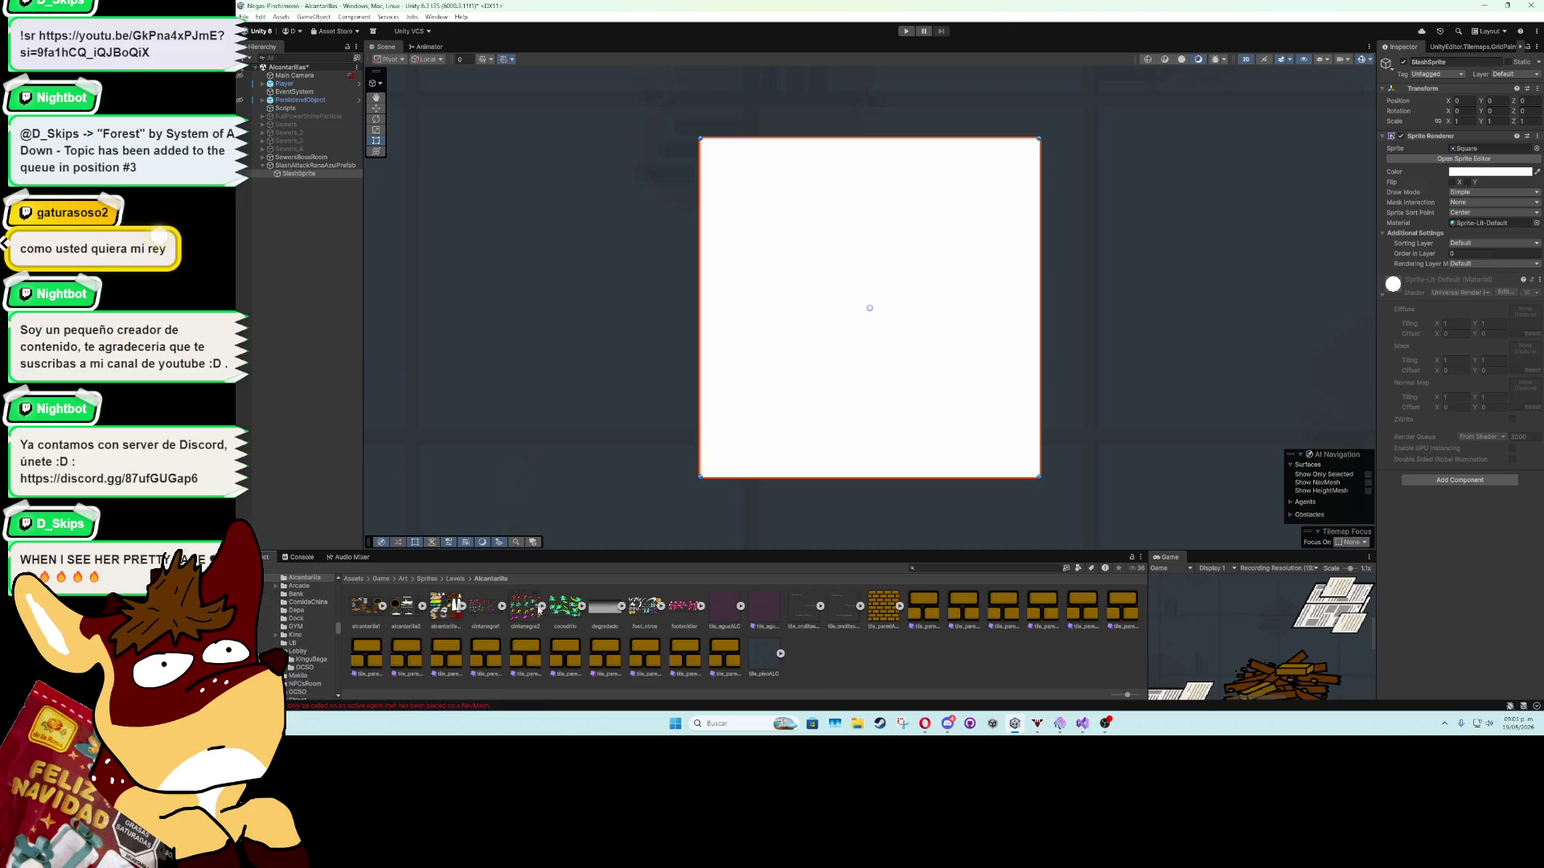
pyautogui.click(502, 607)
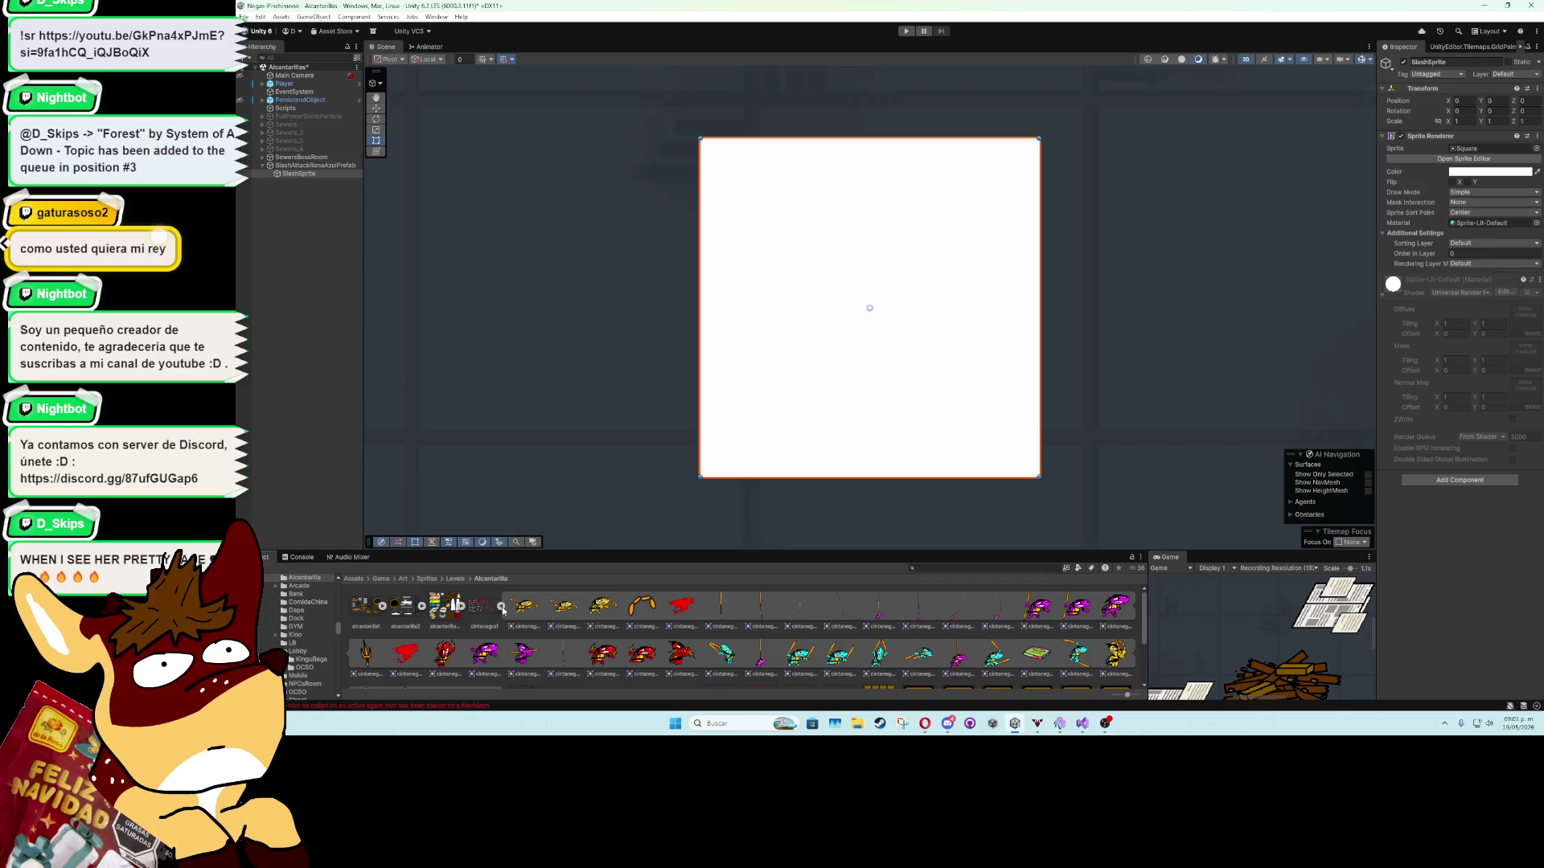
pyautogui.click(502, 607)
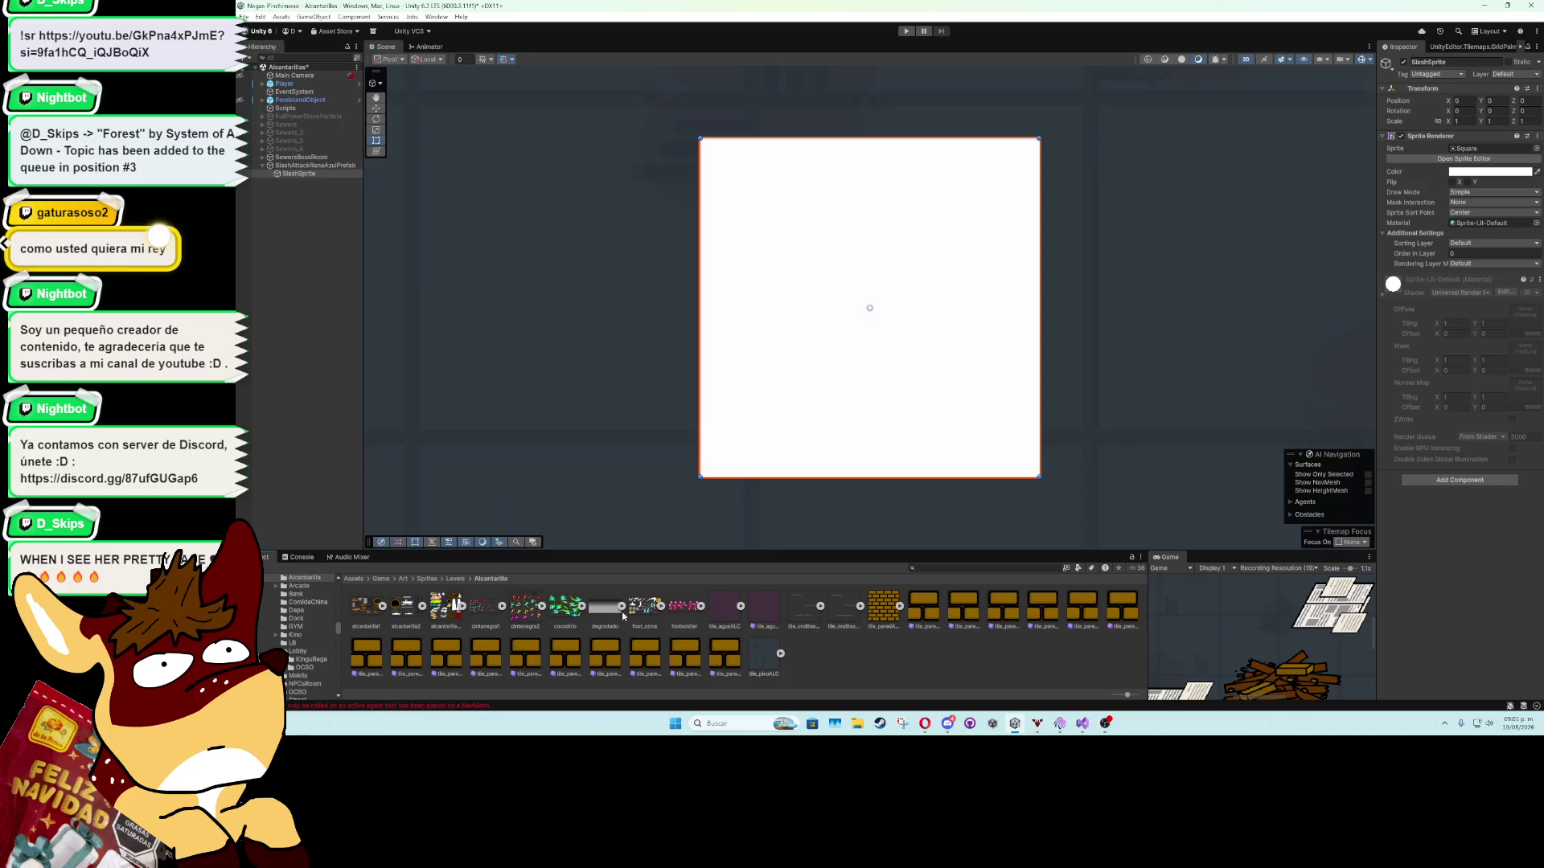
pyautogui.click(660, 607)
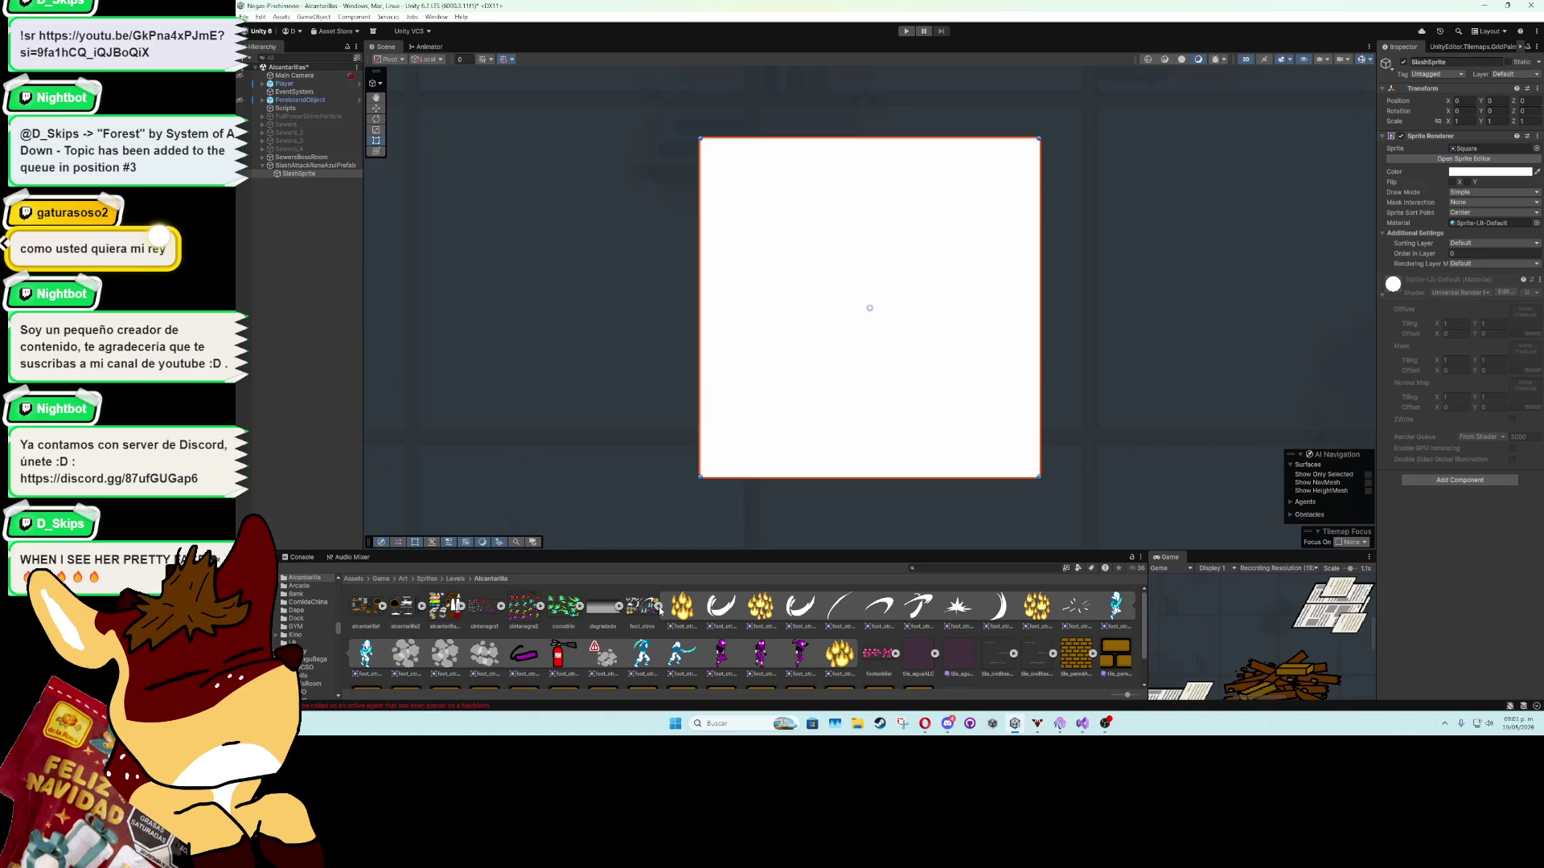
pyautogui.scroll(-5, 748, 420)
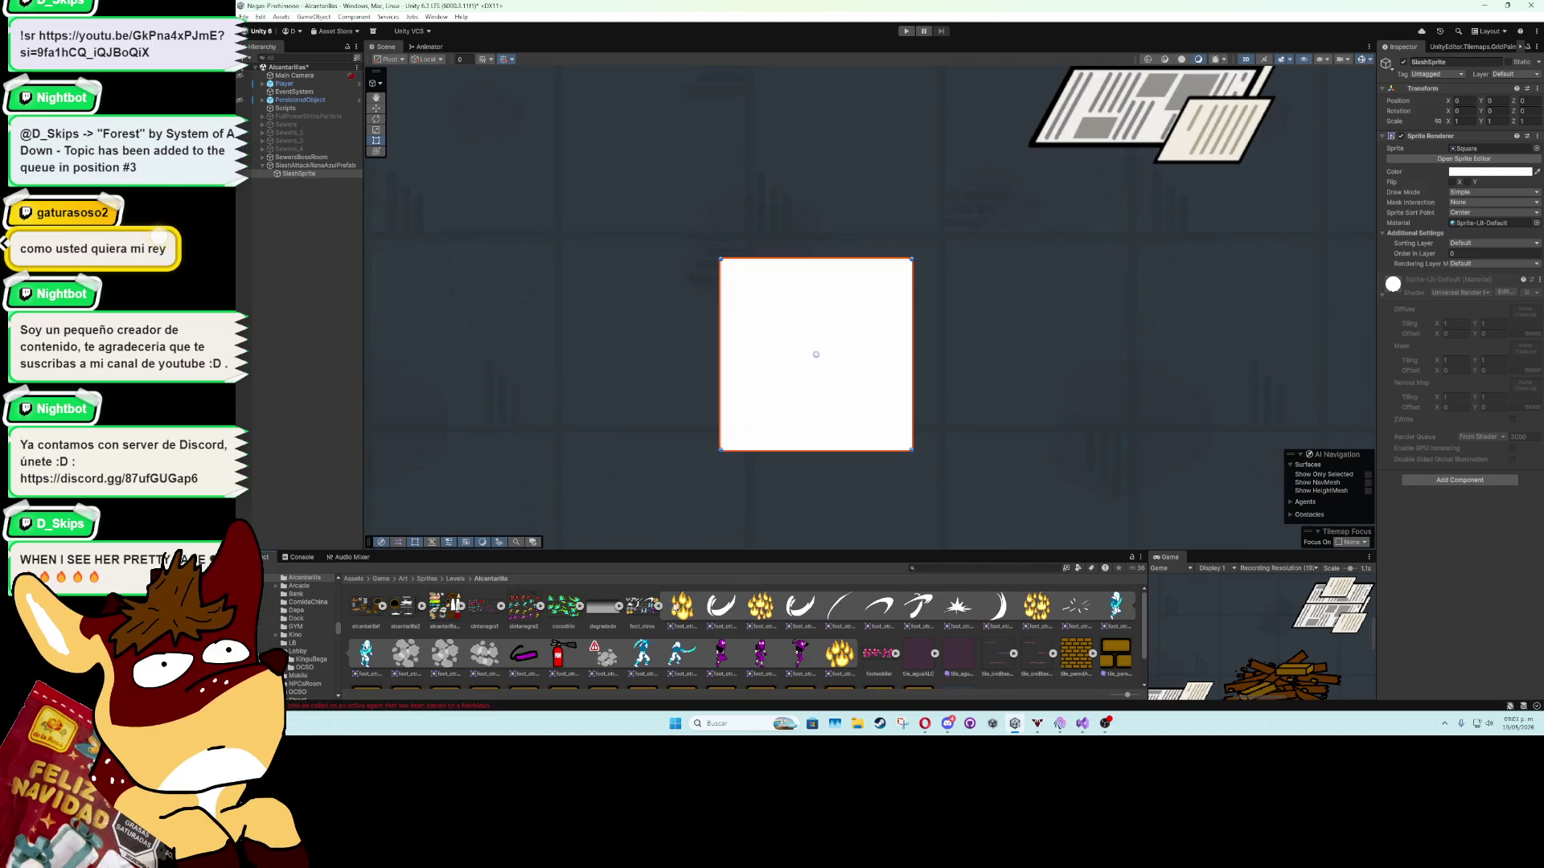
pyautogui.click(649, 615)
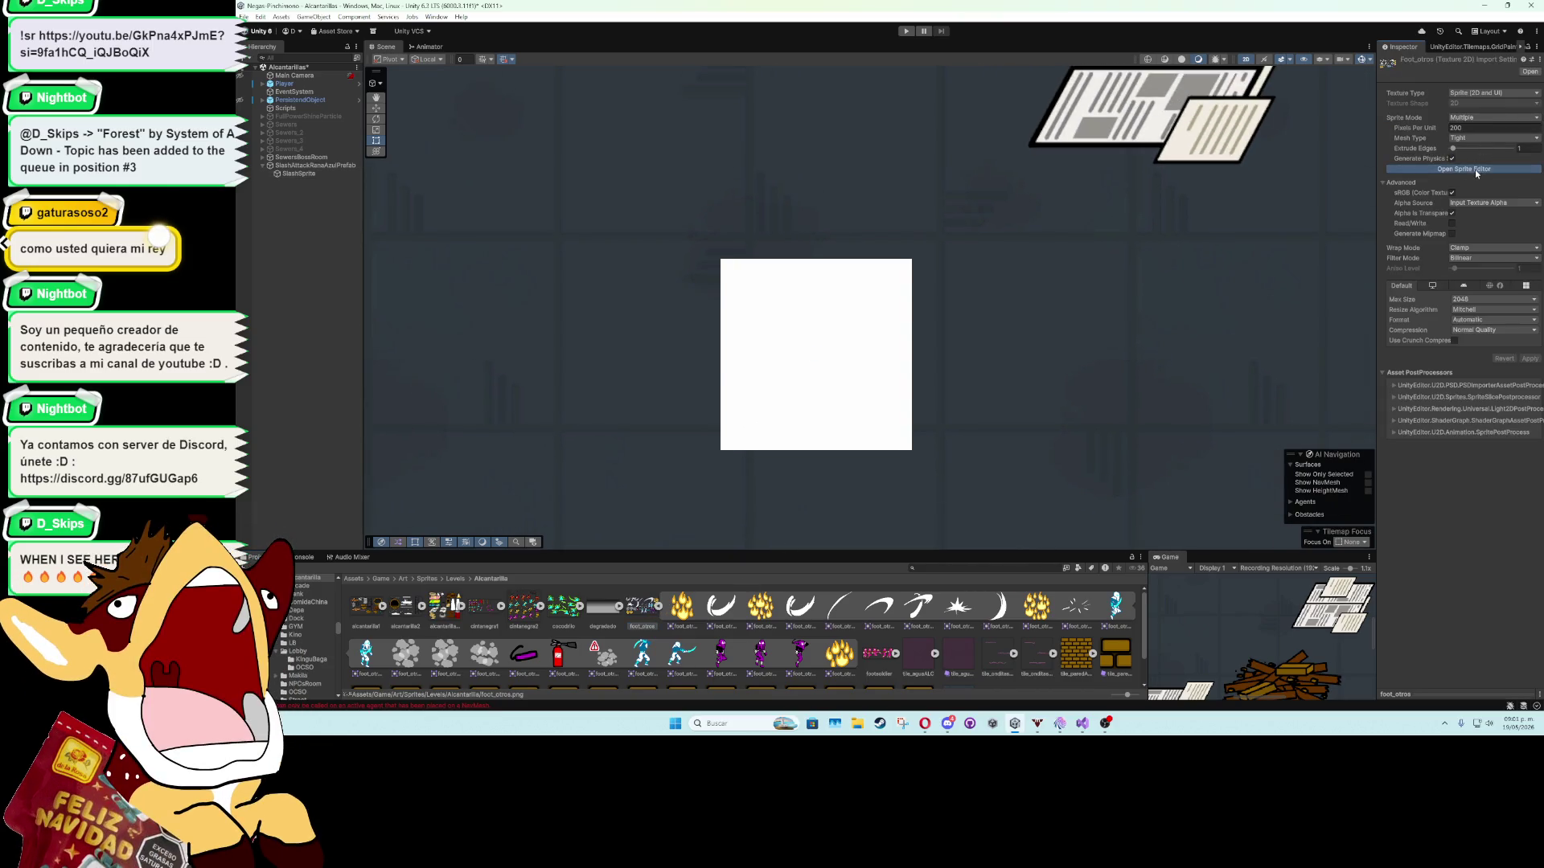
# In the foot_otros sprite sheet, move the foot_otros_6 and foot_otros_7 pivots toward their right ends.
pyautogui.click(1474, 169)
pyautogui.click(836, 301)
pyautogui.moveTo(849, 271); pyautogui.dragTo(900, 372)
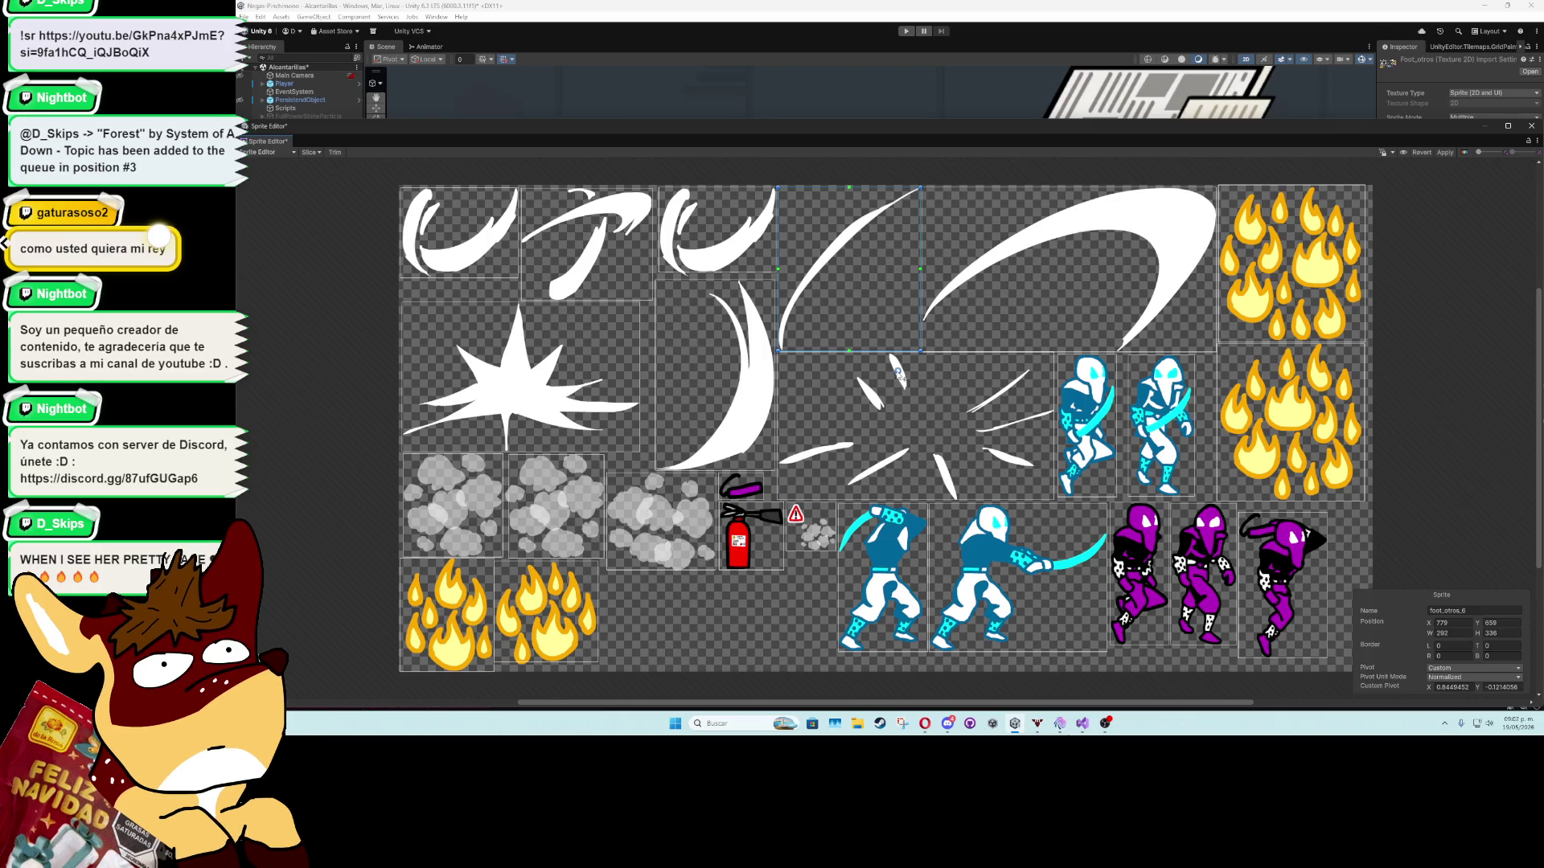
pyautogui.click(1015, 306)
pyautogui.moveTo(1068, 271); pyautogui.dragTo(1039, 401)
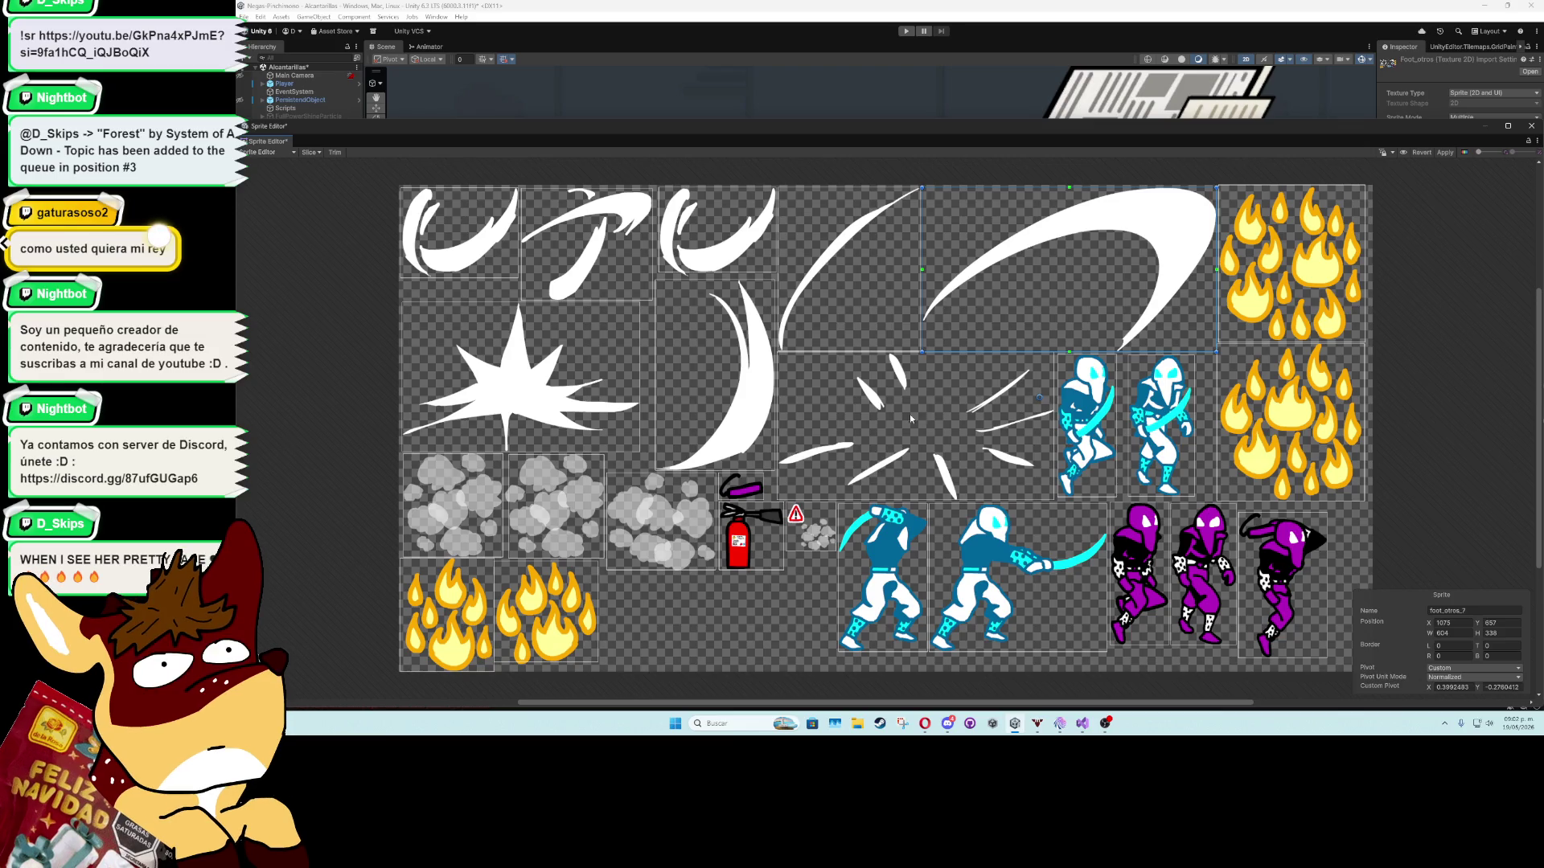
# Set custom pivots for foot_otros_17 and foot_otros_16, then close the sprite editor.
pyautogui.click(728, 382)
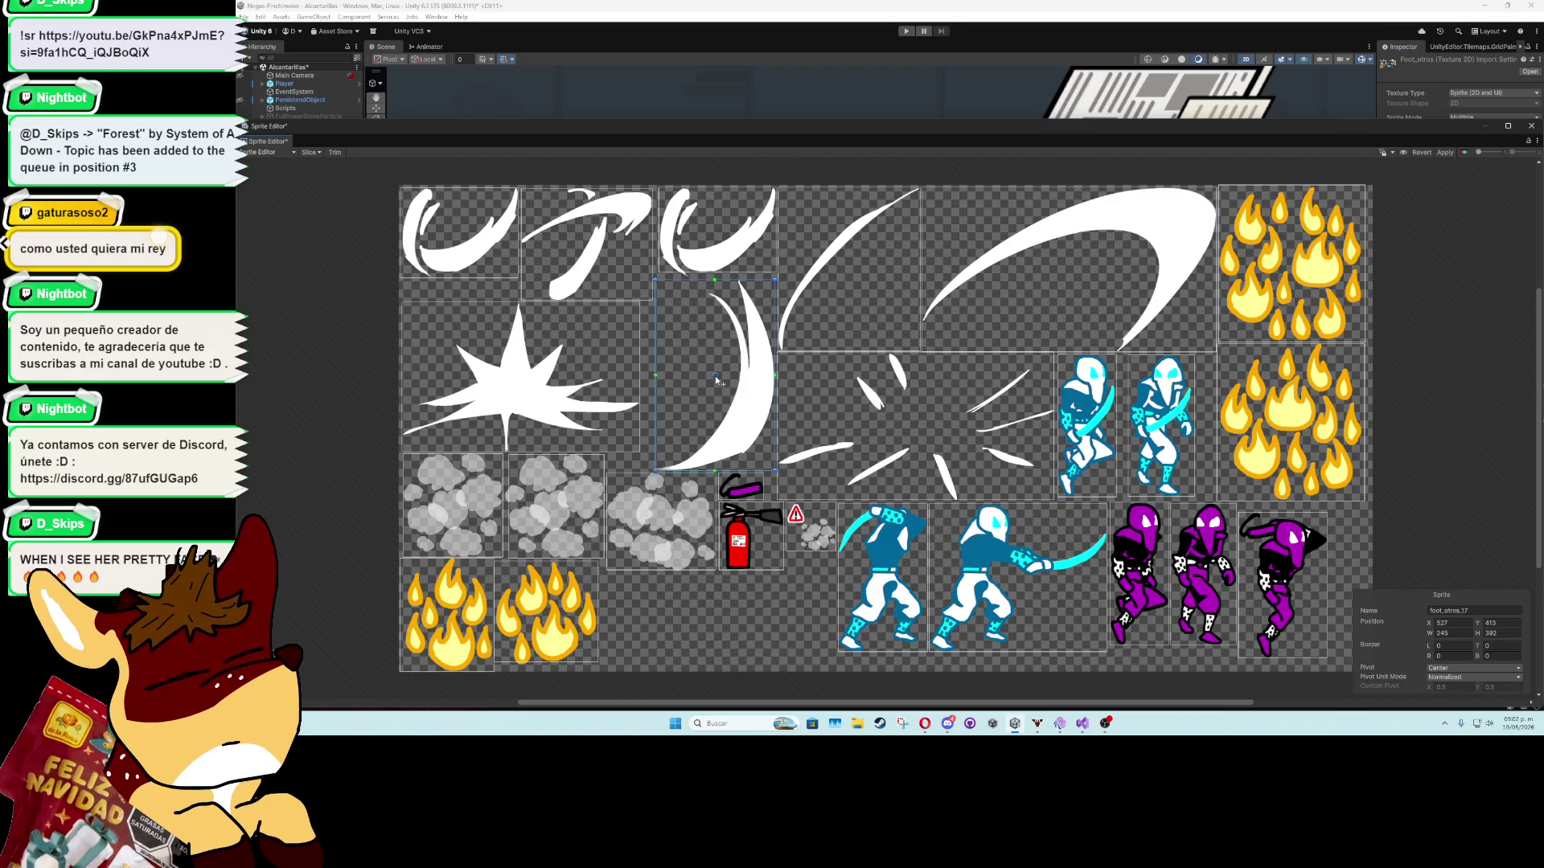
pyautogui.moveTo(716, 378); pyautogui.dragTo(672, 384)
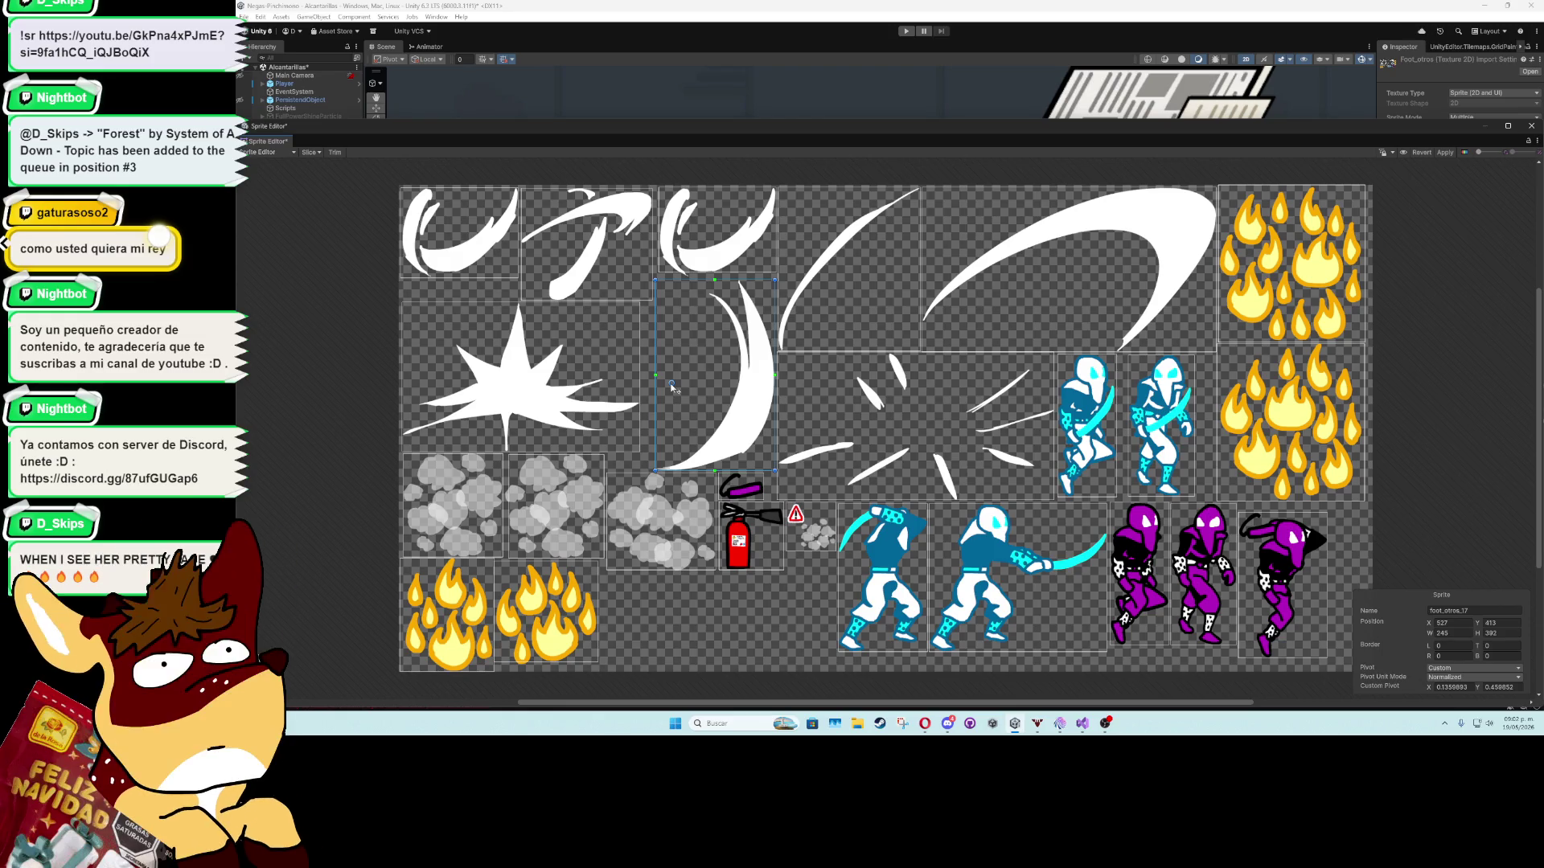
pyautogui.moveTo(669, 388); pyautogui.dragTo(667, 379)
pyautogui.click(527, 391)
pyautogui.moveTo(520, 377); pyautogui.dragTo(513, 393)
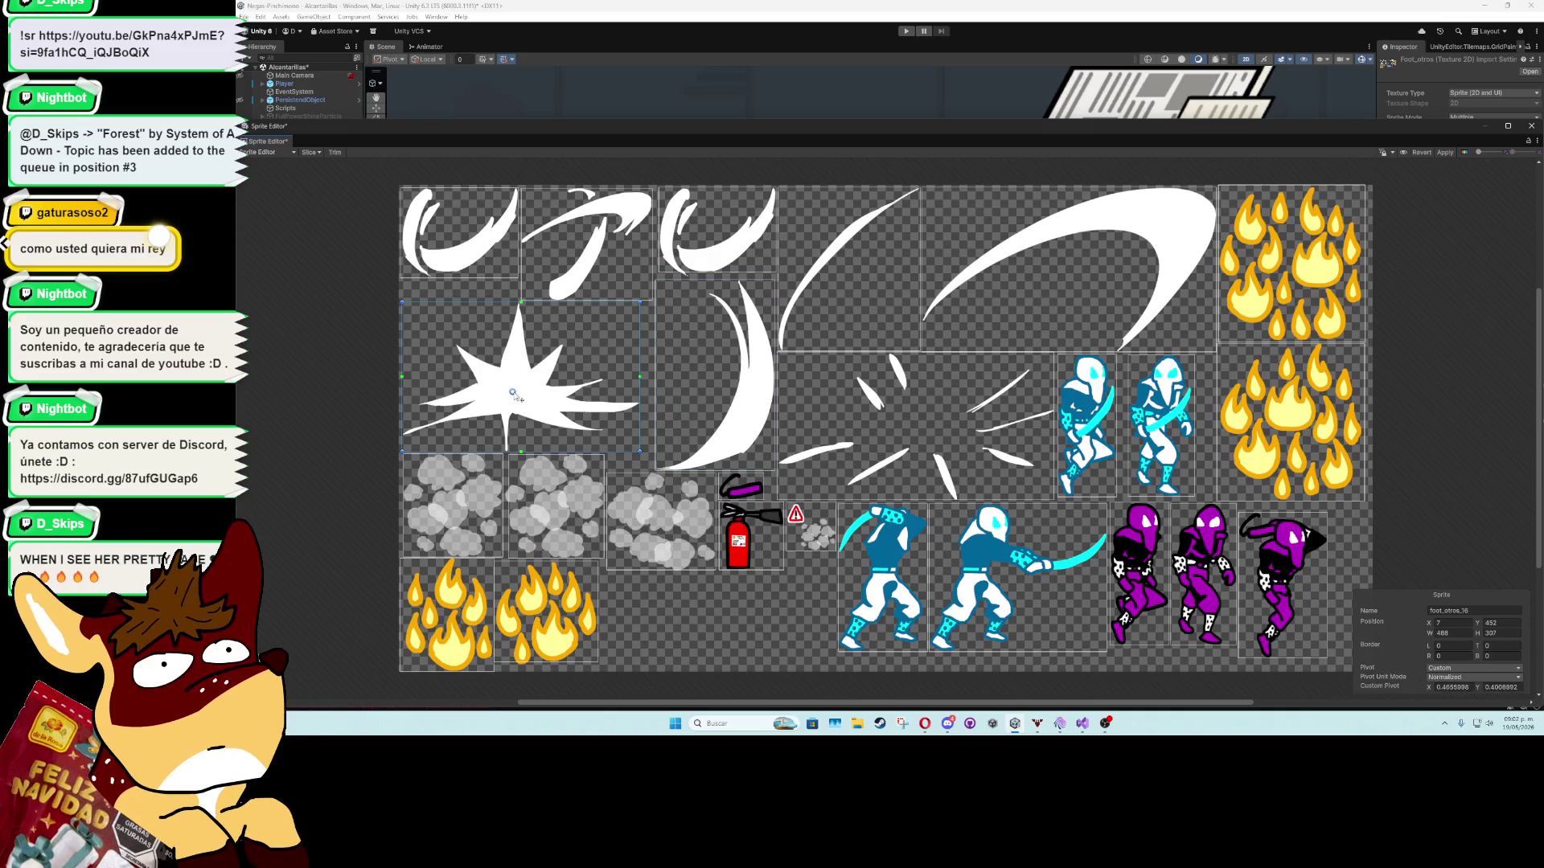
pyautogui.click(915, 464)
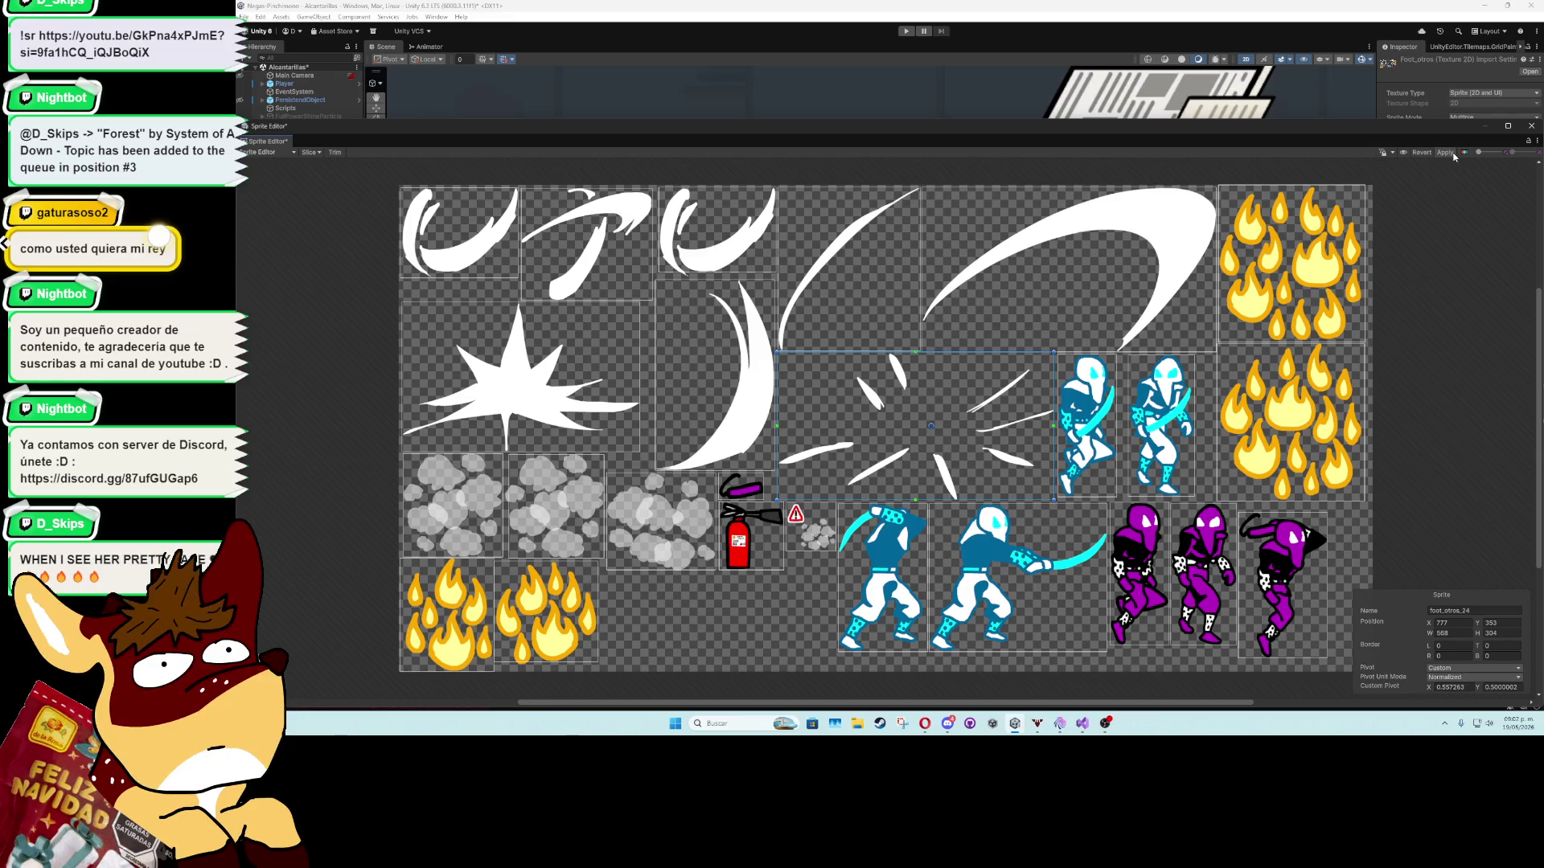
pyautogui.click(1531, 126)
pyautogui.click(298, 173)
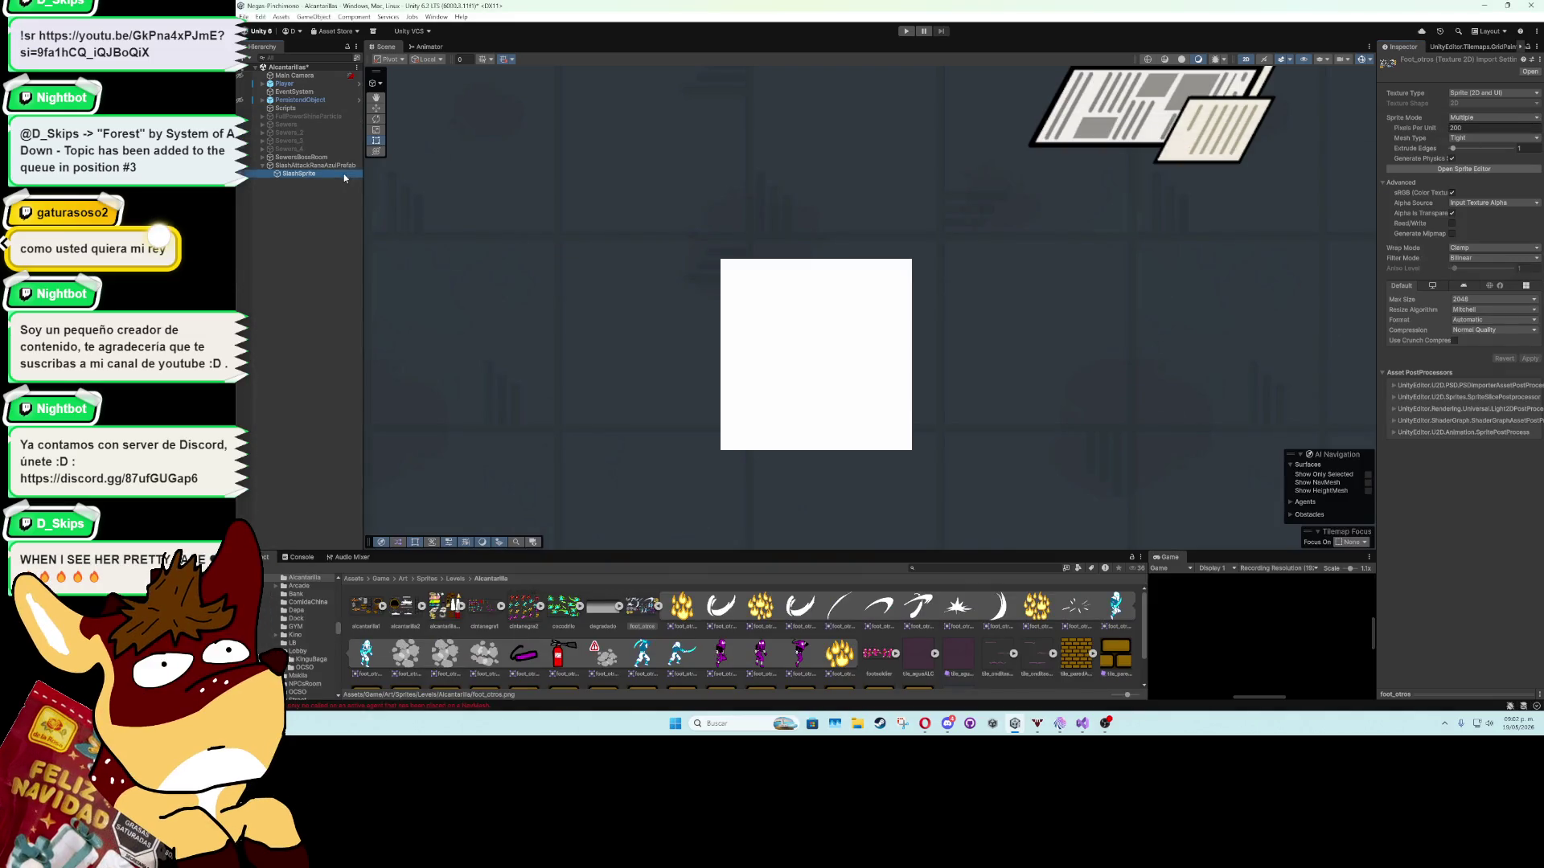
# Open the Animation window and create clip SlashParticleRanaAzul in Animations/Particles for SlashSprite.
pyautogui.click(436, 17)
pyautogui.moveTo(507, 139)
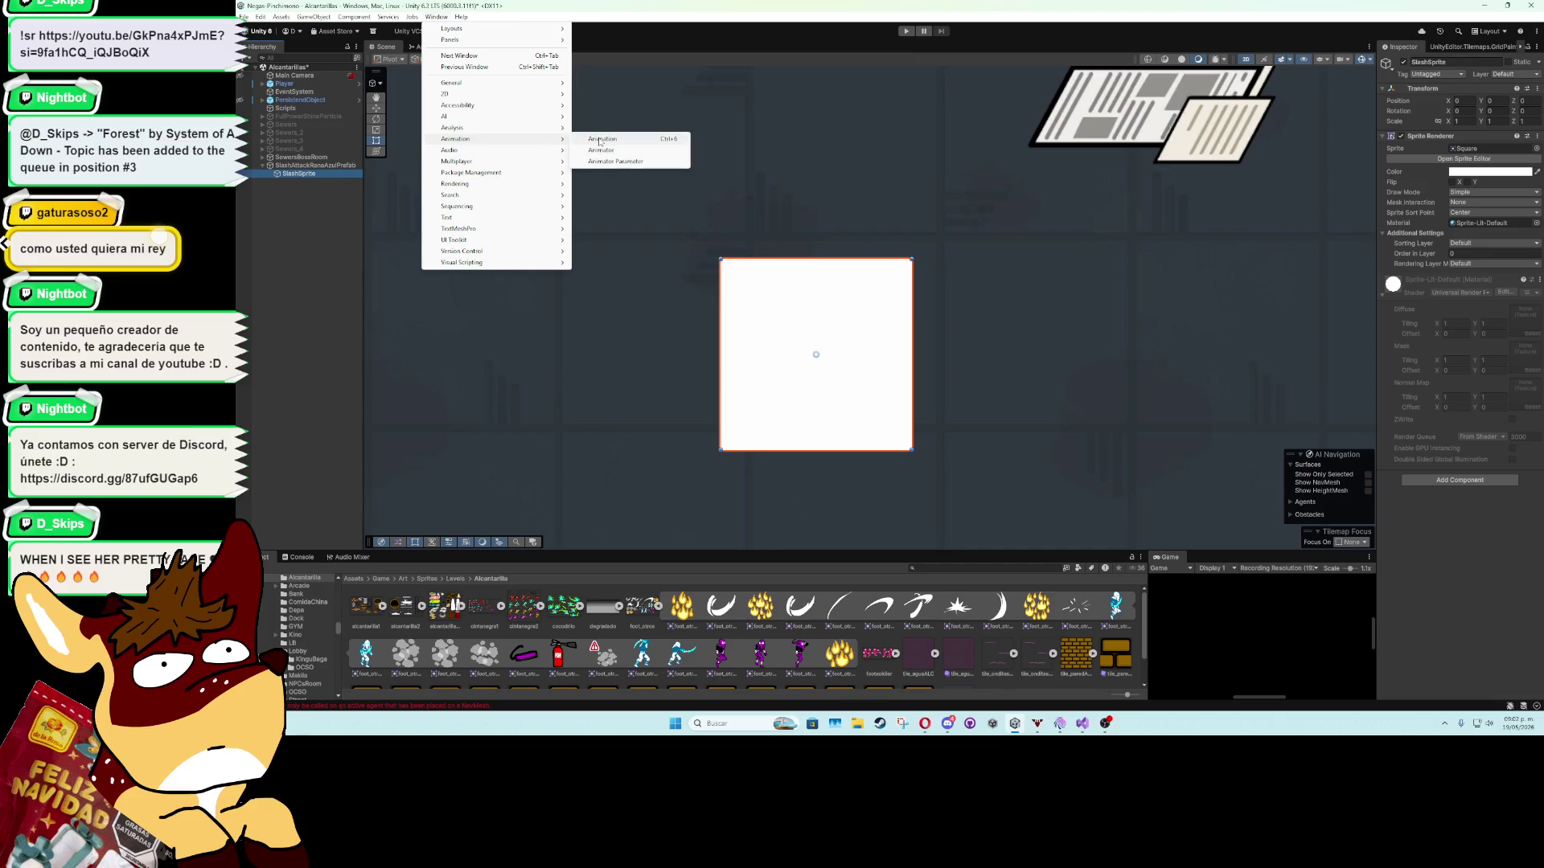
pyautogui.click(601, 141)
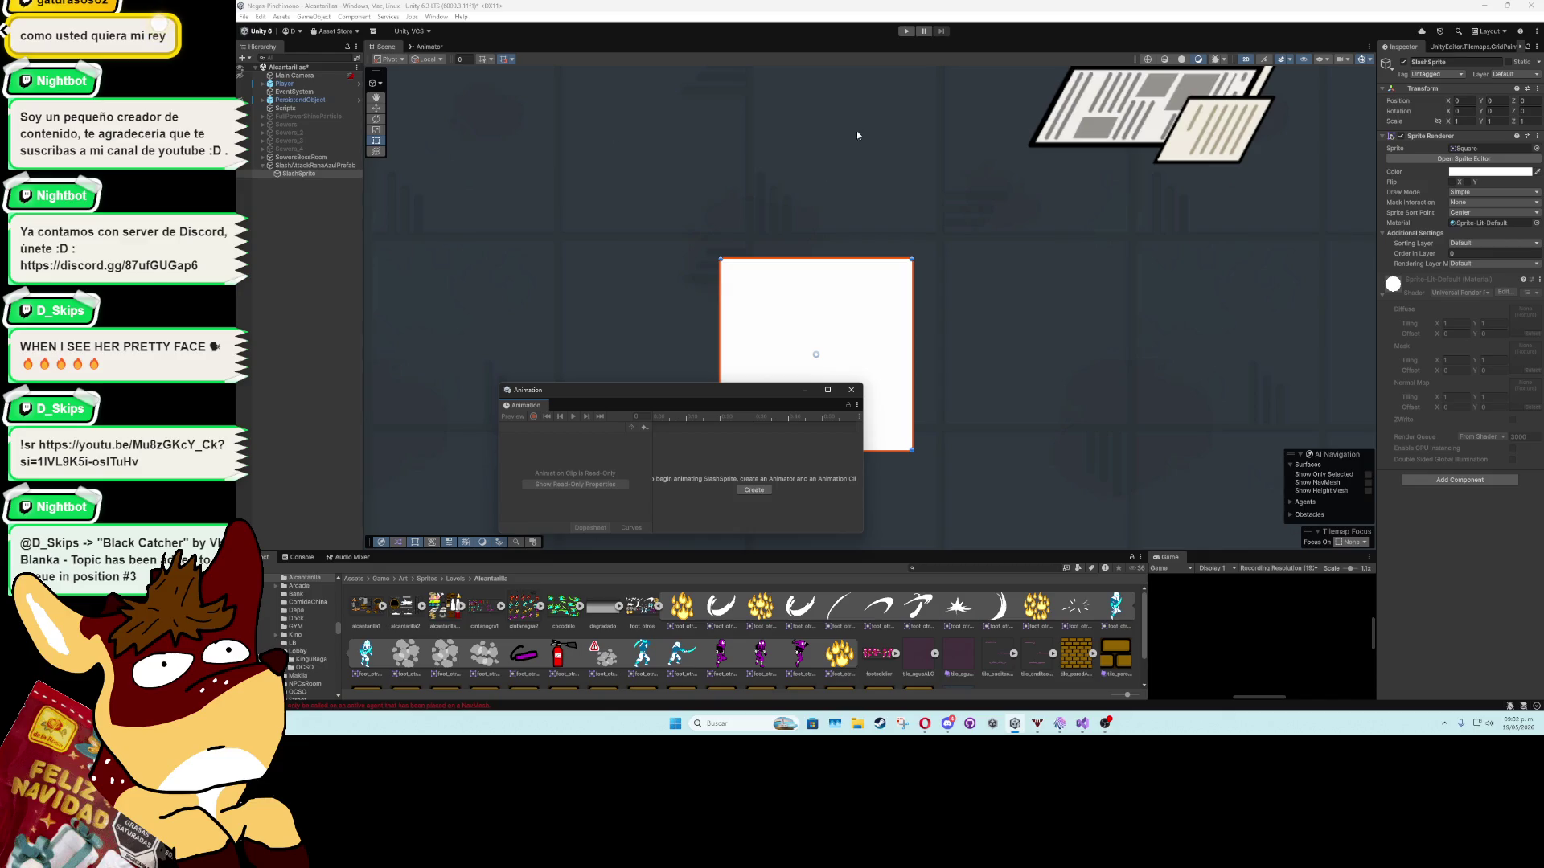
pyautogui.click(746, 490)
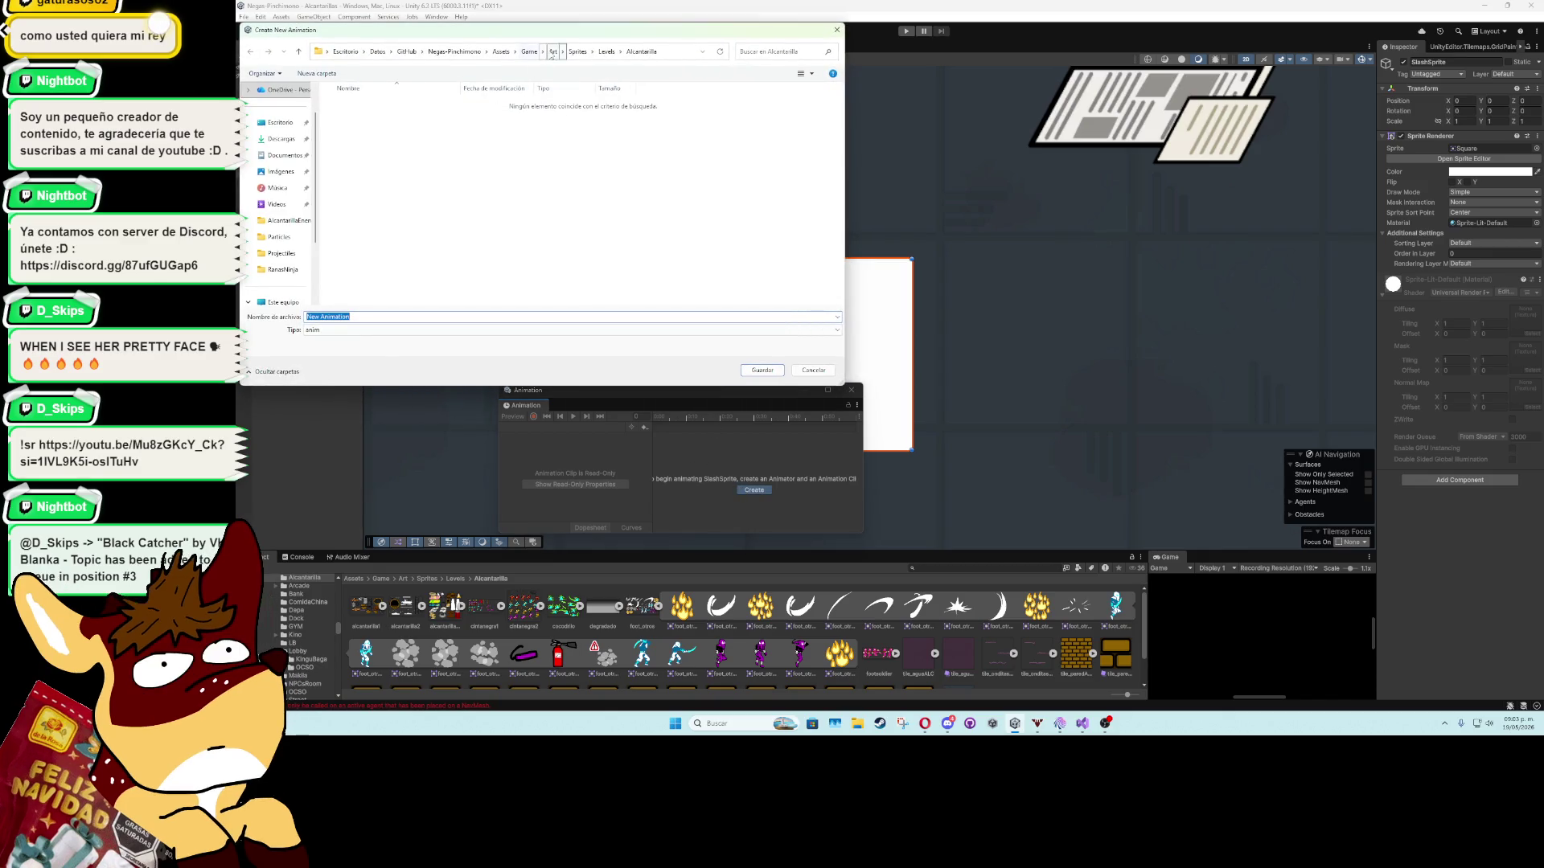
pyautogui.doubleClick(378, 104)
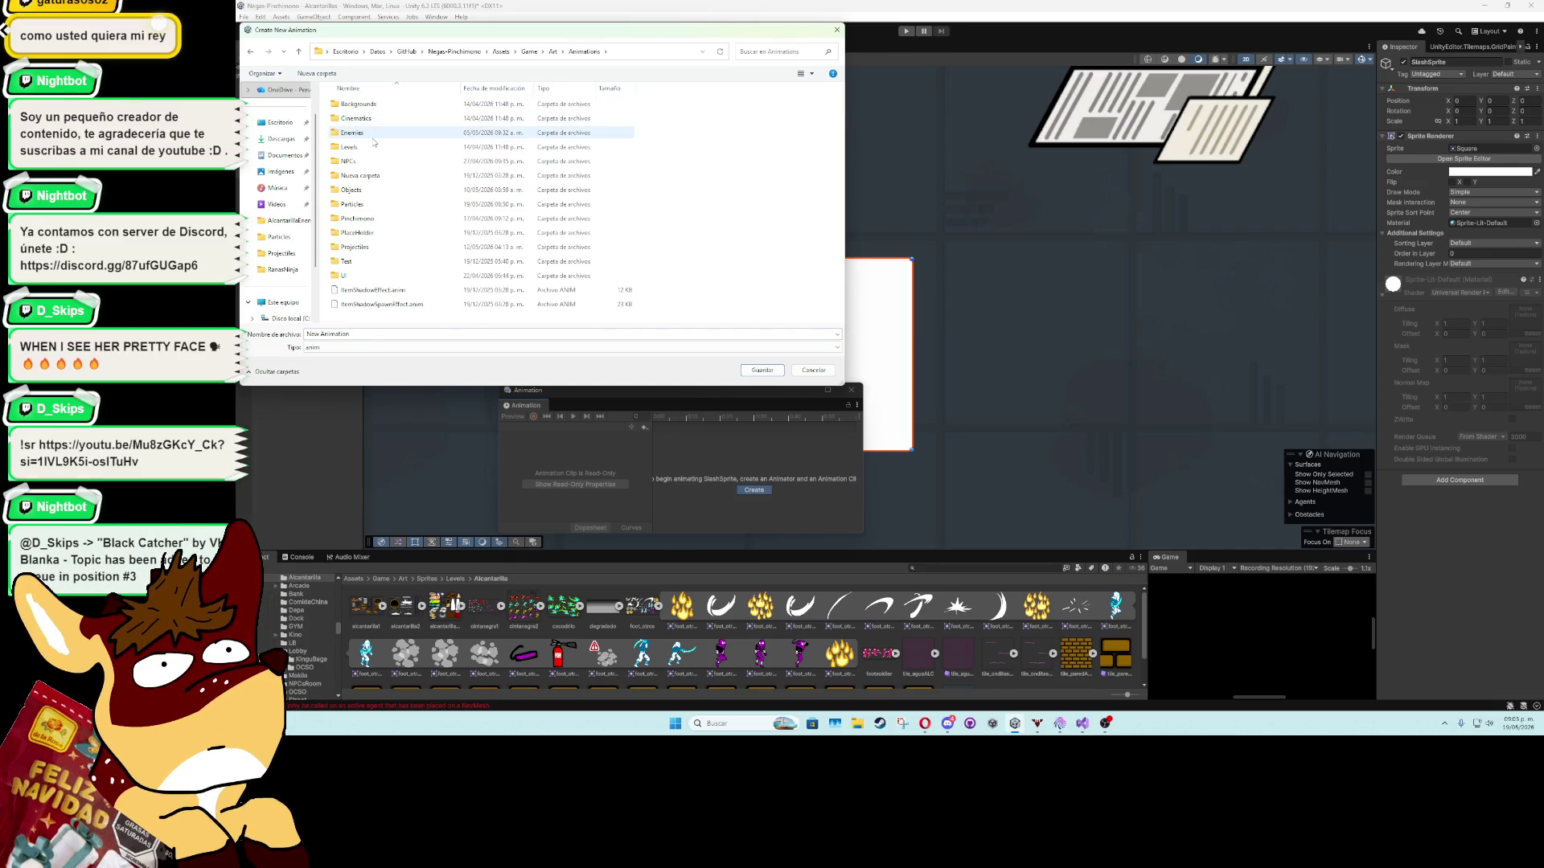
pyautogui.doubleClick(354, 204)
pyautogui.write('SlashParticleRanaAzu')
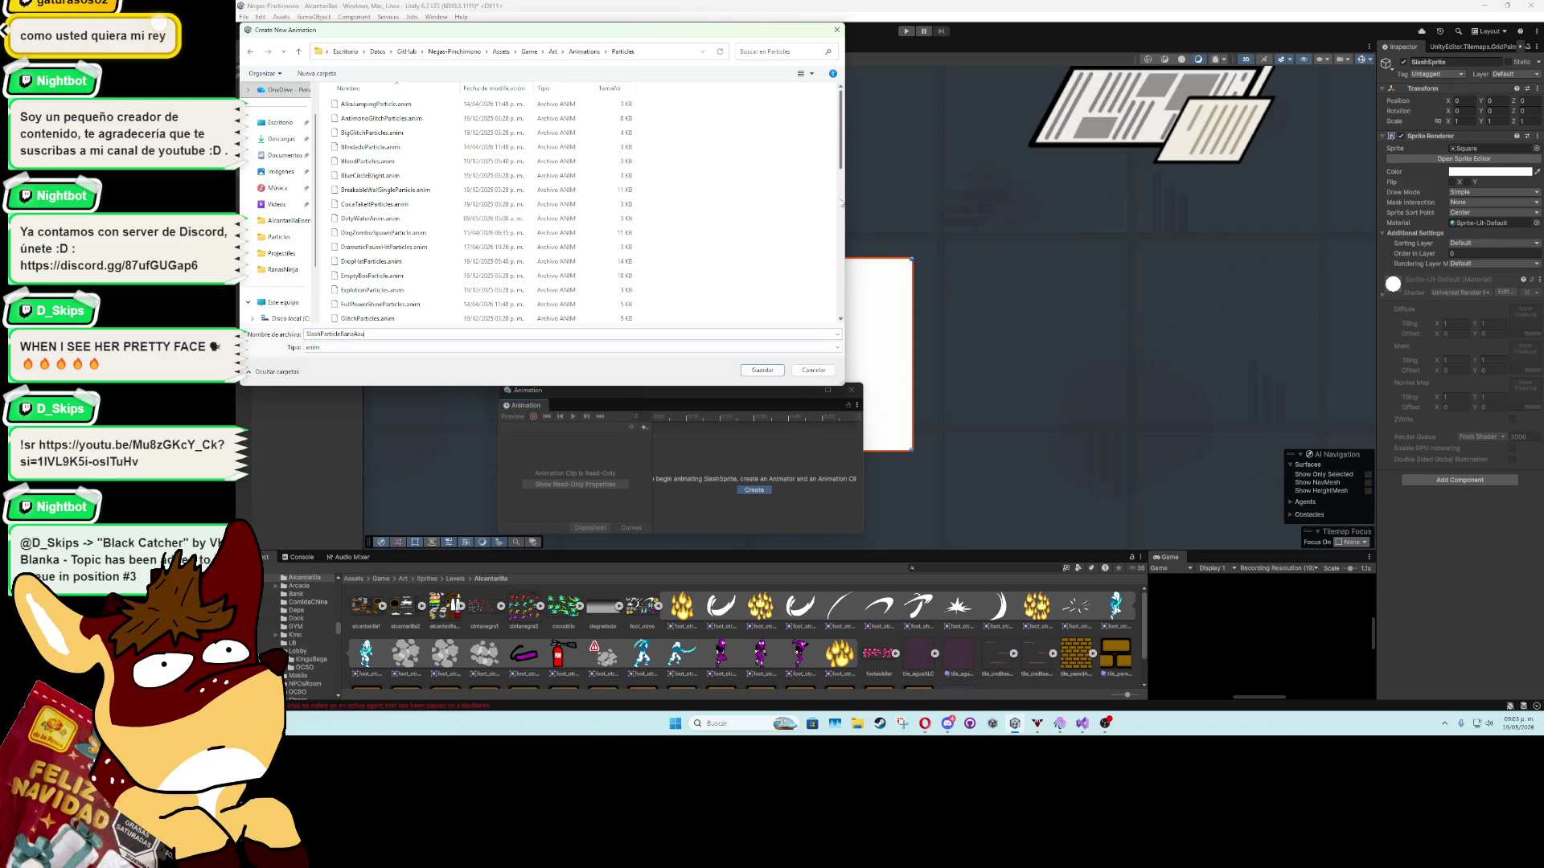
pyautogui.press('Return')
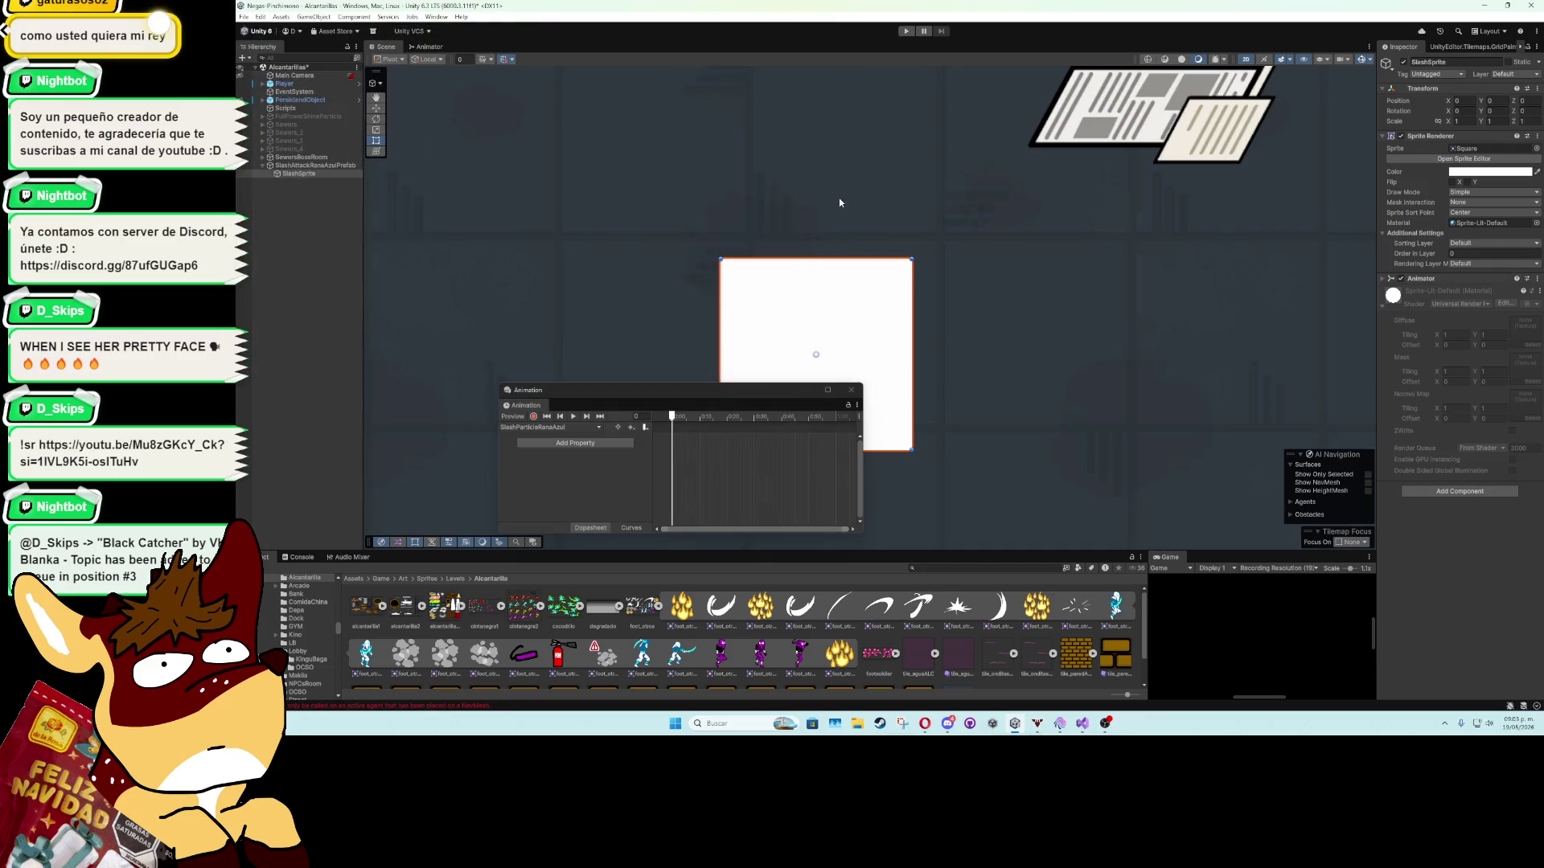
# Give SlashSprite the foot_otros_6 image and keyframe a sequence of slash sprites around frames 7–14.
pyautogui.moveTo(838, 611); pyautogui.dragTo(1492, 149)
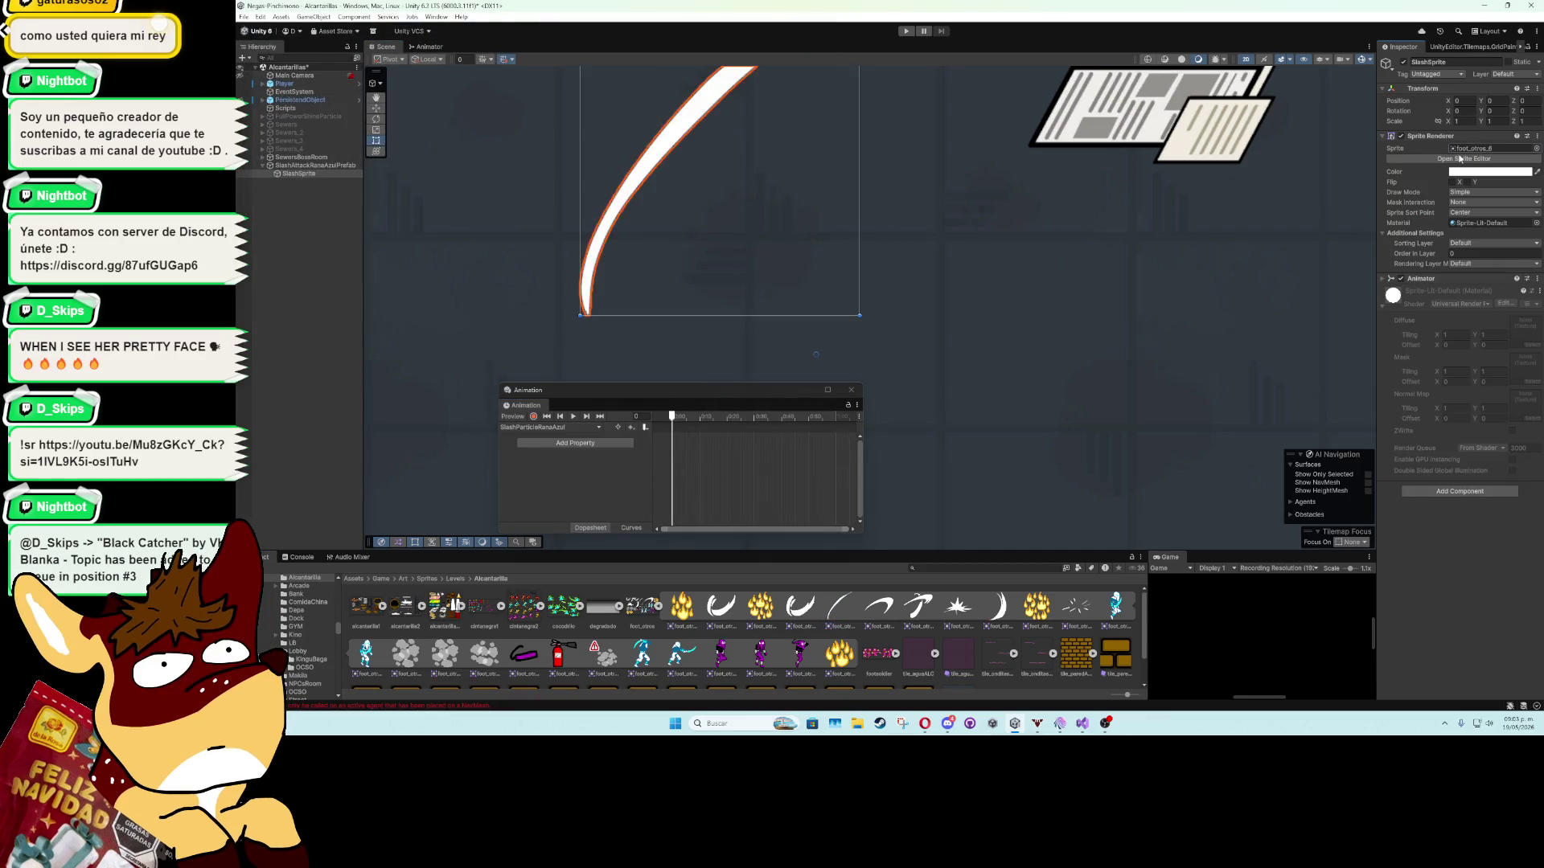
pyautogui.scroll(-3, 963, 310)
pyautogui.scroll(-2, 963, 310)
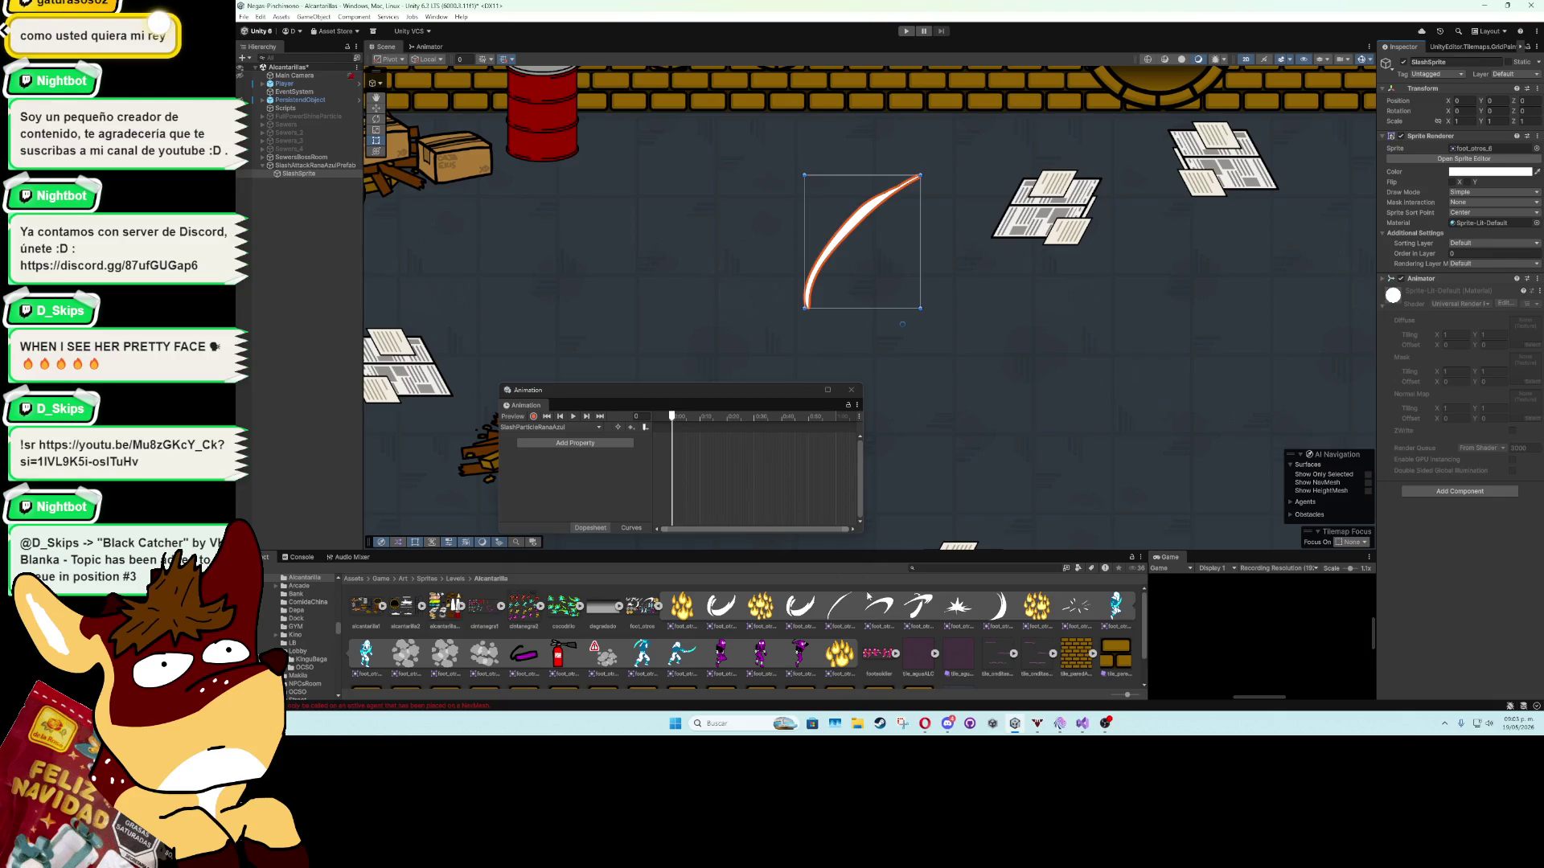
pyautogui.moveTo(879, 605)
pyautogui.mouseDown()
pyautogui.moveTo(672, 442)
pyautogui.moveTo(691, 449)
pyautogui.mouseUp()
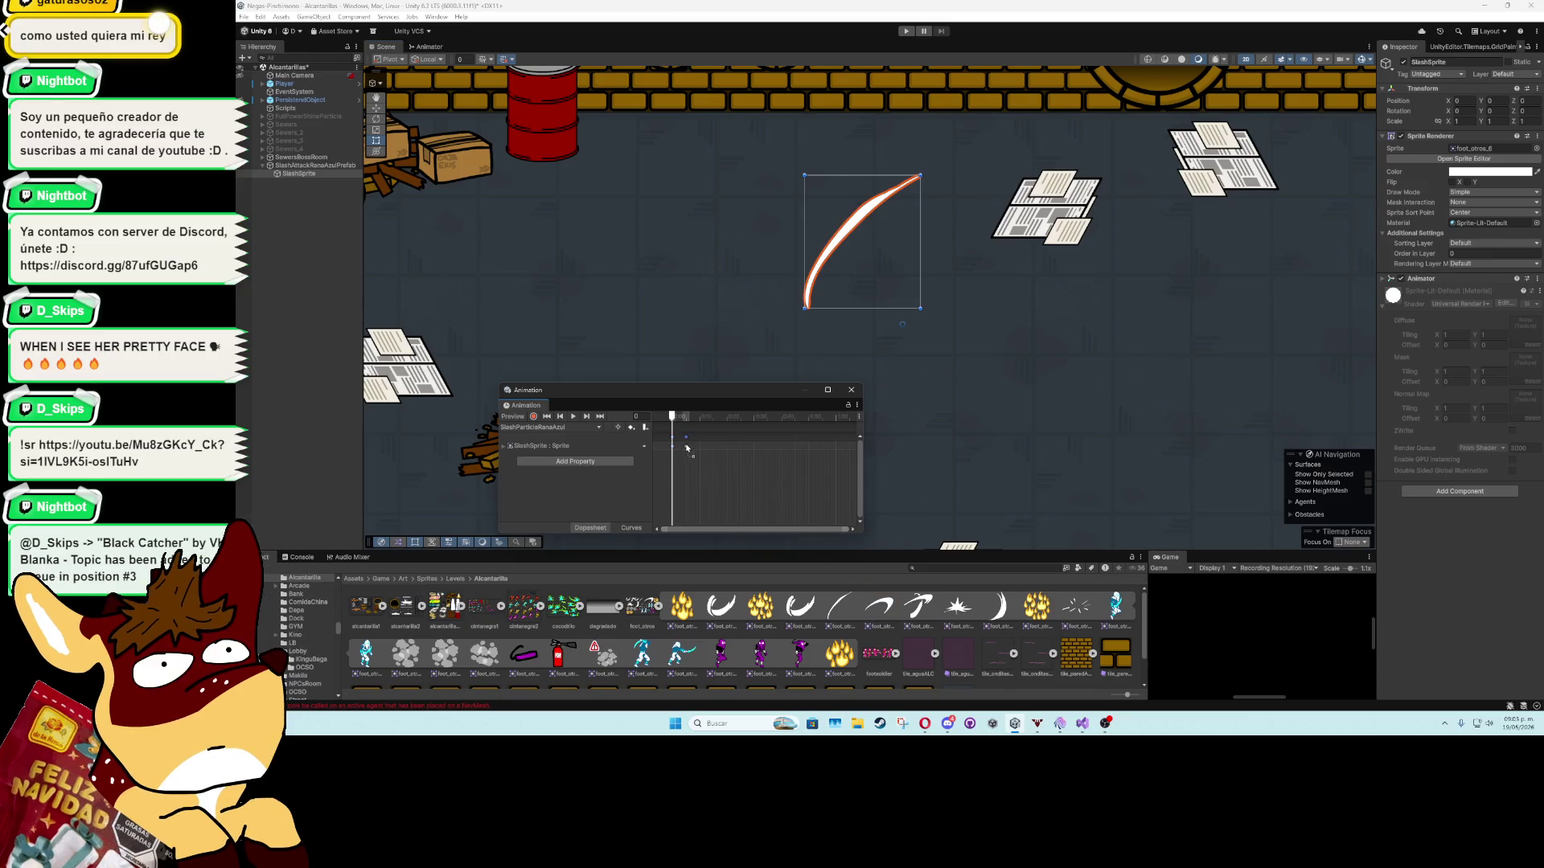
pyautogui.click(691, 417)
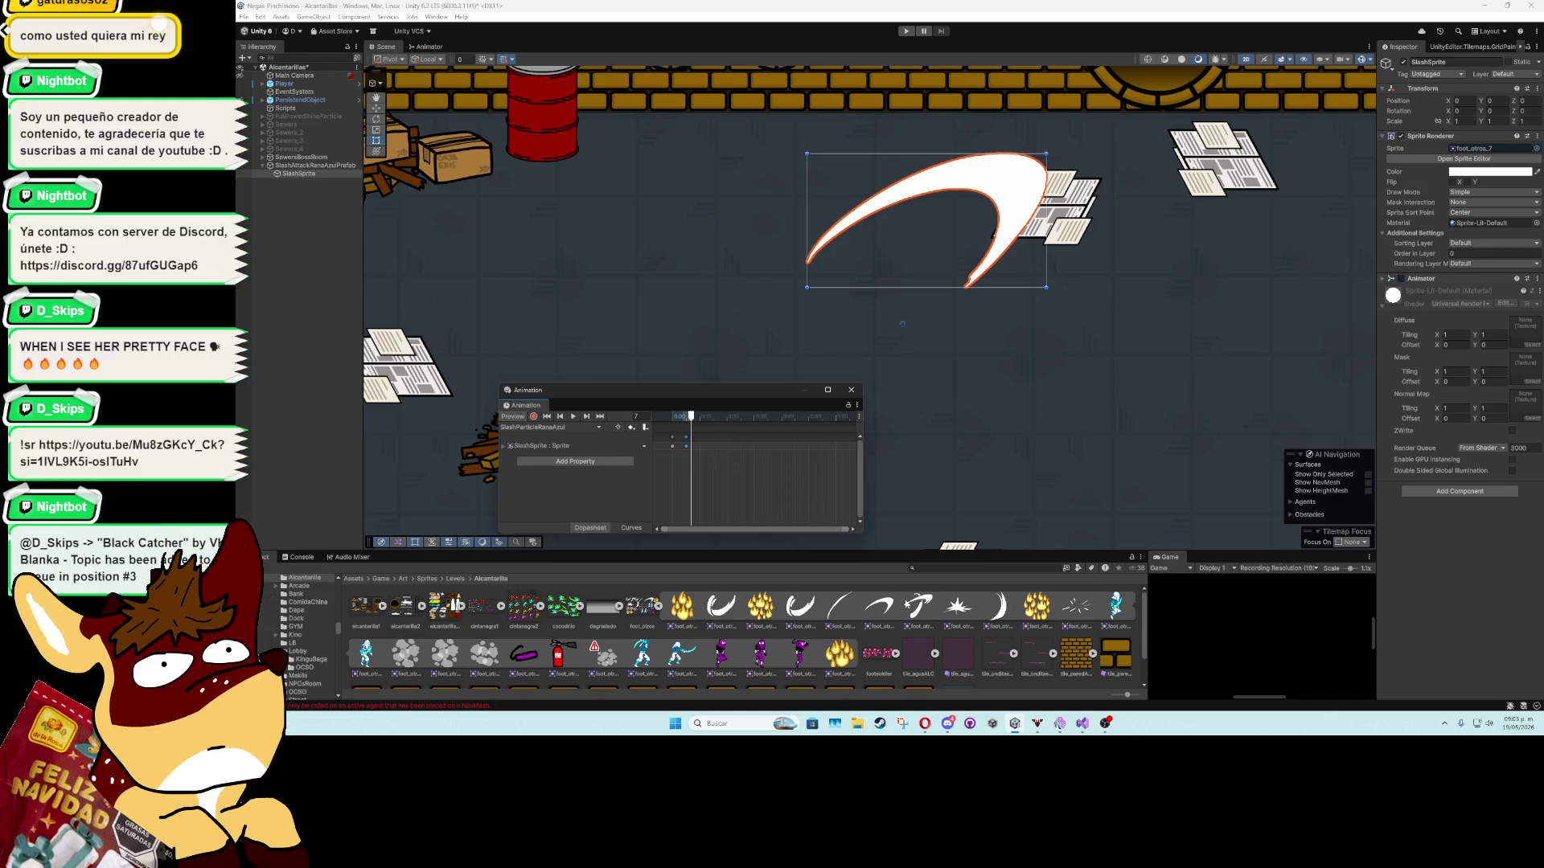
pyautogui.moveTo(997, 607); pyautogui.dragTo(701, 452)
pyautogui.click(702, 417)
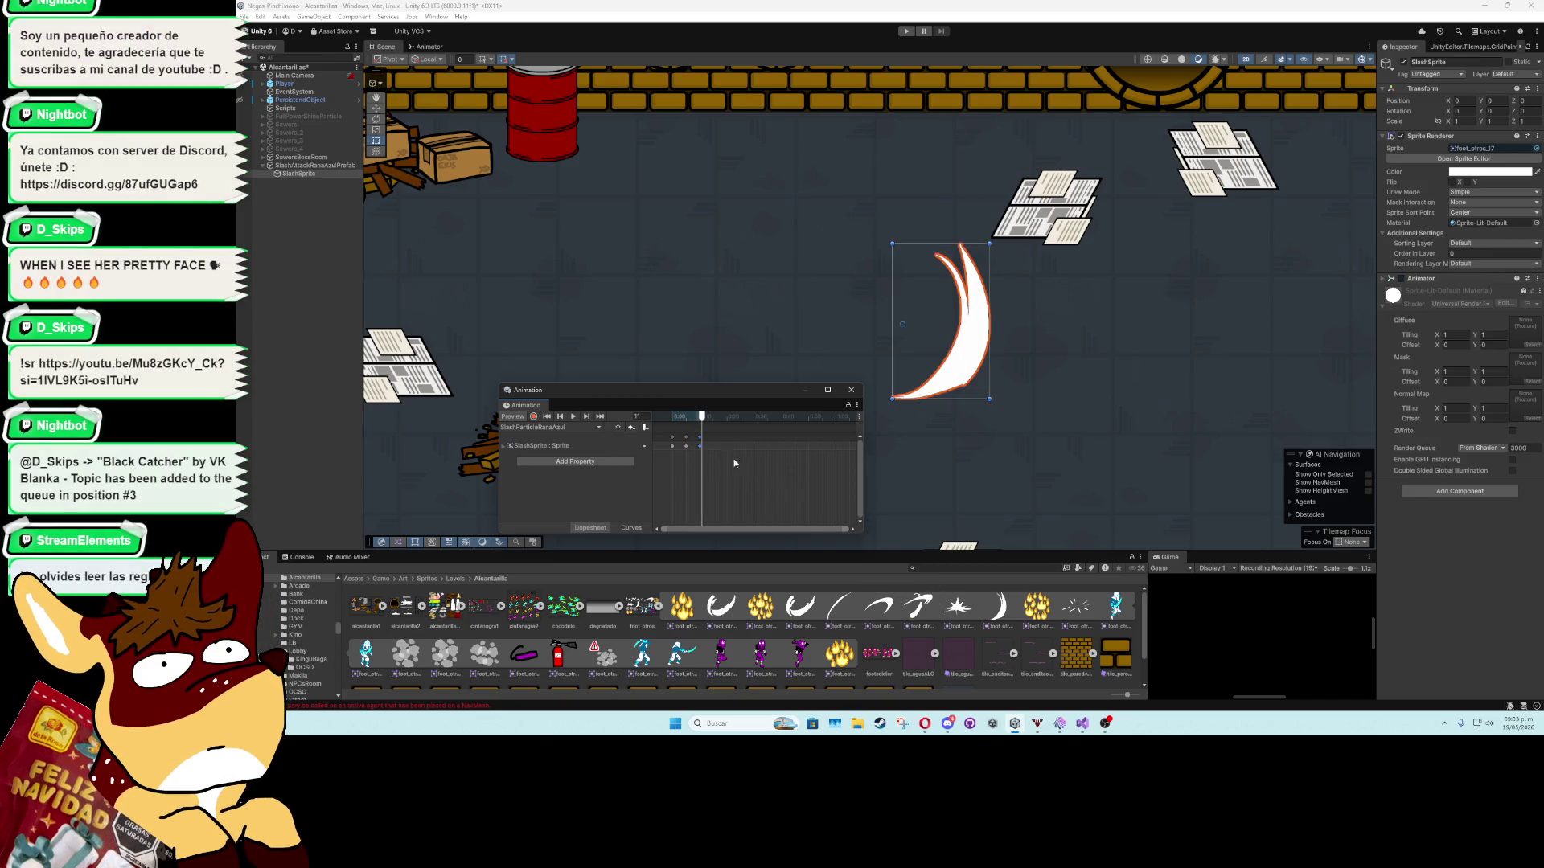
pyautogui.moveTo(705, 419); pyautogui.dragTo(711, 419)
pyautogui.moveTo(877, 599)
pyautogui.mouseDown()
pyautogui.moveTo(712, 453)
pyautogui.moveTo(716, 418)
pyautogui.mouseUp()
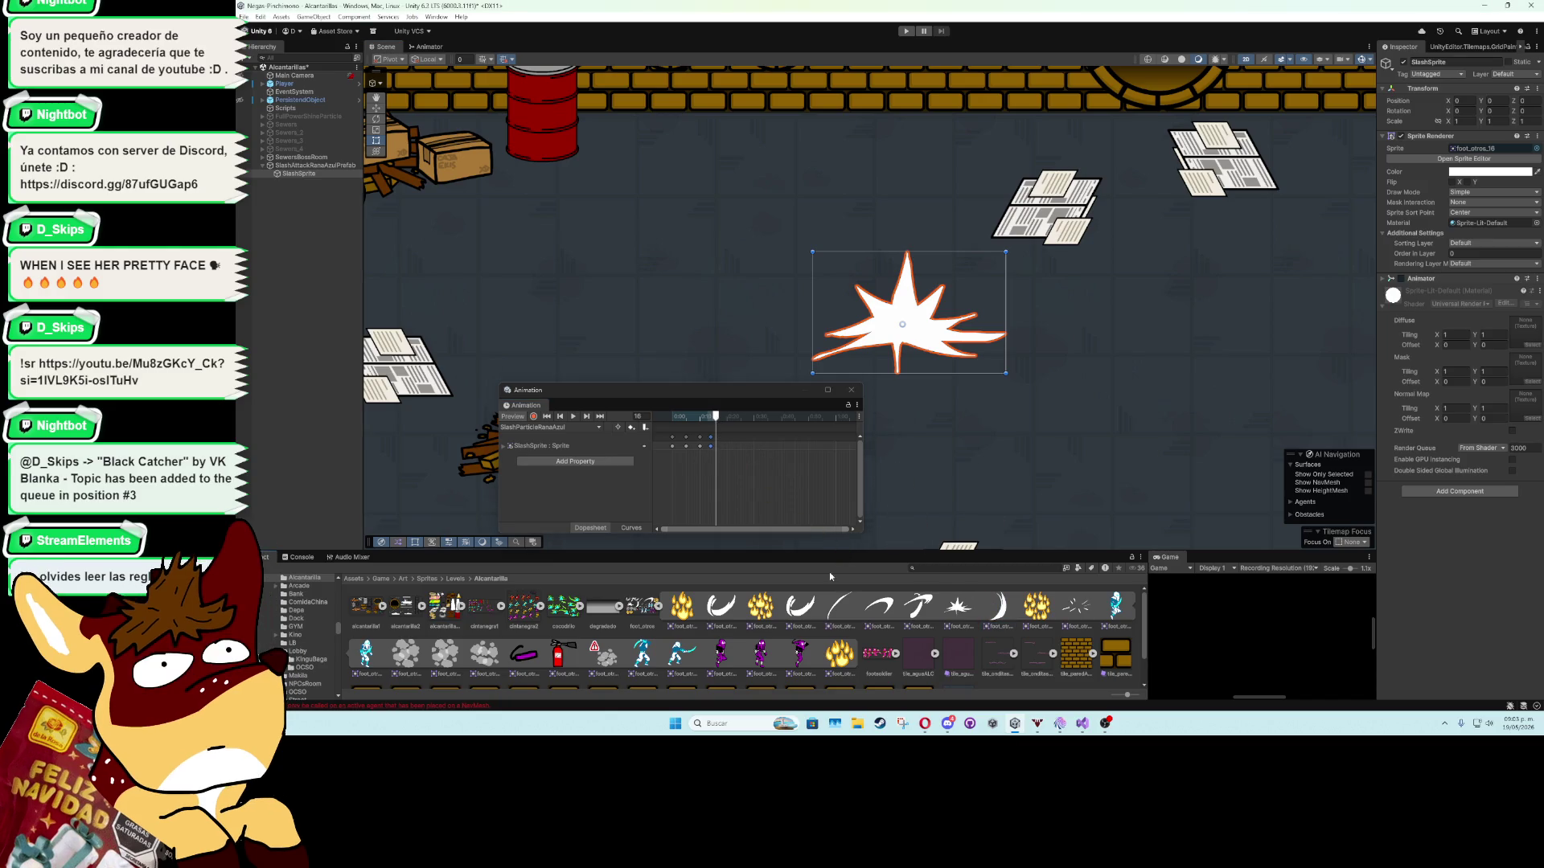
pyautogui.moveTo(897, 514)
pyautogui.mouseDown()
pyautogui.moveTo(722, 458)
pyautogui.moveTo(737, 447)
pyautogui.mouseUp()
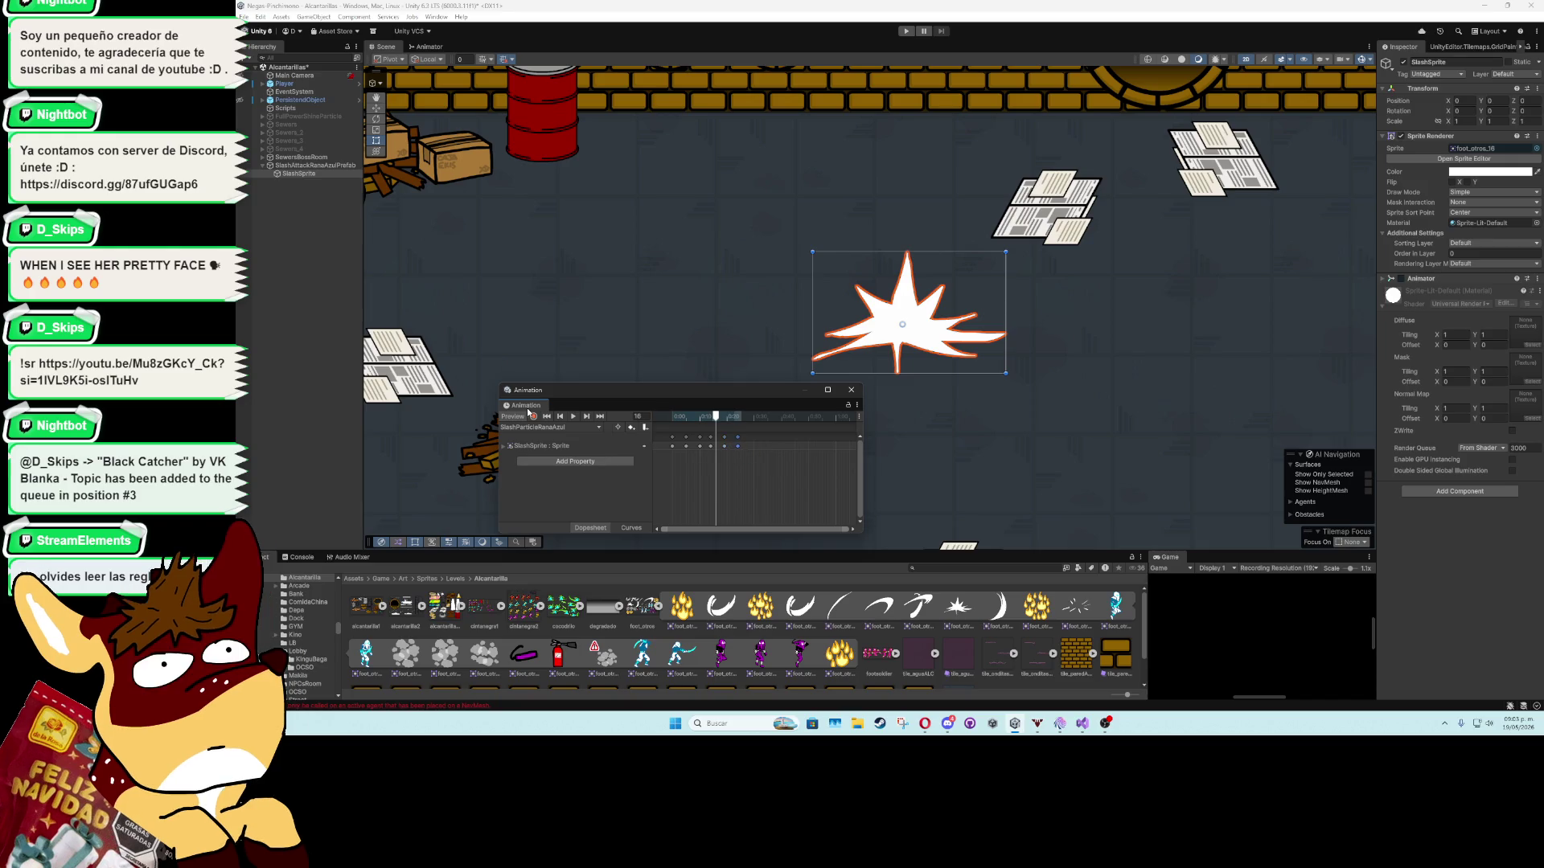
# Compress the sprite keyframes into a shorter span and preview the faster playback.
pyautogui.click(573, 417)
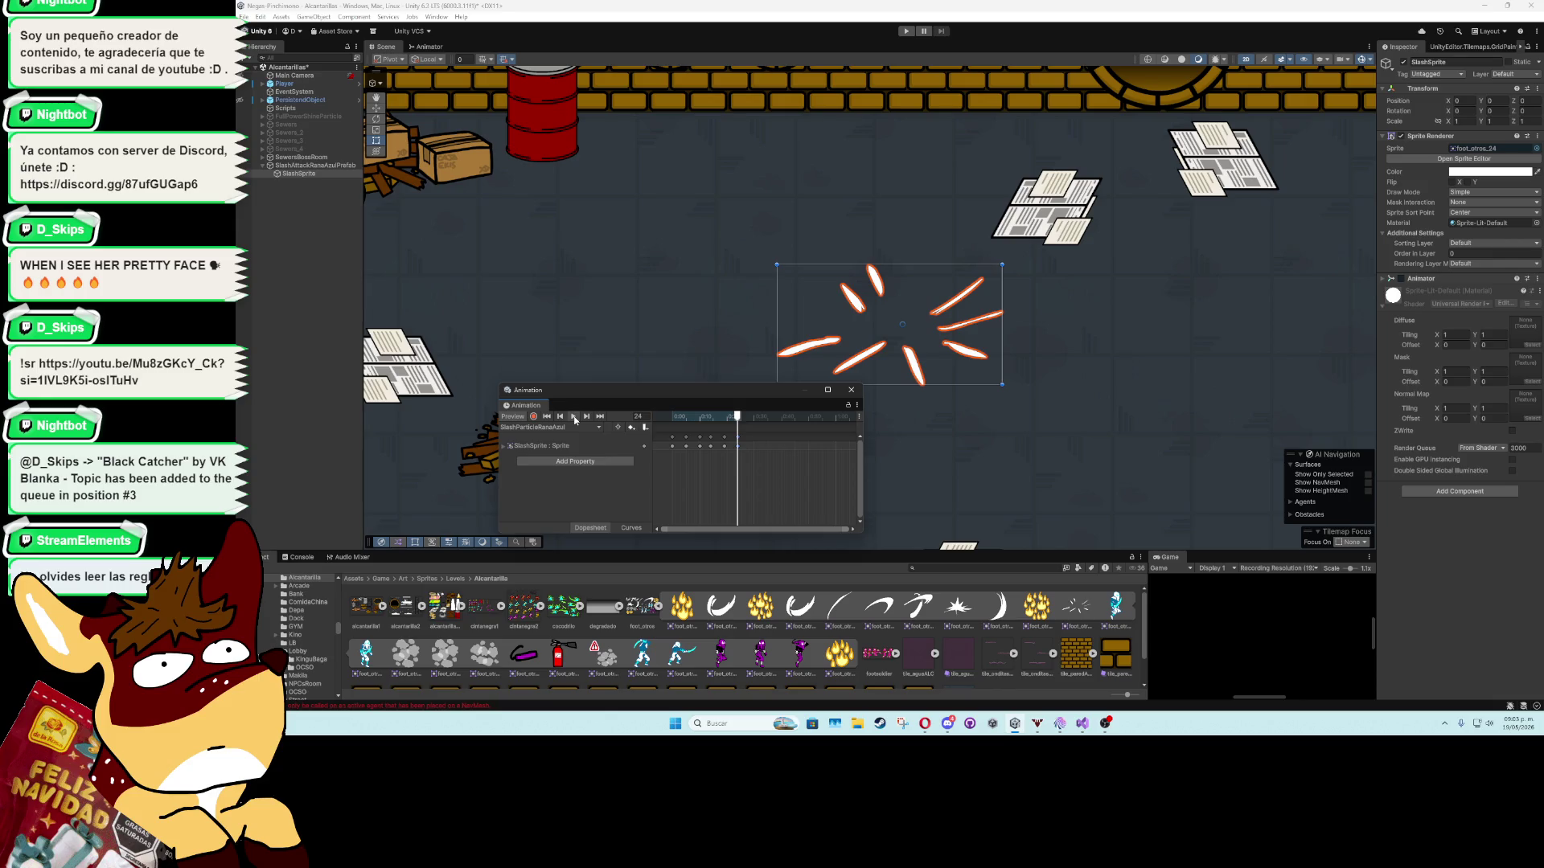
pyautogui.click(573, 417)
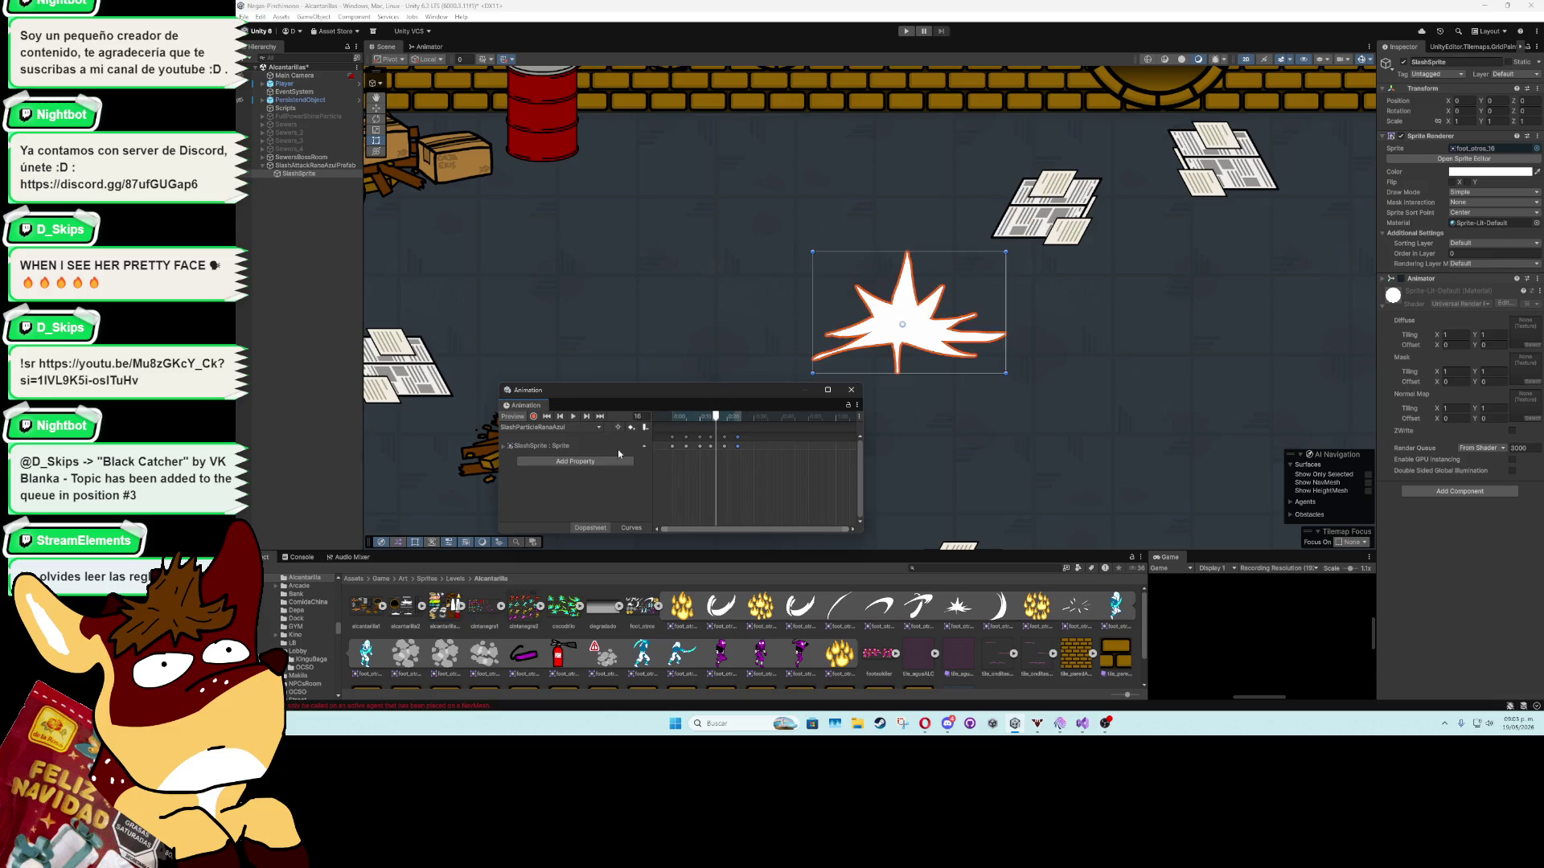
pyautogui.moveTo(671, 427)
pyautogui.mouseDown()
pyautogui.moveTo(744, 452)
pyautogui.moveTo(731, 445)
pyautogui.mouseUp()
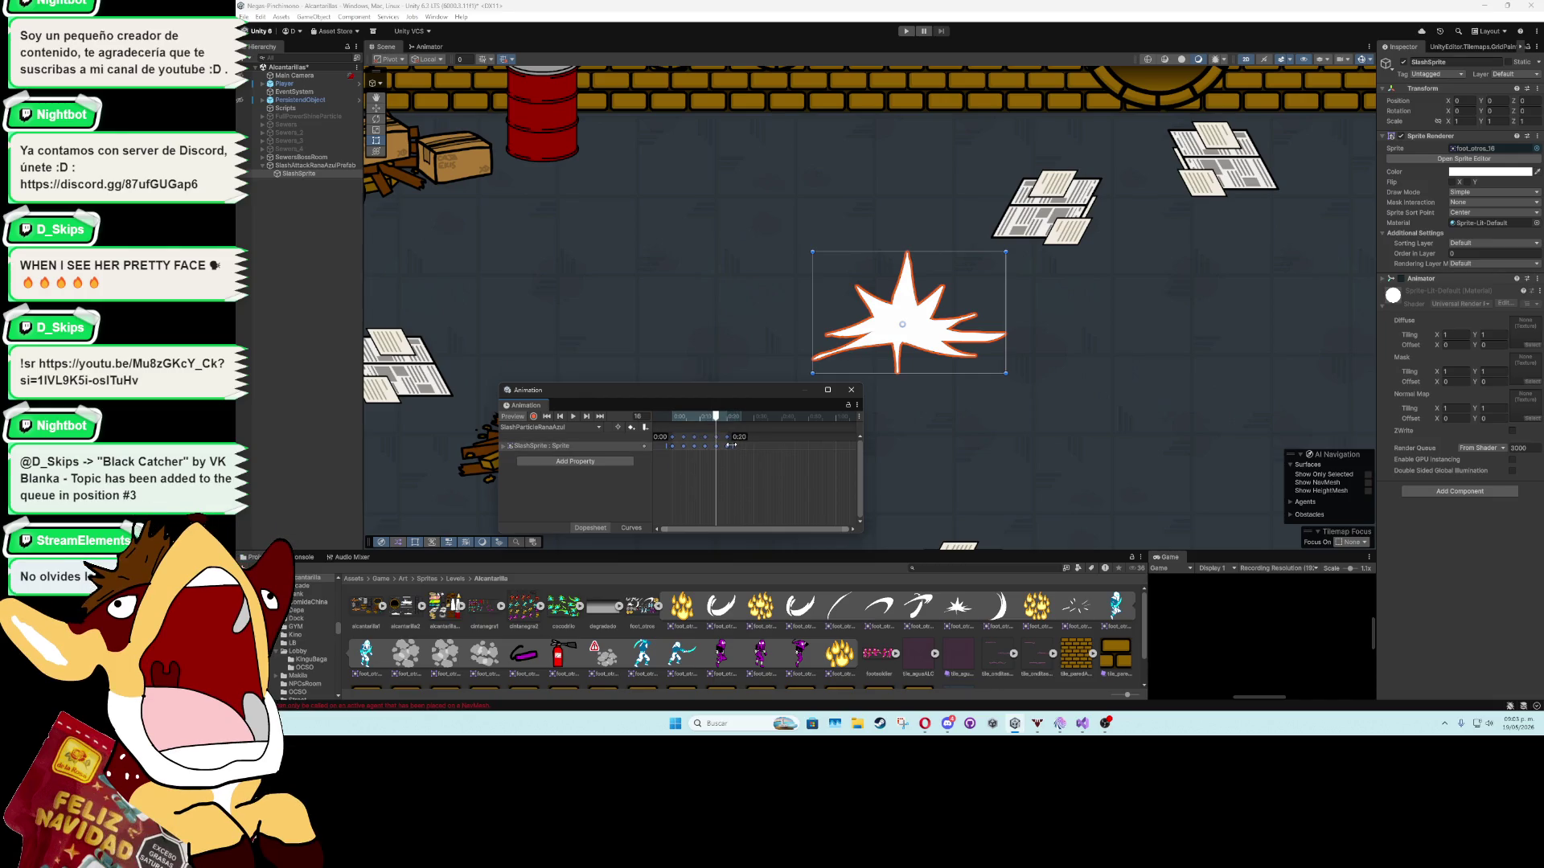
pyautogui.click(574, 417)
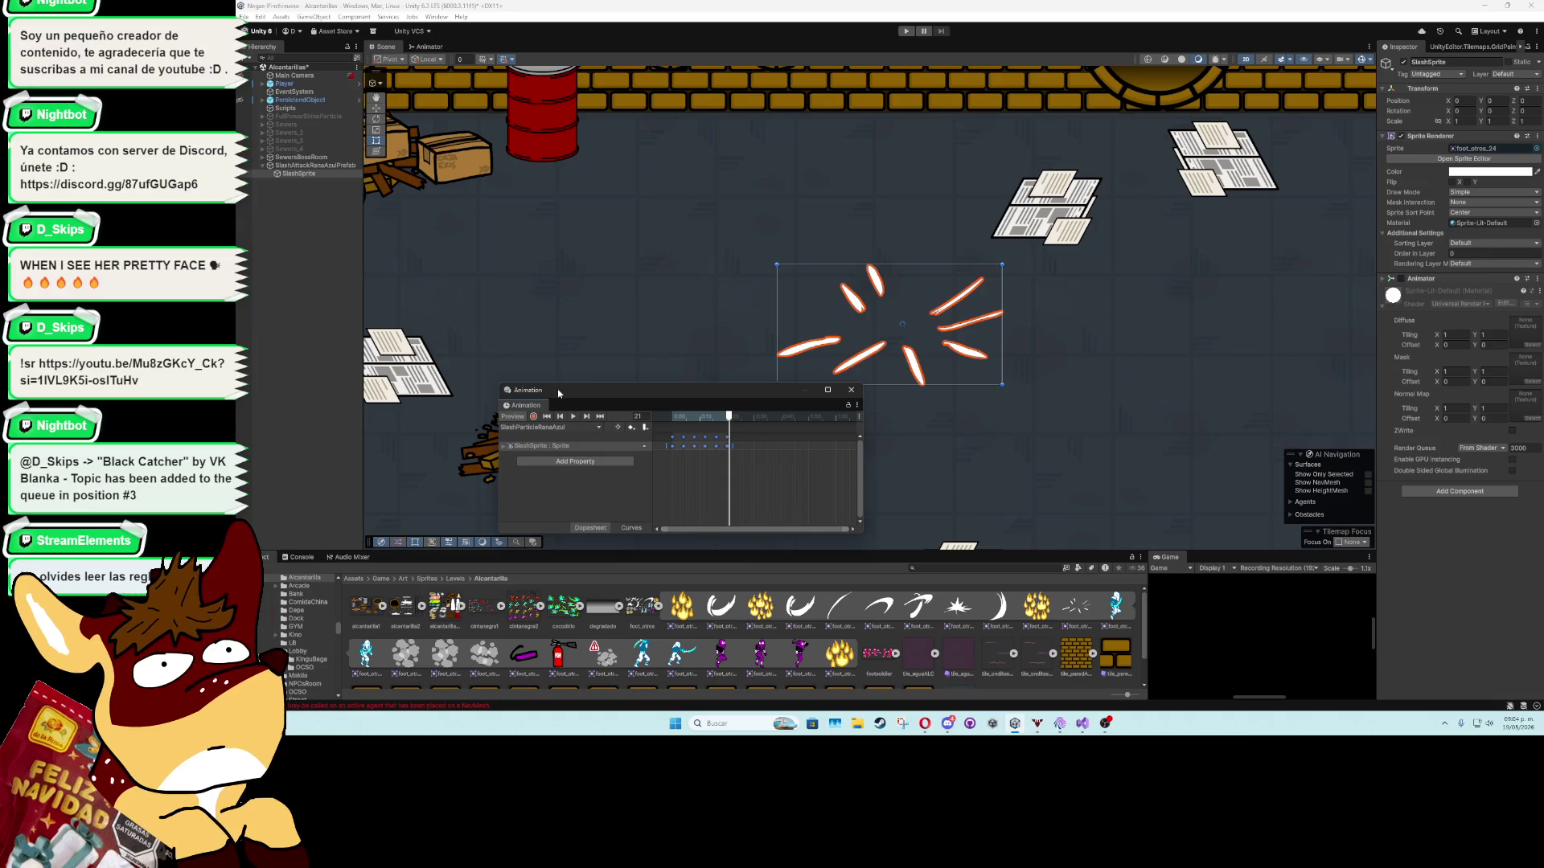
# Tint the SlashSprite cyan and close the Animation window.
pyautogui.click(1467, 172)
pyautogui.click(1438, 254)
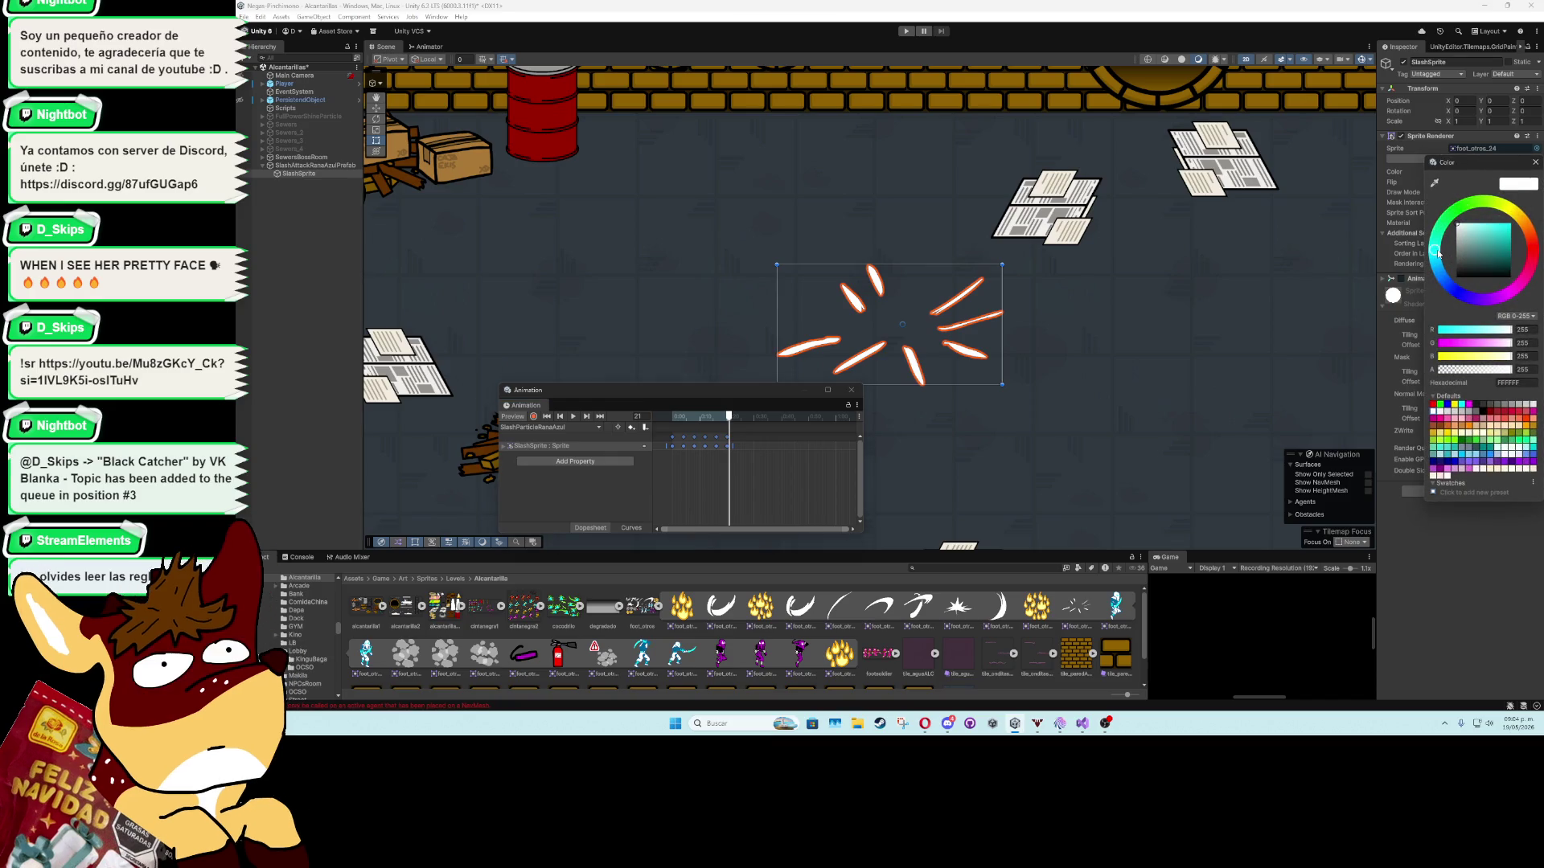
pyautogui.click(574, 420)
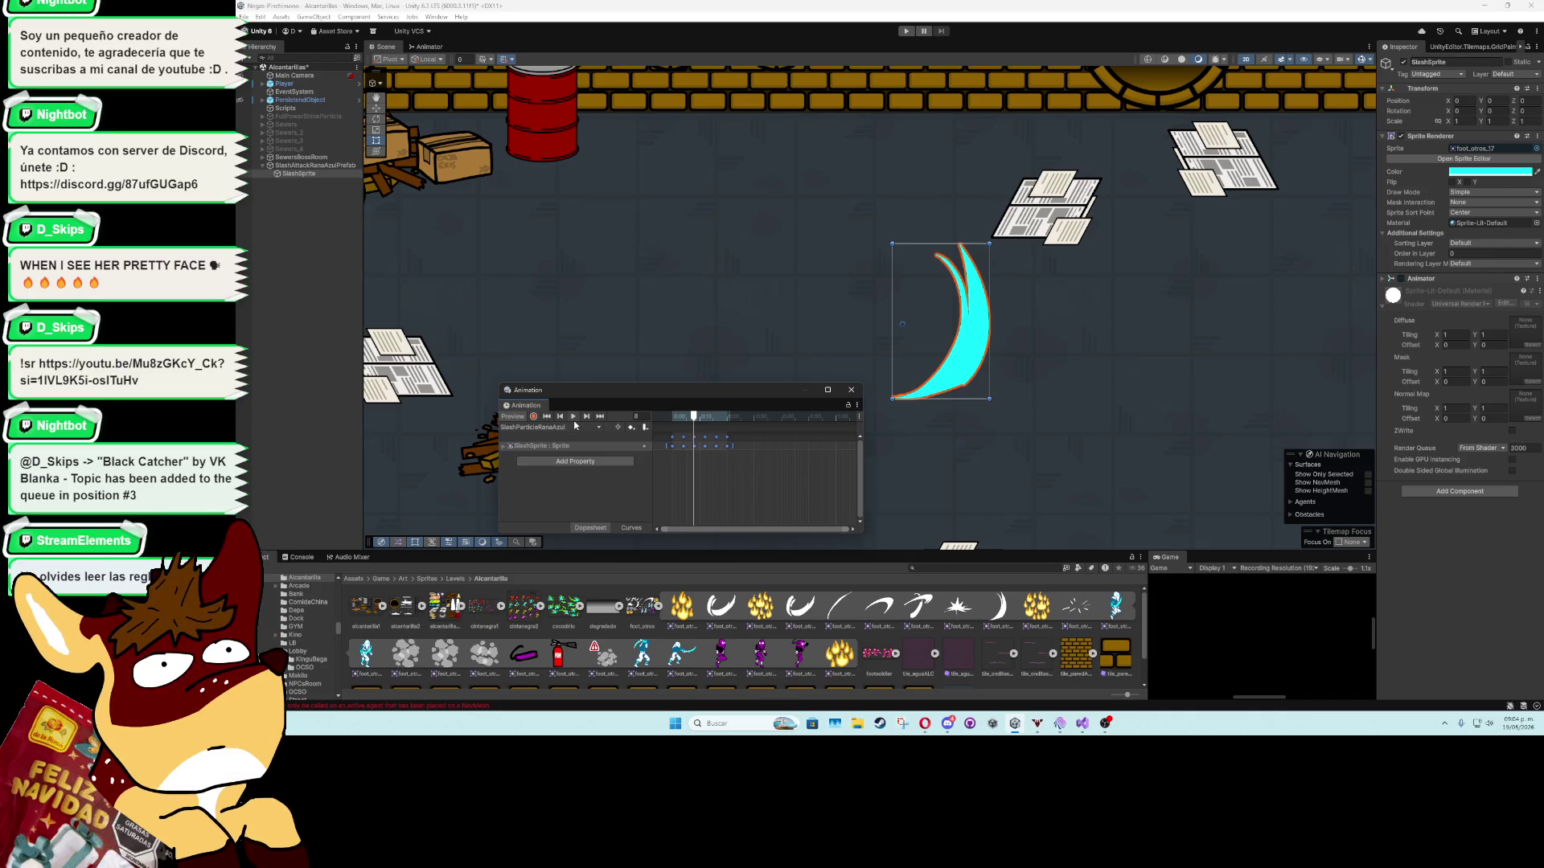
pyautogui.click(854, 392)
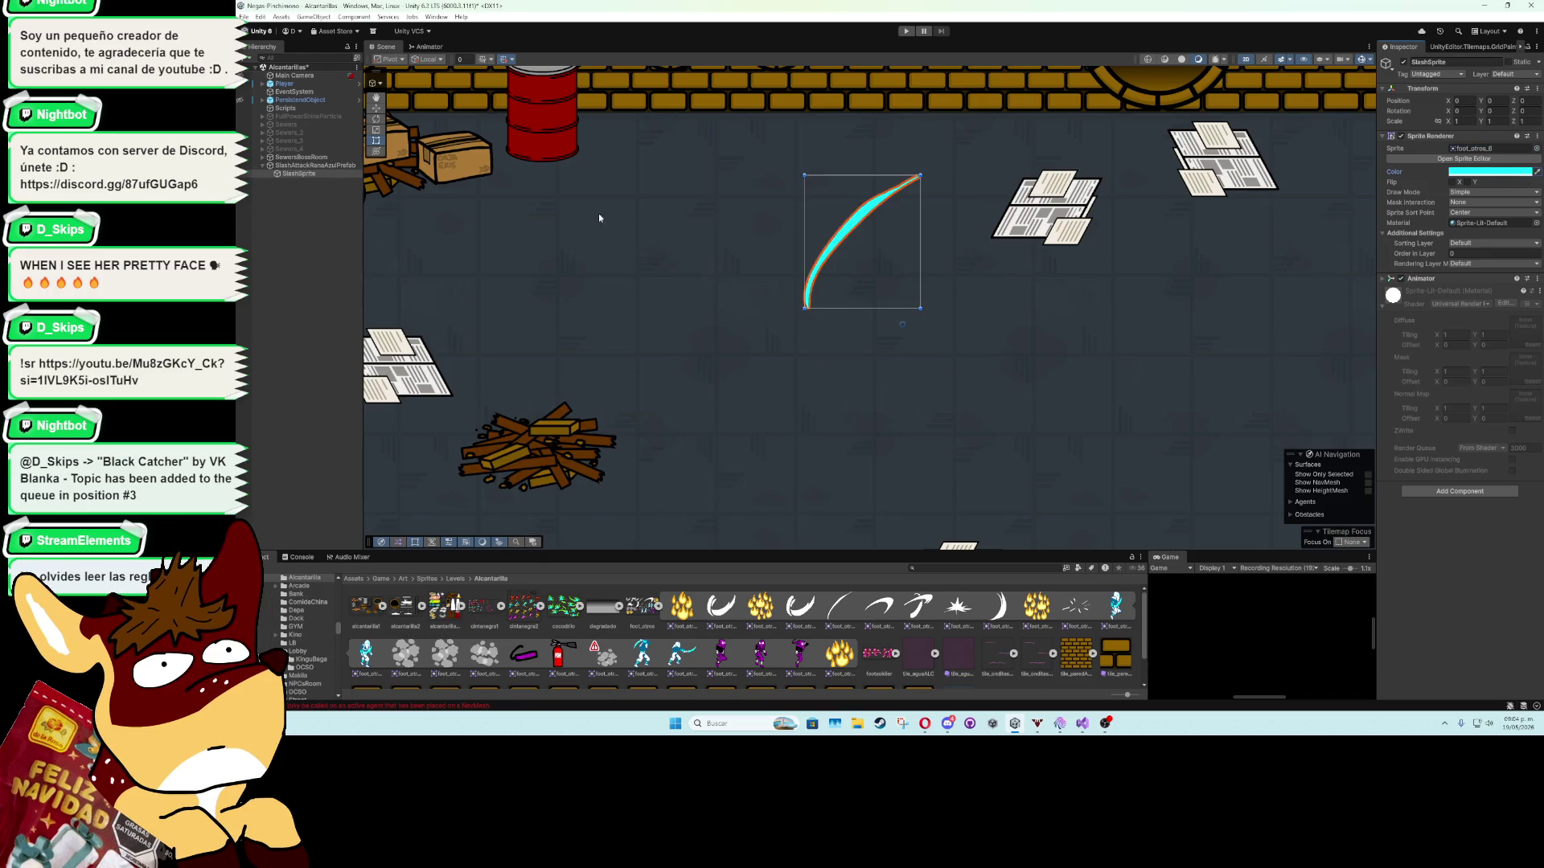
# Add a Box Collider 2D to SlashSprite and start setting its height to 1.2.
pyautogui.click(1403, 281)
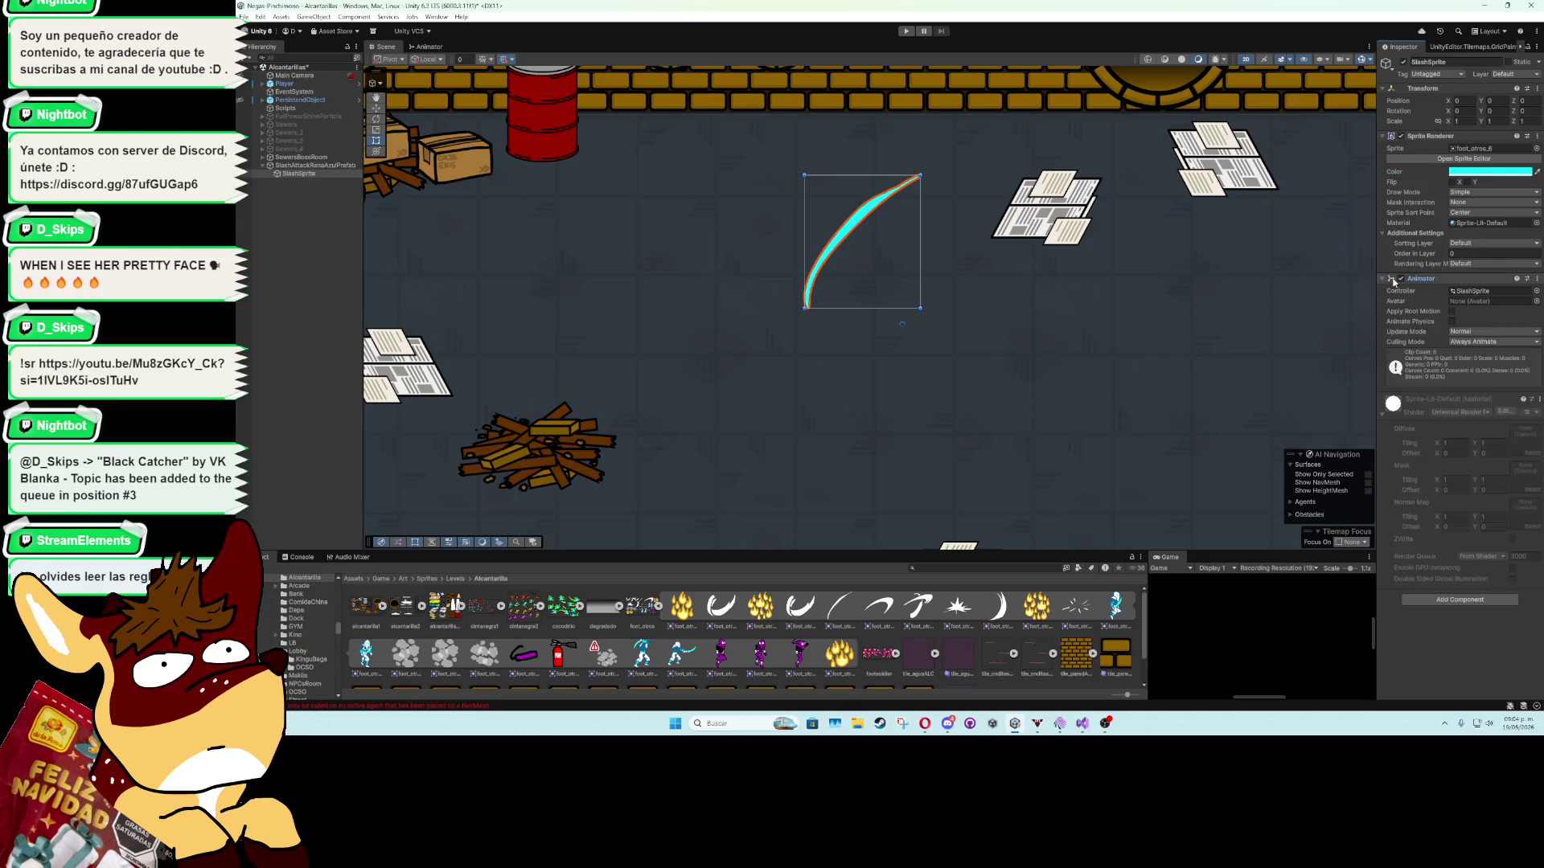
pyautogui.click(1436, 279)
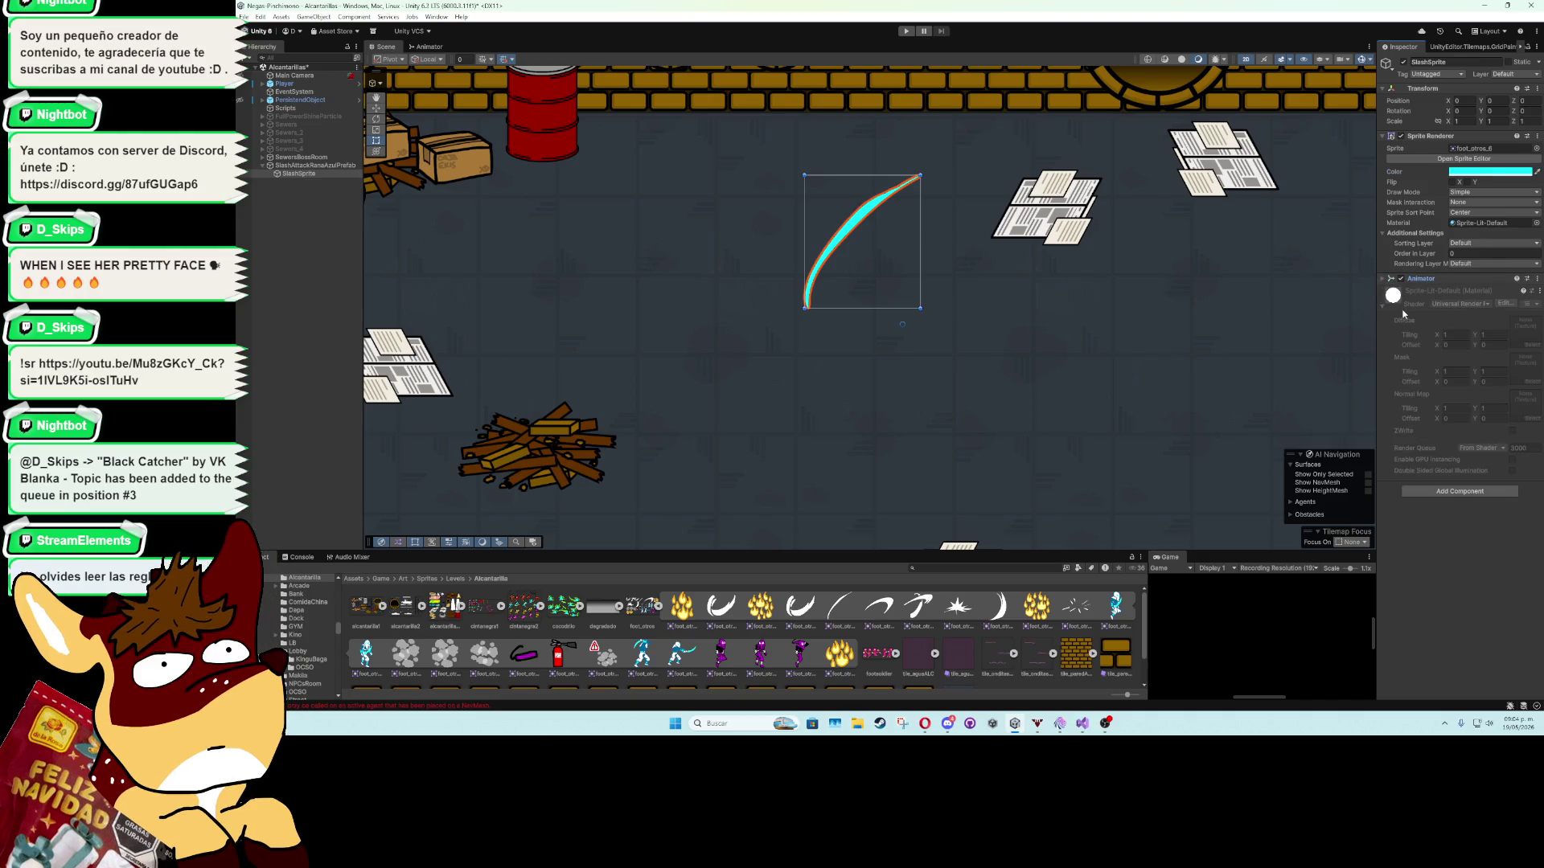
pyautogui.click(1384, 305)
pyautogui.click(1427, 328)
pyautogui.write('boxco')
pyautogui.press('Down')
pyautogui.press('Return')
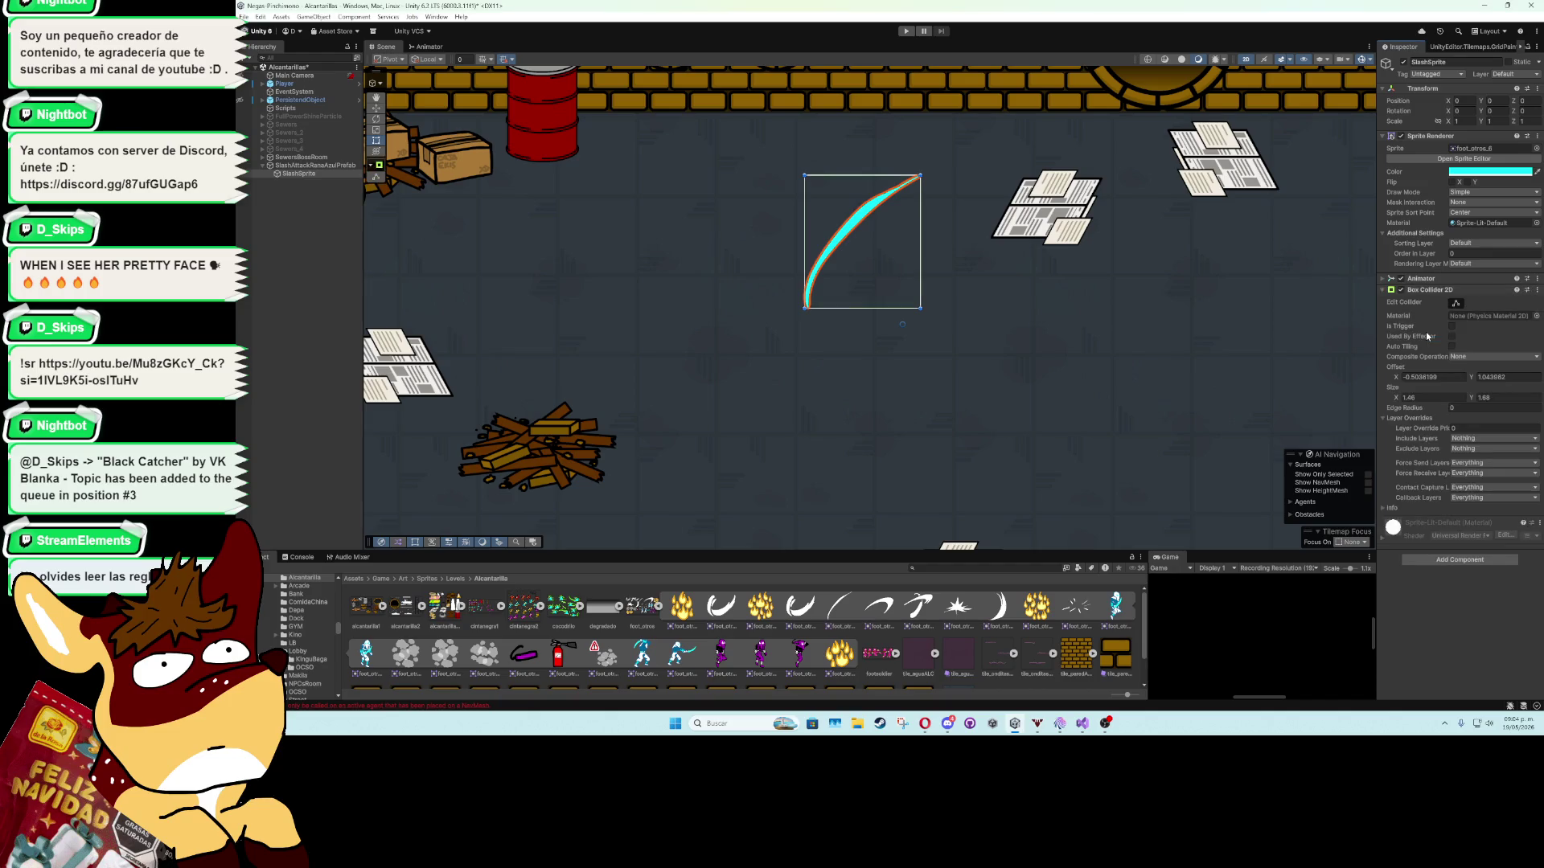
pyautogui.click(1455, 303)
pyautogui.click(866, 215)
pyautogui.click(1473, 397)
# Give the collider height 1.2, Offset Y 0.68, and make it a trigger.
pyautogui.write('1.2')
pyautogui.click(1467, 377)
pyautogui.write('0.68')
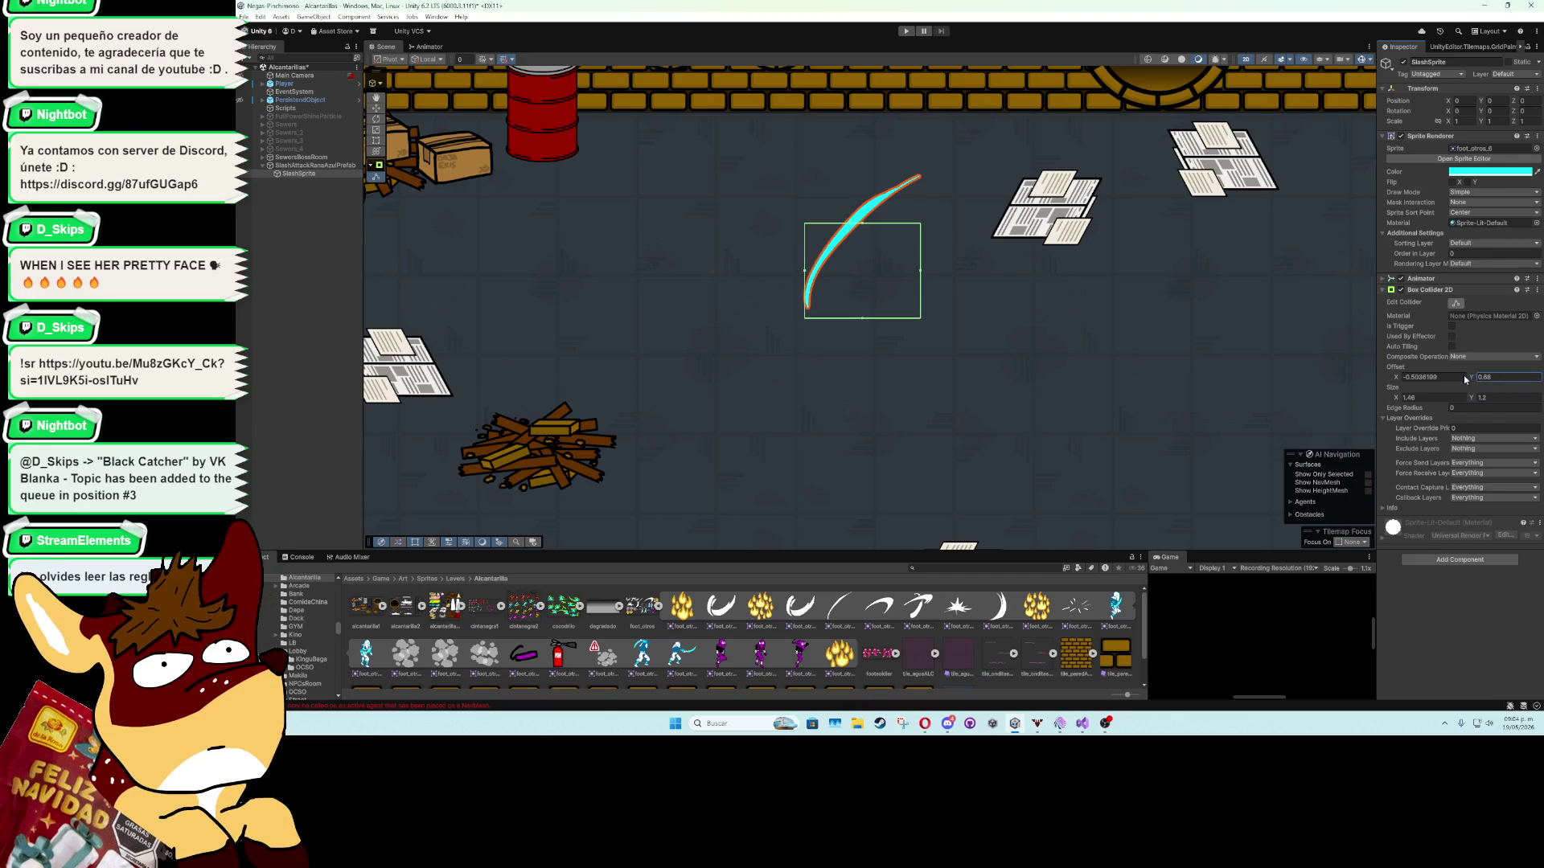
pyautogui.click(1453, 326)
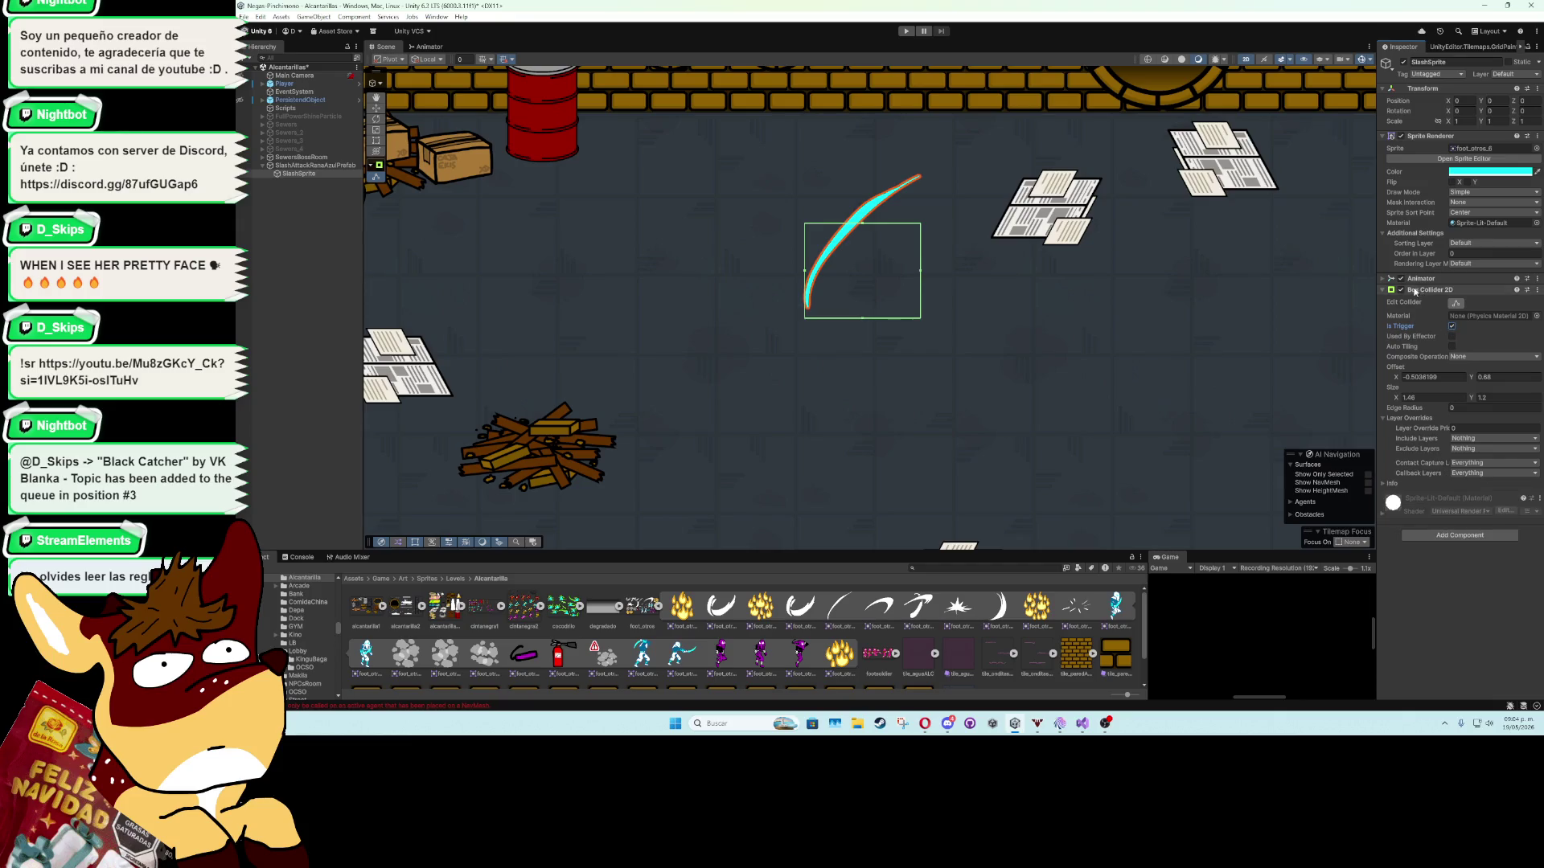
pyautogui.click(1417, 291)
# Add the Enemy Projectile script and enable Is Projectile Spawn.
pyautogui.click(1438, 340)
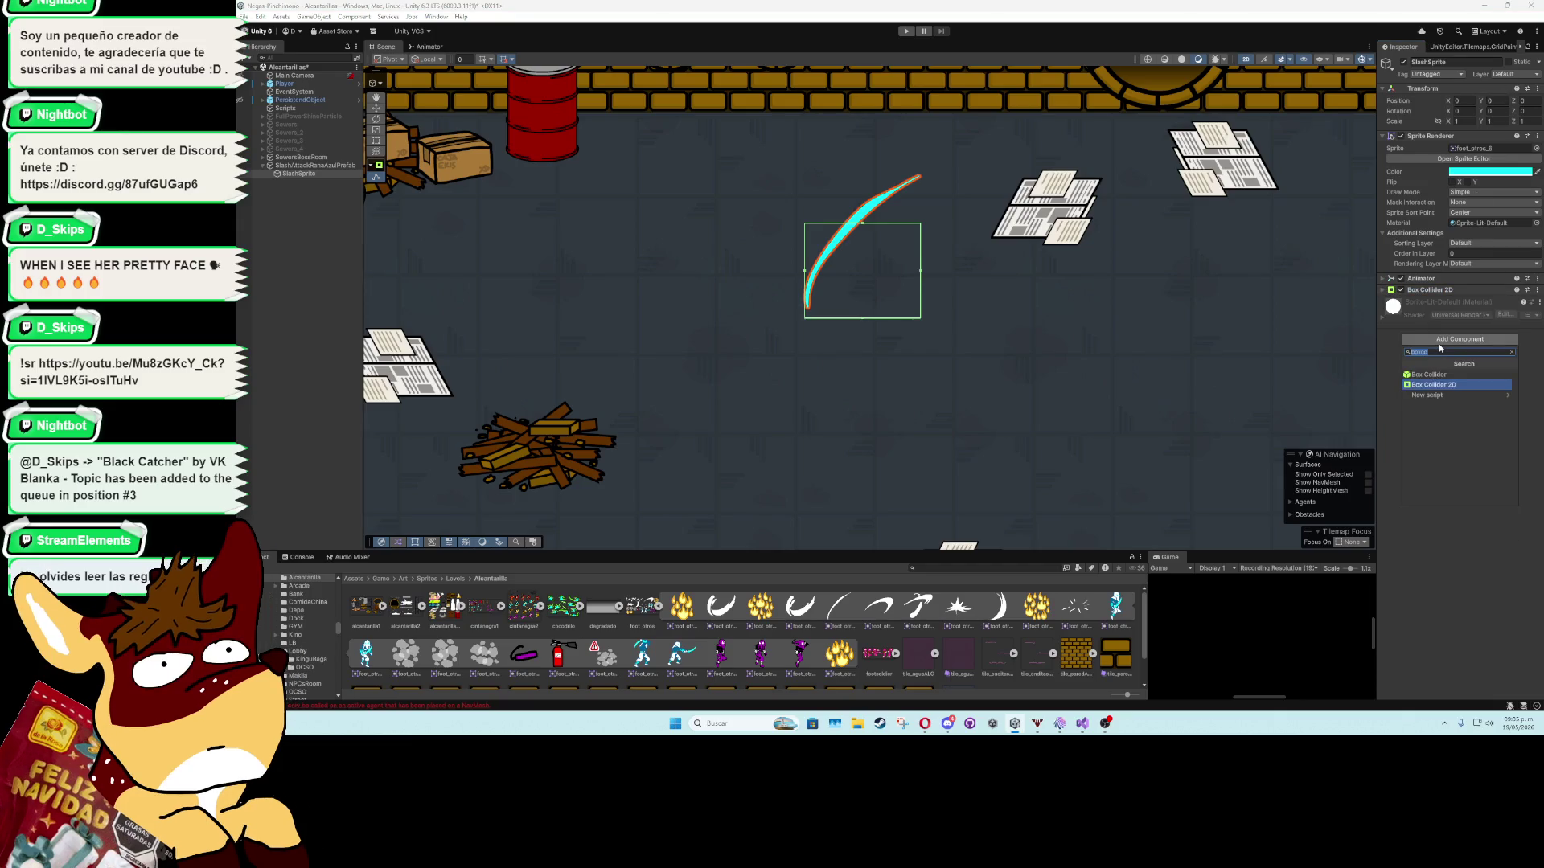
pyautogui.write('projec')
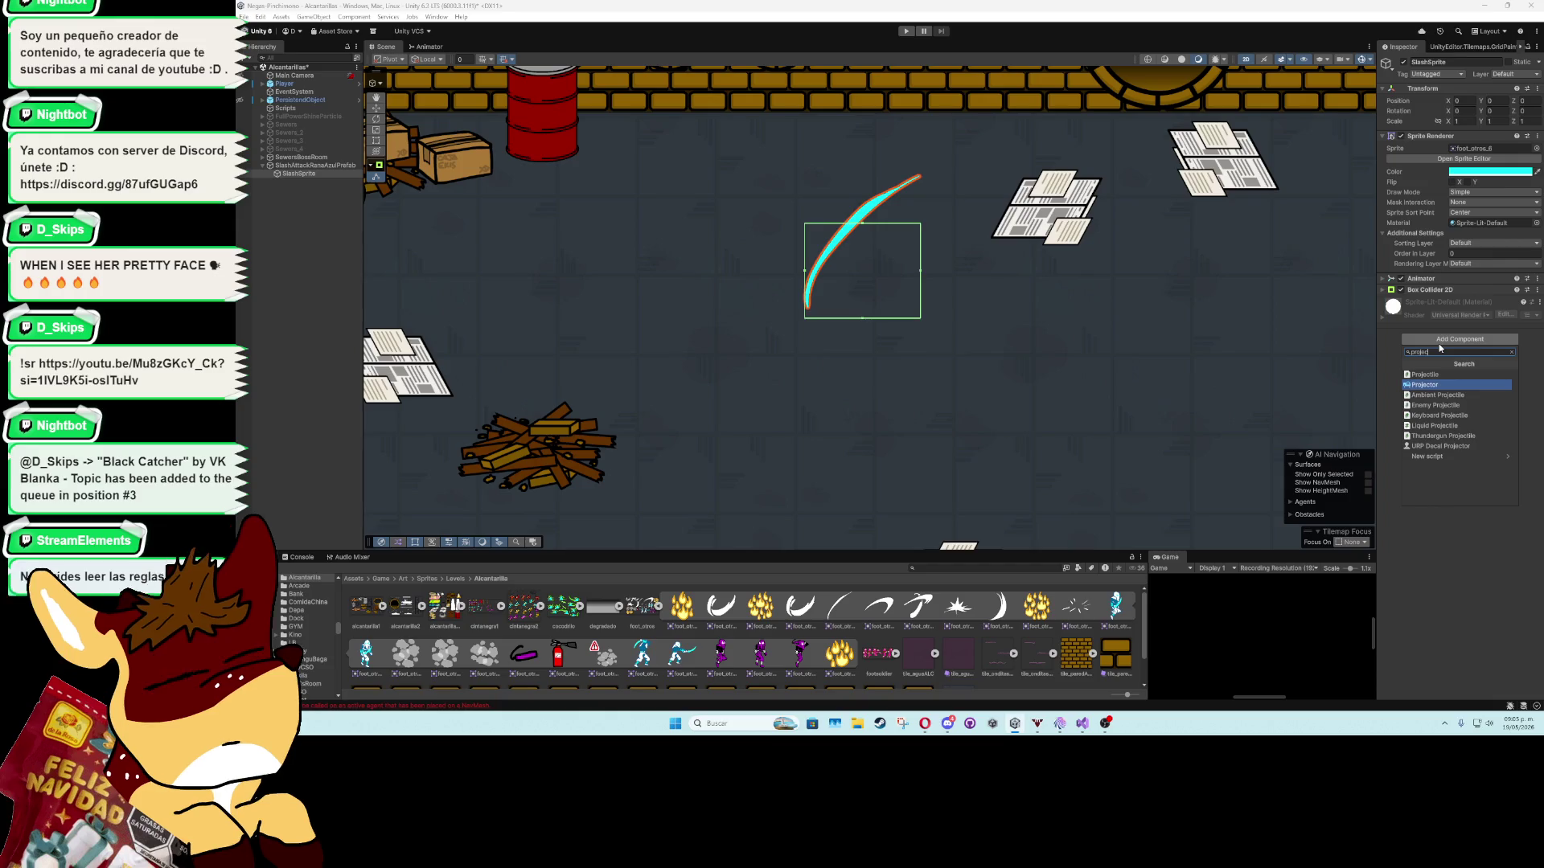
pyautogui.press('Down')
pyautogui.press('Down')
pyautogui.press('Return')
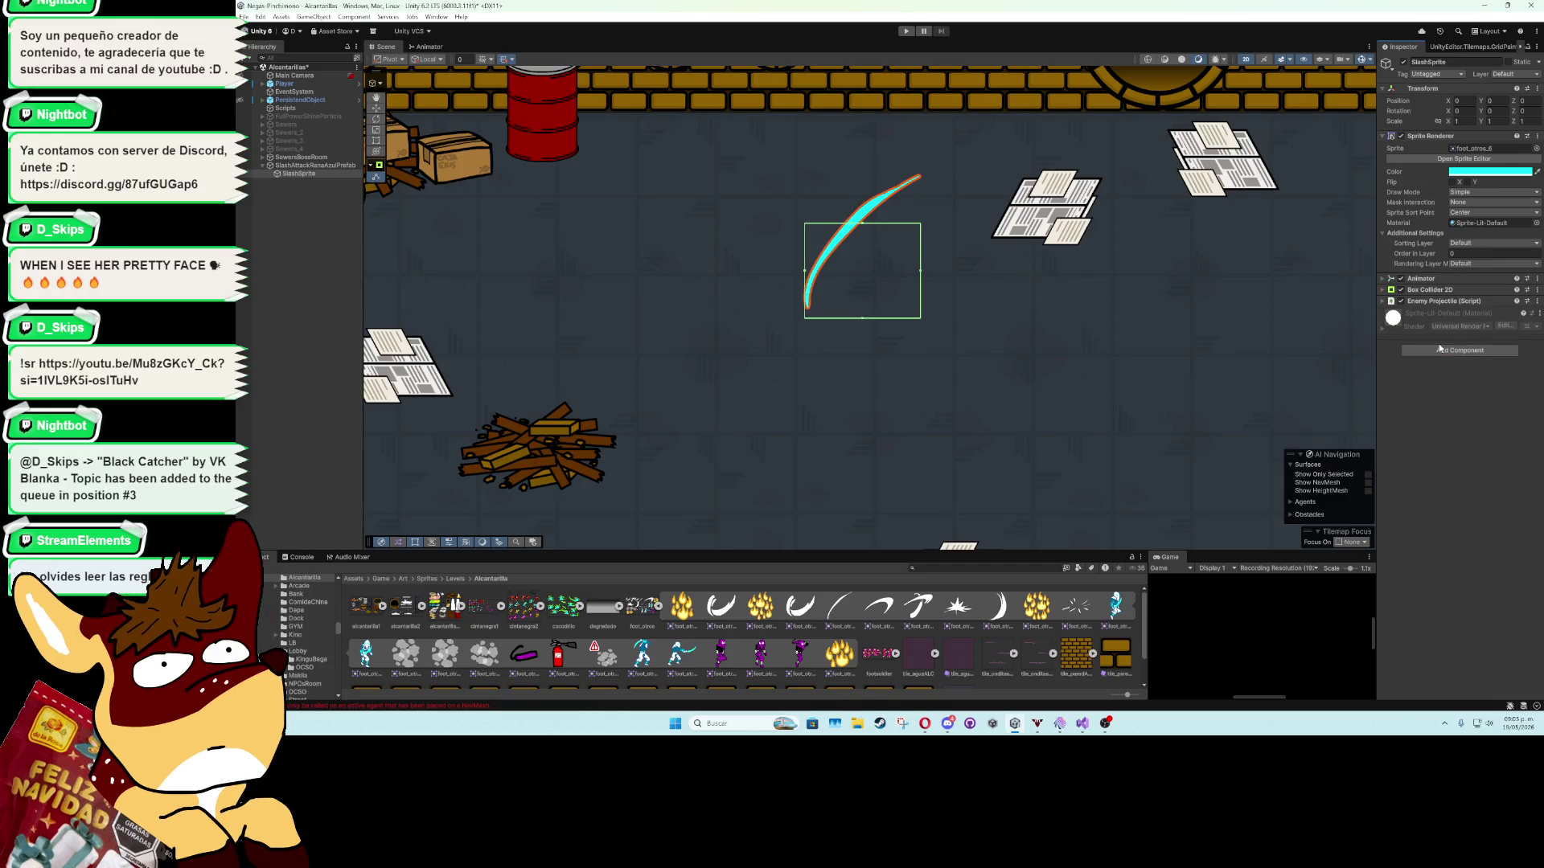
pyautogui.click(1465, 324)
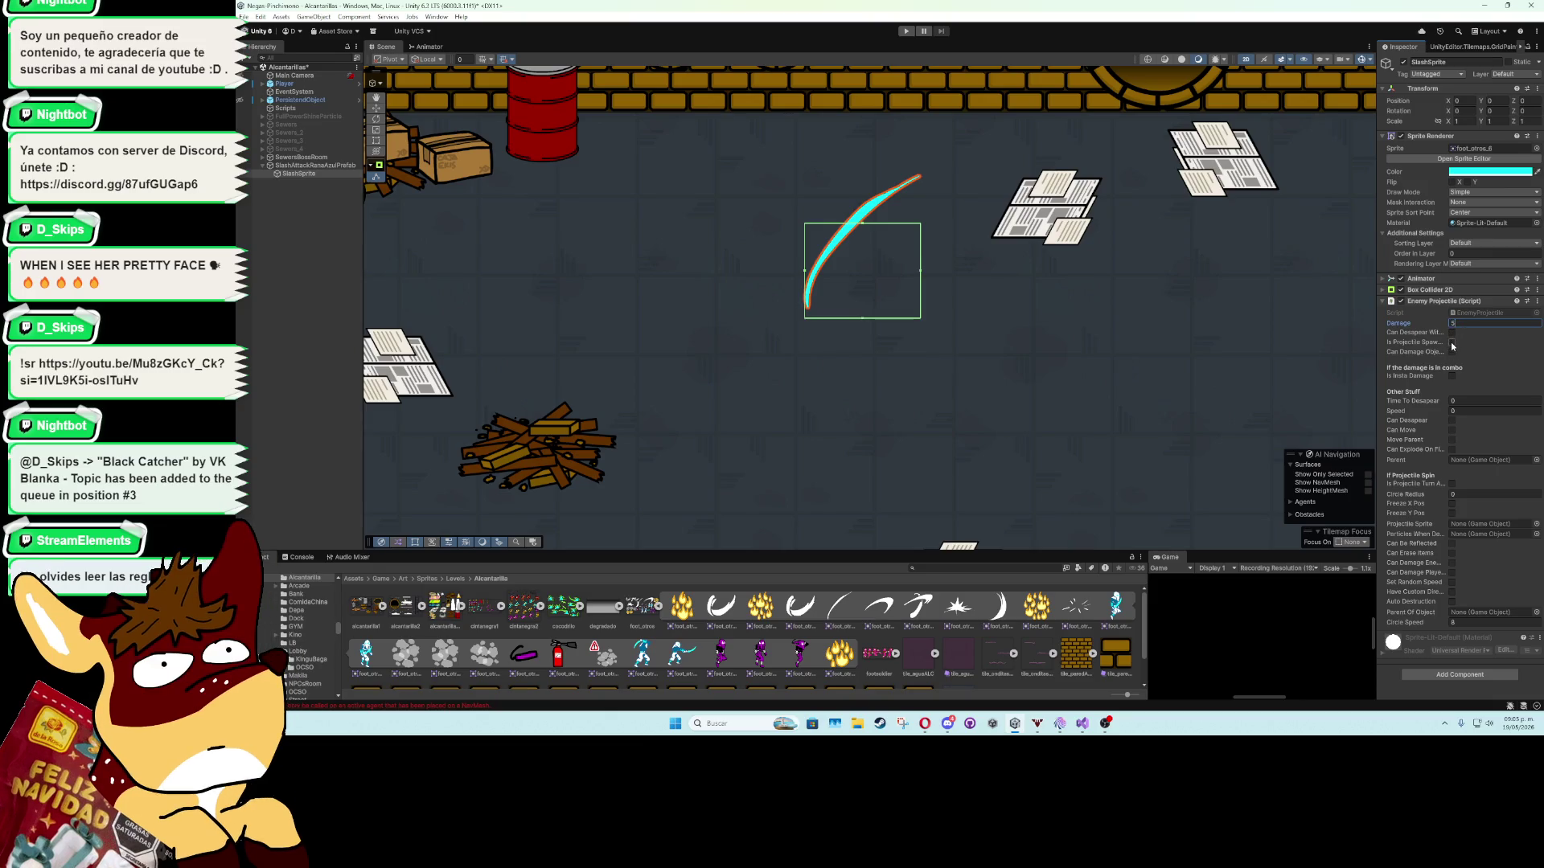
pyautogui.click(1451, 341)
# Disable SlashSprite's Box Collider 2D by default.
pyautogui.click(1390, 304)
pyautogui.click(354, 328)
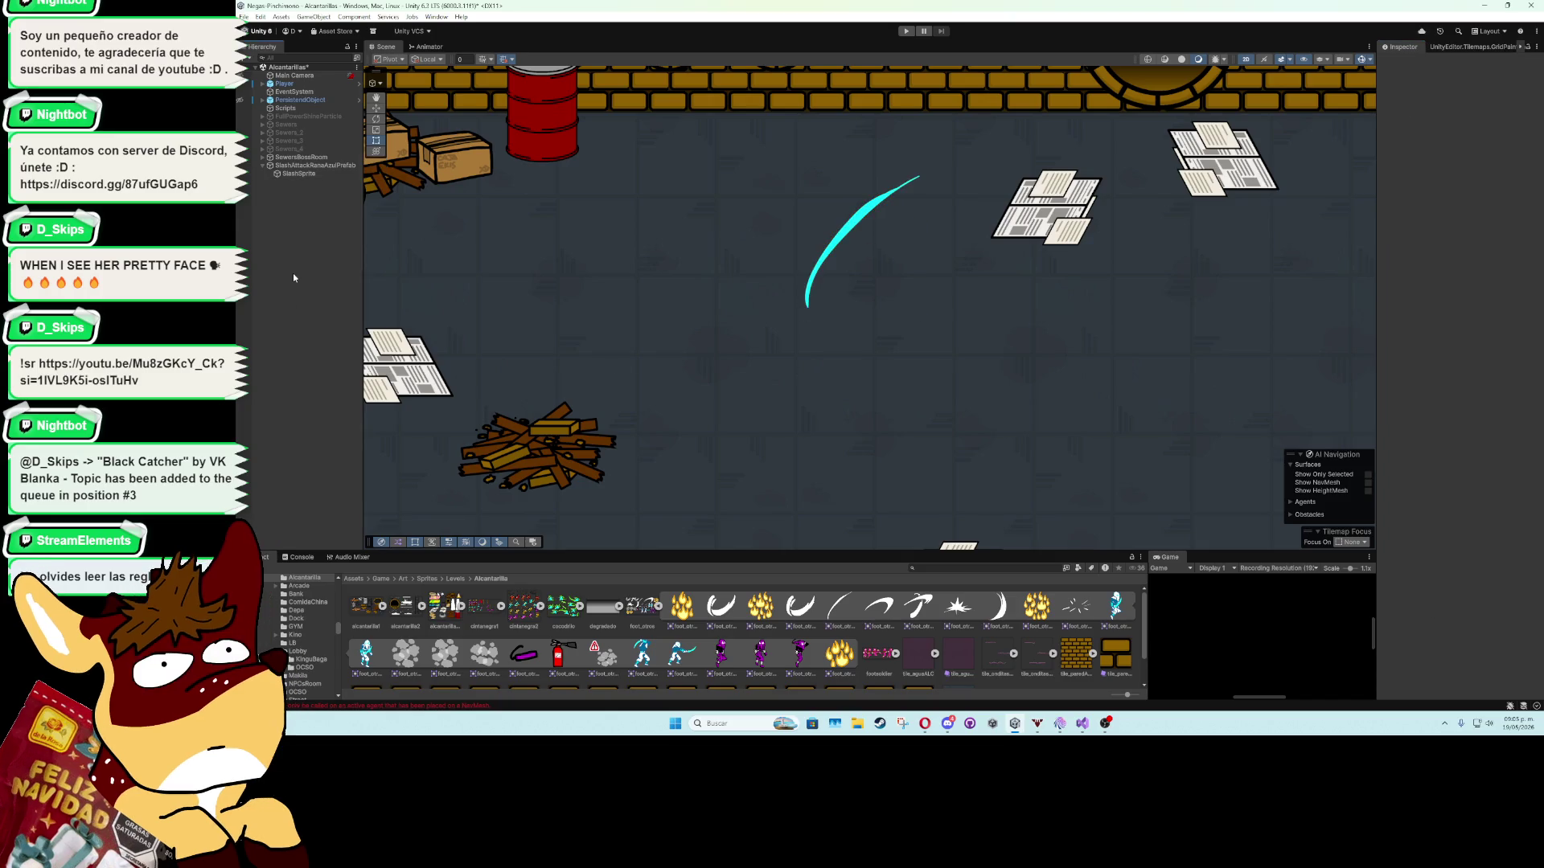
pyautogui.click(320, 176)
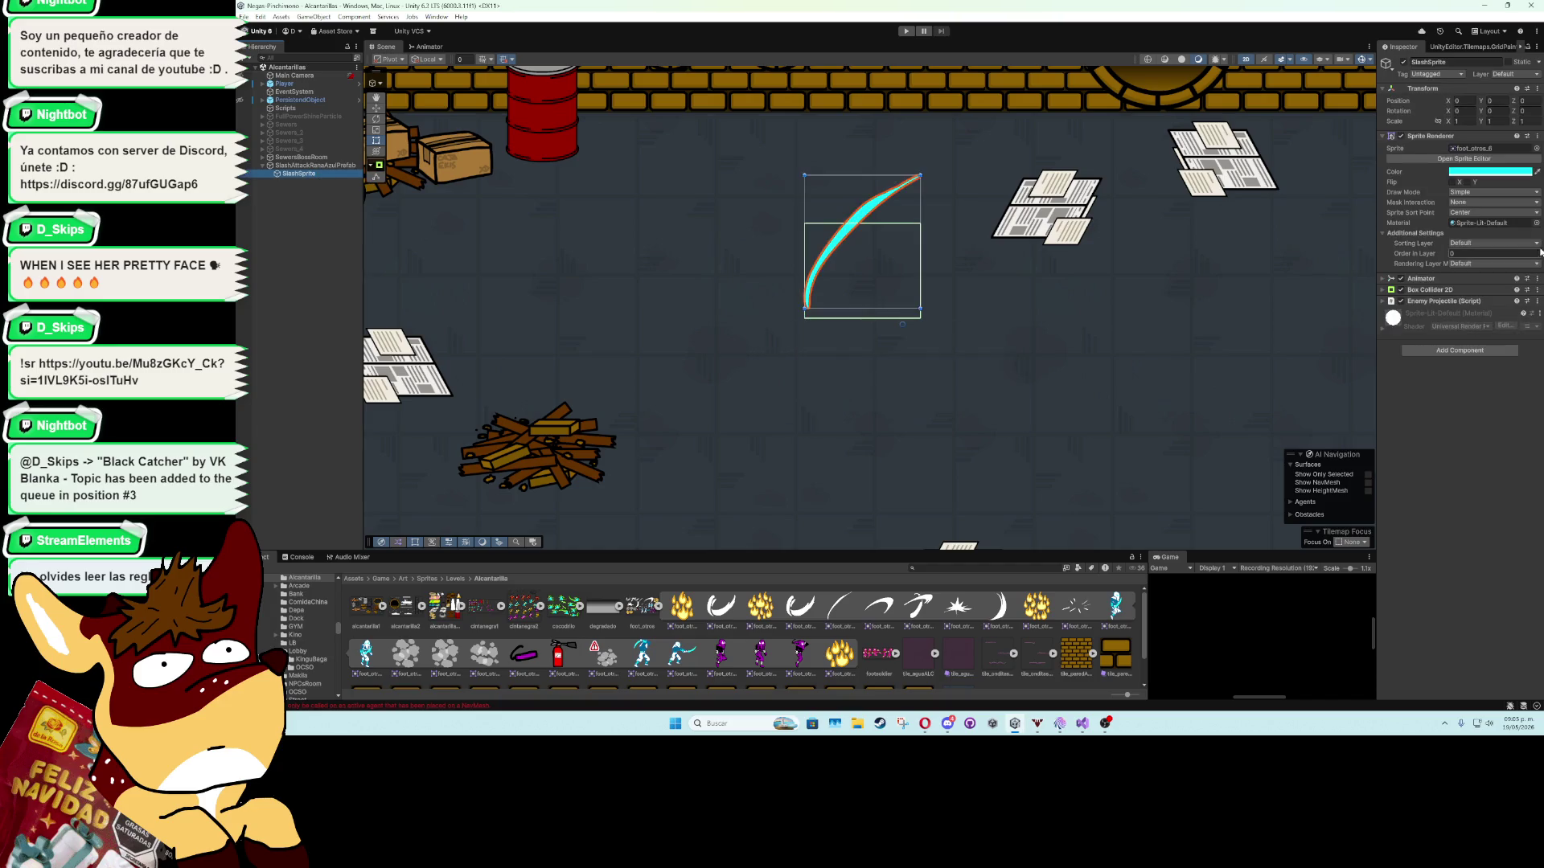
pyautogui.click(1401, 290)
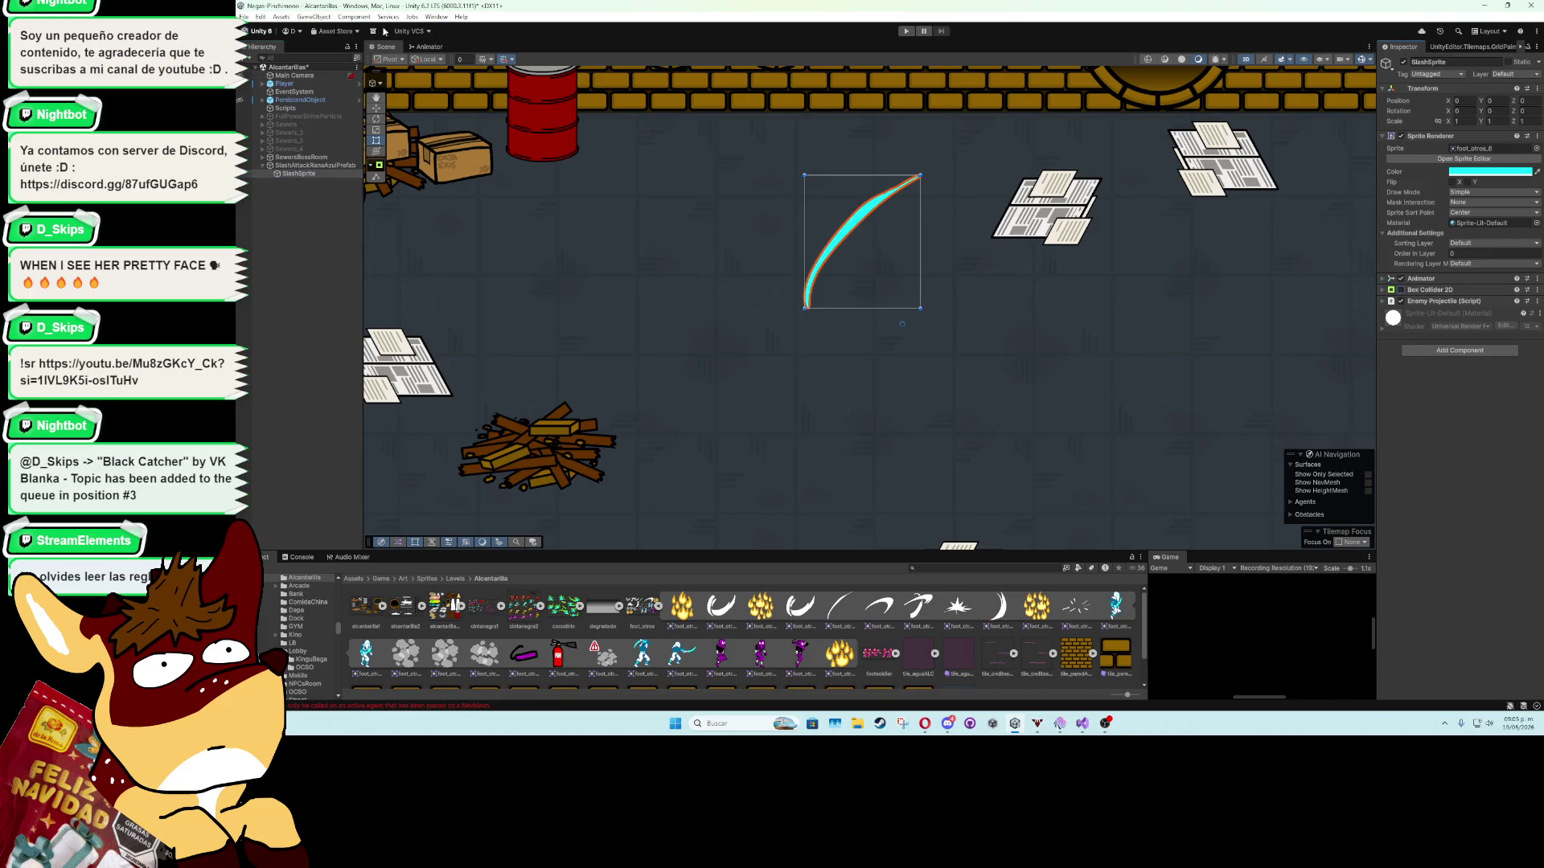
# Record a keyframe in SlashParticleRanaAzul that enables the collider at the crescent slash frame.
pyautogui.click(436, 17)
pyautogui.moveTo(515, 138)
pyautogui.click(611, 139)
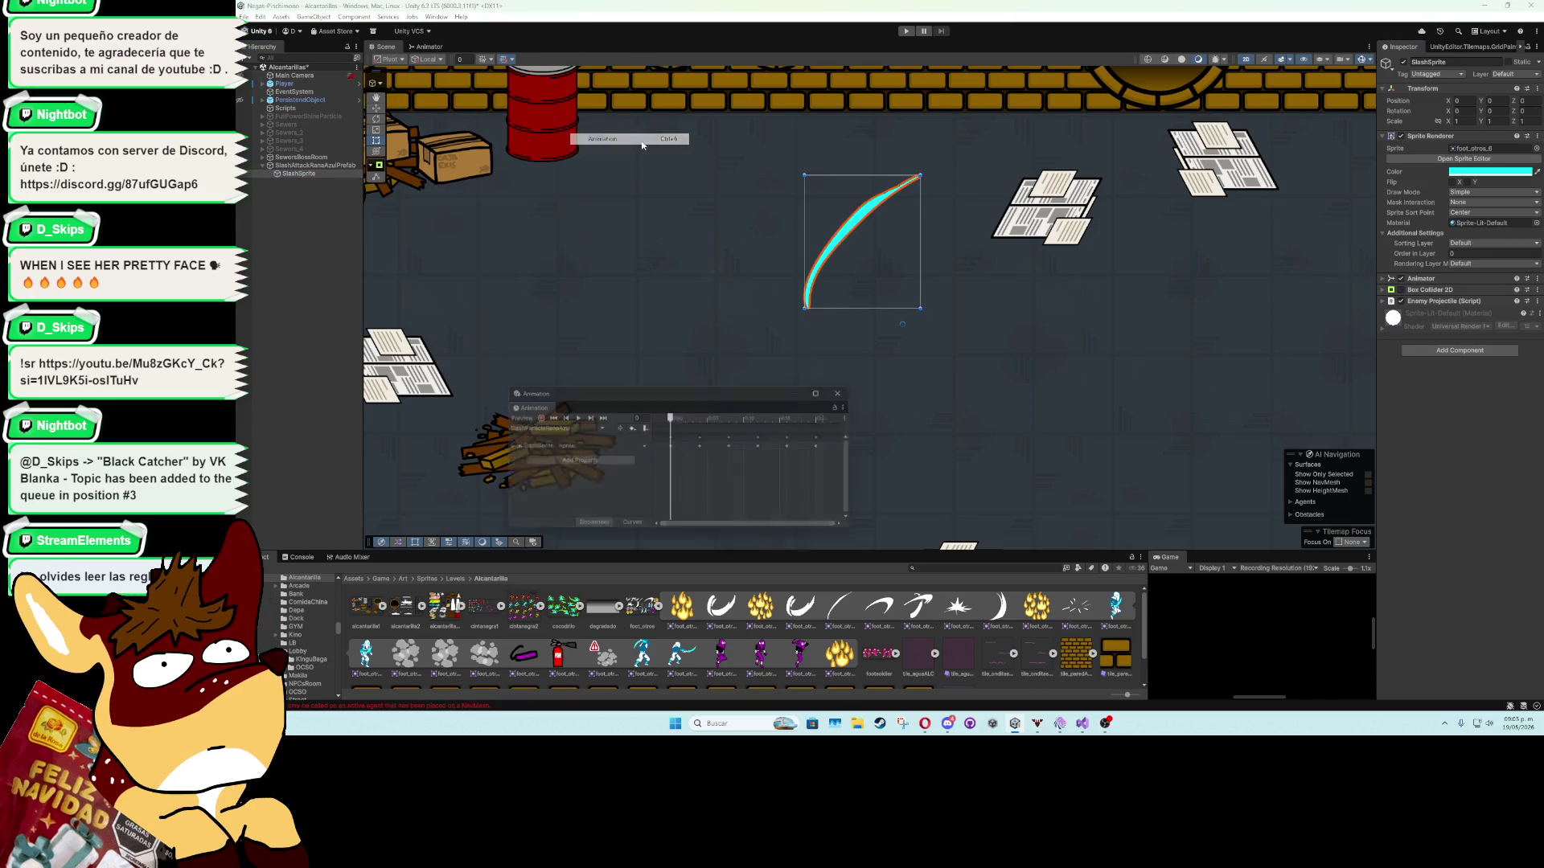
pyautogui.moveTo(703, 416); pyautogui.dragTo(742, 426)
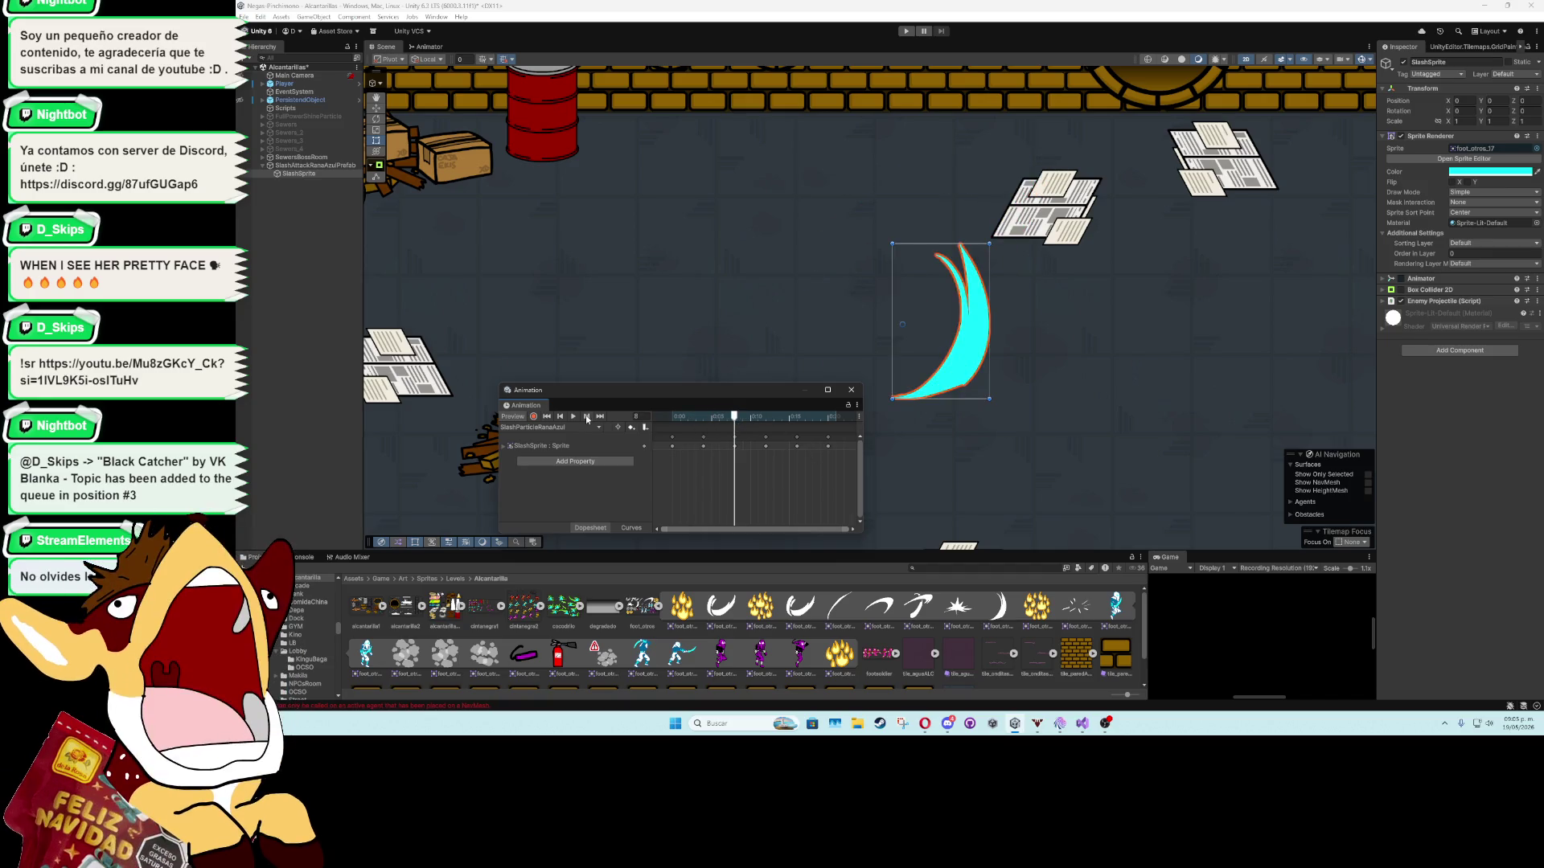
pyautogui.click(535, 417)
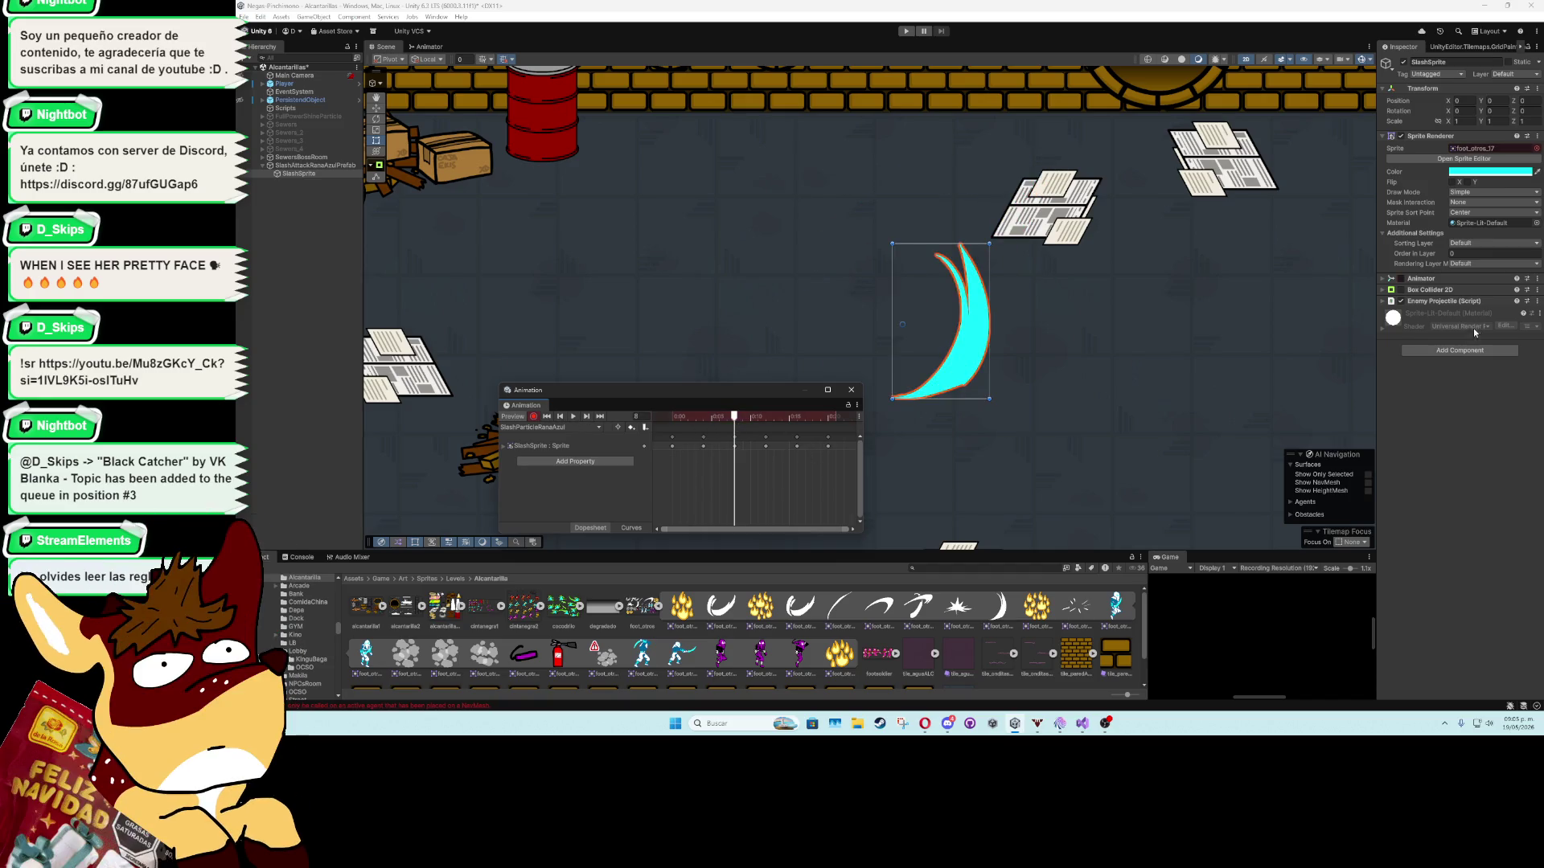
pyautogui.click(1401, 290)
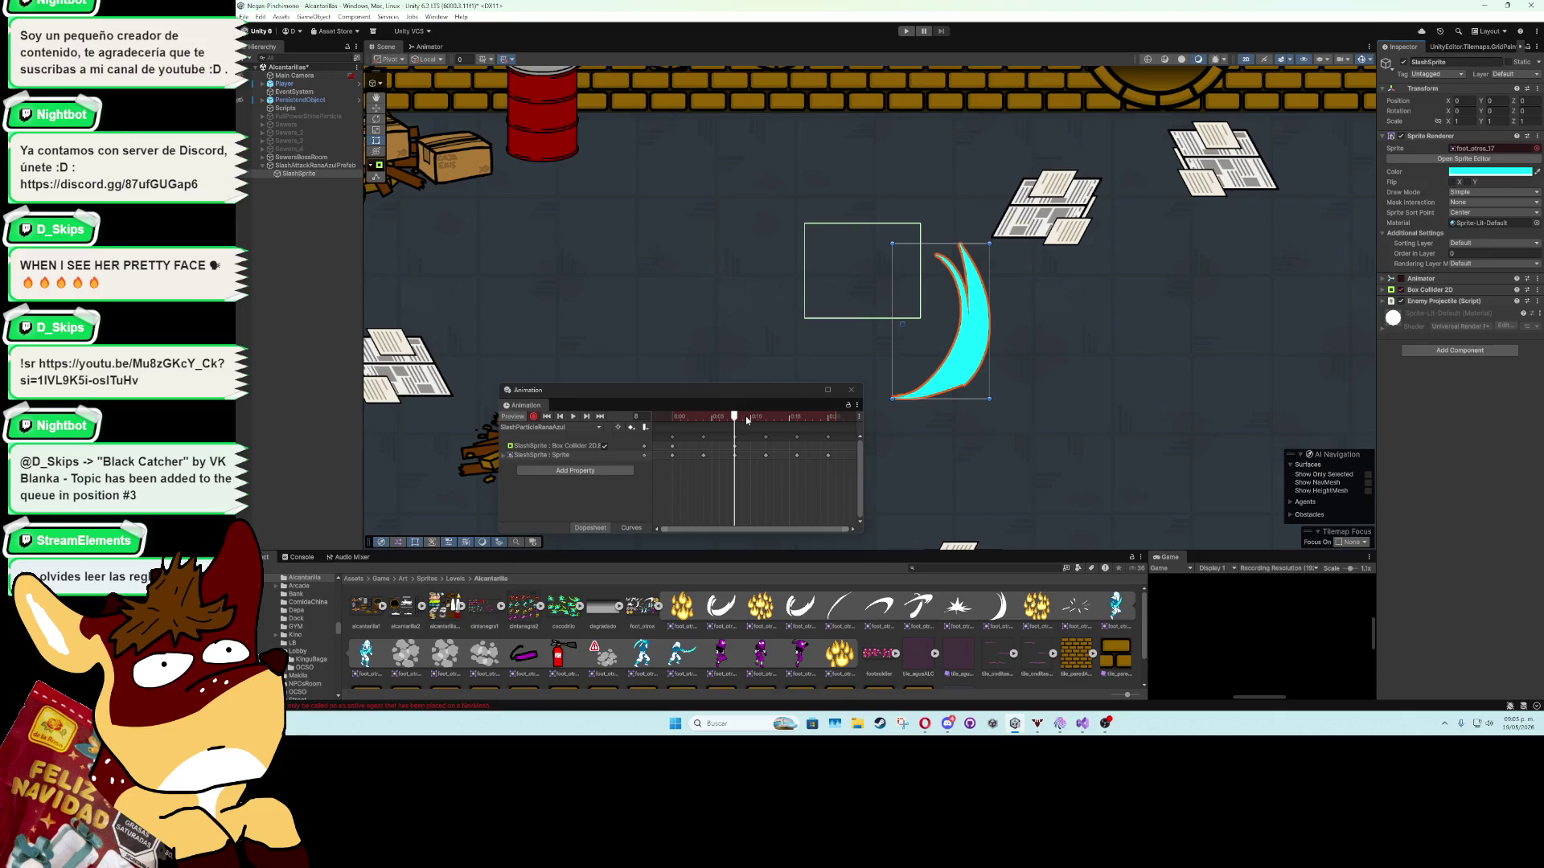
pyautogui.moveTo(741, 416)
pyautogui.mouseDown()
pyautogui.moveTo(796, 421)
pyautogui.moveTo(682, 422)
pyautogui.moveTo(736, 423)
pyautogui.mouseUp()
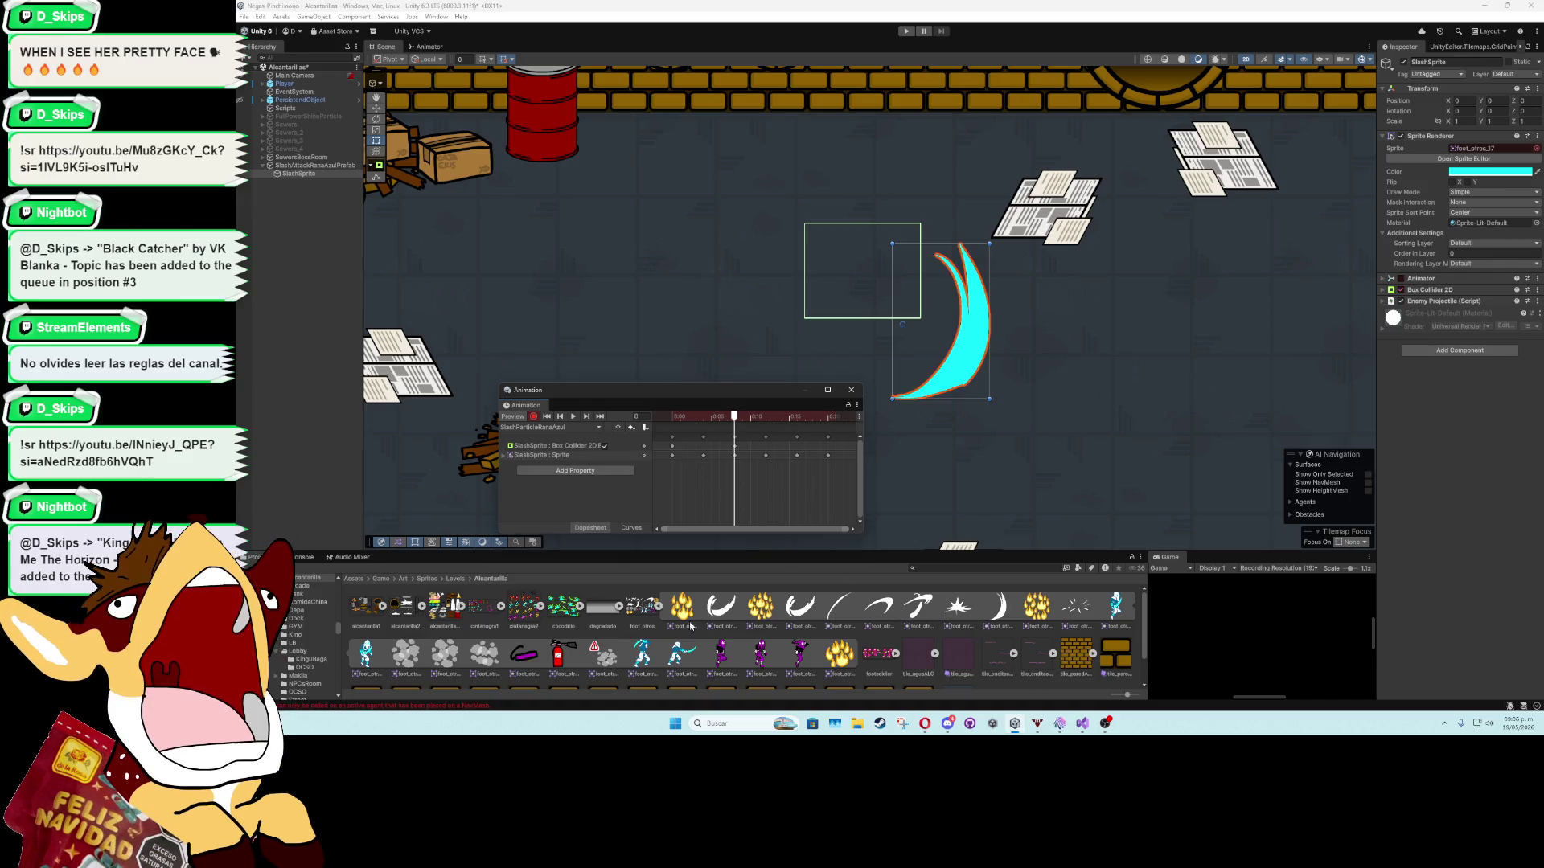
pyautogui.click(643, 611)
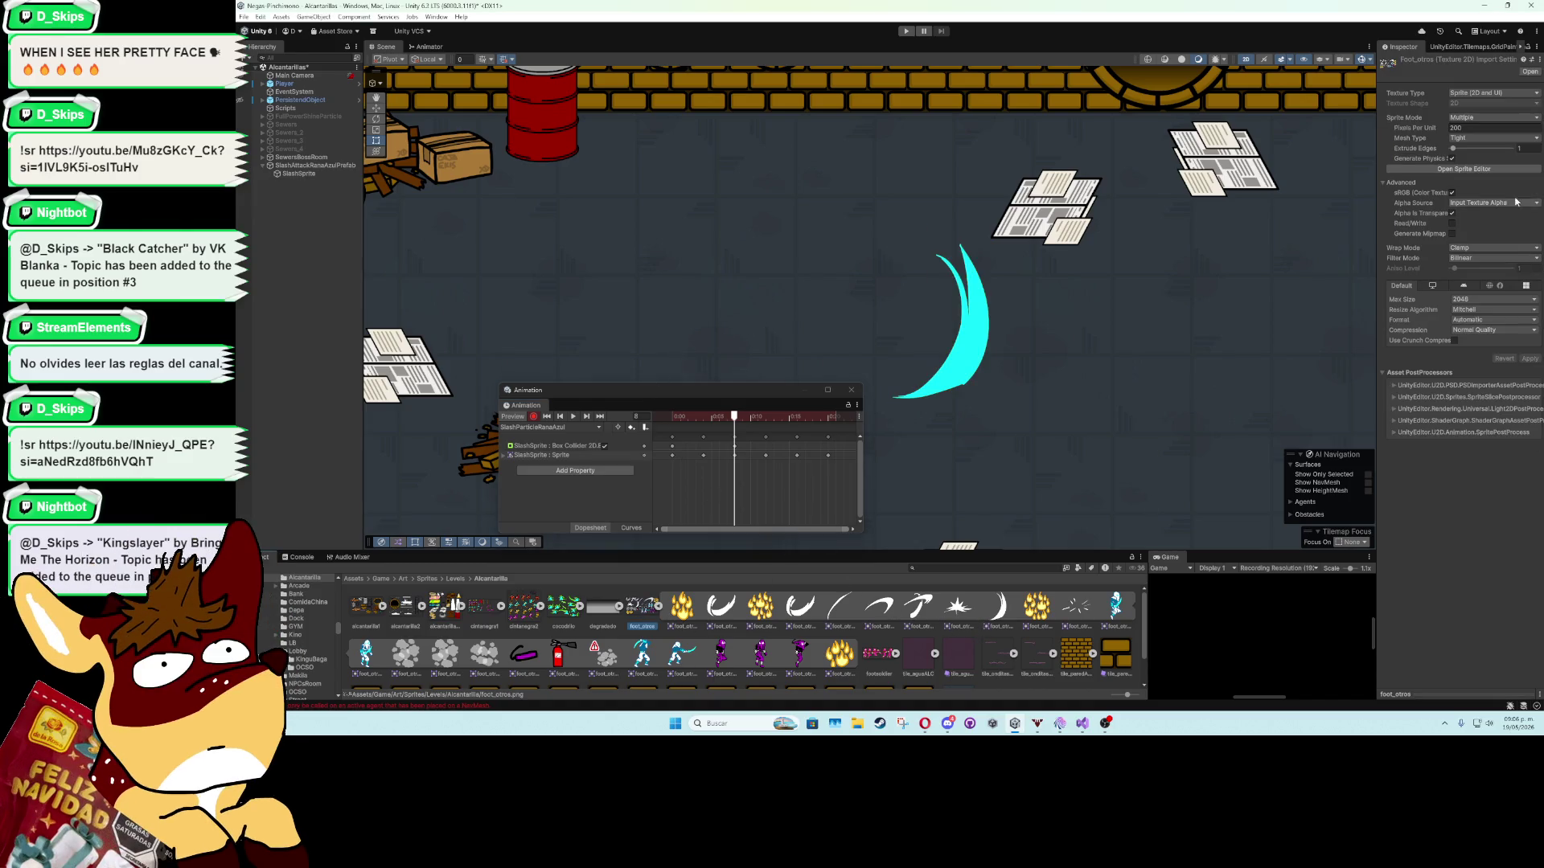
# Shift the crescent, starburst and radiating-lines slice pivots in foot_otros, then apply and close.
pyautogui.click(1502, 170)
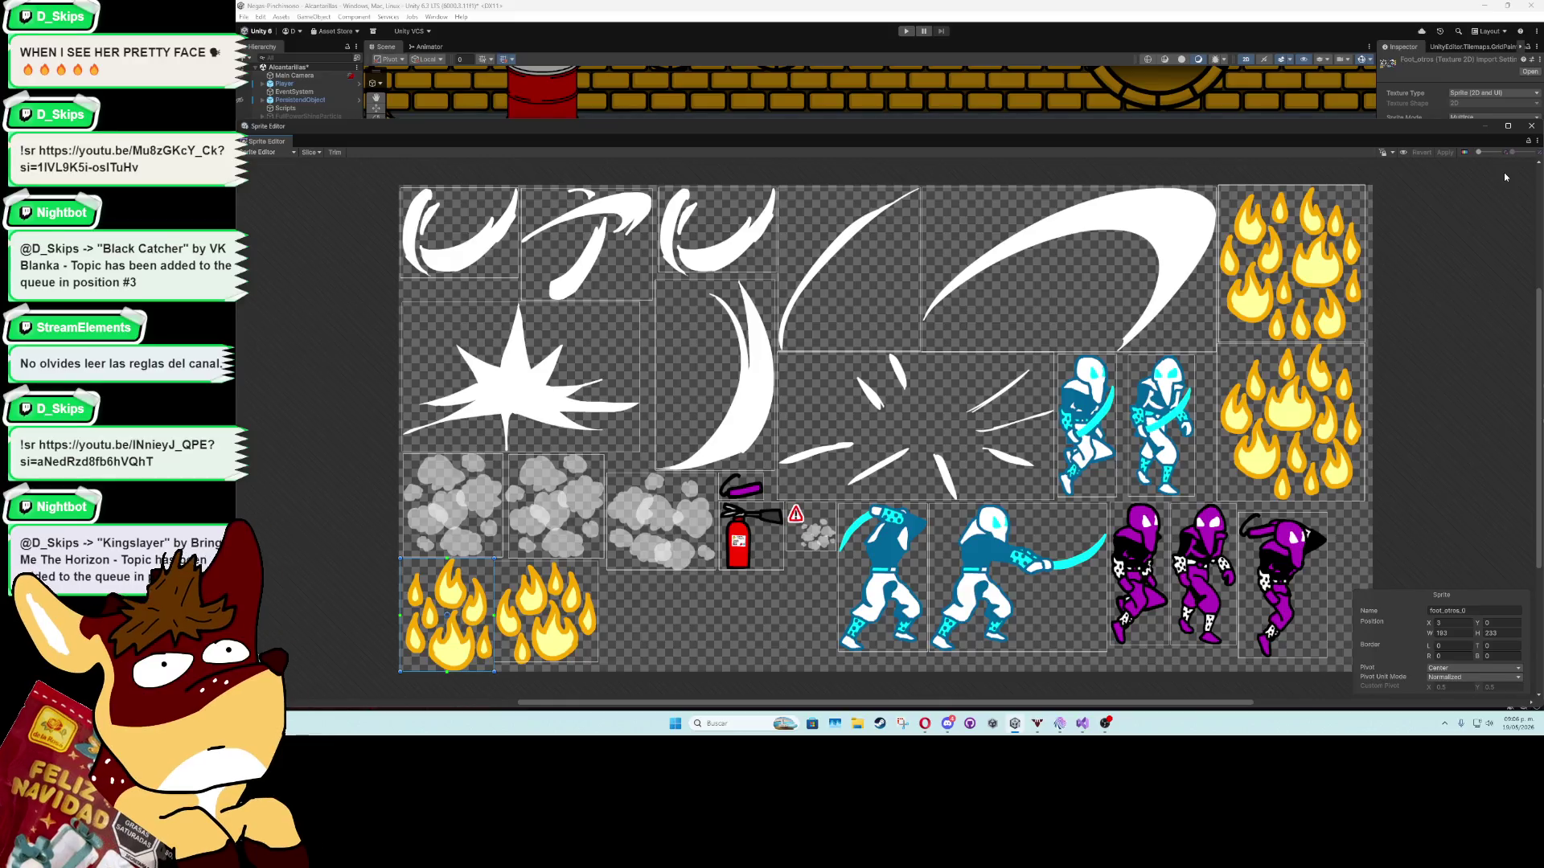
pyautogui.click(757, 439)
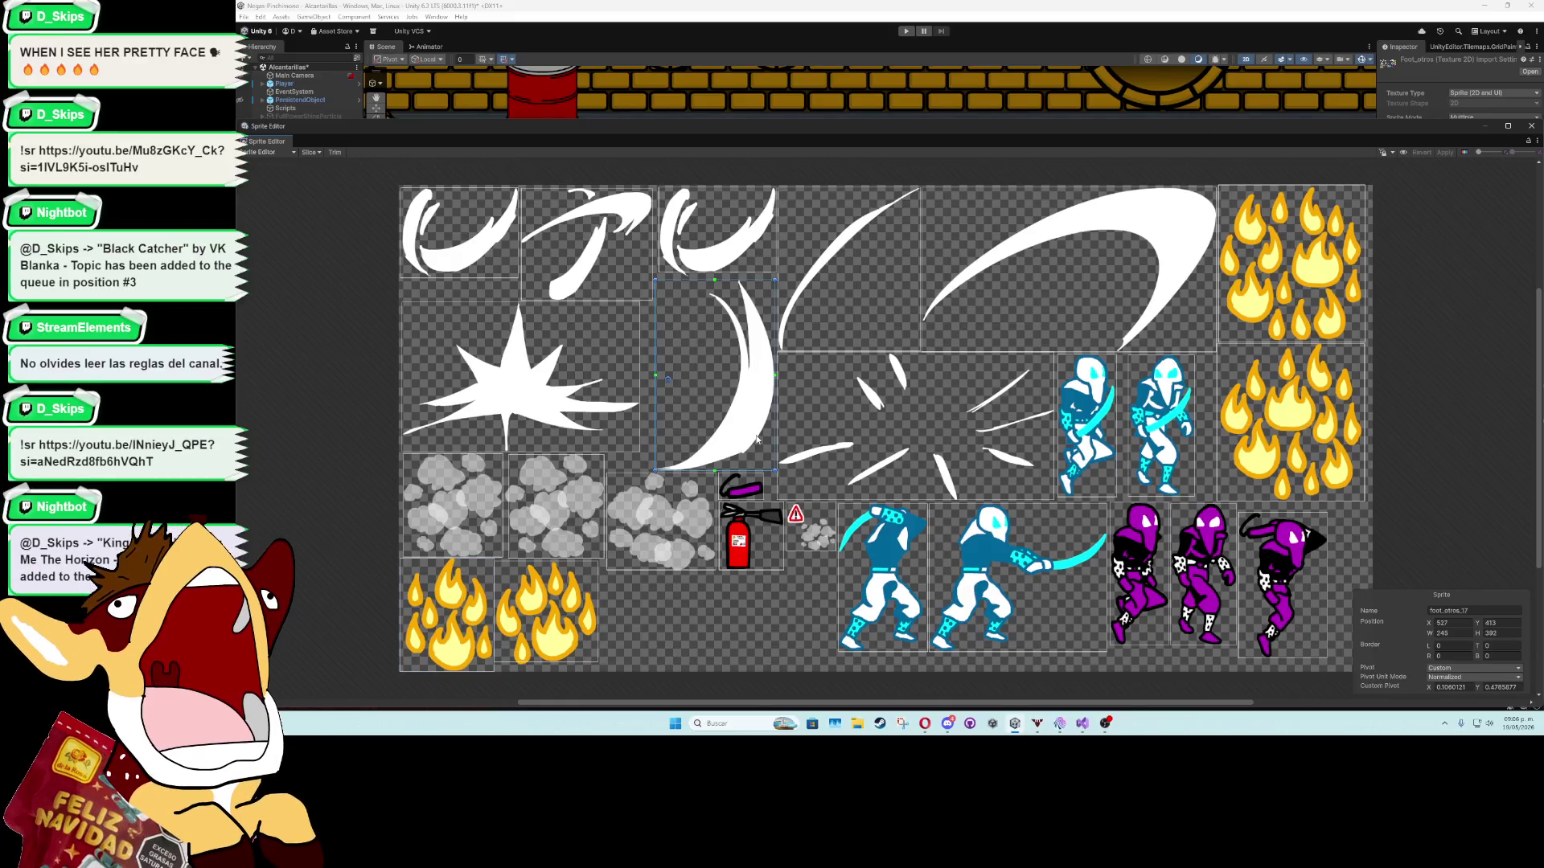
pyautogui.moveTo(671, 387); pyautogui.dragTo(661, 476)
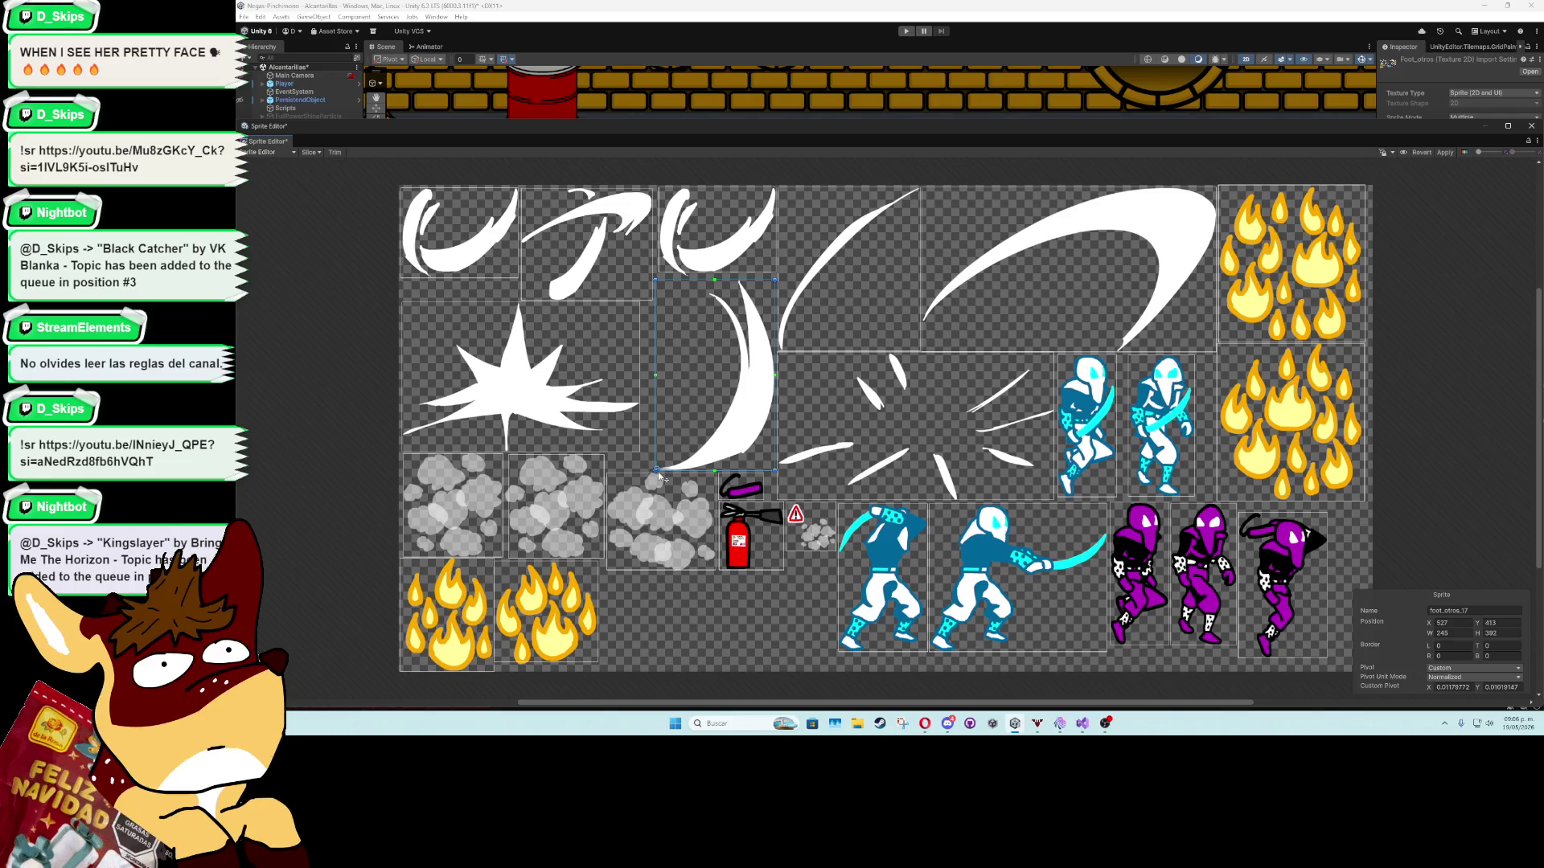
pyautogui.click(624, 427)
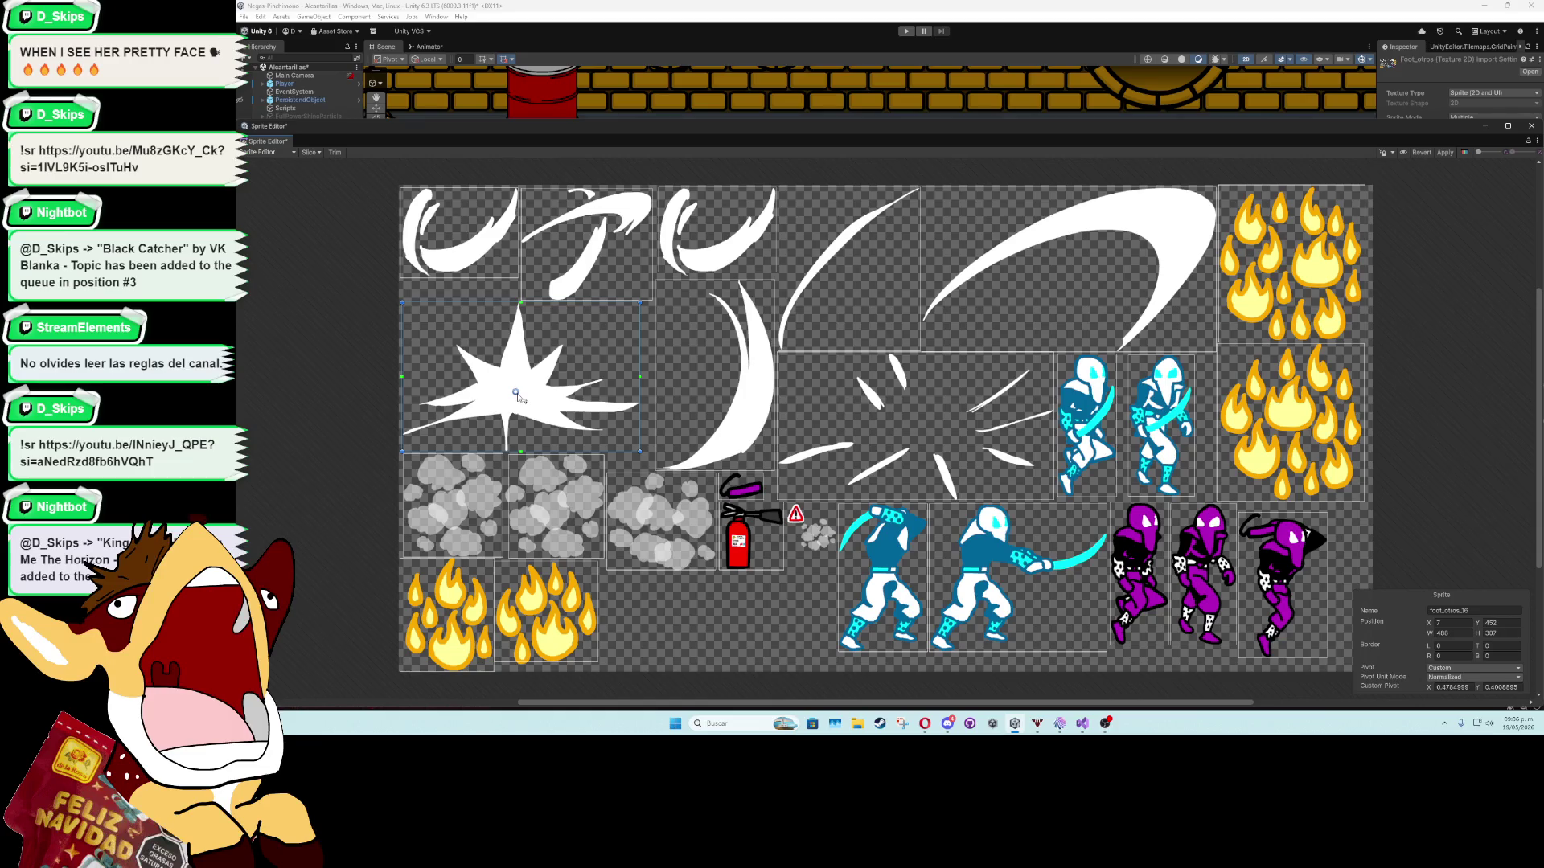
pyautogui.moveTo(516, 393); pyautogui.dragTo(515, 394)
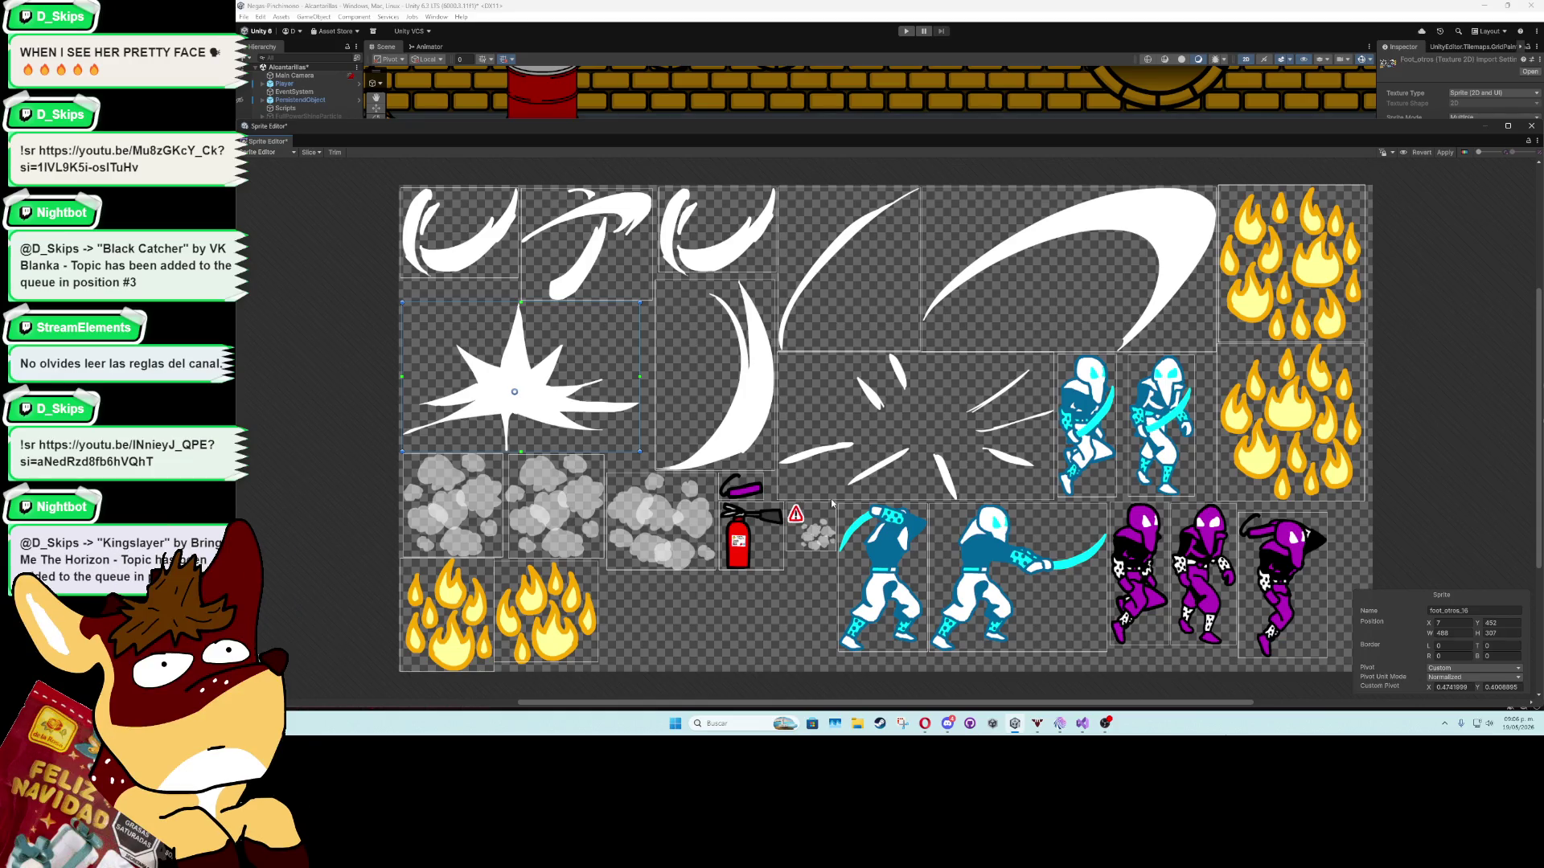
pyautogui.click(929, 480)
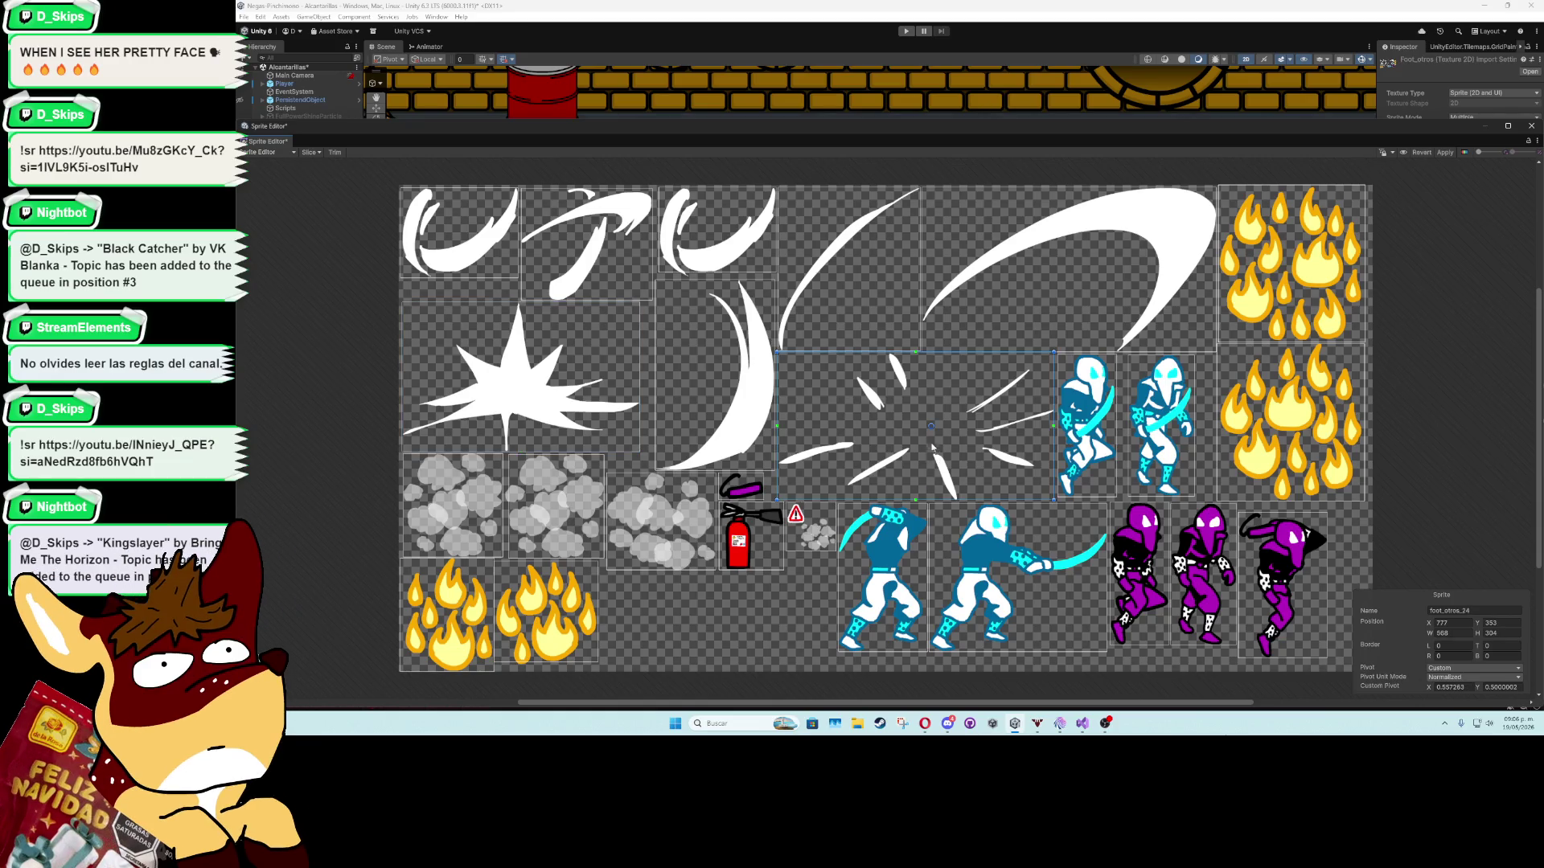
pyautogui.moveTo(931, 427); pyautogui.dragTo(927, 430)
pyautogui.click(1444, 152)
pyautogui.click(1531, 125)
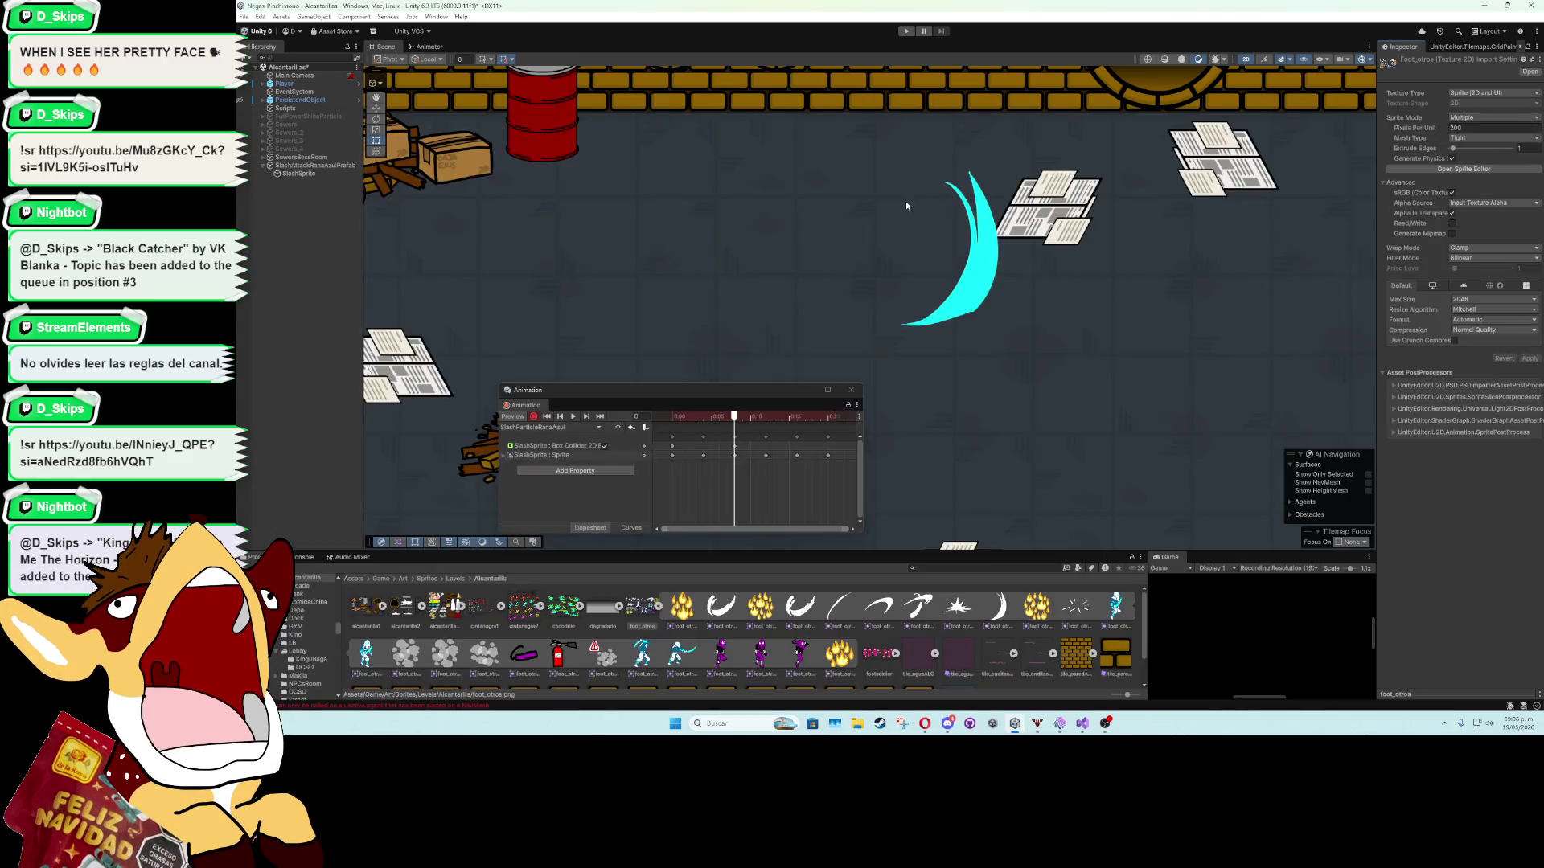
pyautogui.moveTo(727, 420)
pyautogui.mouseDown()
pyautogui.moveTo(664, 416)
pyautogui.moveTo(802, 430)
pyautogui.mouseUp()
# Set SlashSprite's Box Collider 2D offset to X 0 and Y 0.
pyautogui.click(572, 416)
pyautogui.click(302, 173)
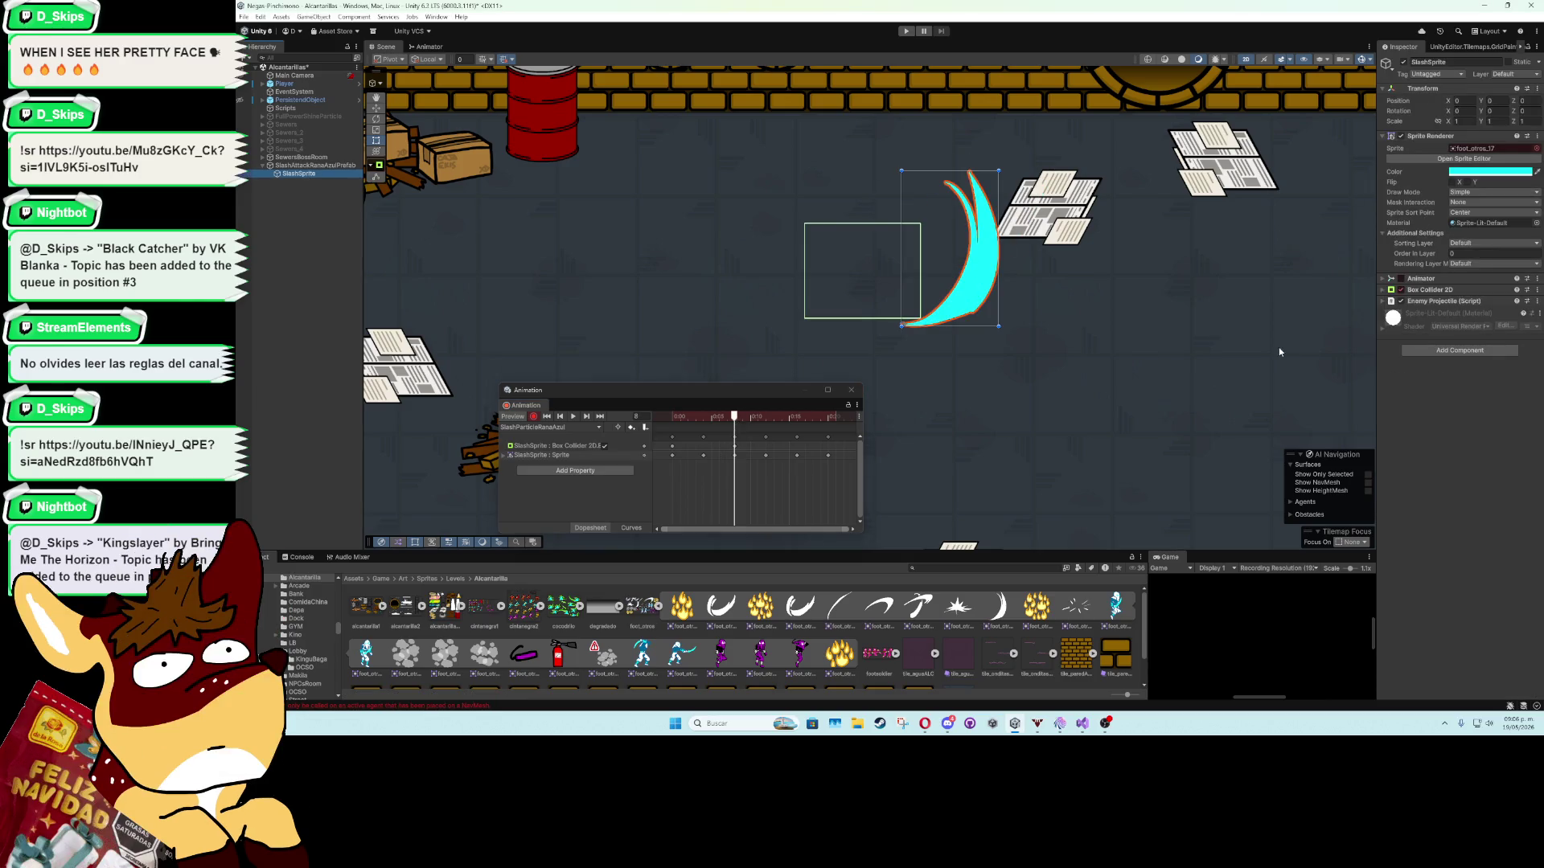
pyautogui.click(1382, 294)
pyautogui.click(1383, 294)
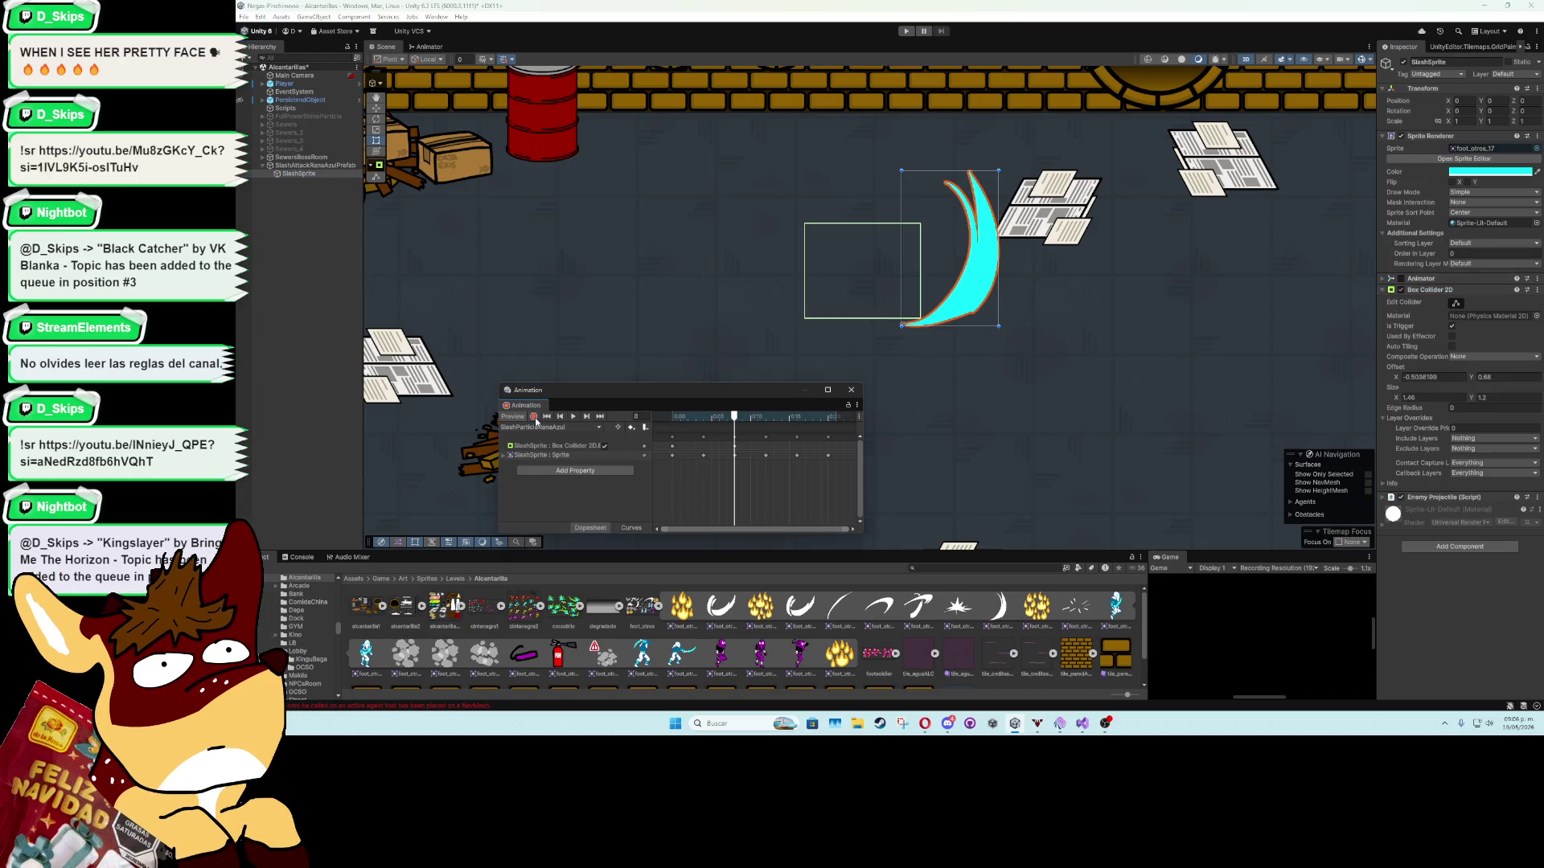
pyautogui.click(1451, 377)
pyautogui.write('0')
pyautogui.click(1493, 378)
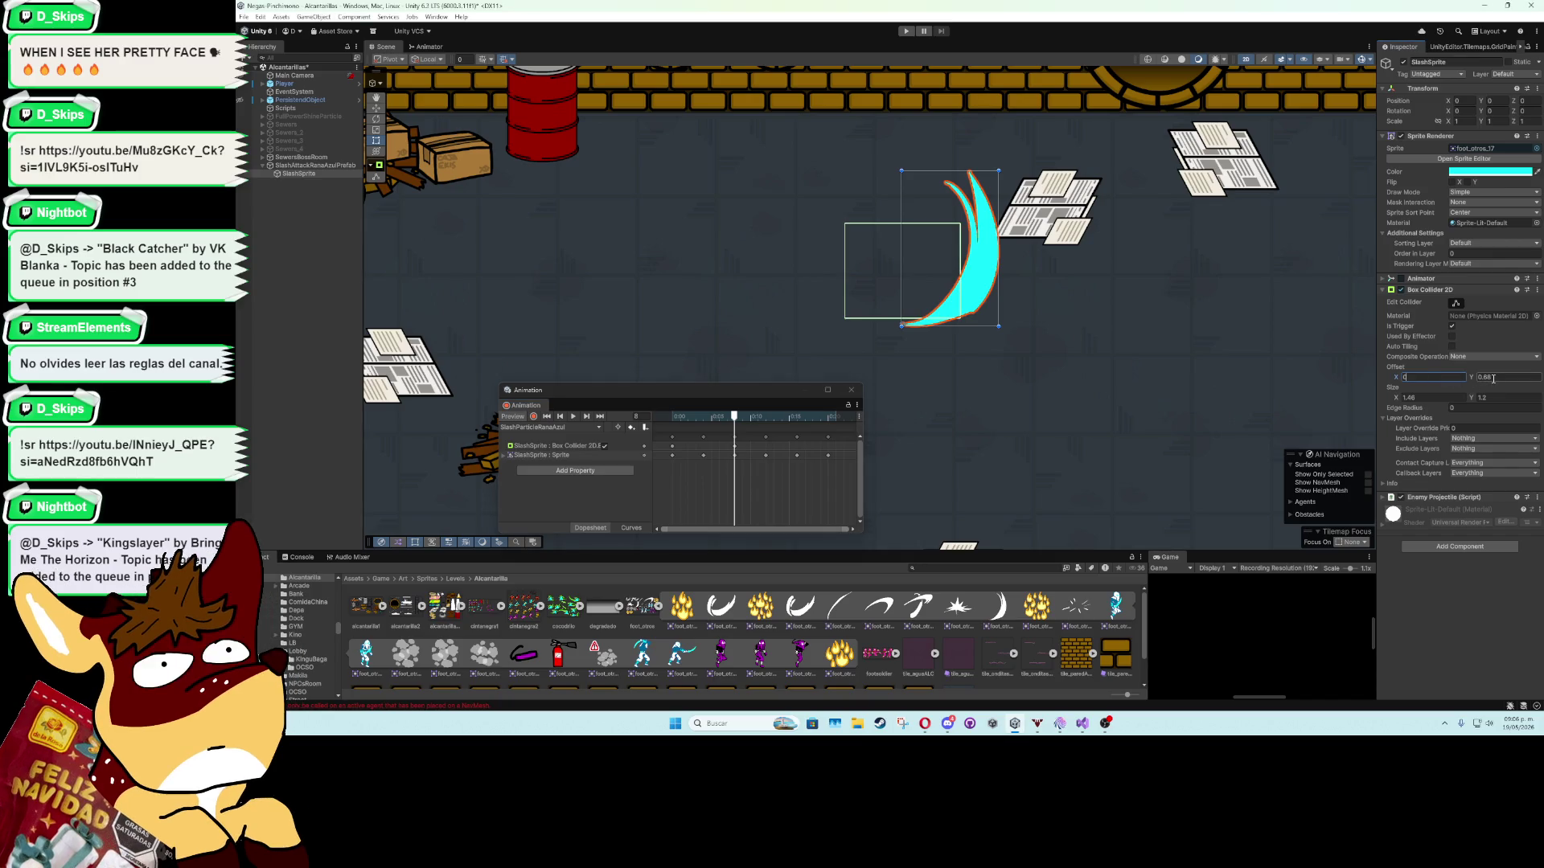
pyautogui.write('0')
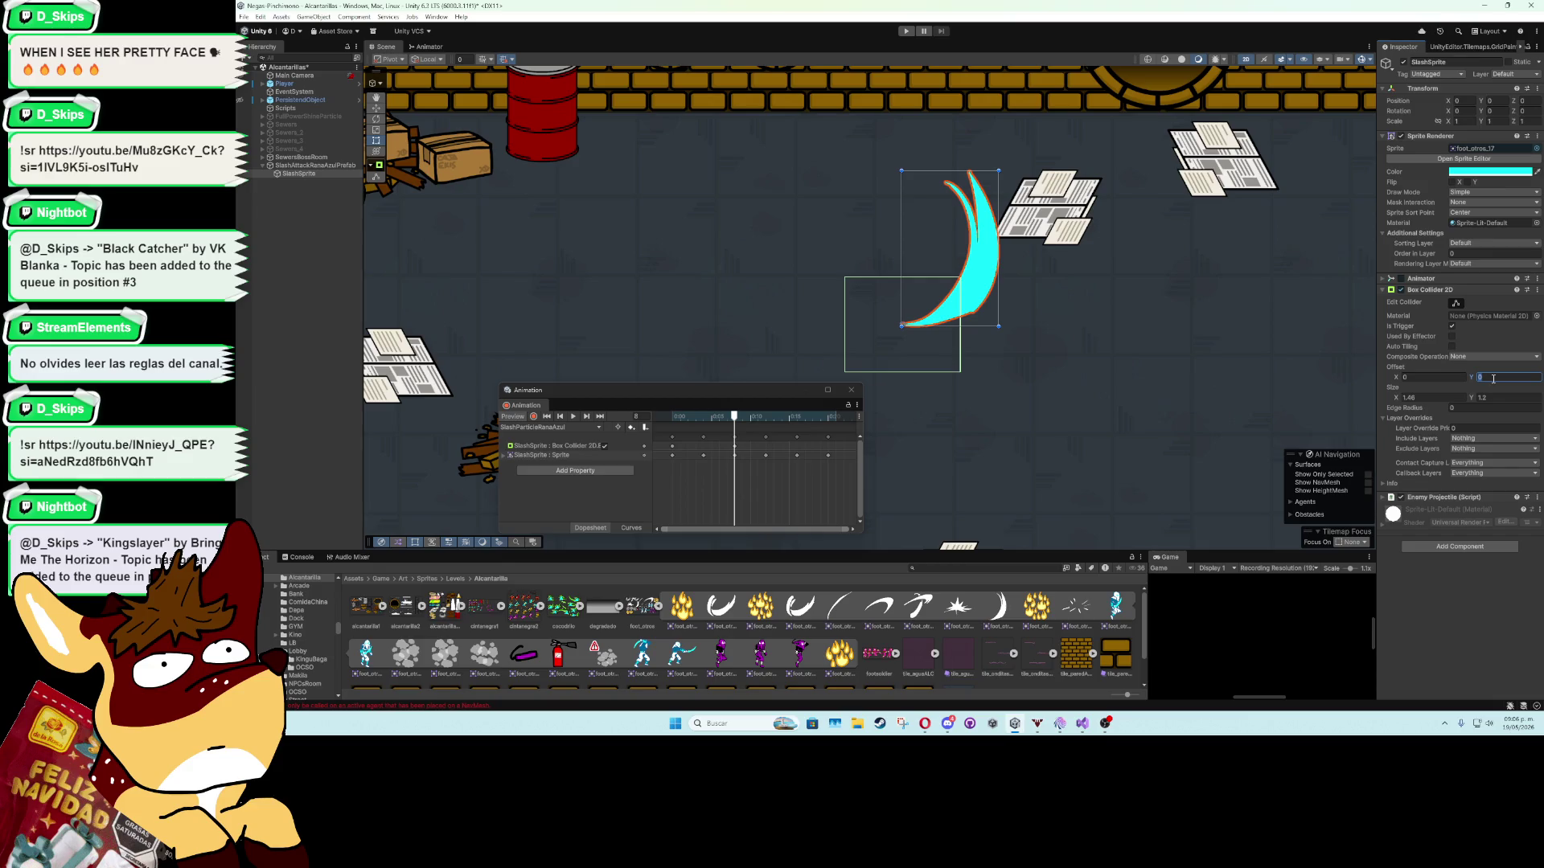
# Resize the collider to 1.4 wide by 0.8 tall.
pyautogui.click(1476, 398)
pyautogui.write('1.05')
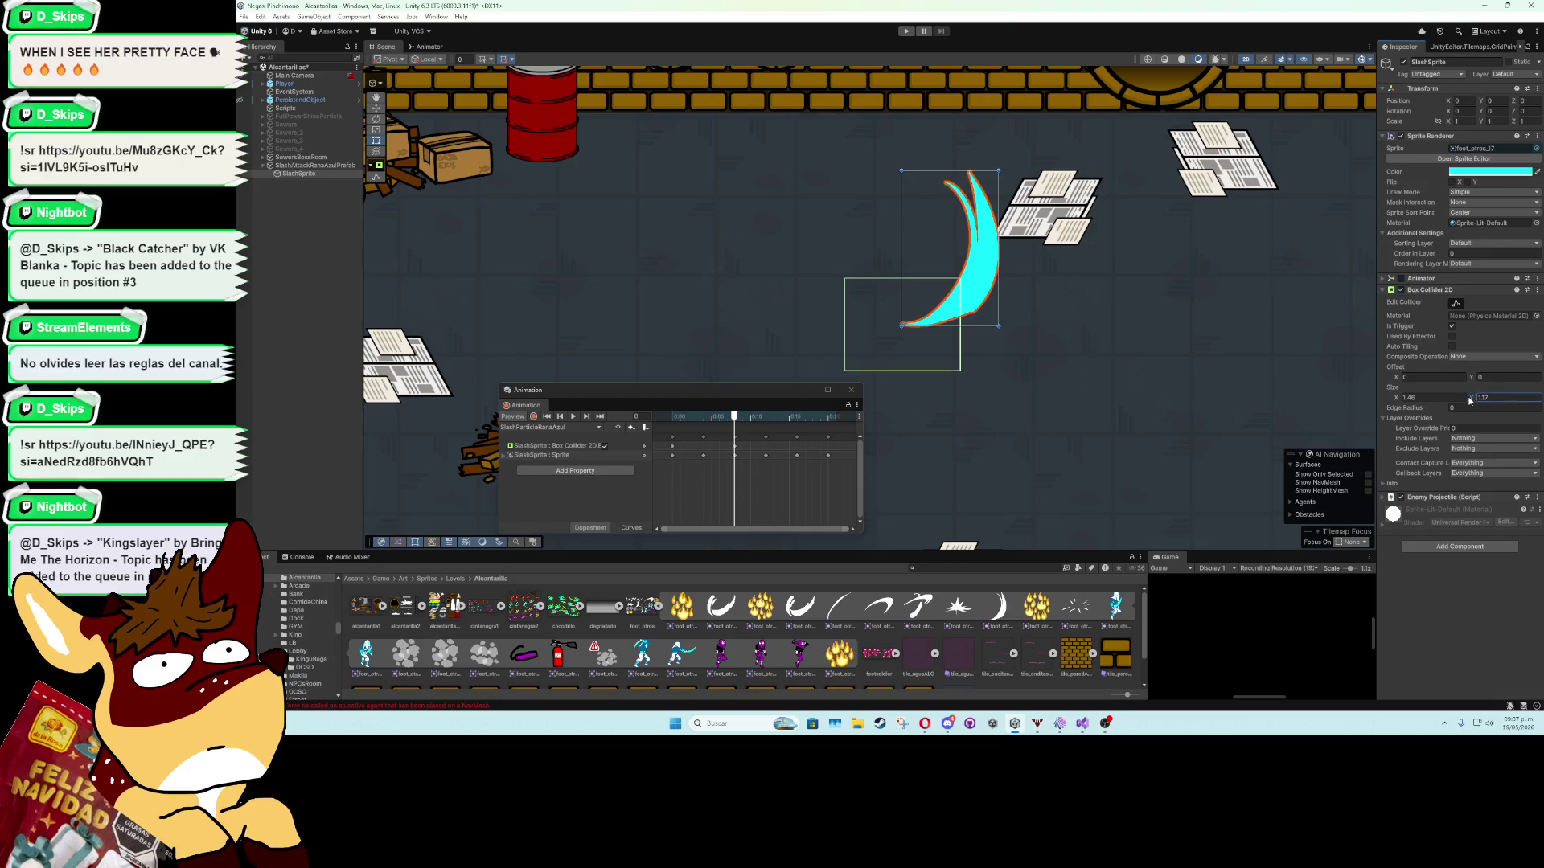
pyautogui.moveTo(1467, 402)
pyautogui.mouseDown()
pyautogui.moveTo(1398, 400)
pyautogui.moveTo(1476, 382)
pyautogui.mouseUp()
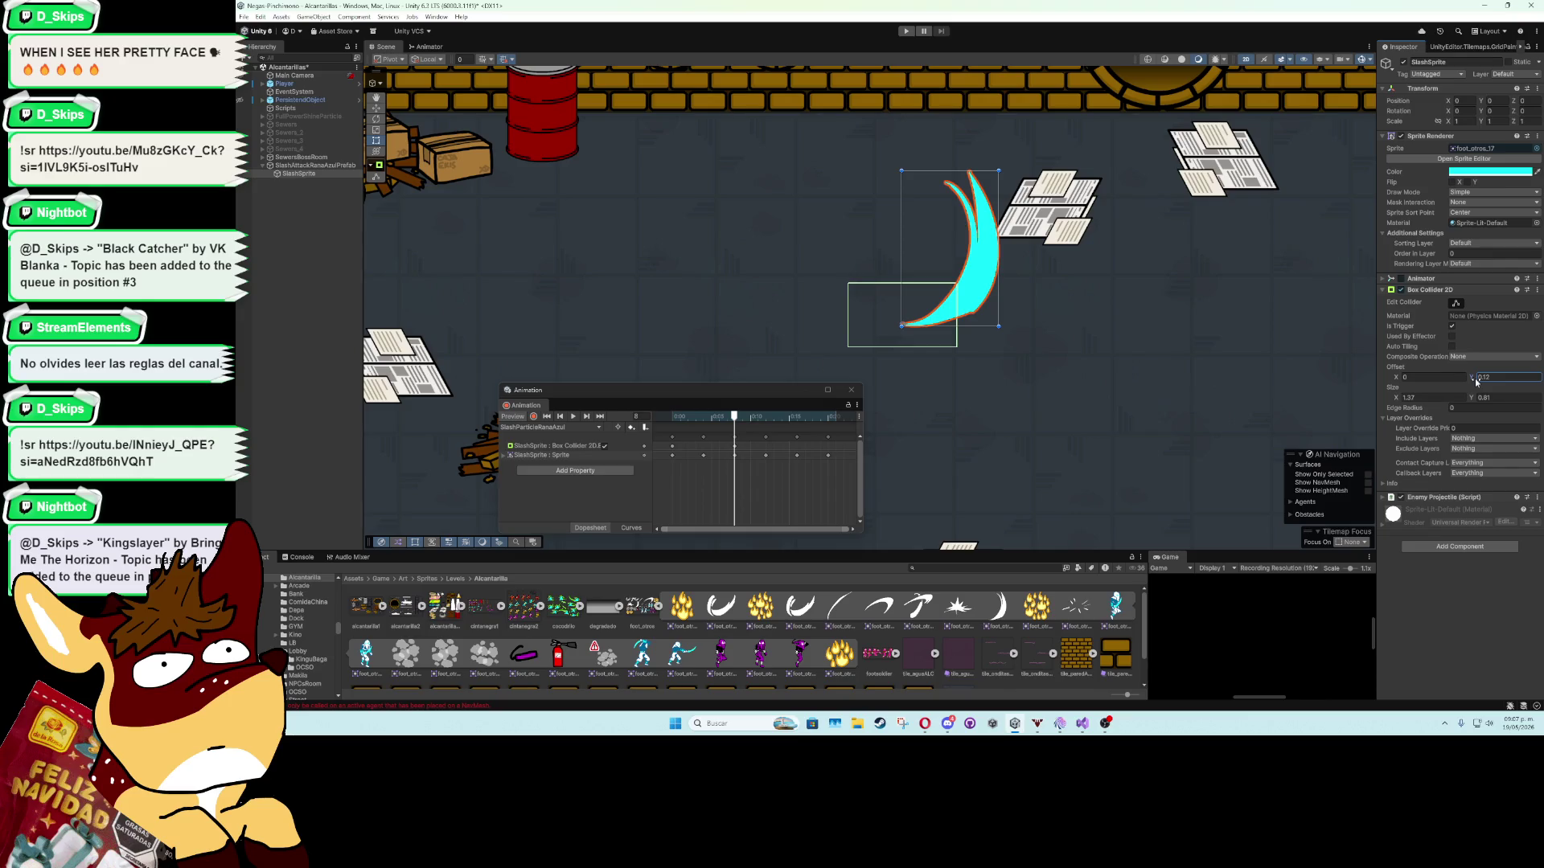
pyautogui.click(1402, 399)
pyautogui.doubleClick(1410, 402)
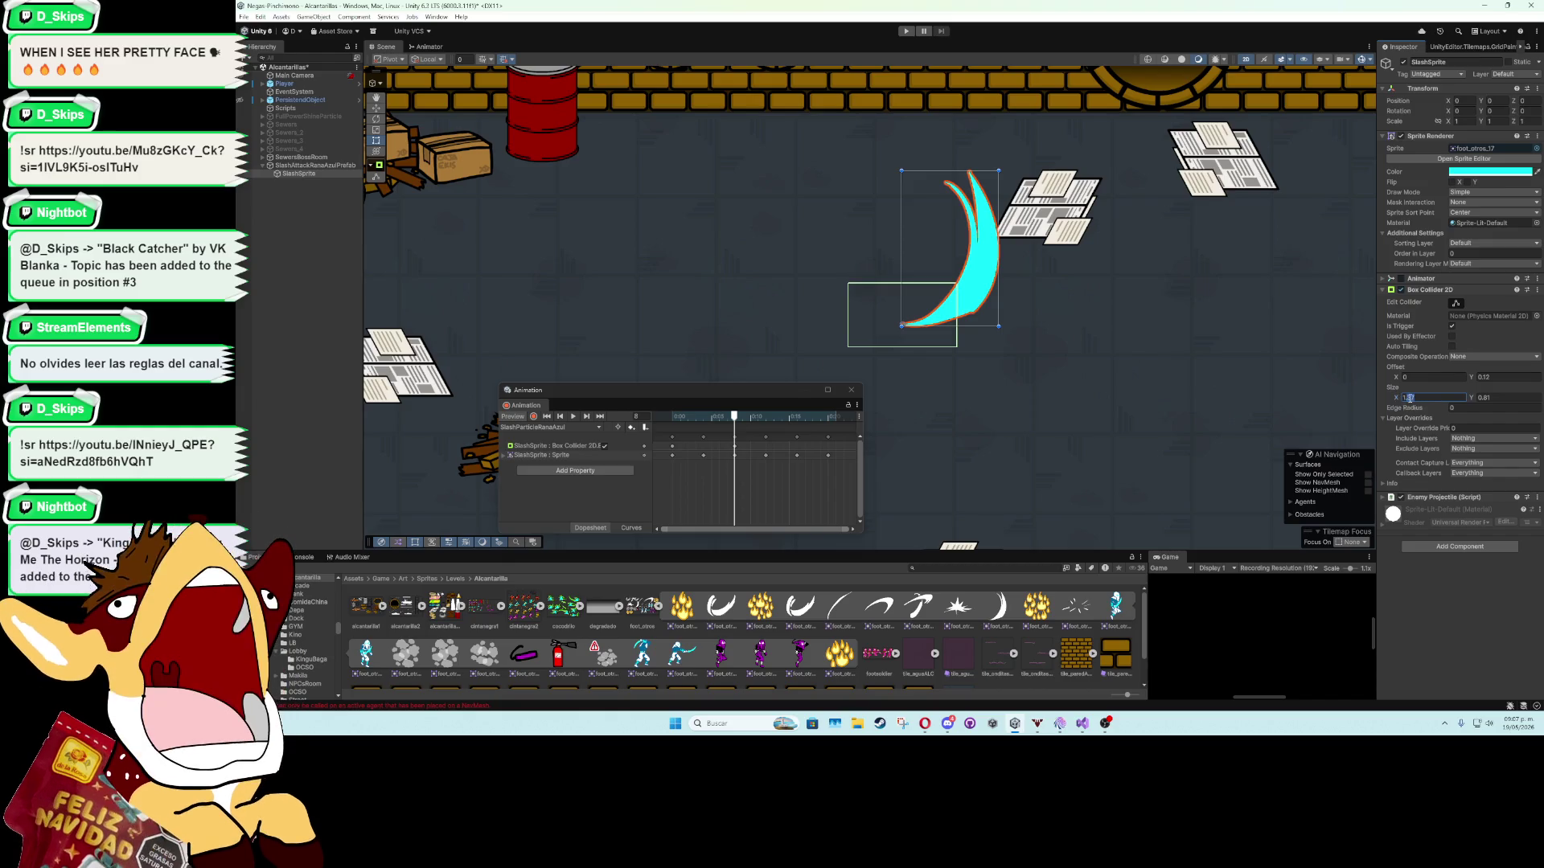
pyautogui.write('1.4')
pyautogui.click(1496, 400)
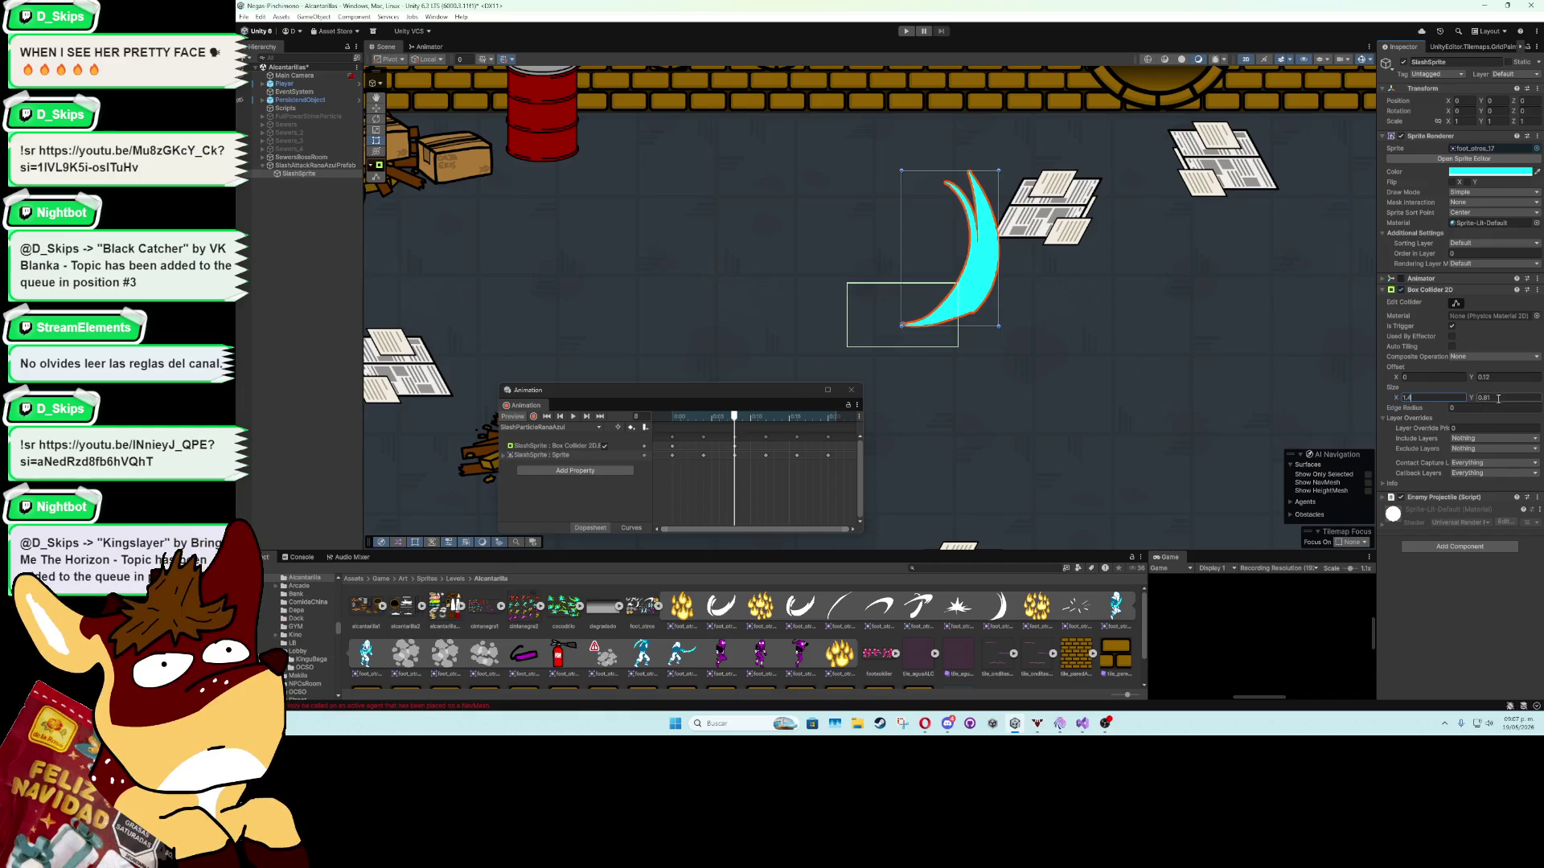
pyautogui.write('0.8')
# Play the slash animation to check the collider, then select the SlashAttackRanaAzulPrefab root.
pyautogui.click(573, 417)
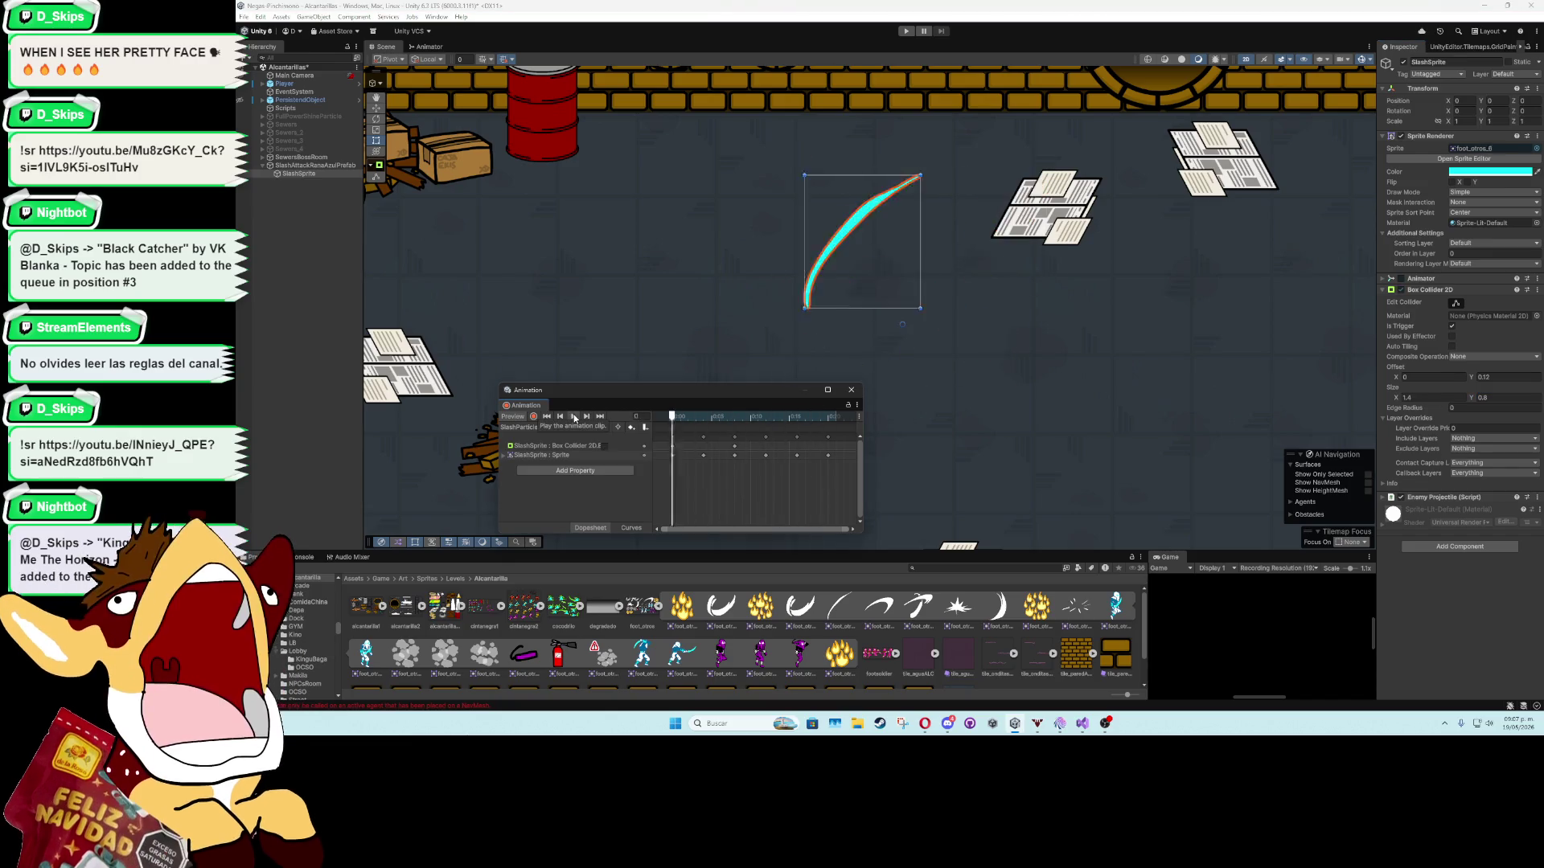
pyautogui.click(852, 390)
pyautogui.click(353, 297)
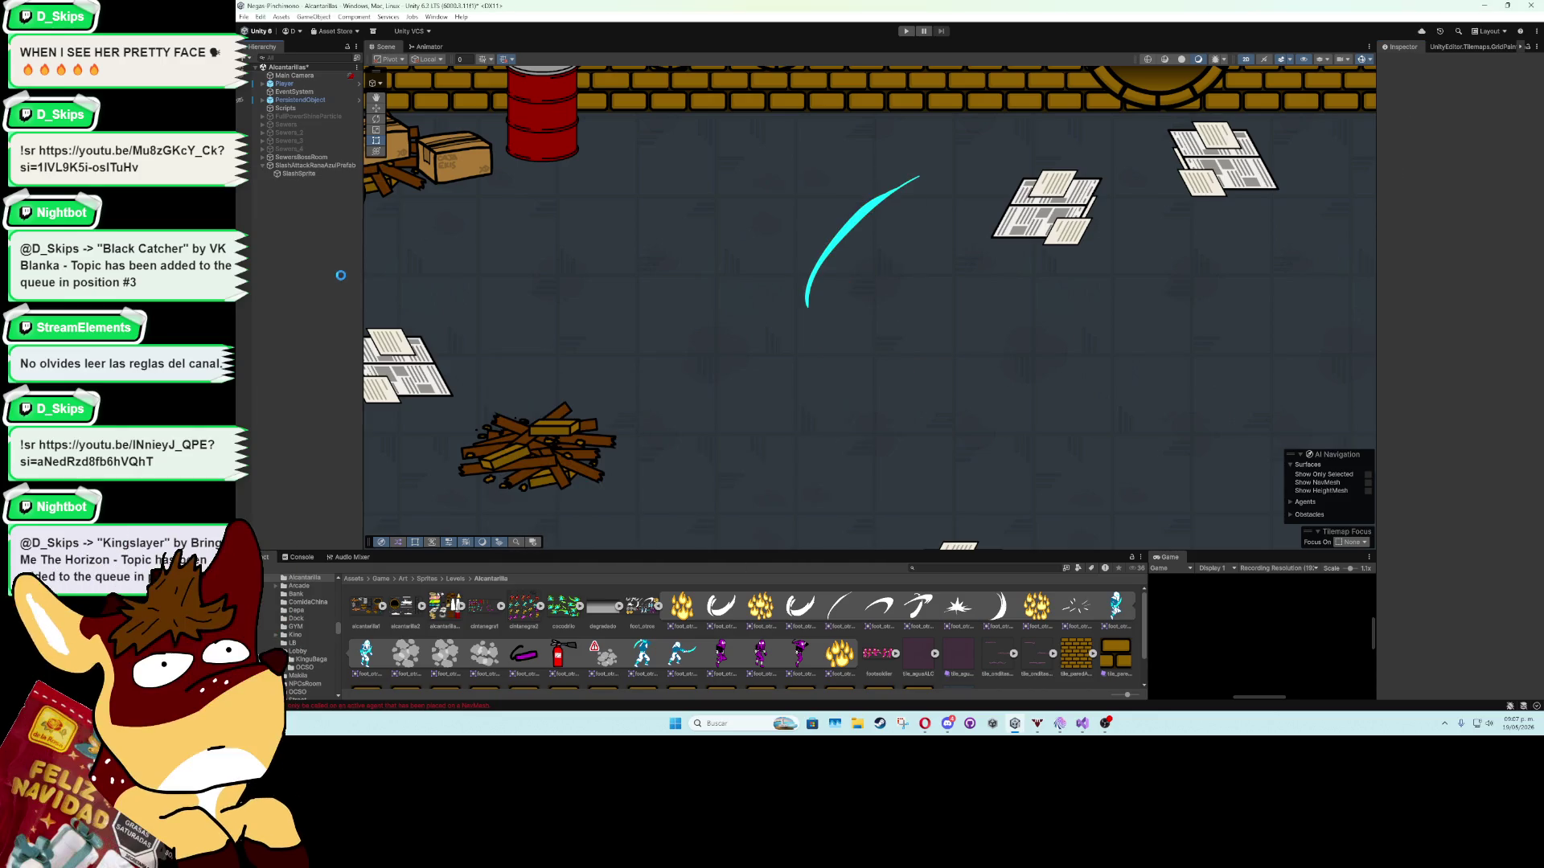
pyautogui.click(269, 166)
pyautogui.click(262, 166)
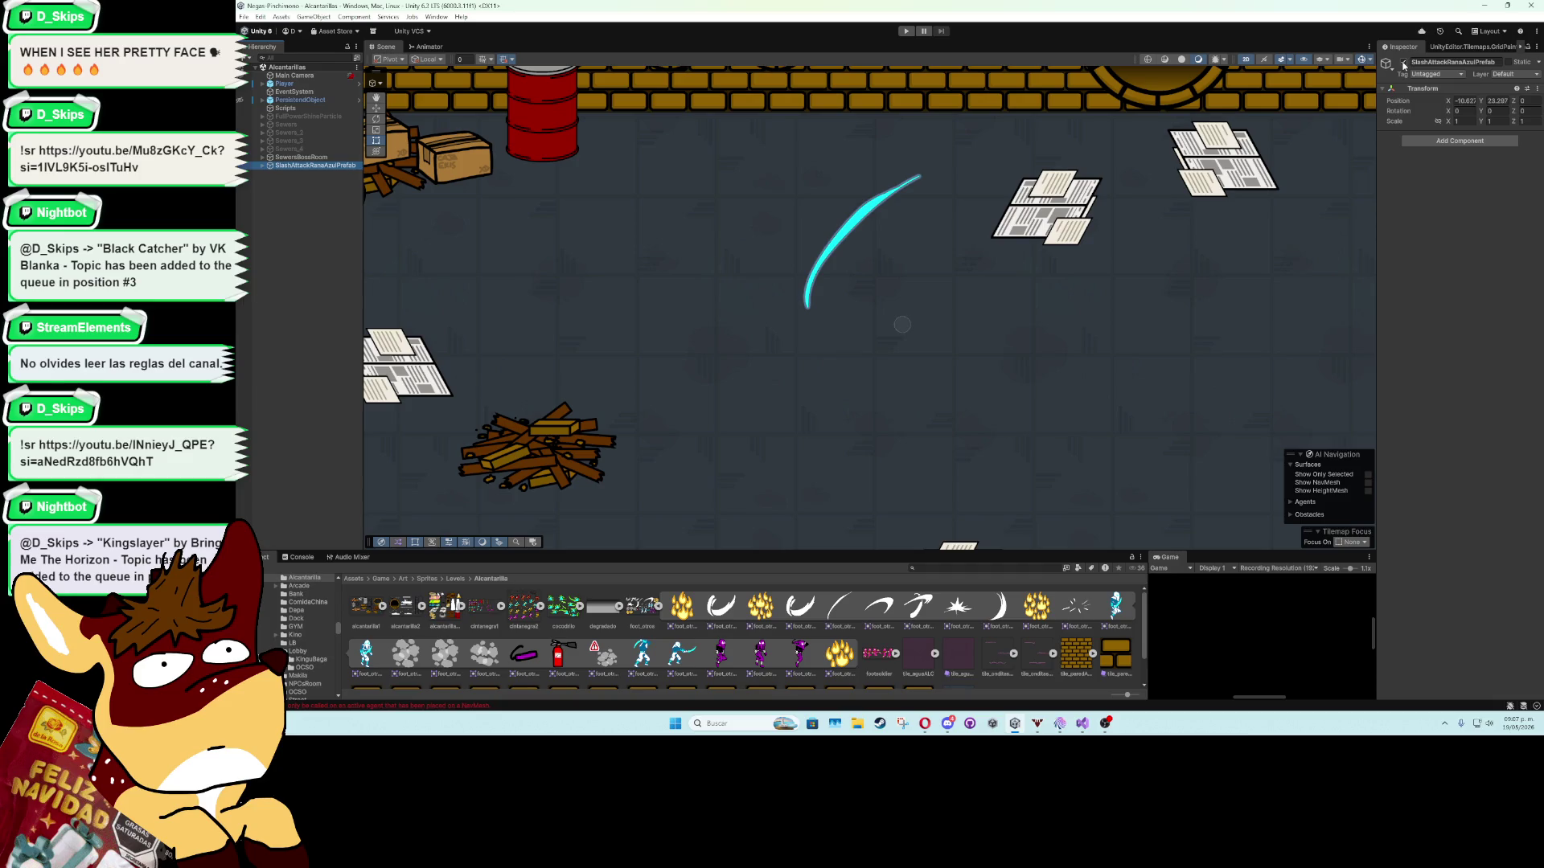
pyautogui.click(1403, 63)
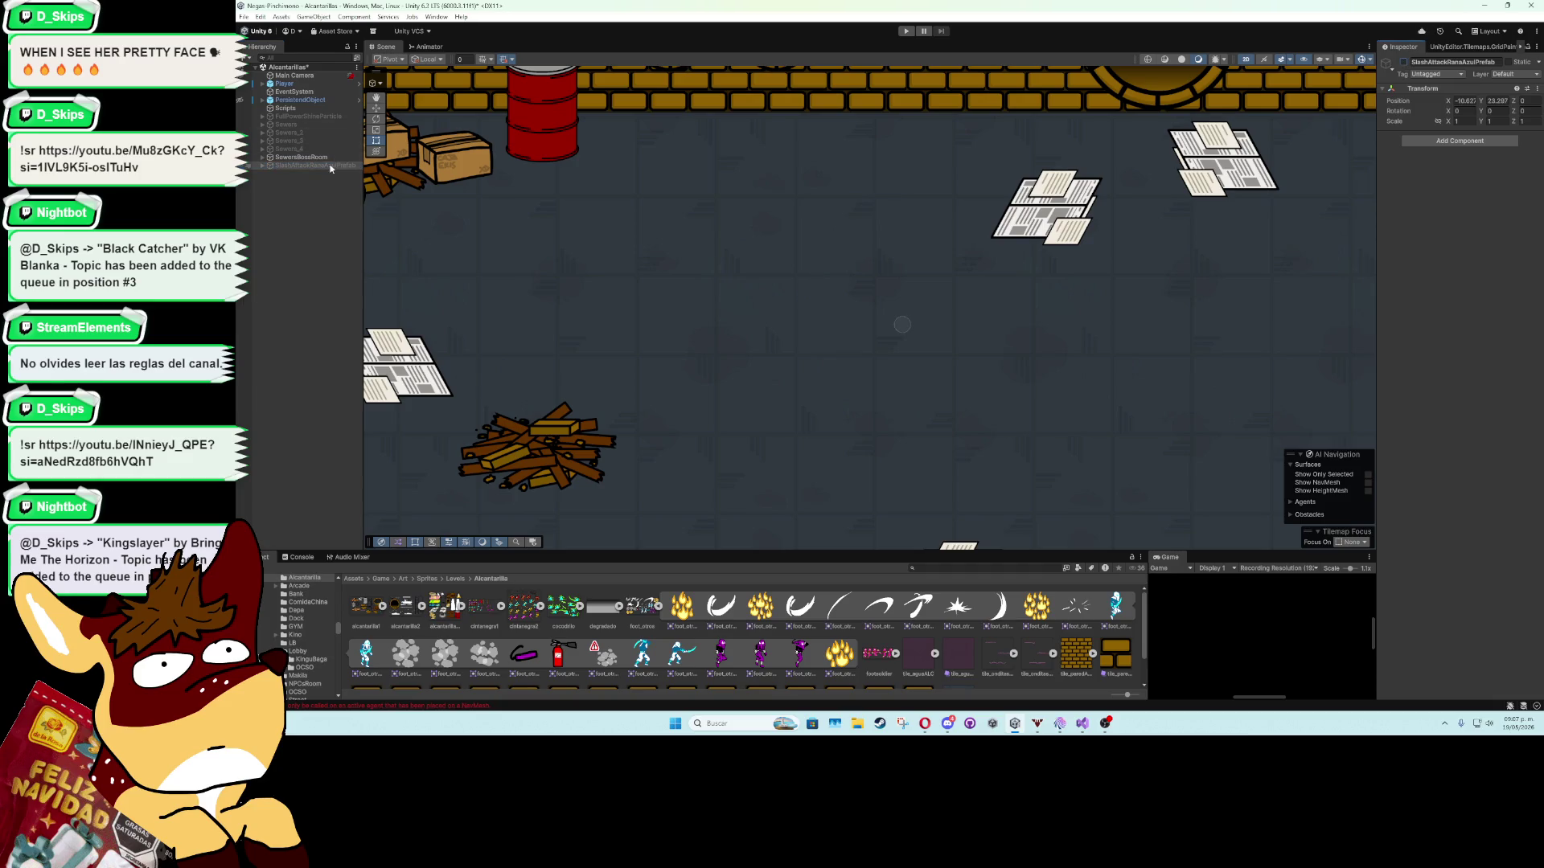
pyautogui.click(1403, 63)
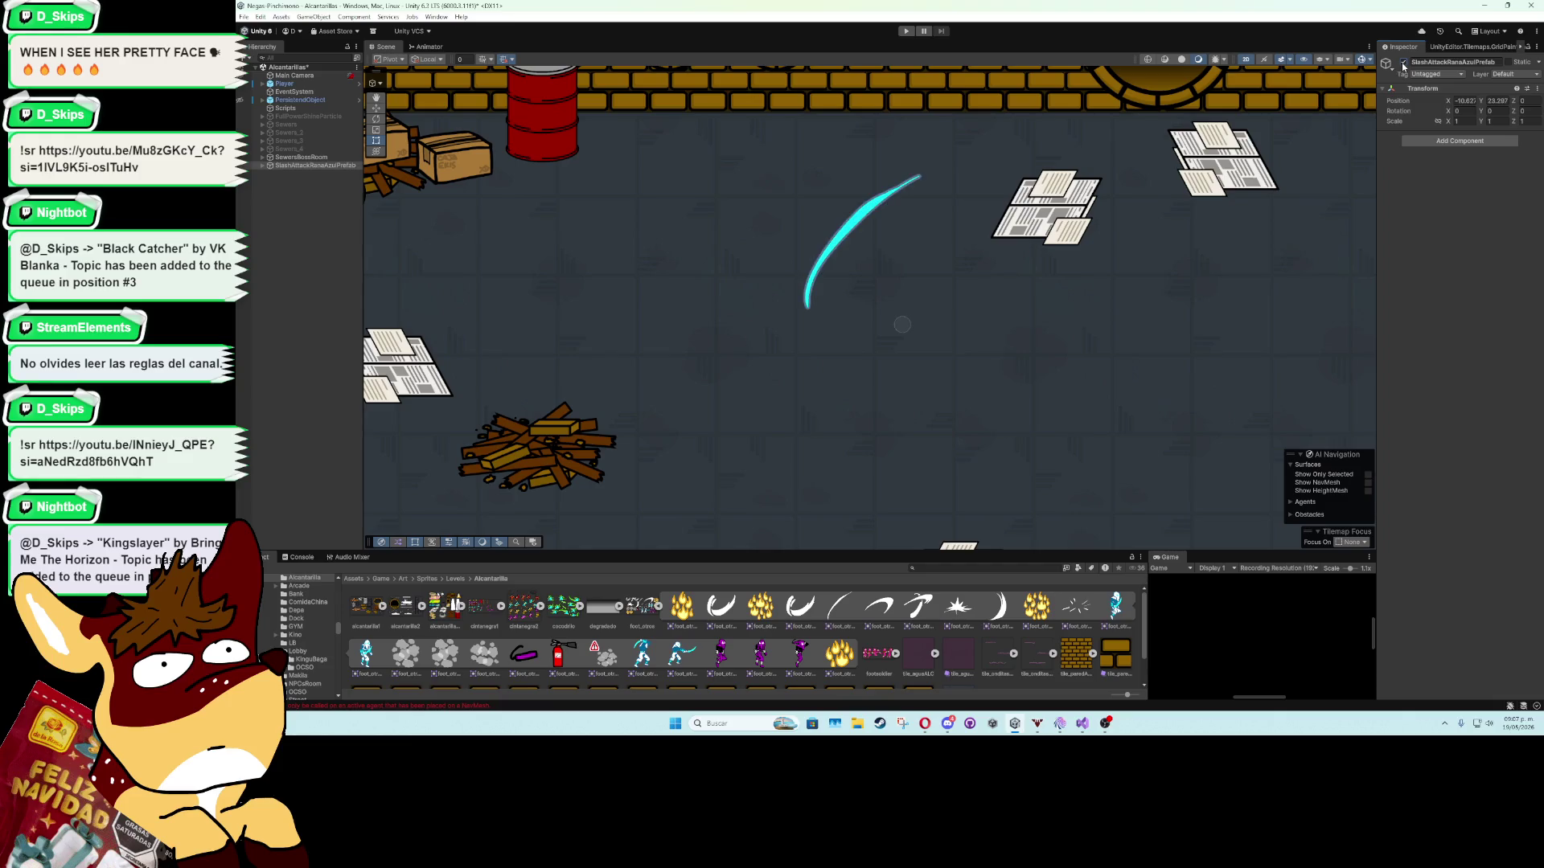
pyautogui.click(381, 579)
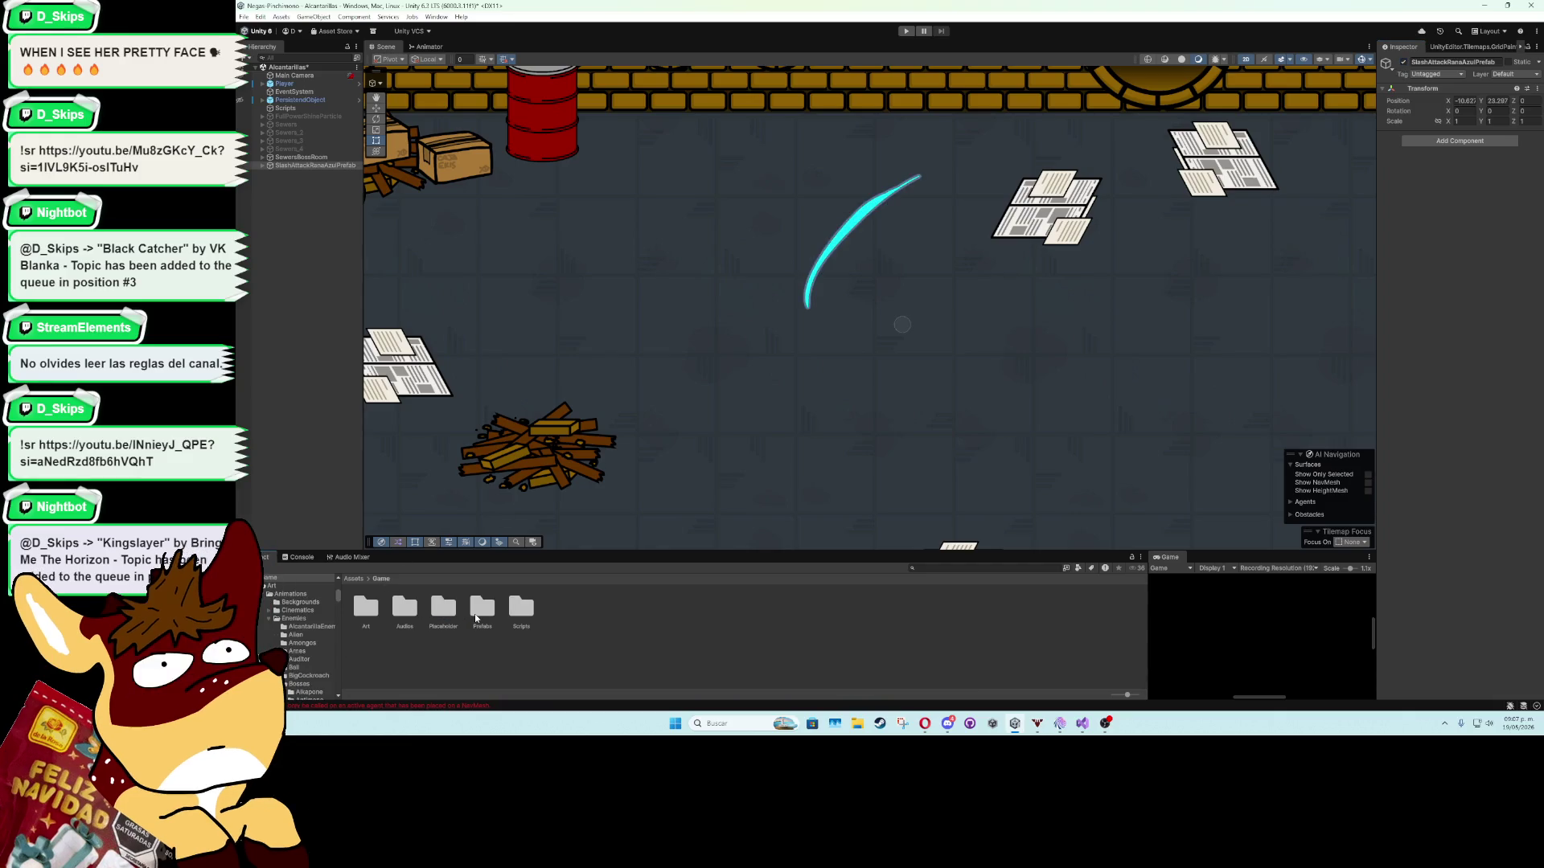
# Add a Destroy After Time component to the prefab root with Time set to 0.15.
pyautogui.click(1444, 140)
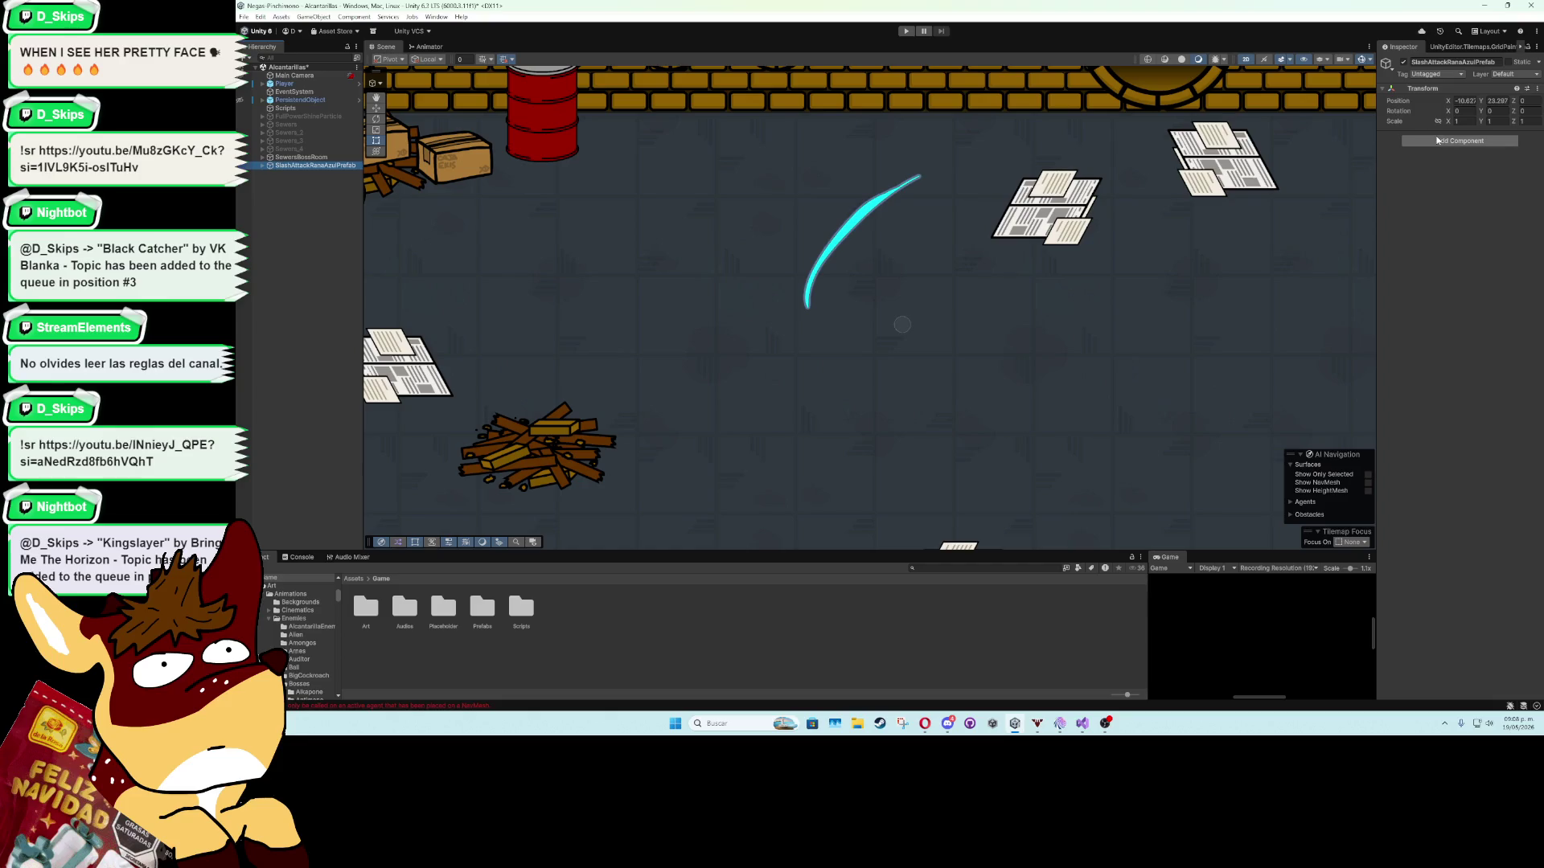
pyautogui.write('destr')
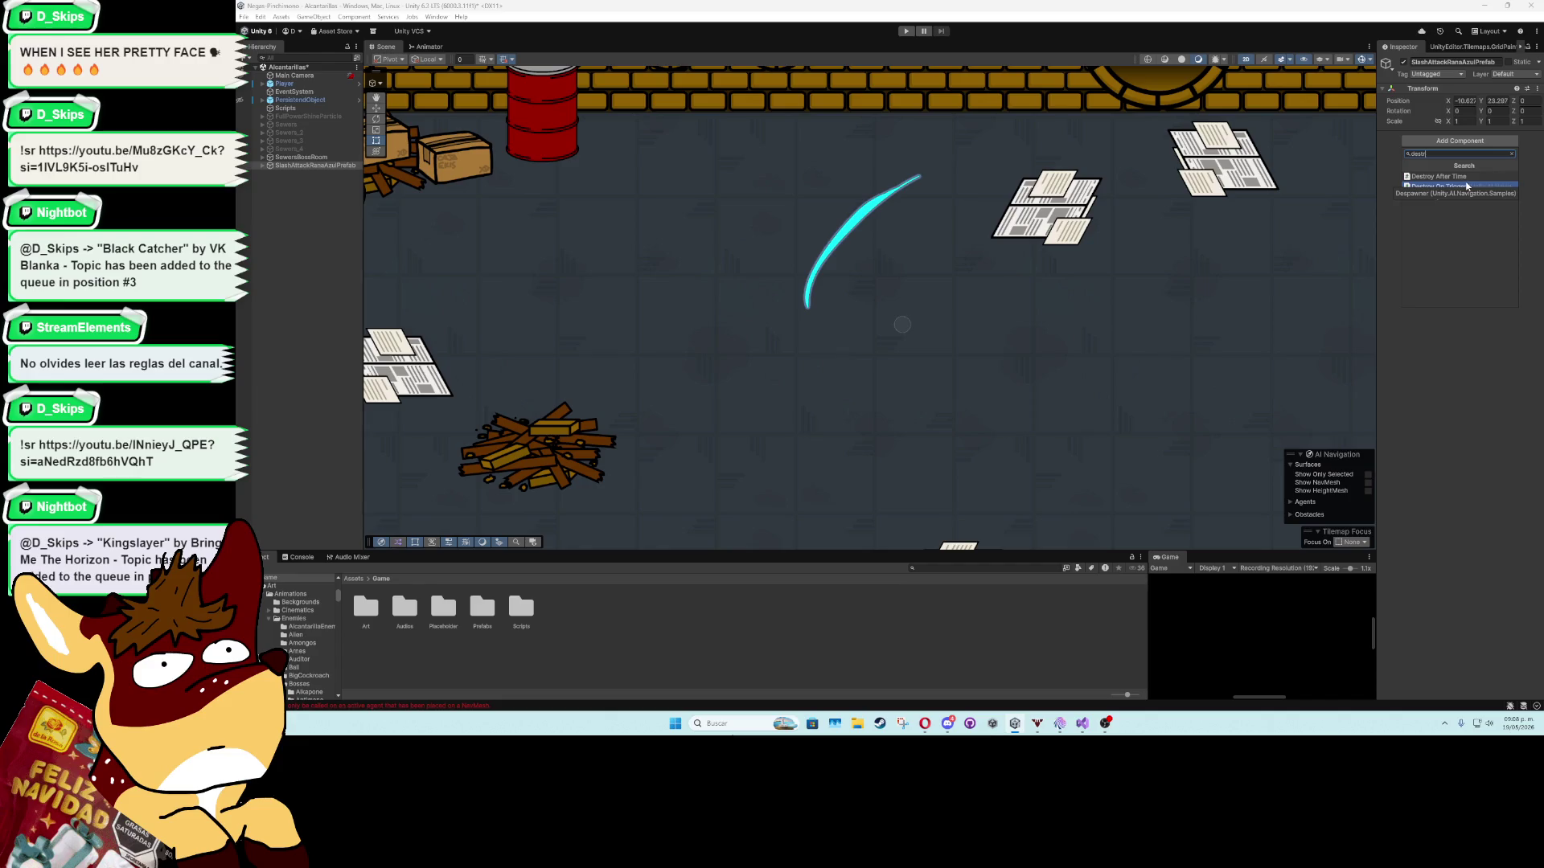
pyautogui.press('Return')
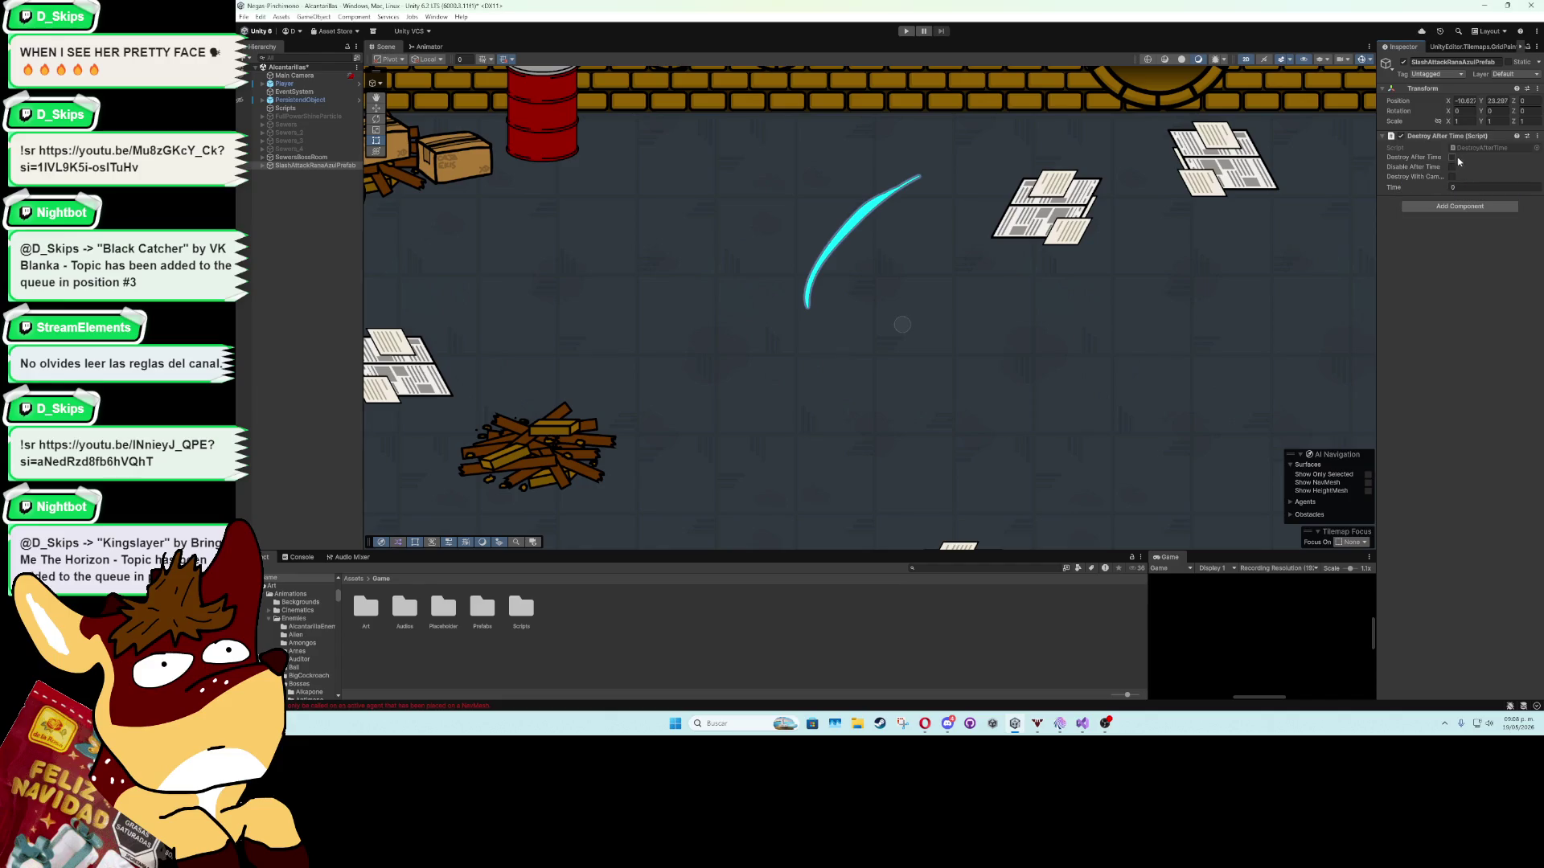
pyautogui.click(1452, 158)
pyautogui.click(1452, 158)
pyautogui.click(1455, 187)
pyautogui.write('15')
pyautogui.press('Return')
# Preview the SlashSprite animation to check how long the slash lasts.
pyautogui.click(262, 164)
pyautogui.click(277, 173)
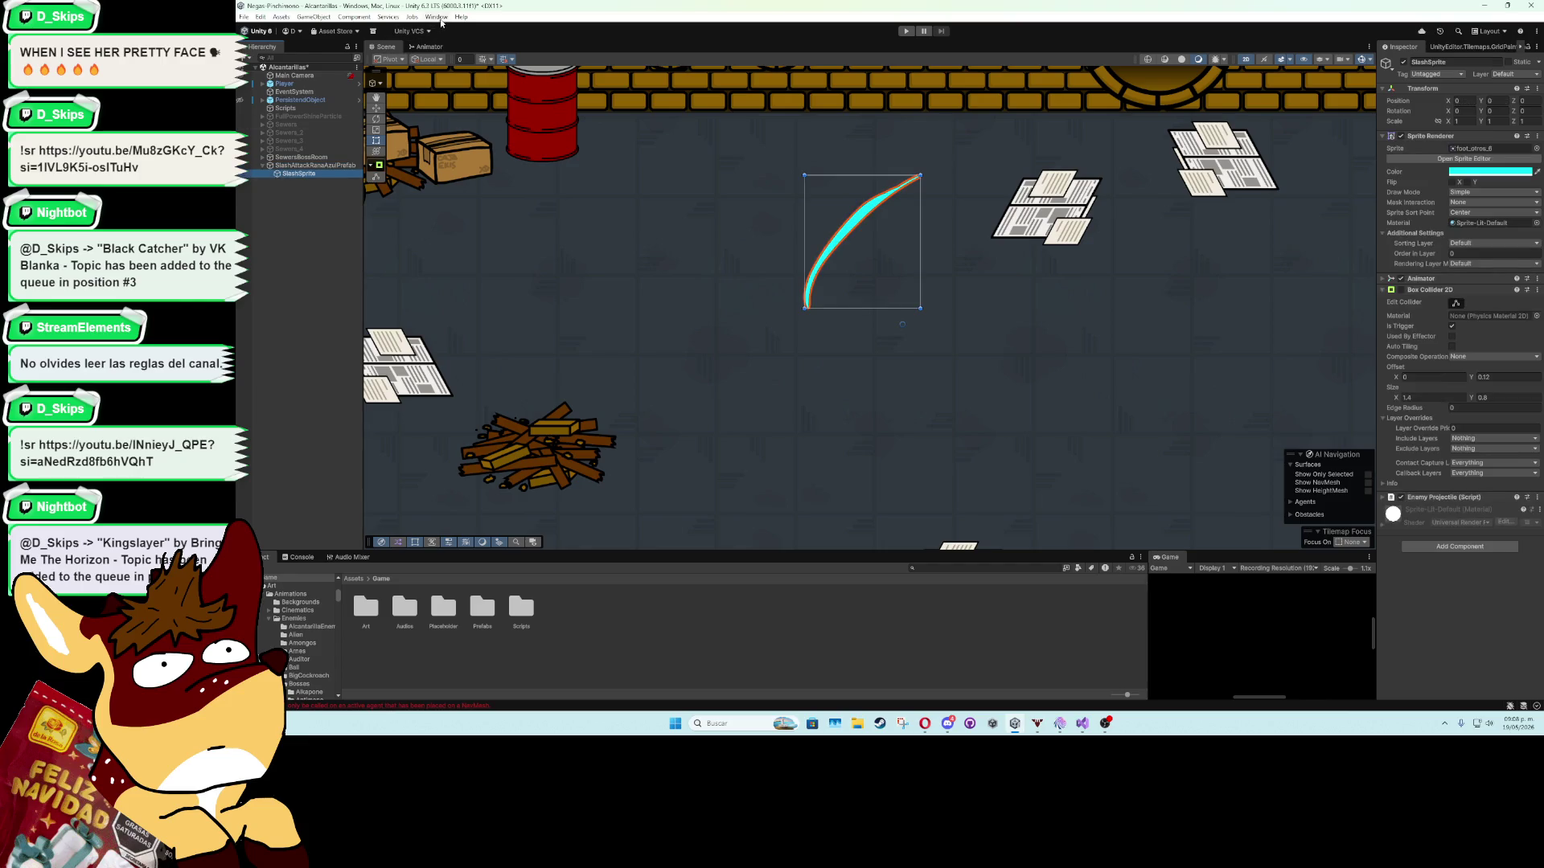
pyautogui.click(436, 16)
pyautogui.moveTo(498, 138)
pyautogui.click(618, 137)
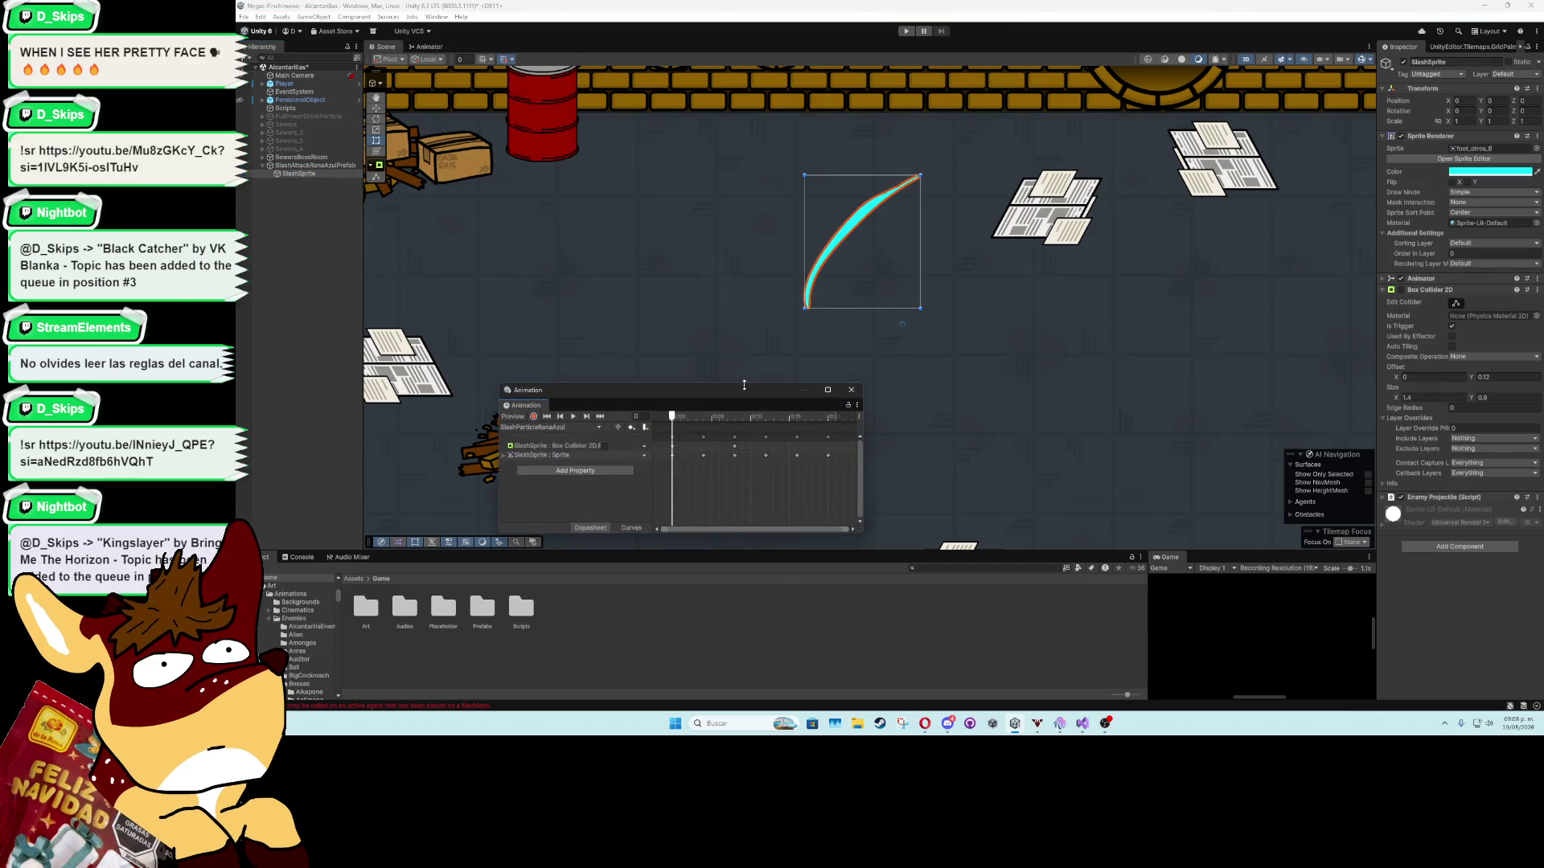
pyautogui.moveTo(817, 417); pyautogui.dragTo(831, 419)
pyautogui.click(851, 390)
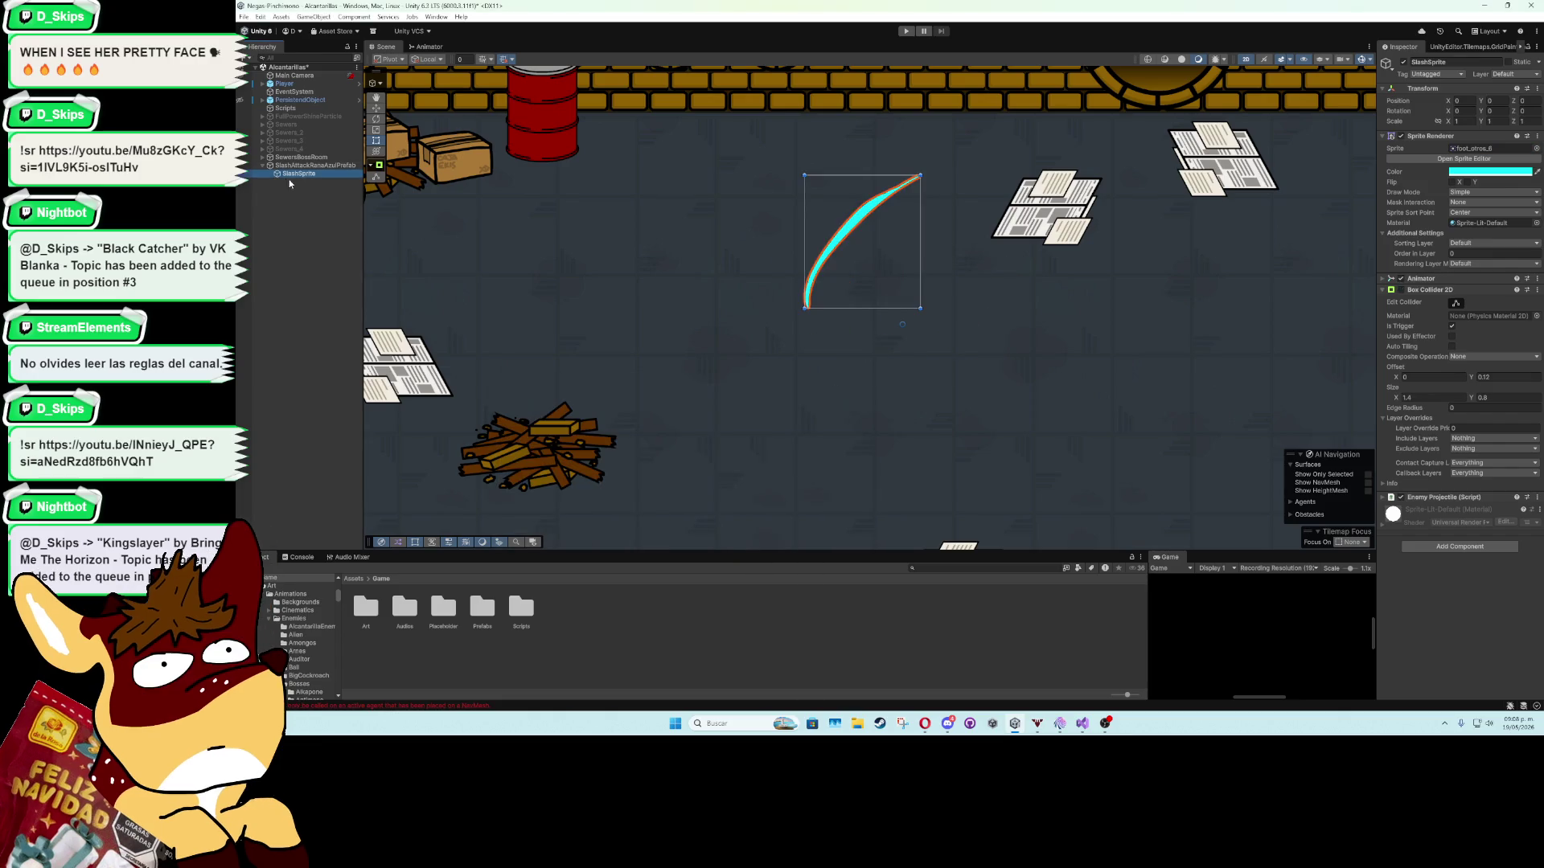
# Change the prefab root's Destroy After Time value to 0.21.
pyautogui.click(292, 166)
pyautogui.click(1472, 187)
pyautogui.write('0.2')
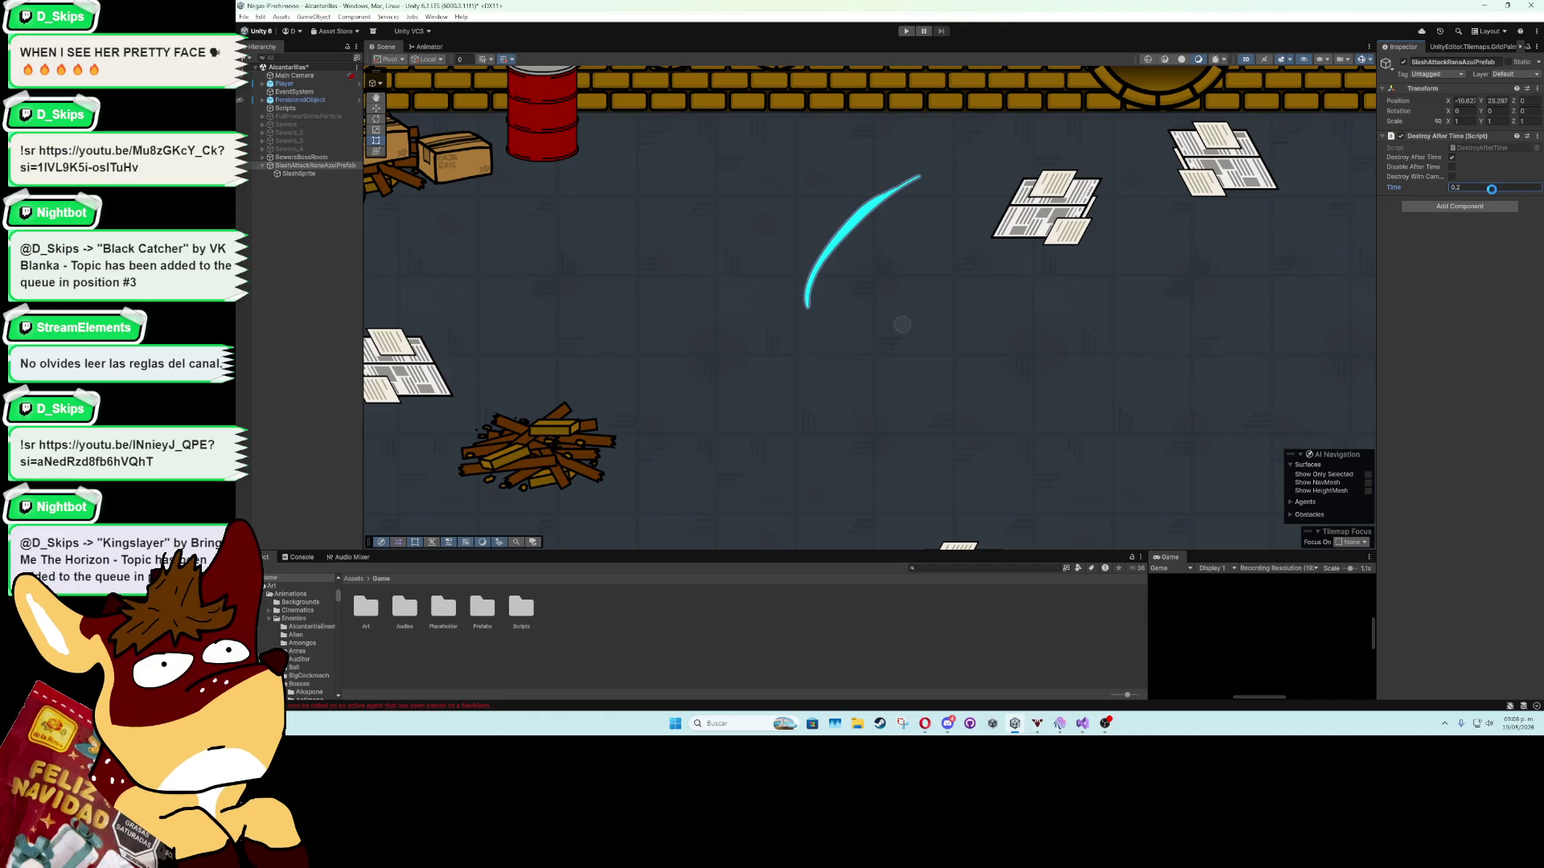
pyautogui.click(1485, 189)
pyautogui.write('1')
pyautogui.press('Return')
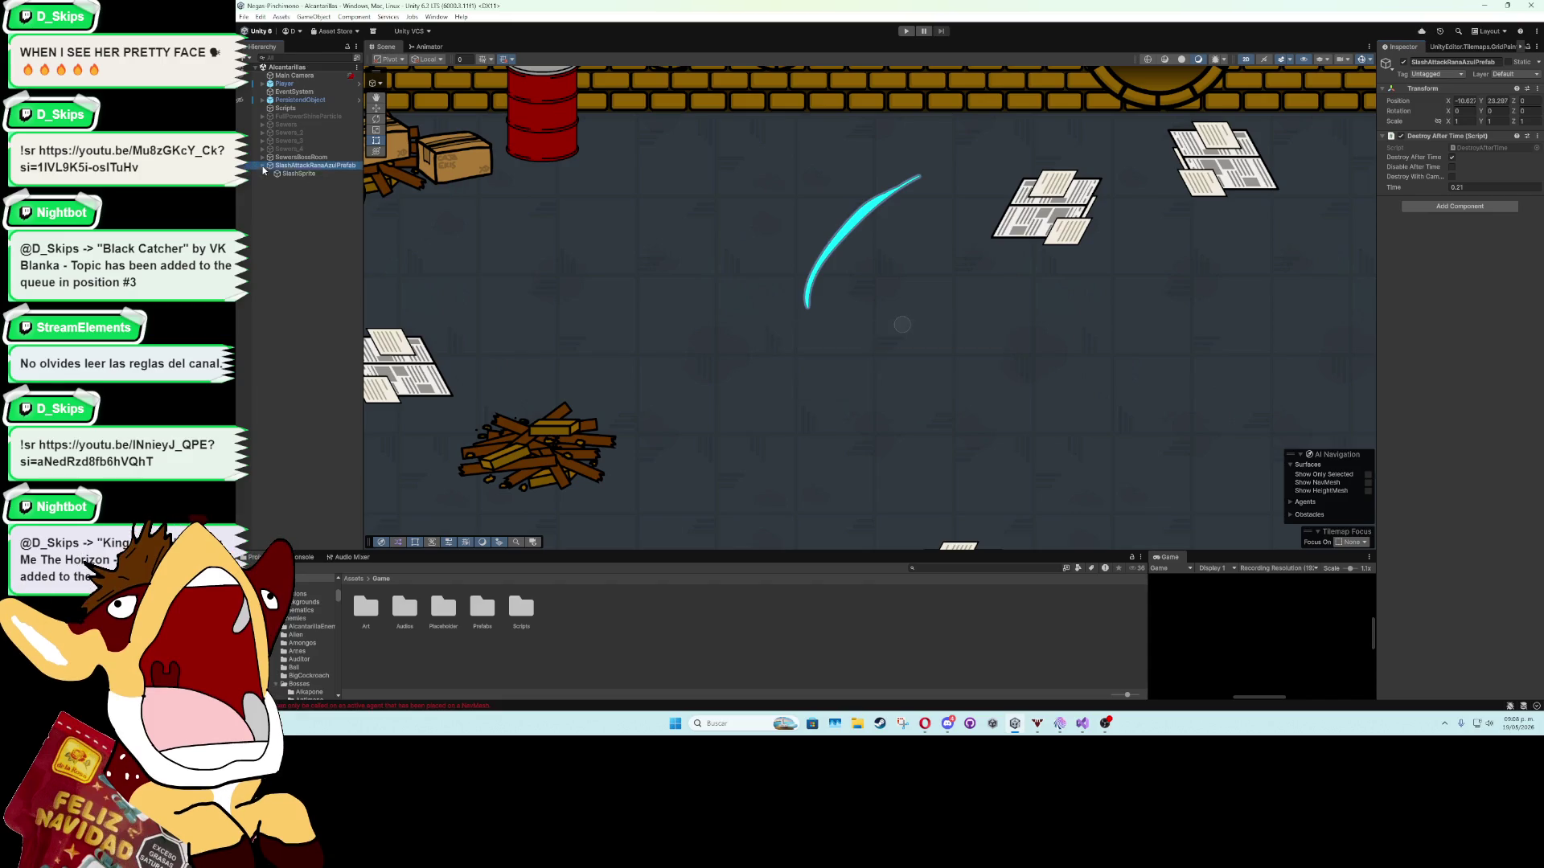
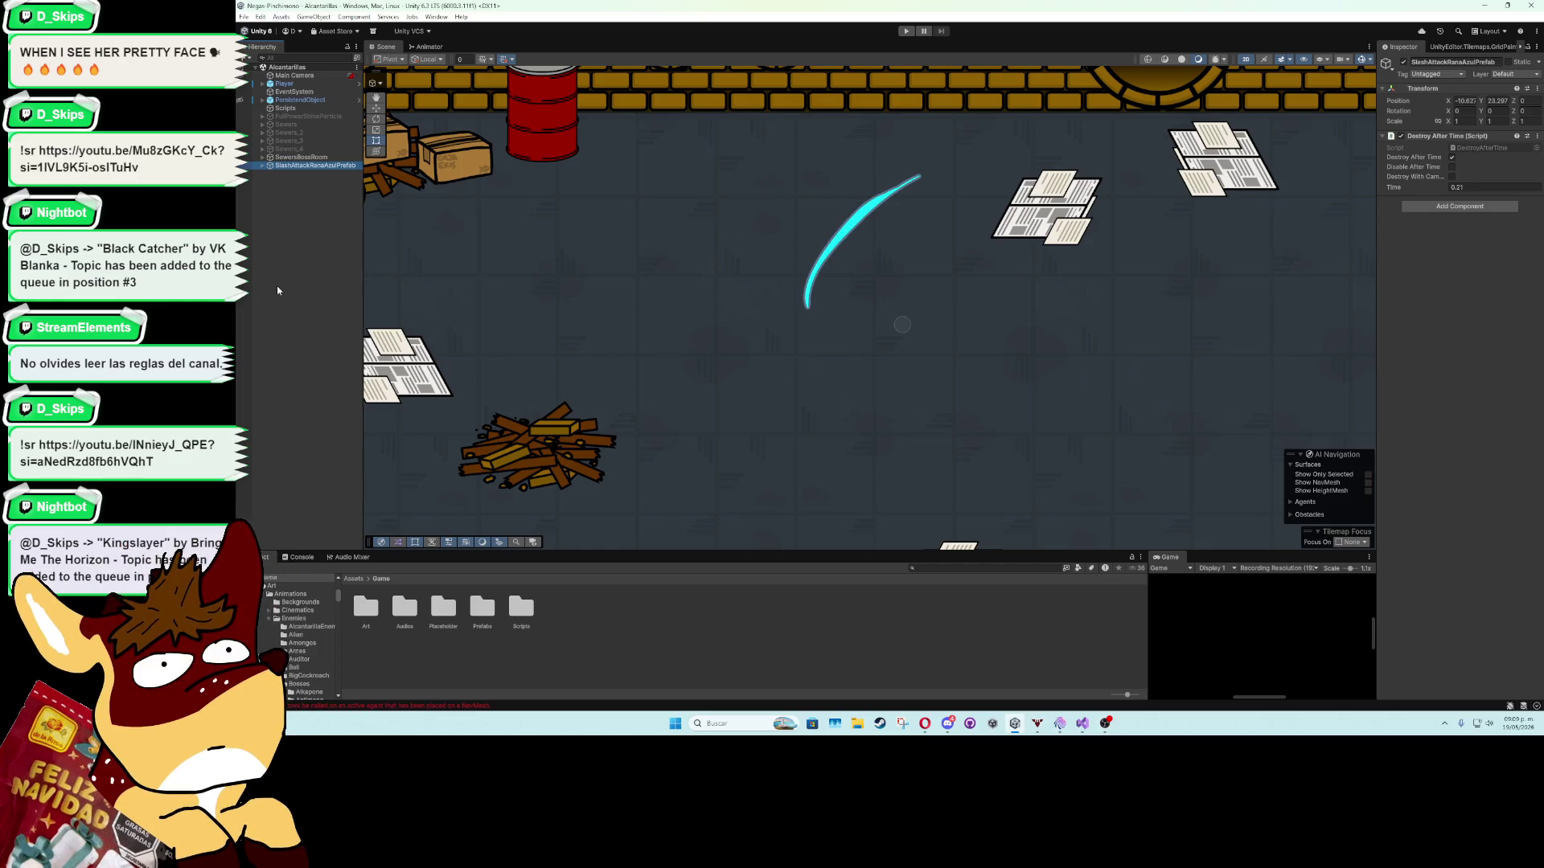
# Save SlashAttackRanaAzulPrefab as a prefab in Assets/Game/Prefabs/Projectiles.
pyautogui.click(287, 149)
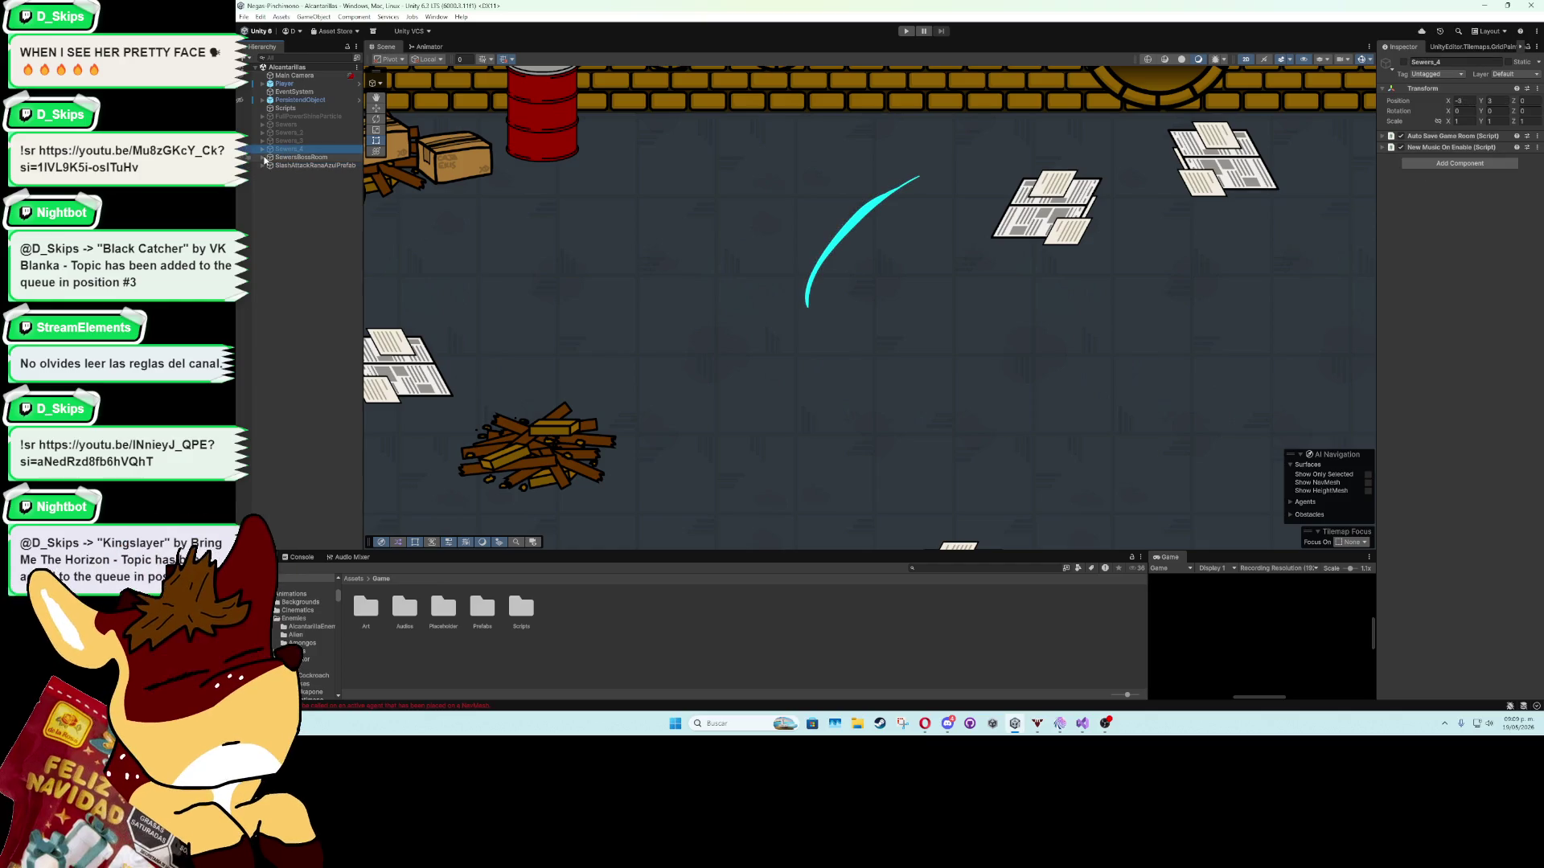
pyautogui.press('f')
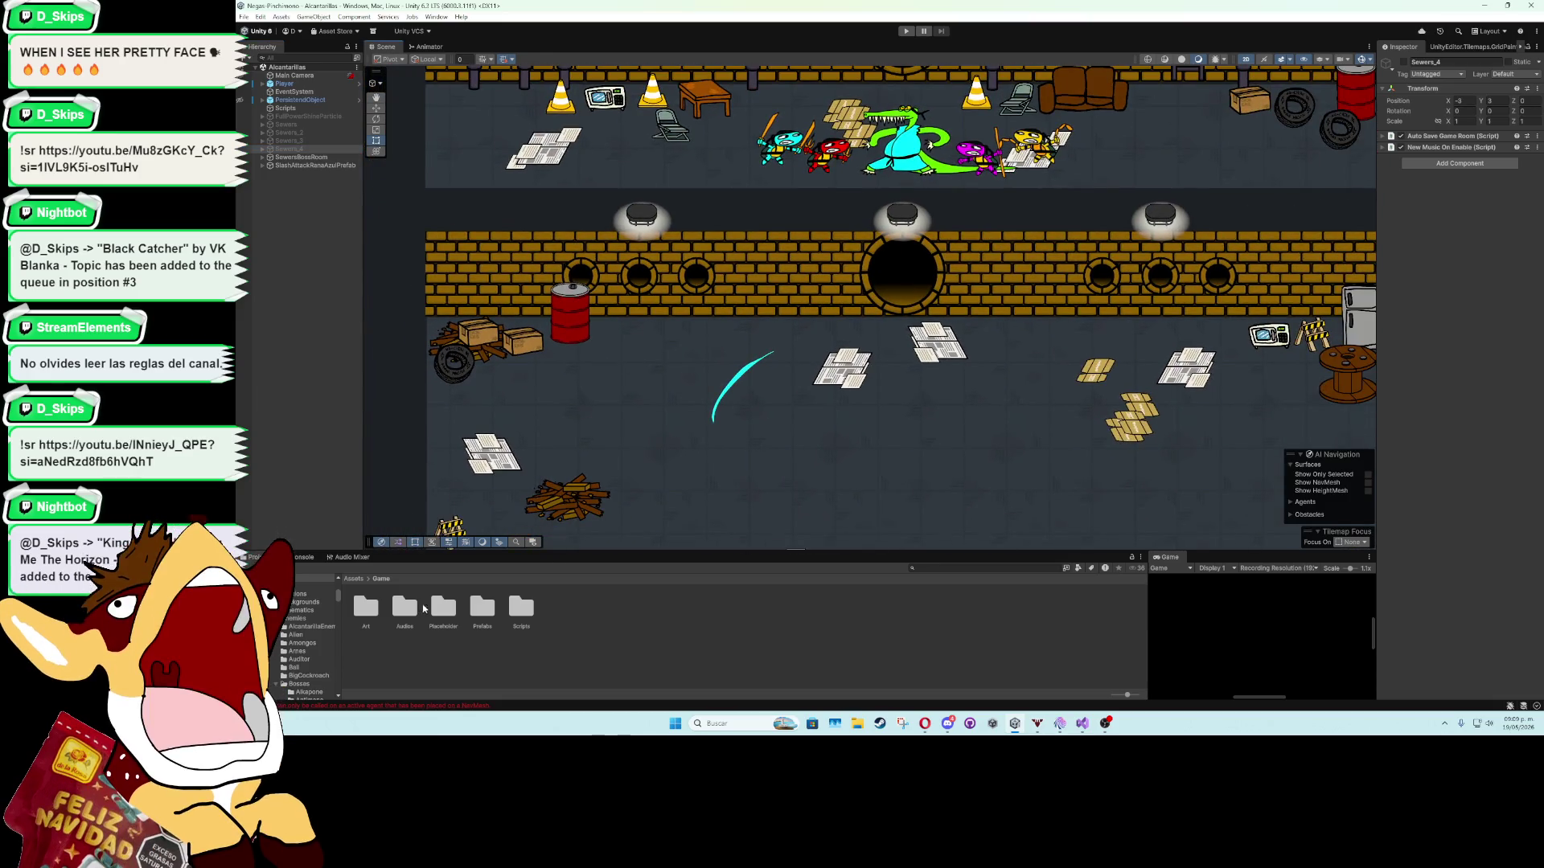
pyautogui.doubleClick(483, 608)
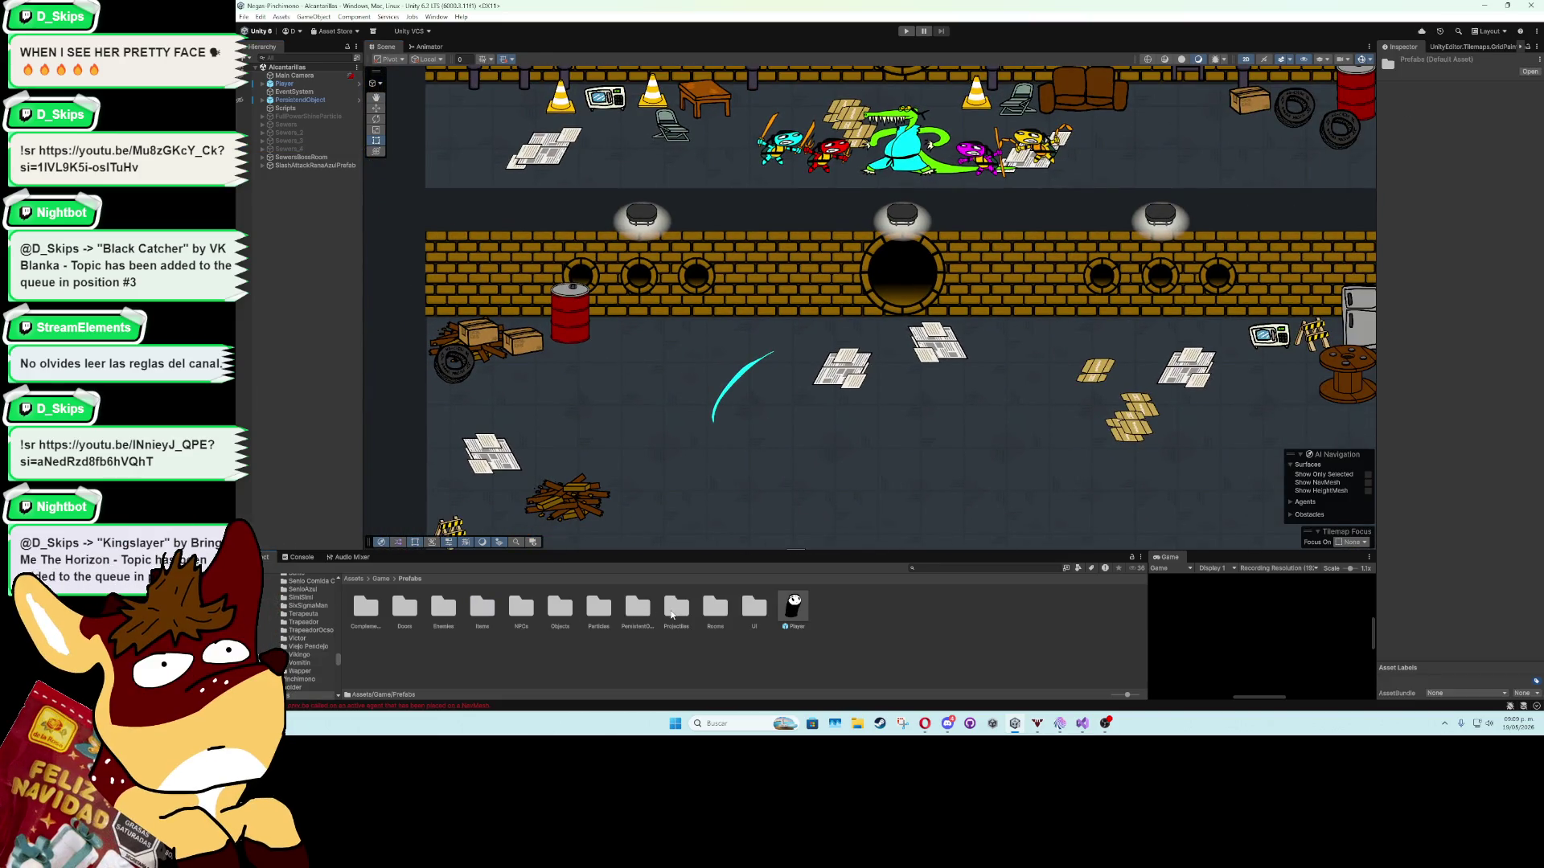
pyautogui.doubleClick(676, 608)
pyautogui.moveTo(316, 175); pyautogui.dragTo(890, 675)
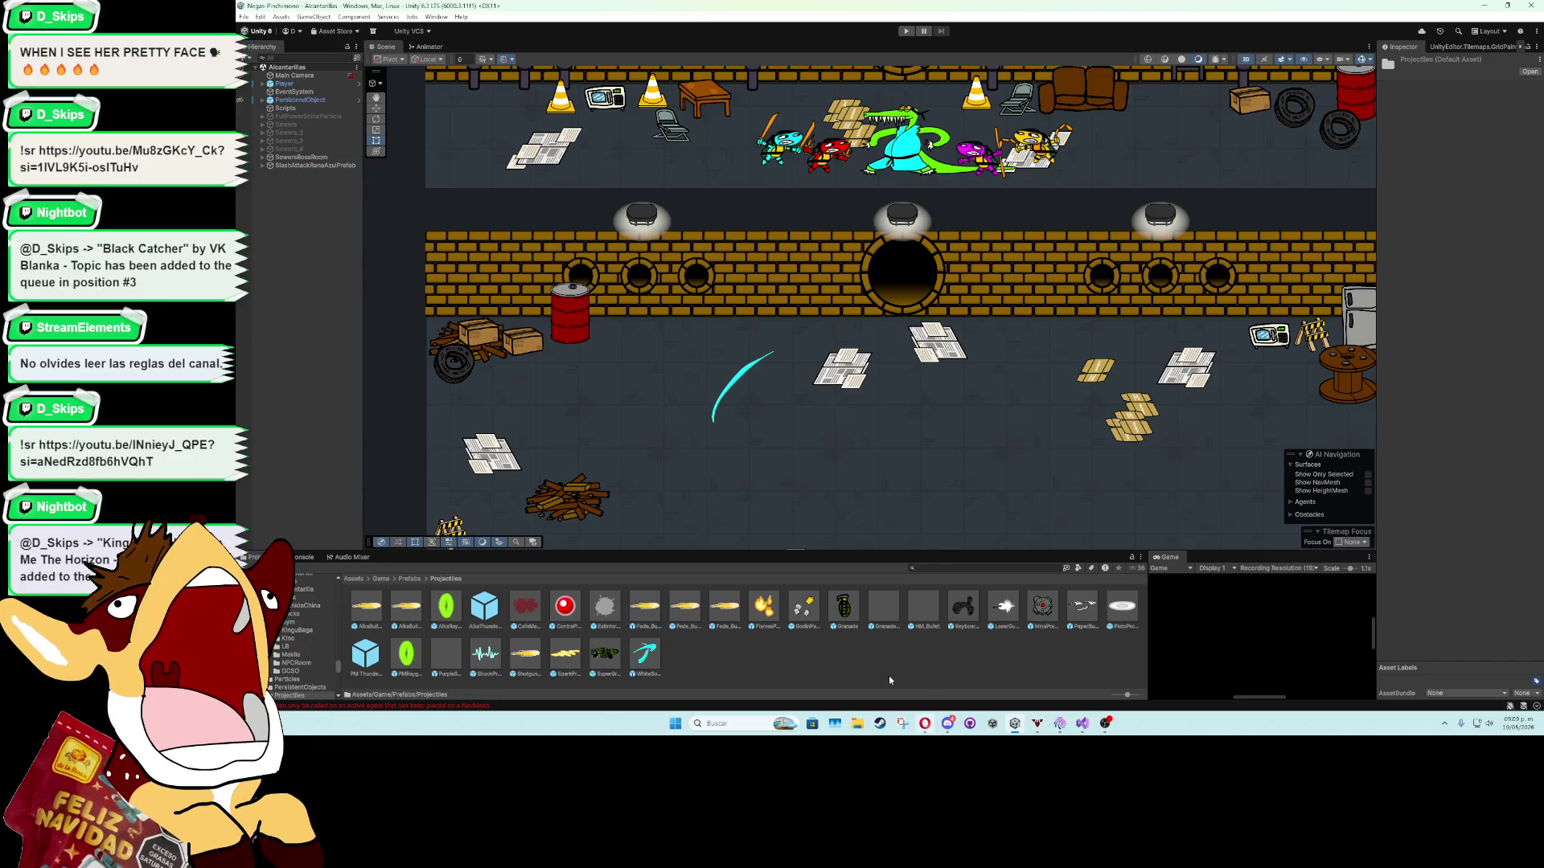
# Delete the slash attack instance from the scene hierarchy.
pyautogui.click(298, 165)
pyautogui.press('Delete')
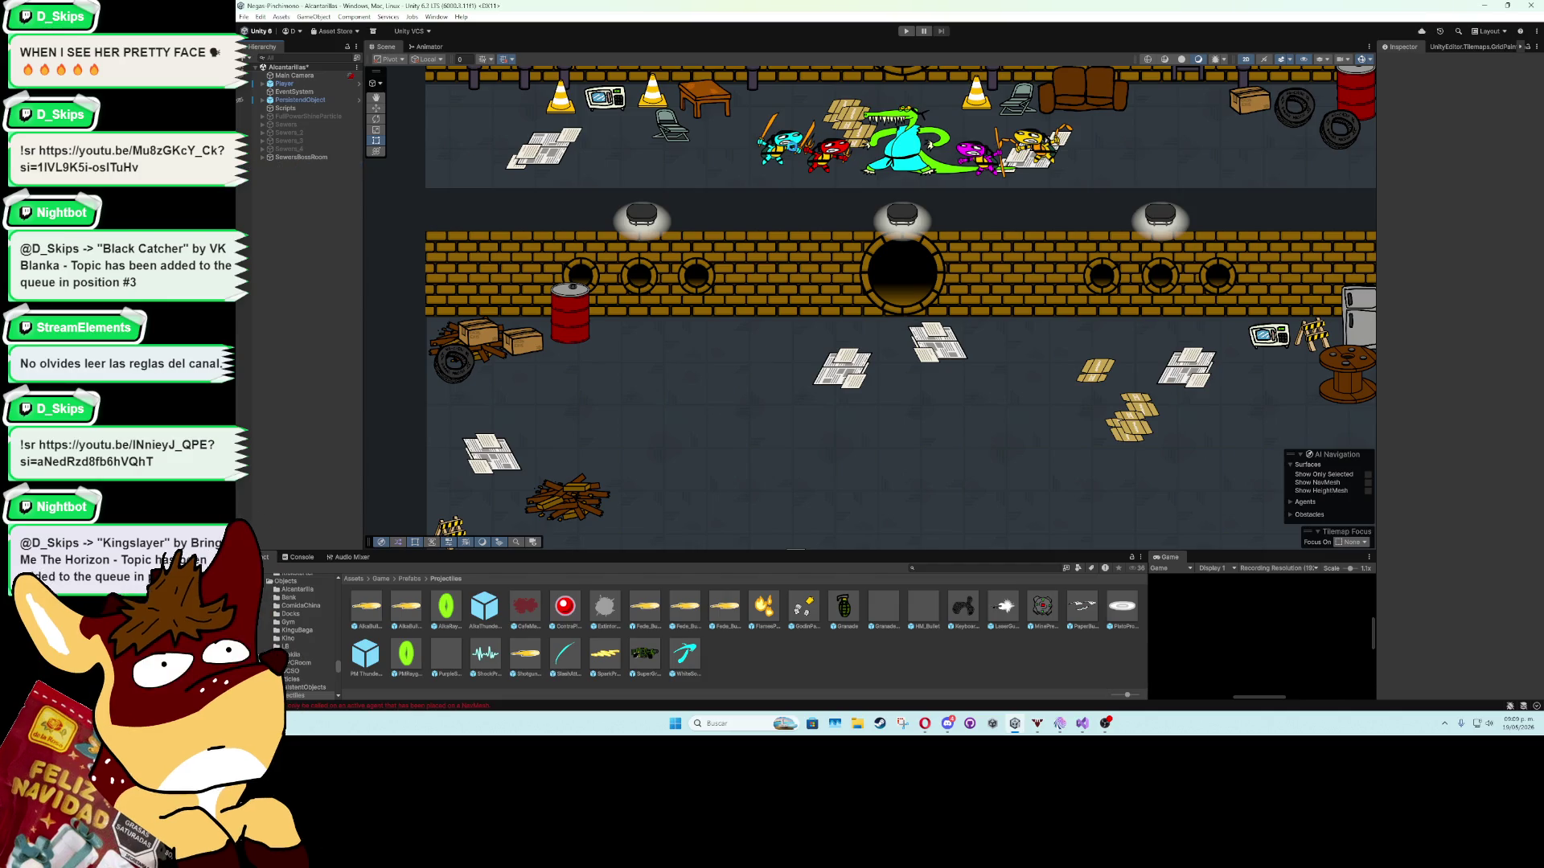
pyautogui.hotkey('alt', 'Tab')
# Below the slash Instantiate line, begin currentBullet.transform.rotation = enemySprite.flipX = Quaternion.Euler();.
pyautogui.scroll(15, 649, 246)
pyautogui.scroll(20, 650, 246)
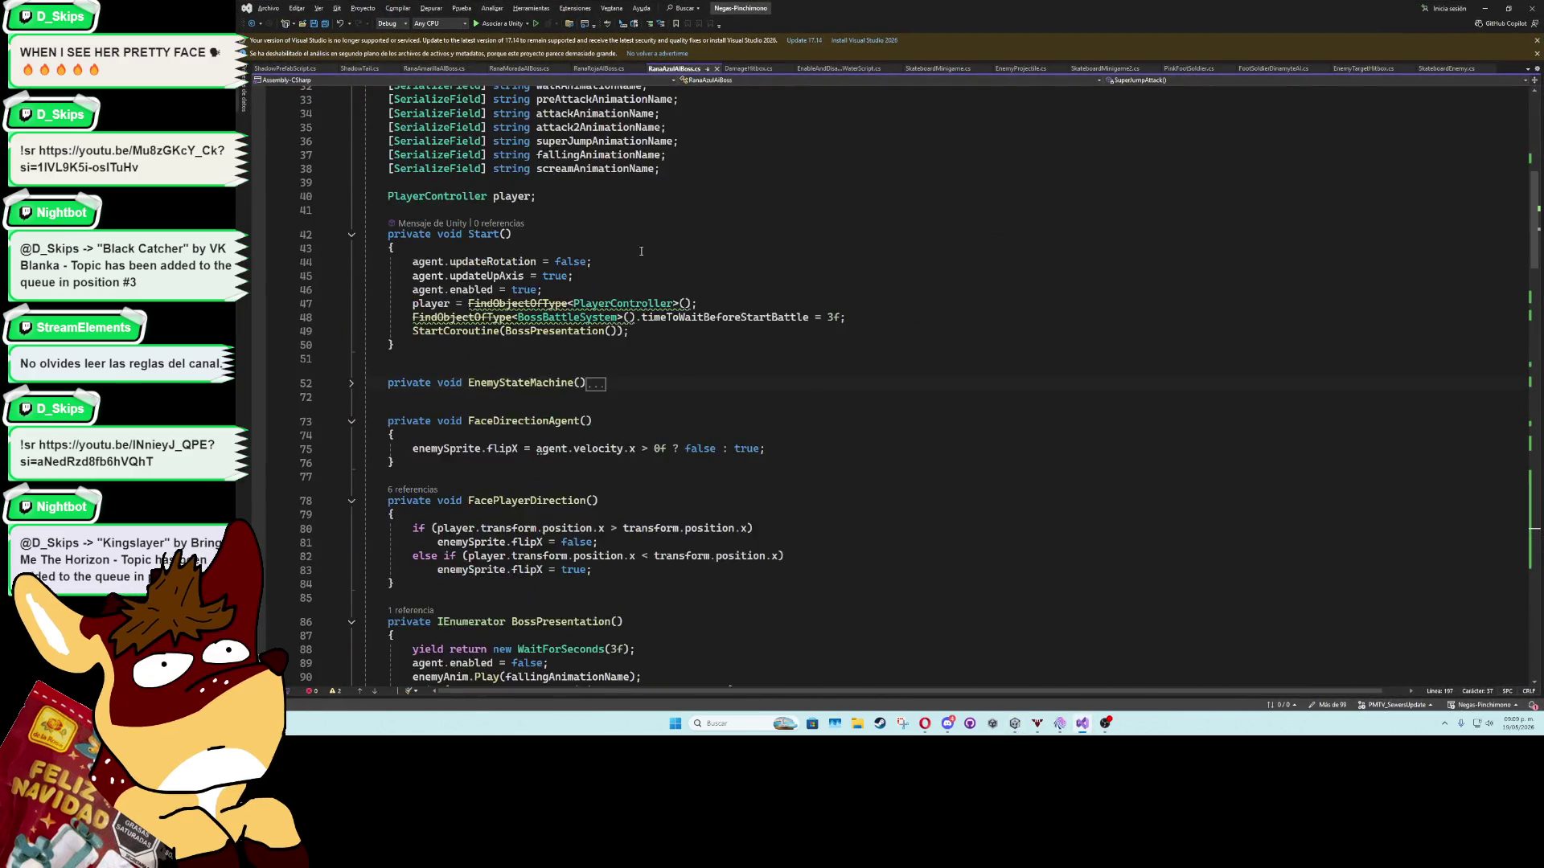
pyautogui.click(611, 403)
pyautogui.scroll(-20, 1510, 193)
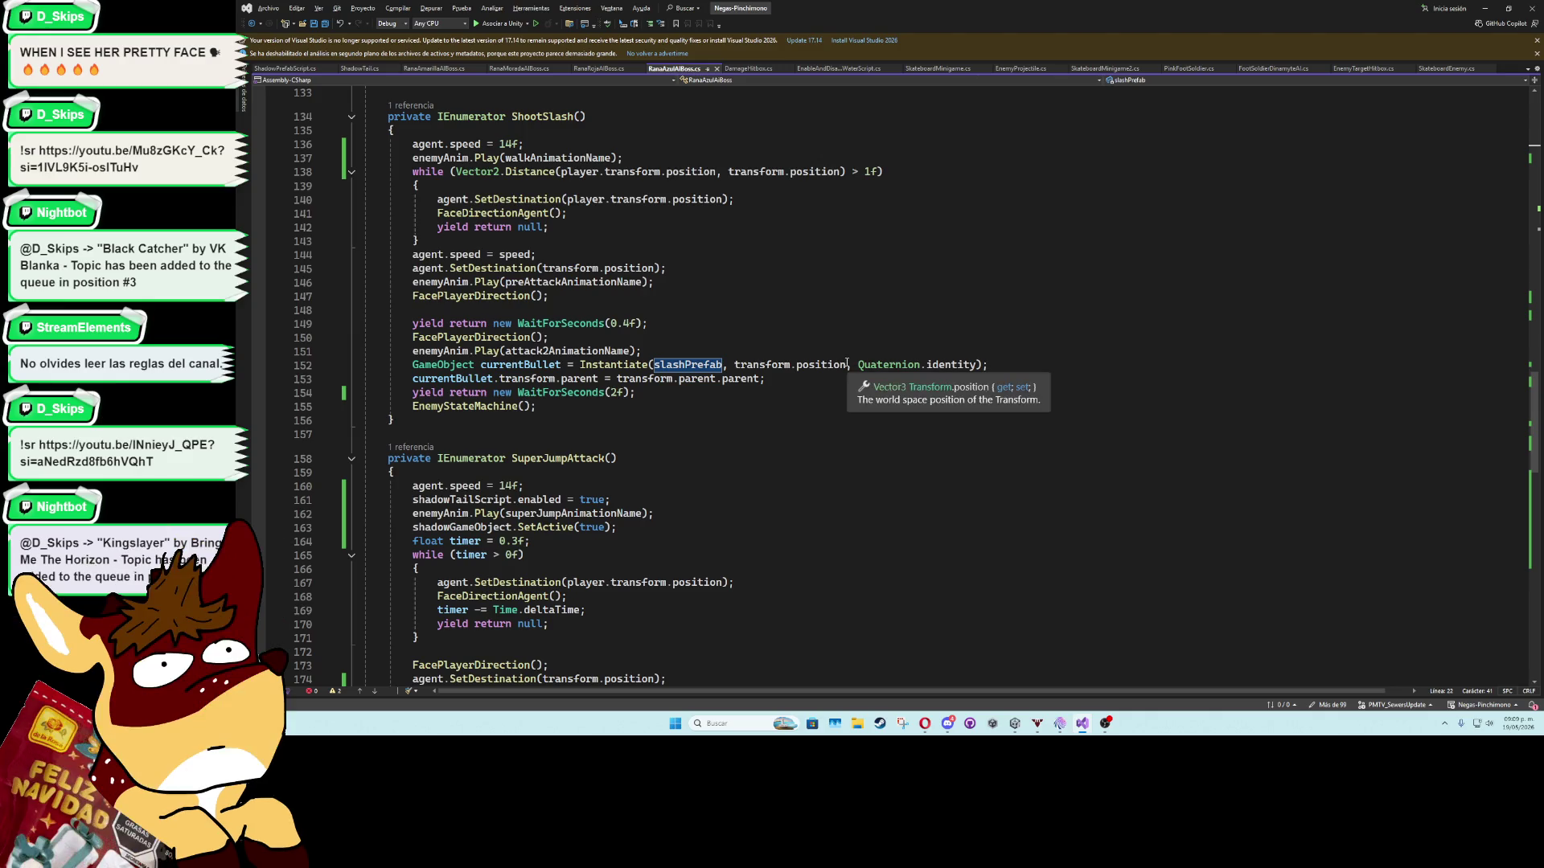
pyautogui.click(992, 367)
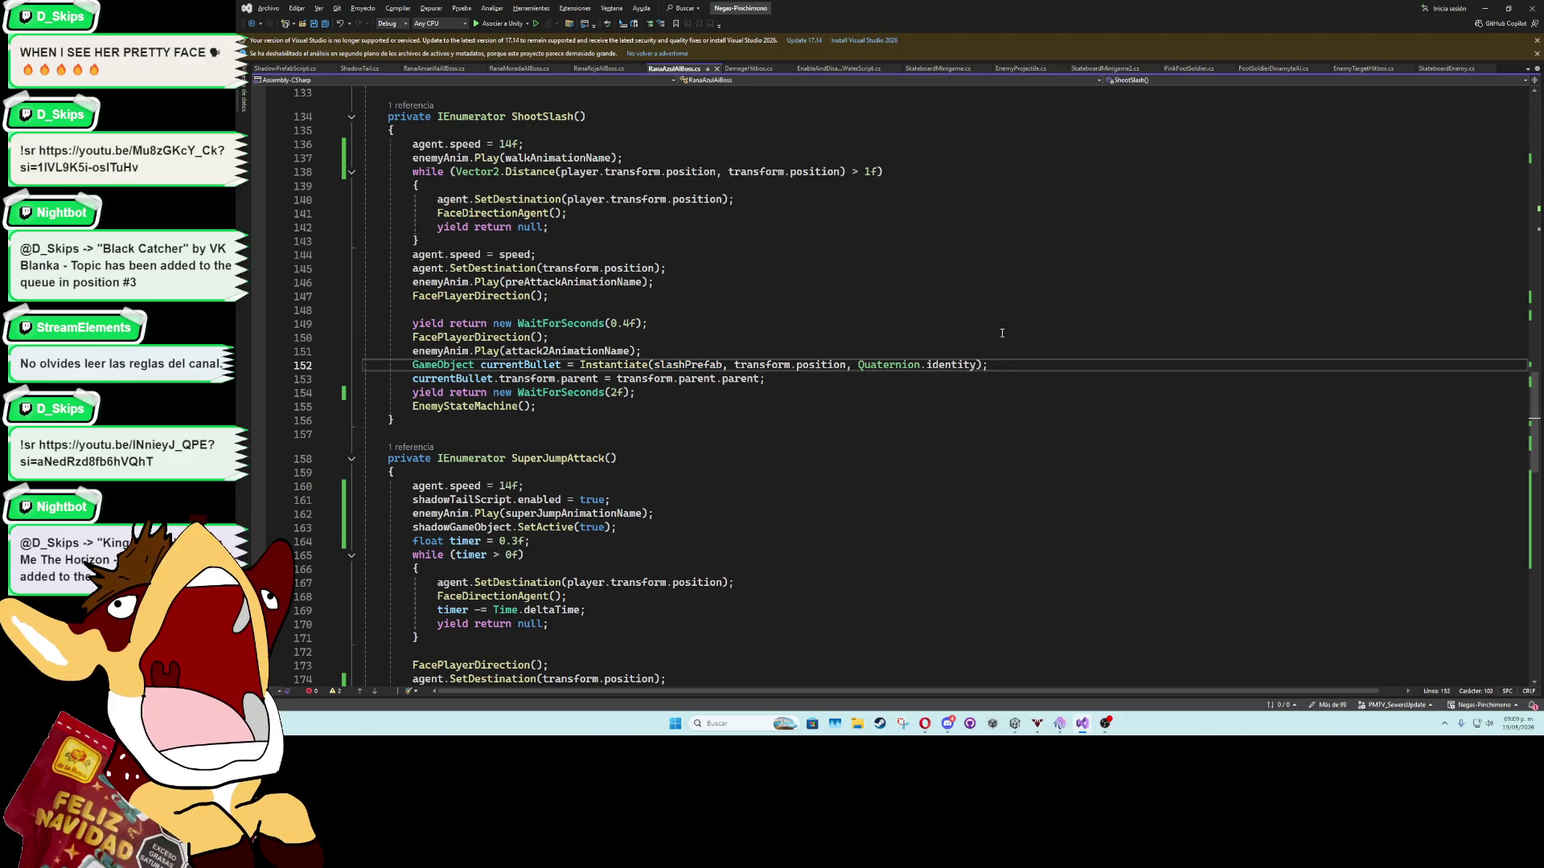
pyautogui.press('Return')
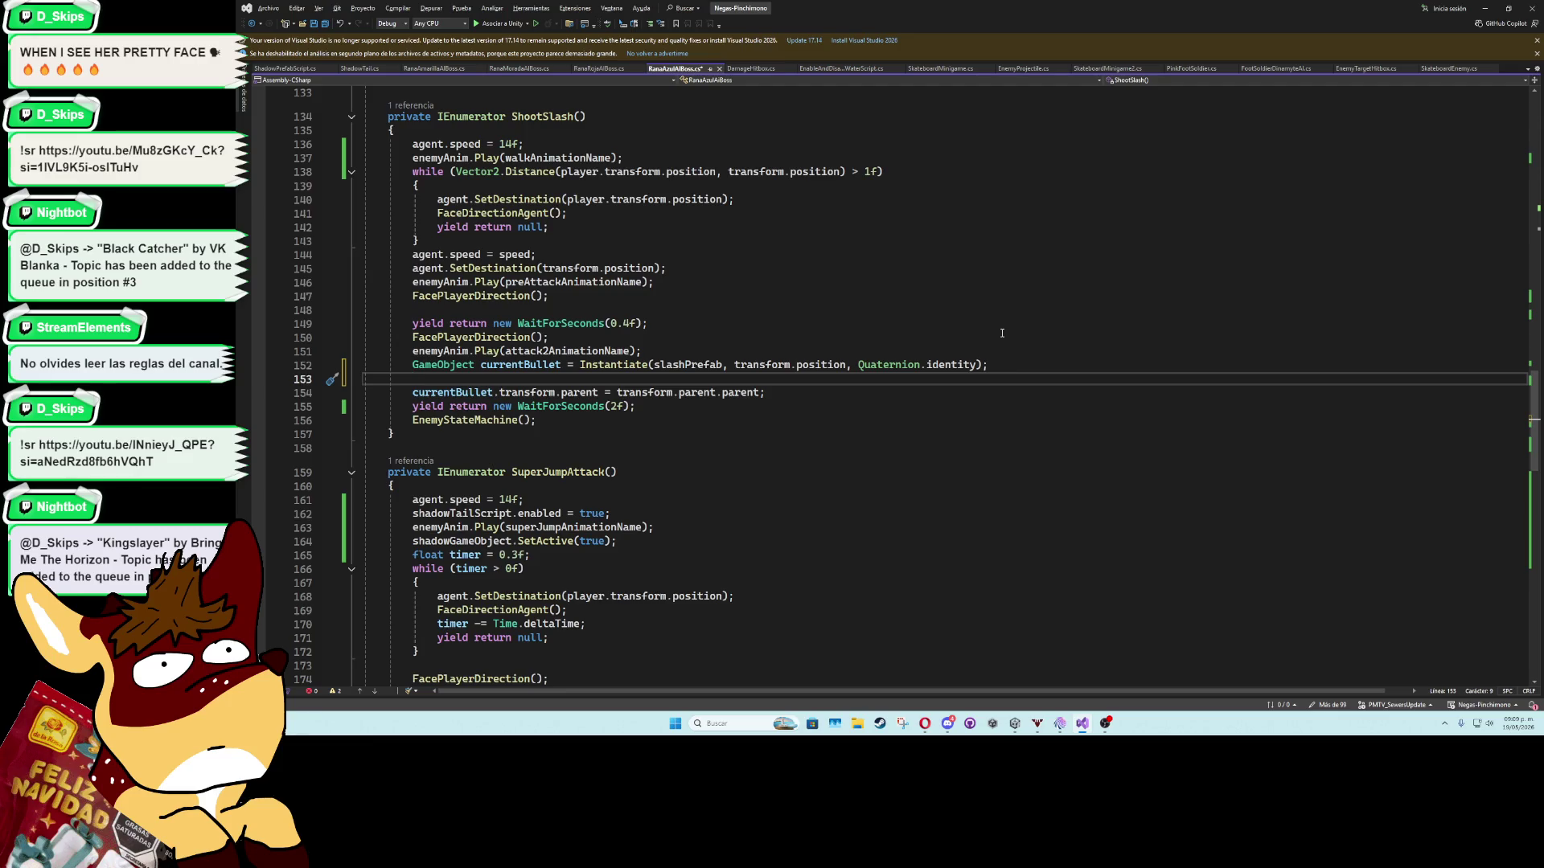
pyautogui.write('current')
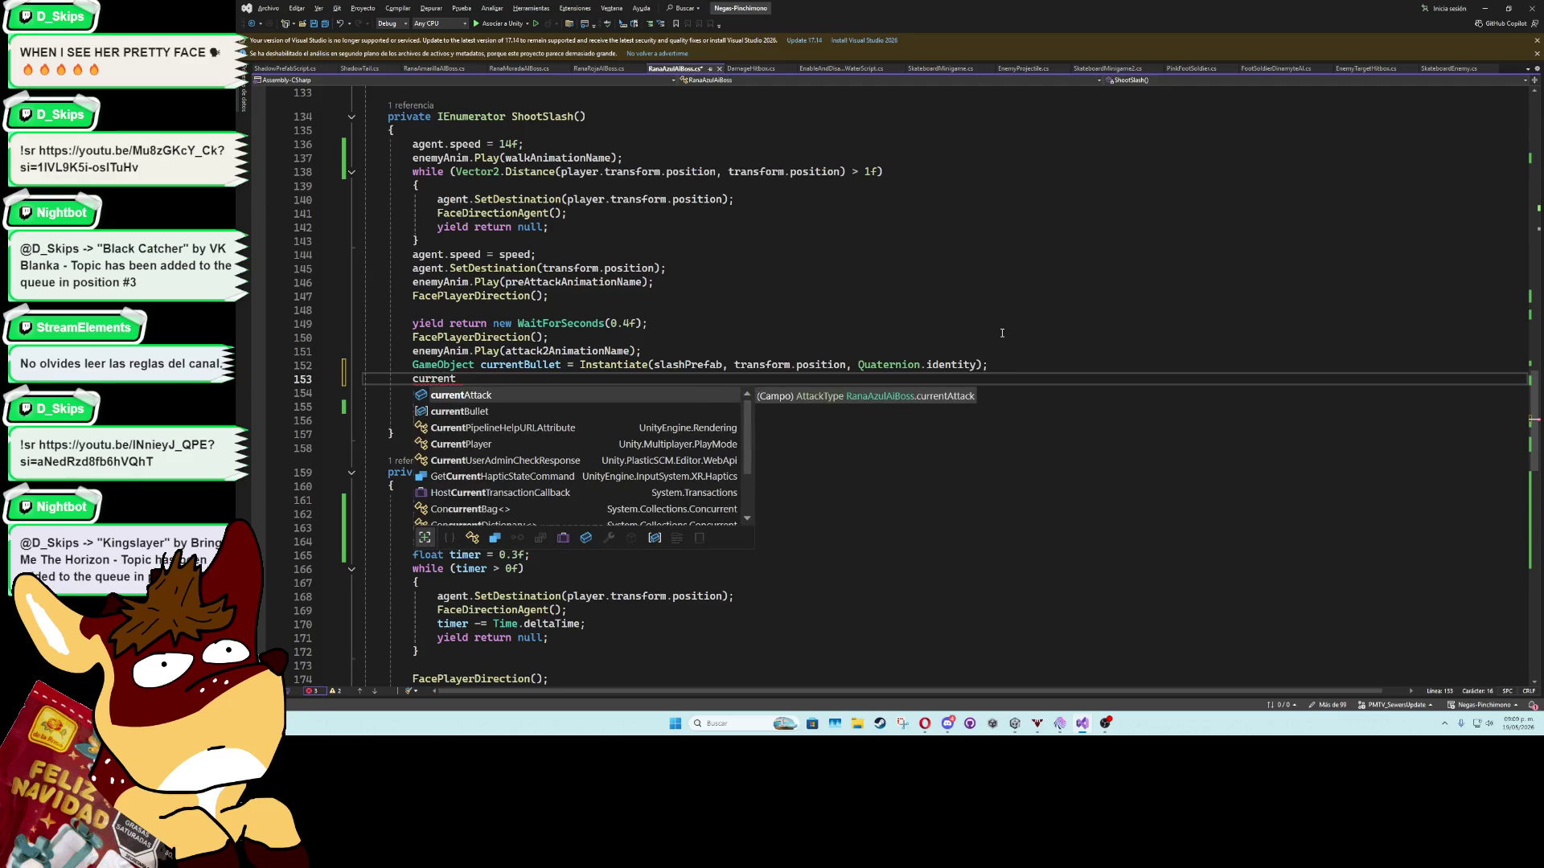
pyautogui.write('Bullet.transform.r')
pyautogui.press('Tab')
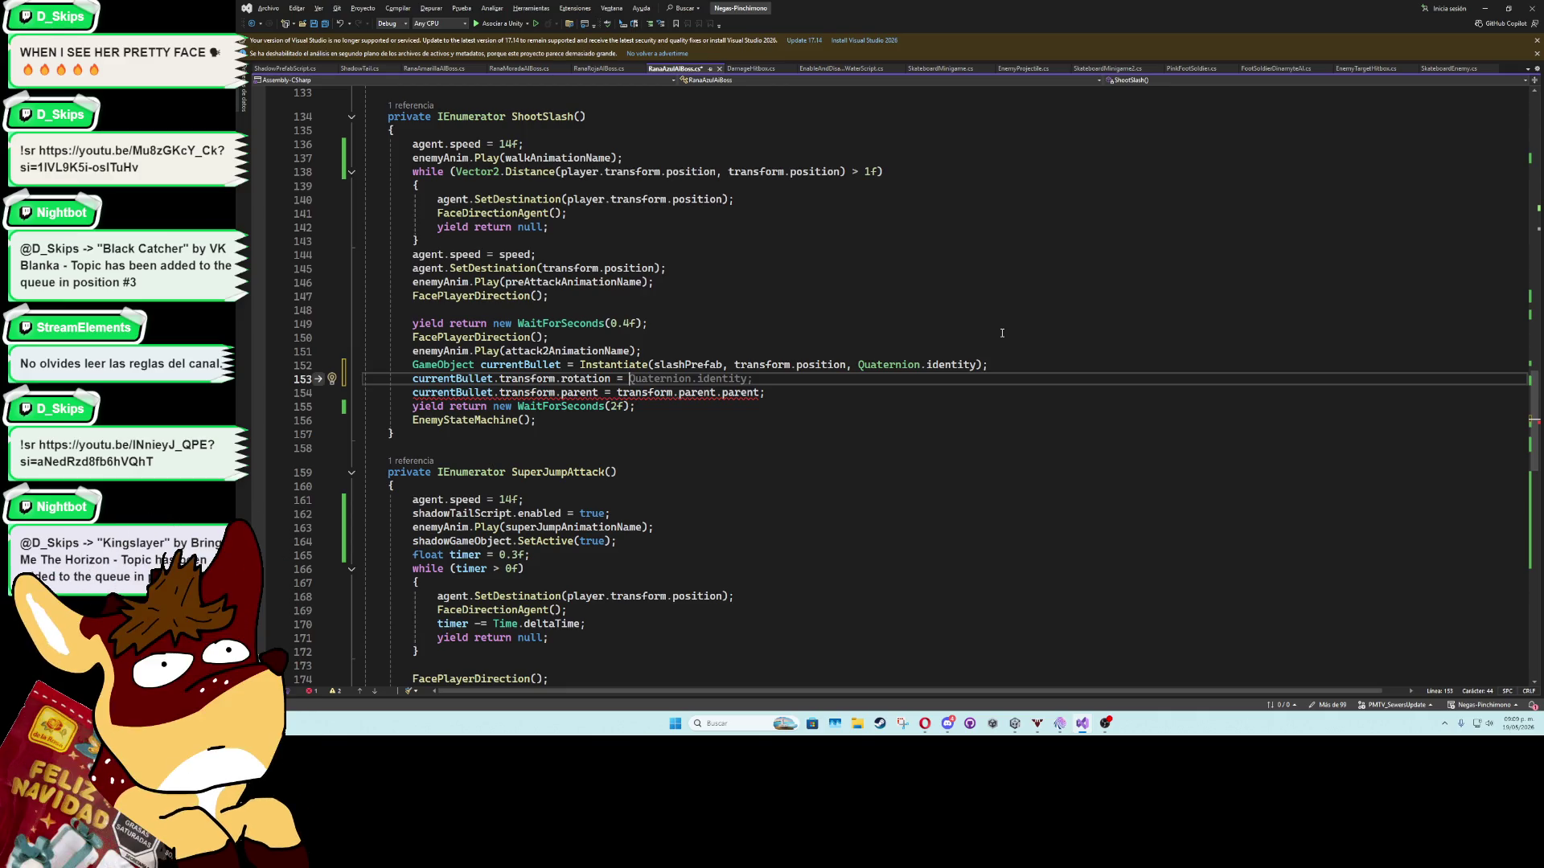
pyautogui.write('enemy')
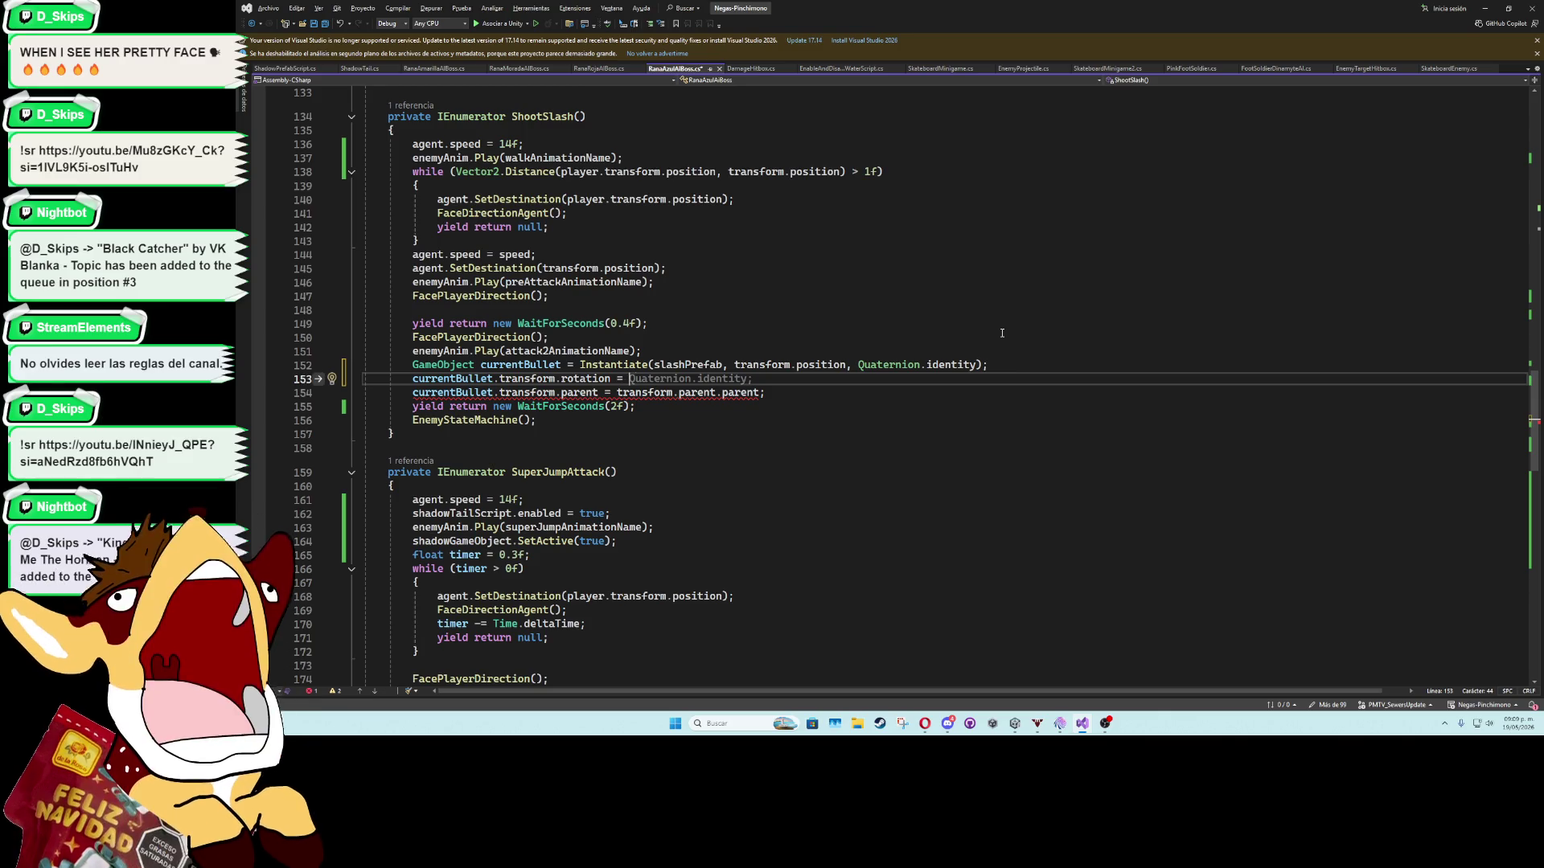
pyautogui.write('Sprite.flipX =')
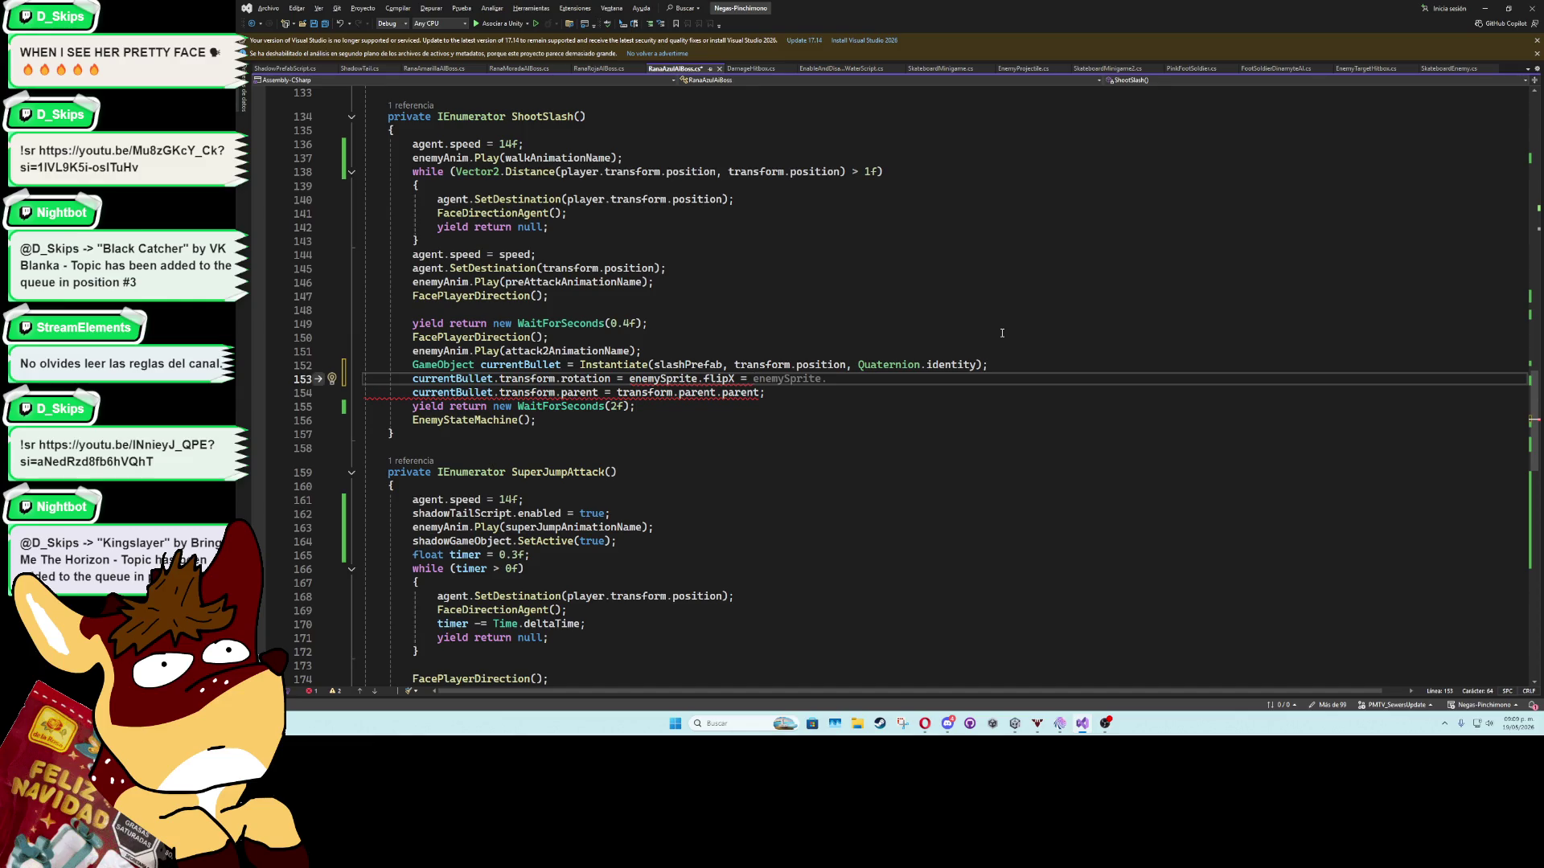
pyautogui.write('Quaternion.e')
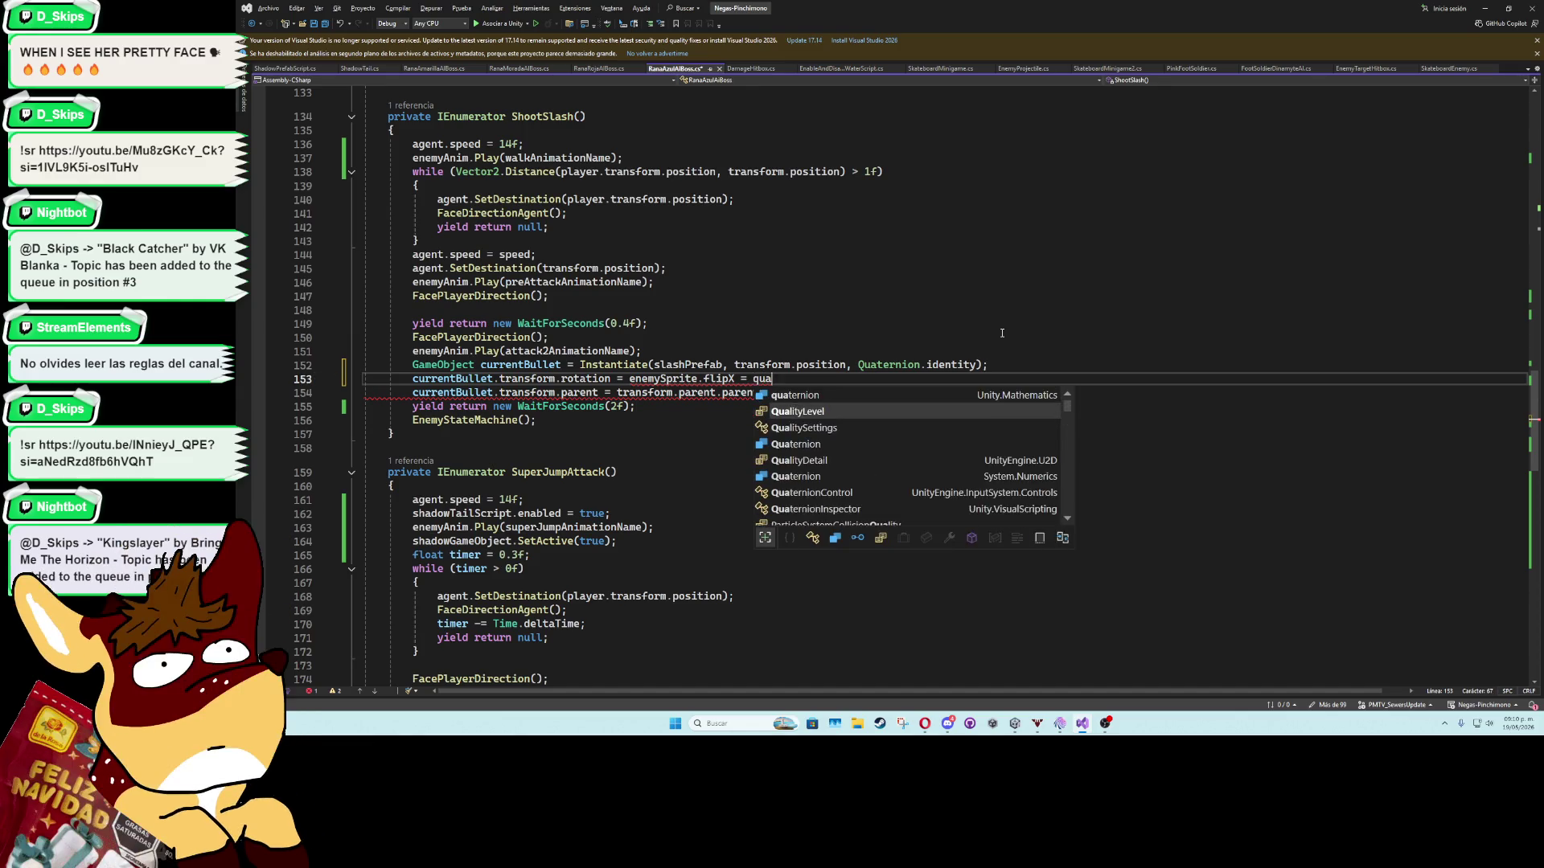
pyautogui.write('u')
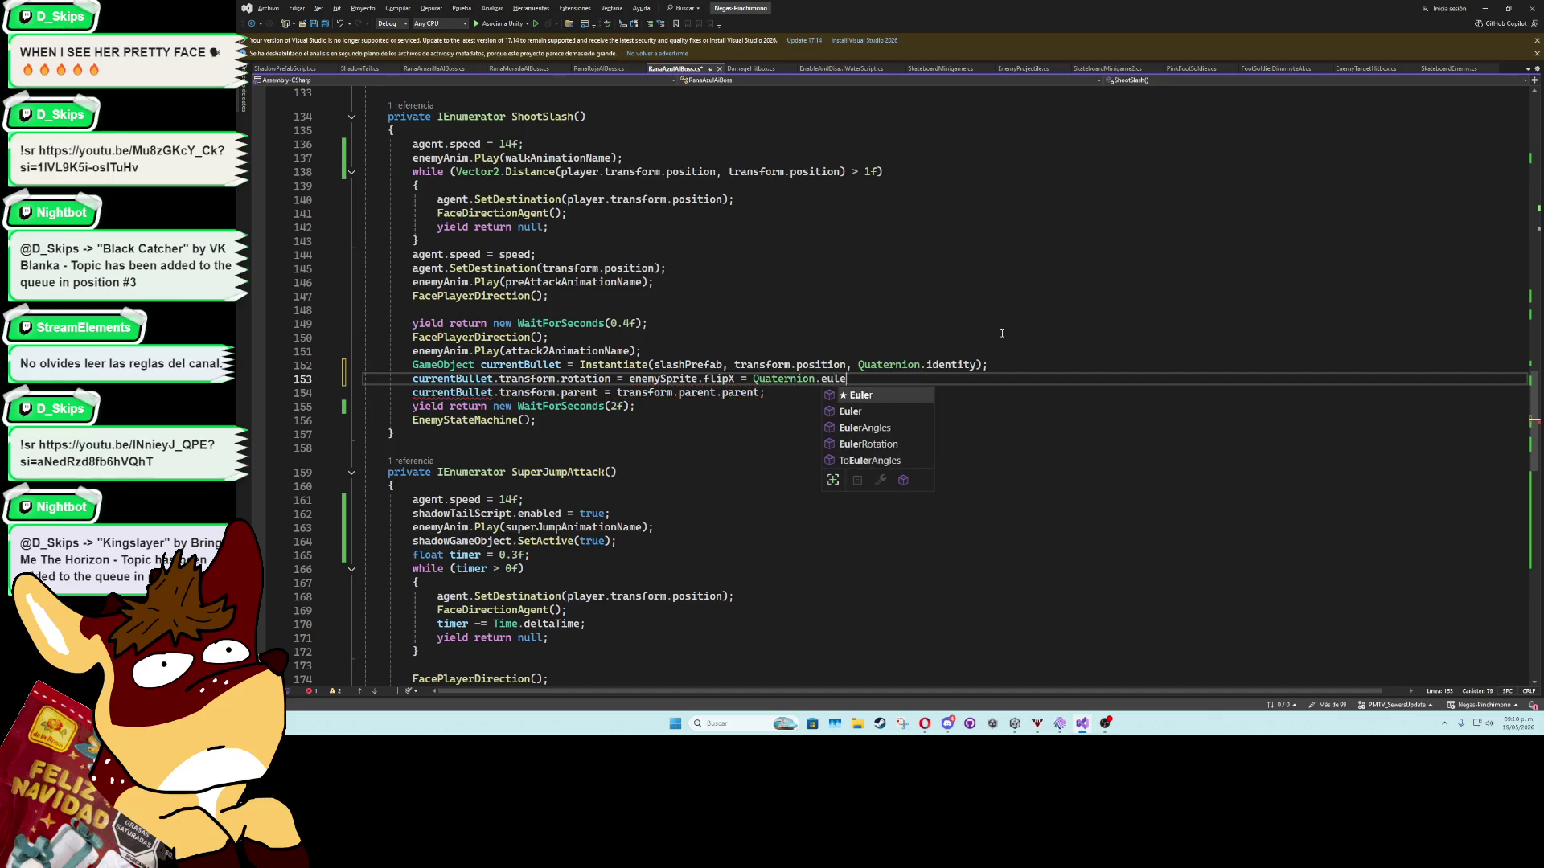
pyautogui.press('Tab')
pyautogui.write('();')
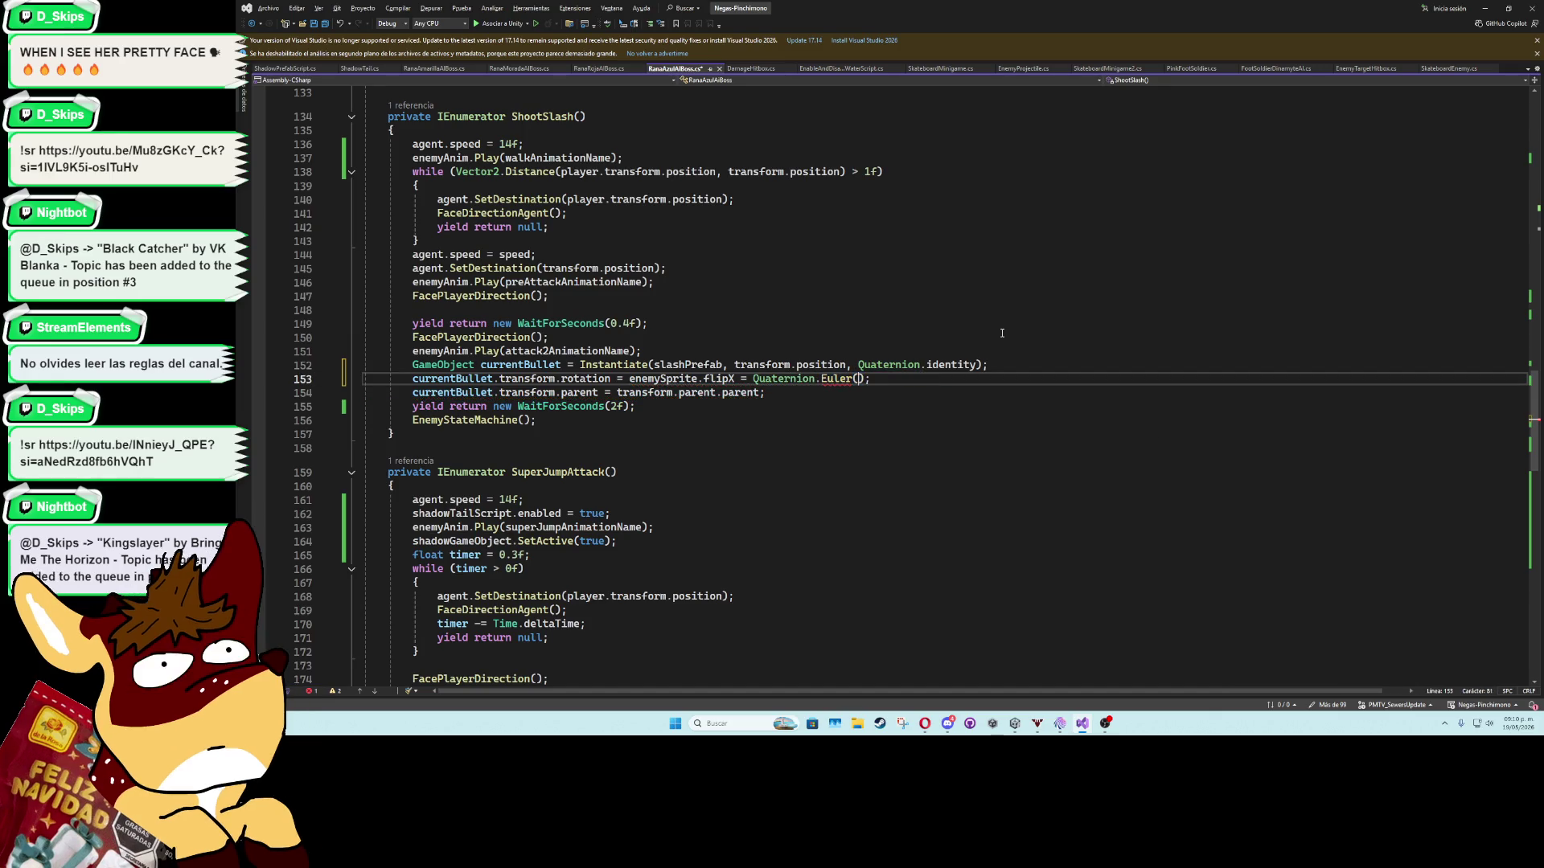
pyautogui.hotkey('alt', 'Tab')
# Set the red barrel's X rotation to 0.
pyautogui.click(570, 318)
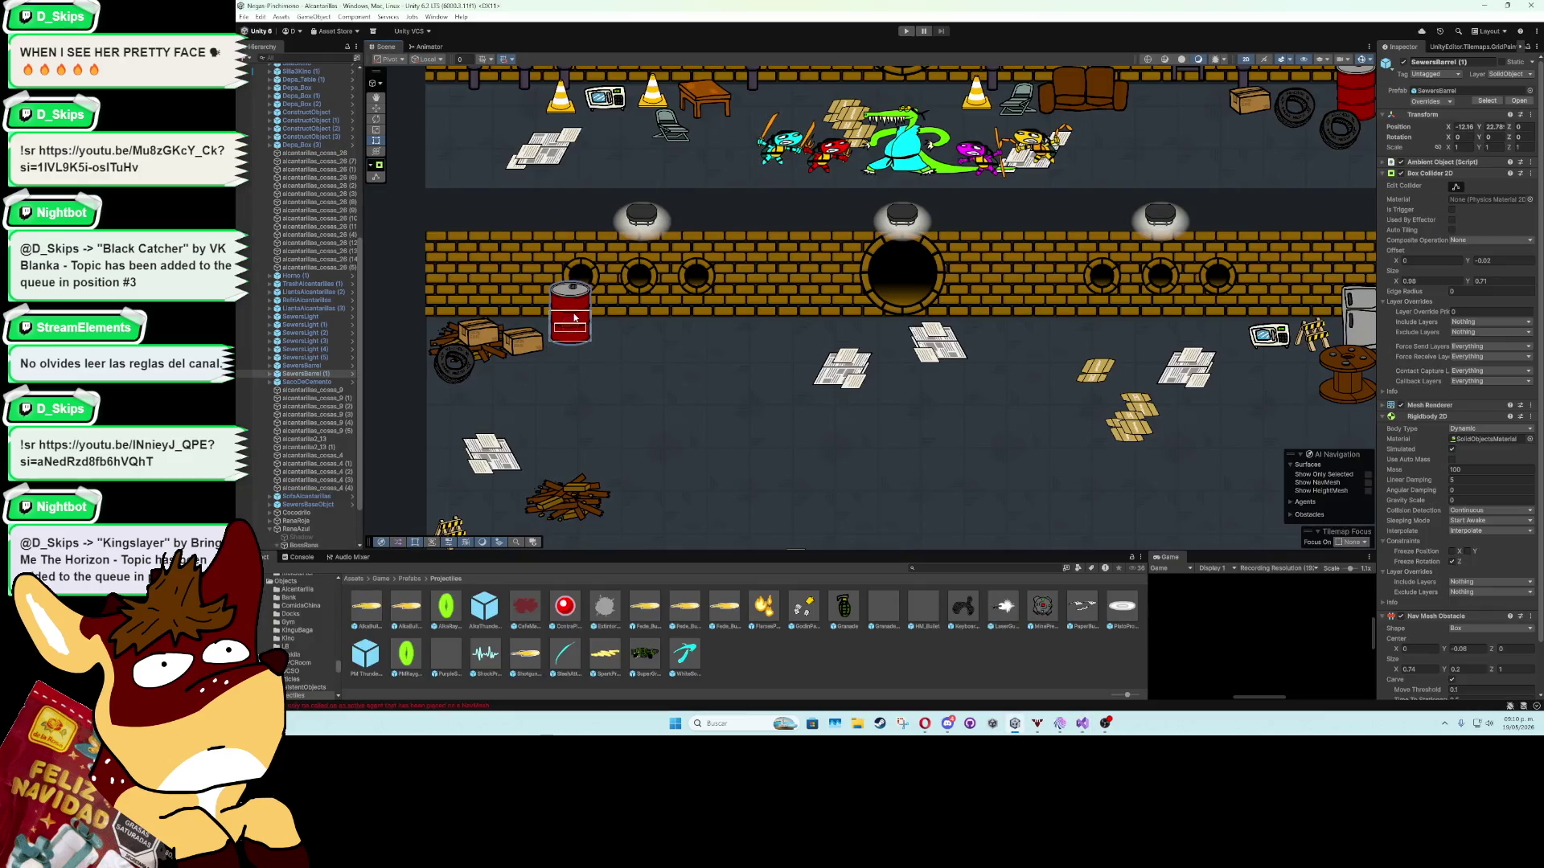
pyautogui.write('0')
pyautogui.press('Tab')
pyautogui.click(1486, 6)
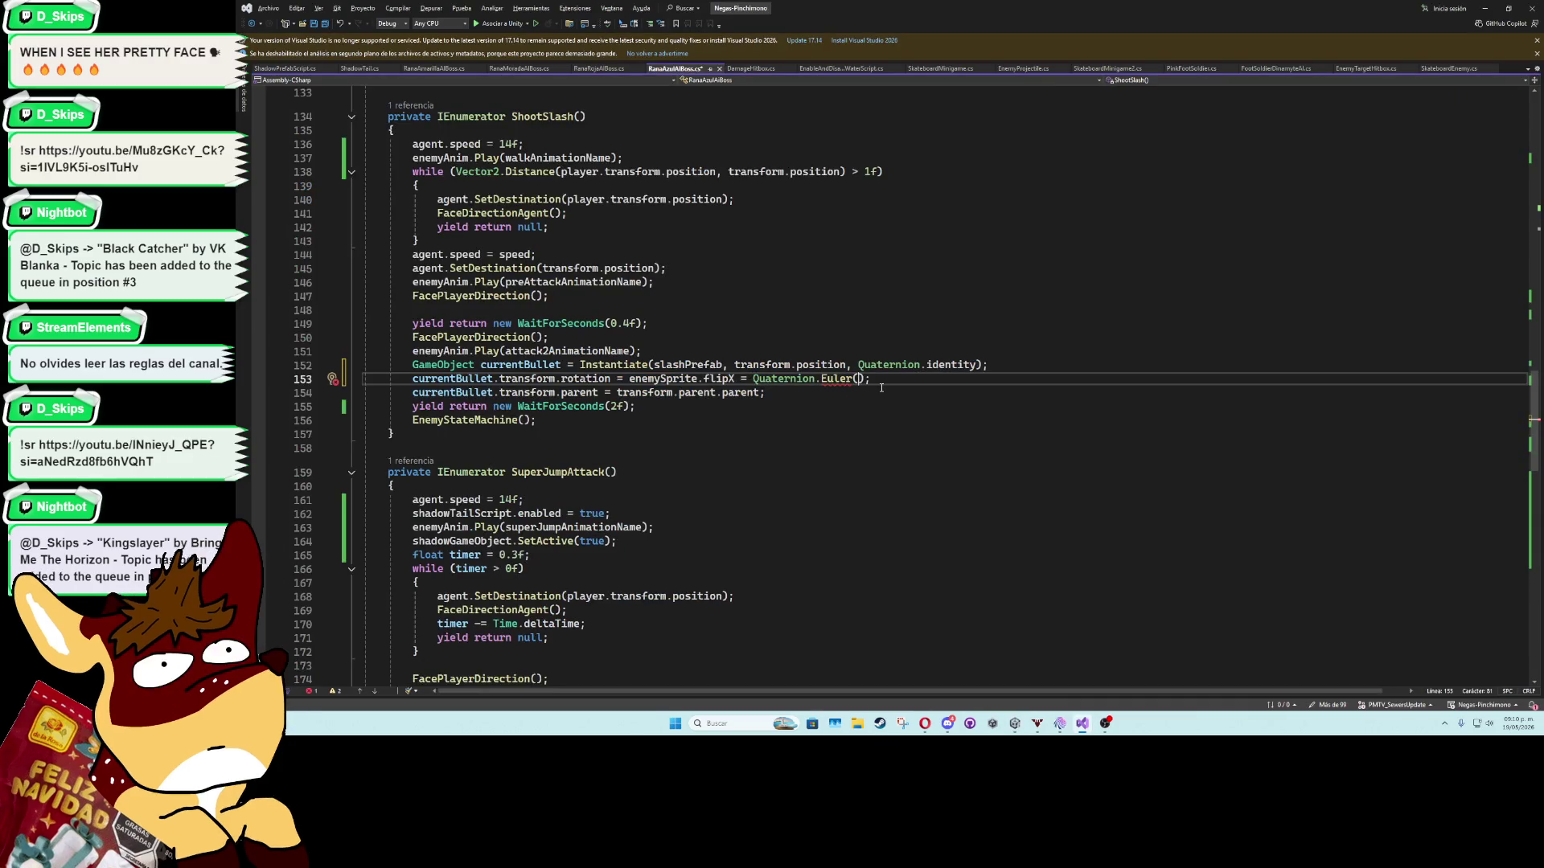
# Finish the rotation line with Euler(0f, 180f, 0f) : Quaternion.Euler(0f, 0f, 0f).
pyautogui.write('f, 180f, 0f')
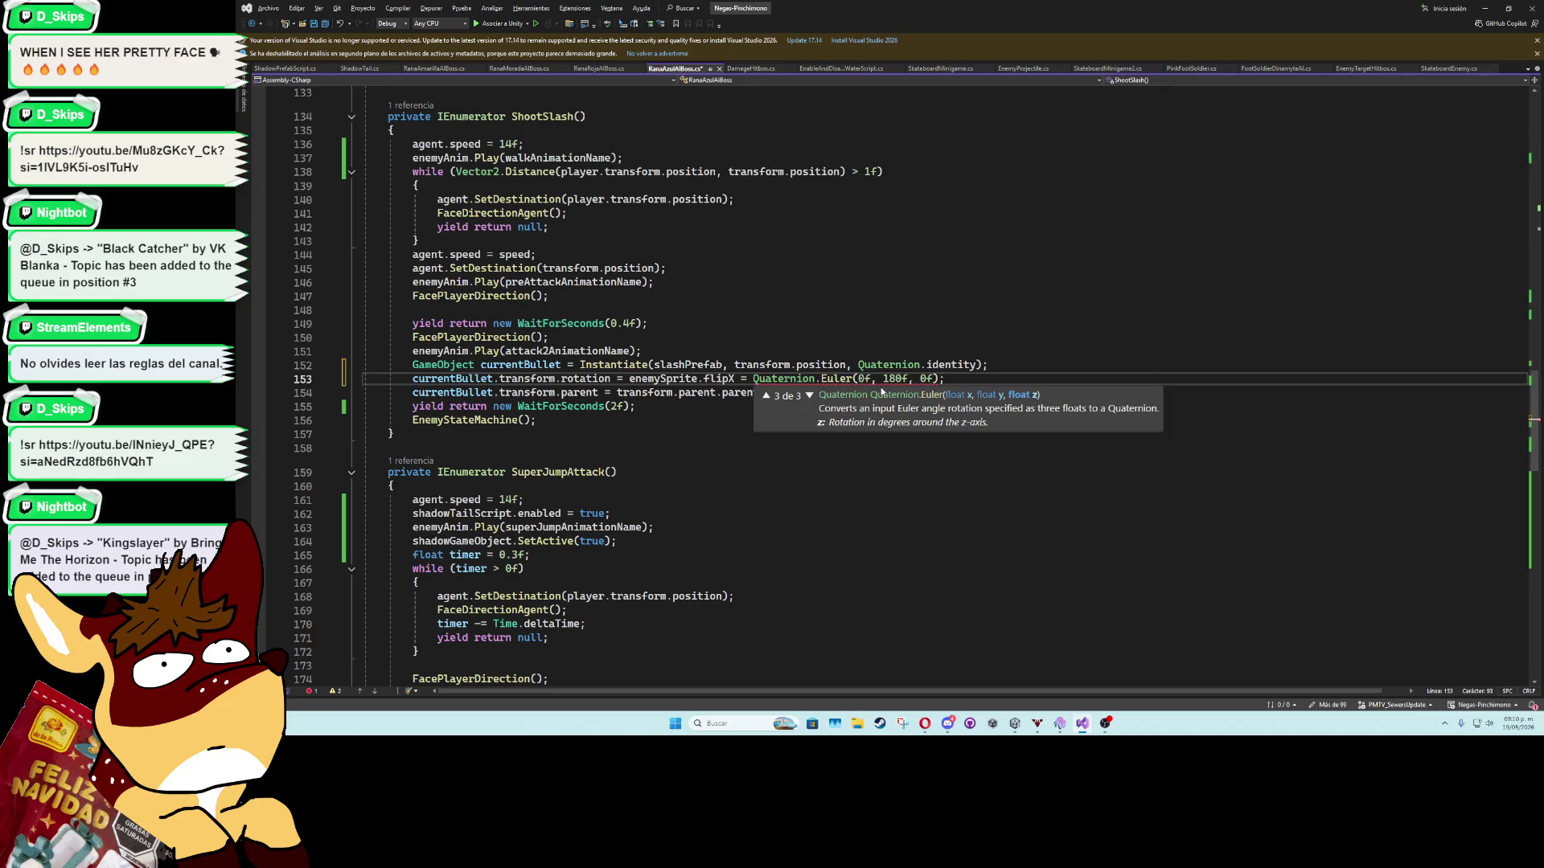
pyautogui.write(') : quat')
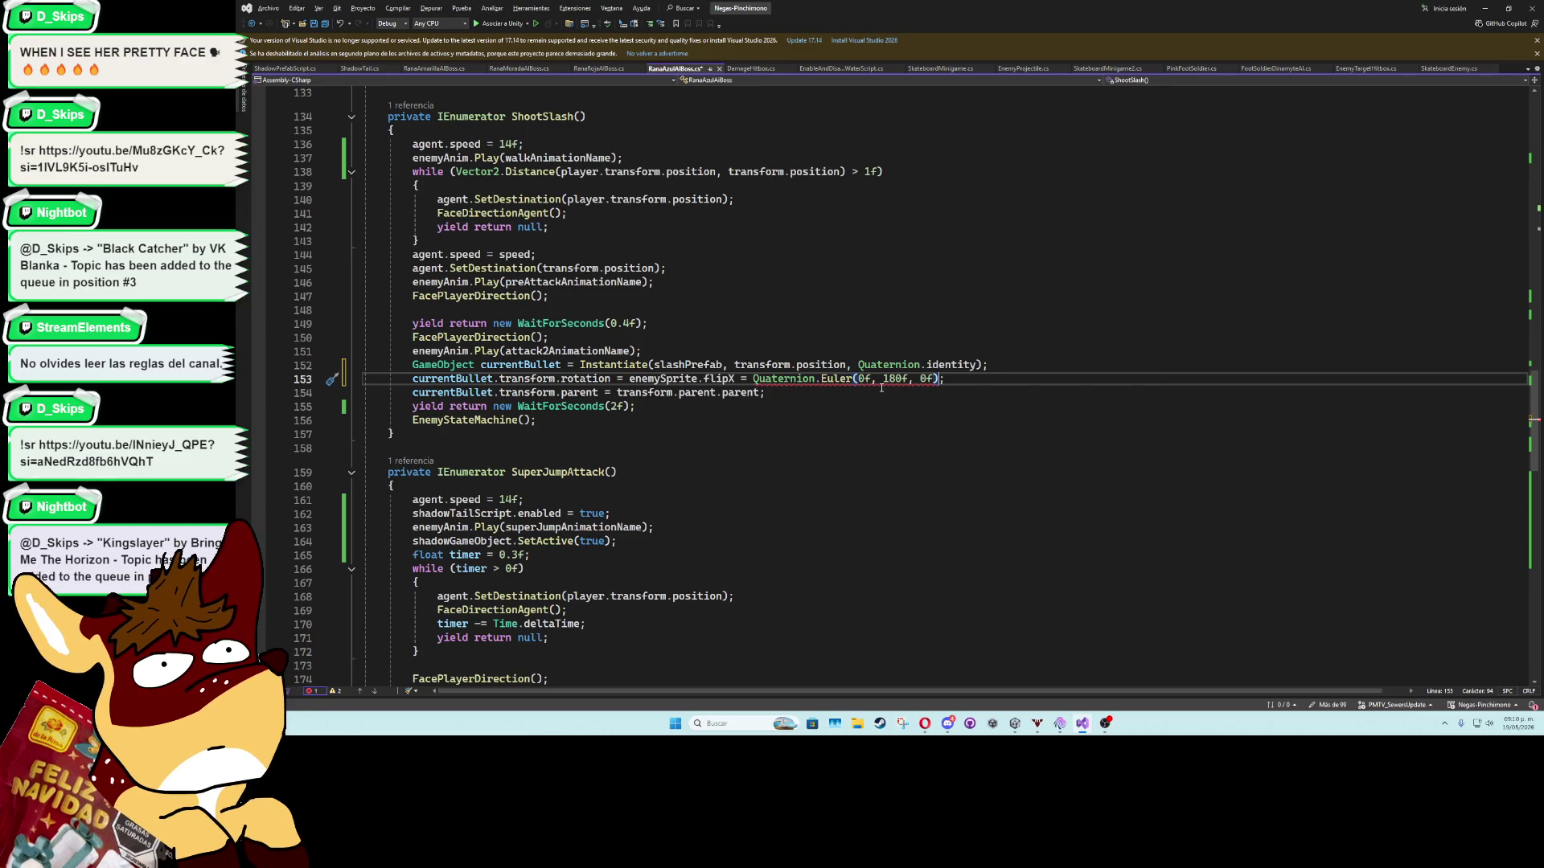
pyautogui.write('ern')
pyautogui.write('io')
pyautogui.press('BackSpace')
pyautogui.write('.Eule')
pyautogui.press('Tab')
pyautogui.write('0f, 0f,')
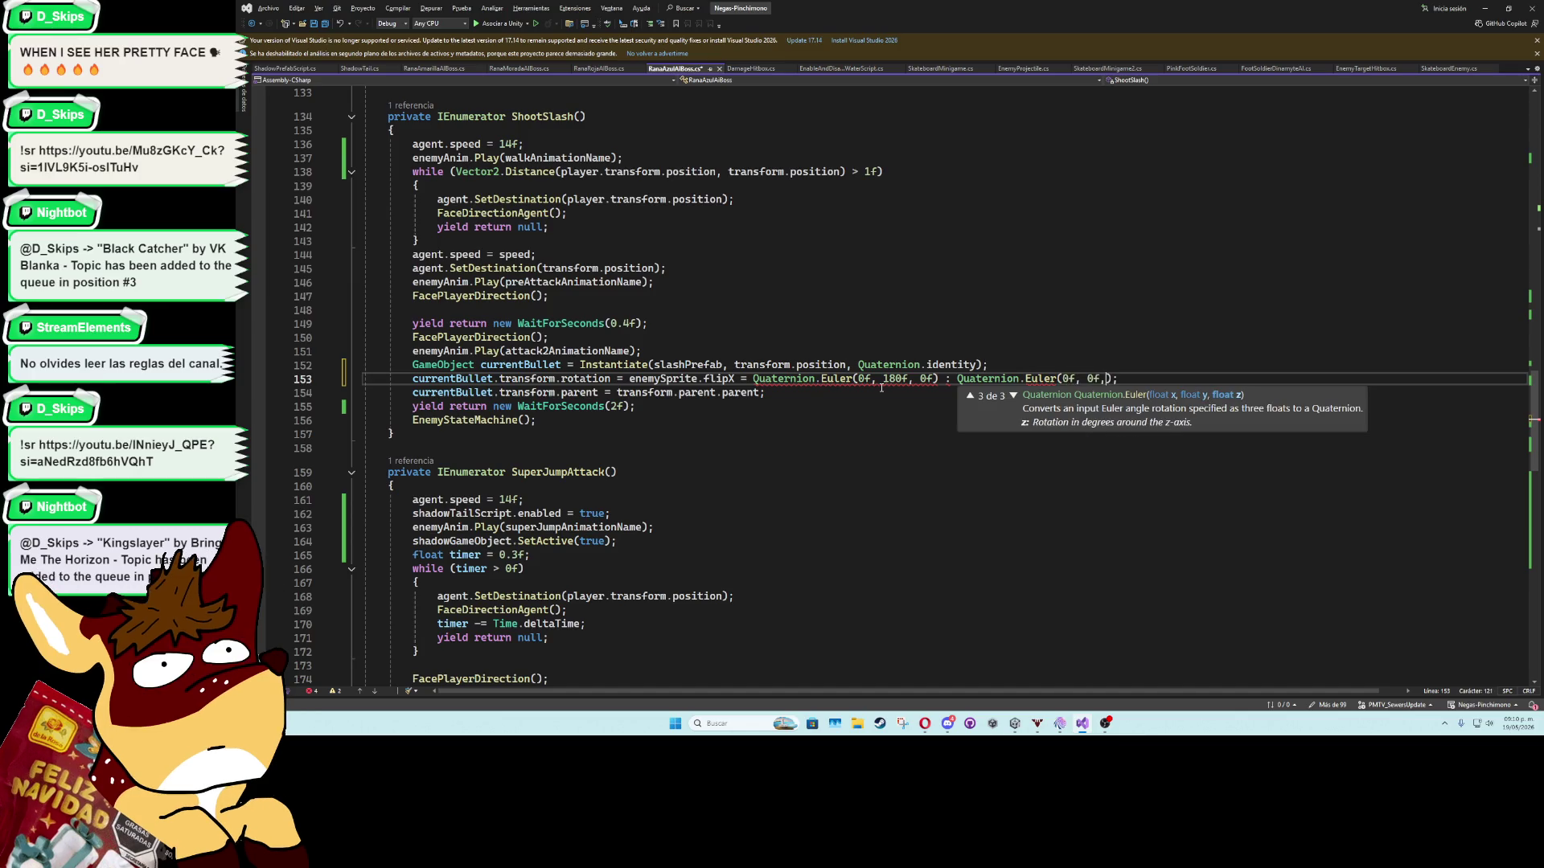
pyautogui.press('BackSpace')
pyautogui.press('Left')
pyautogui.press('Left')
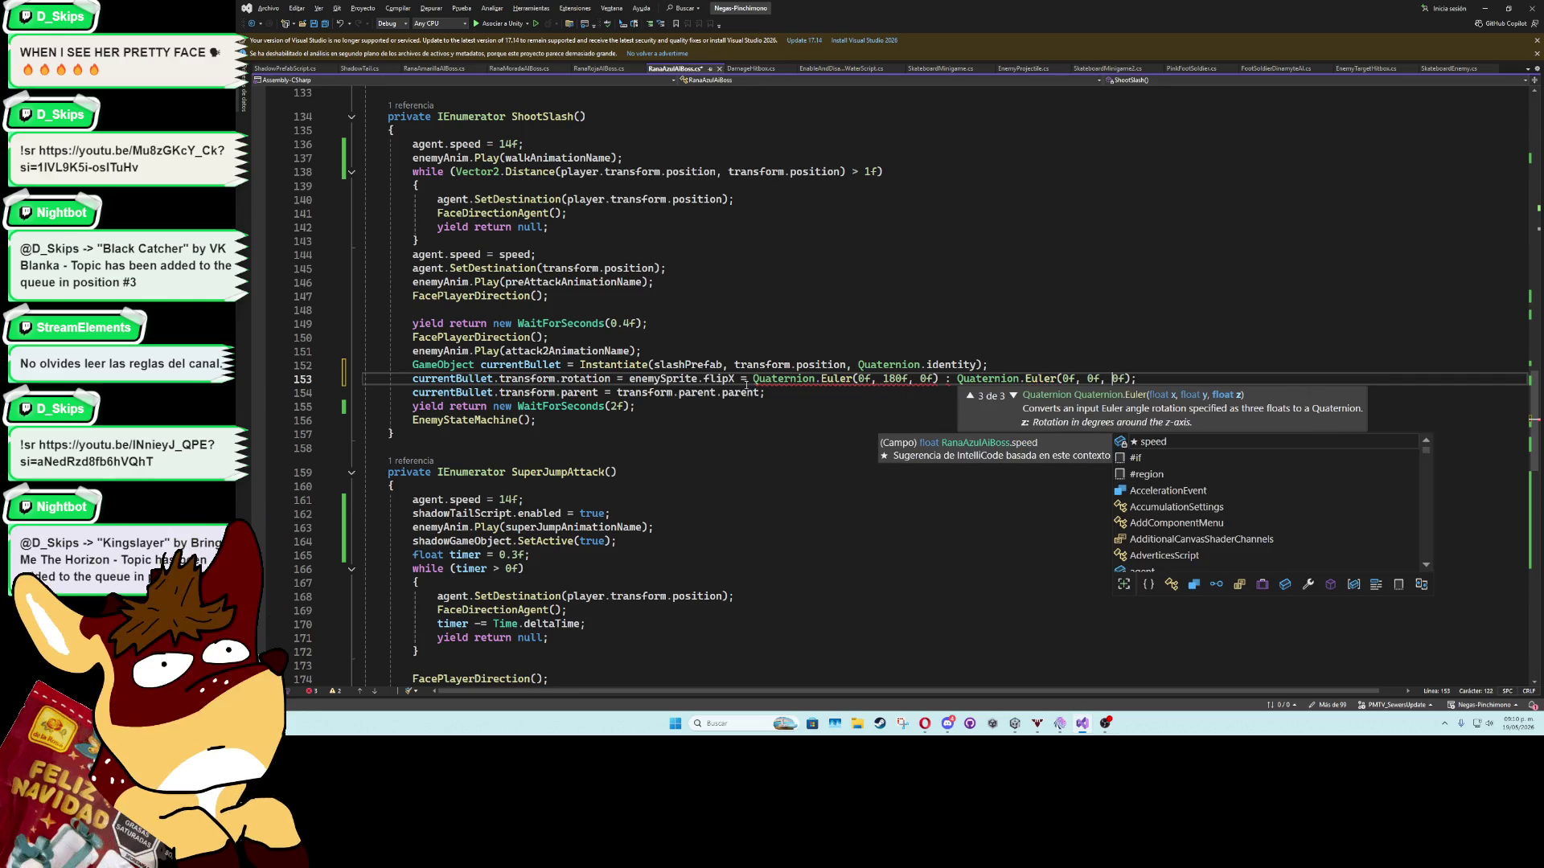
# Replace the equals sign after enemySprite.flipX with '?' and save the boss script.
pyautogui.moveTo(784, 378)
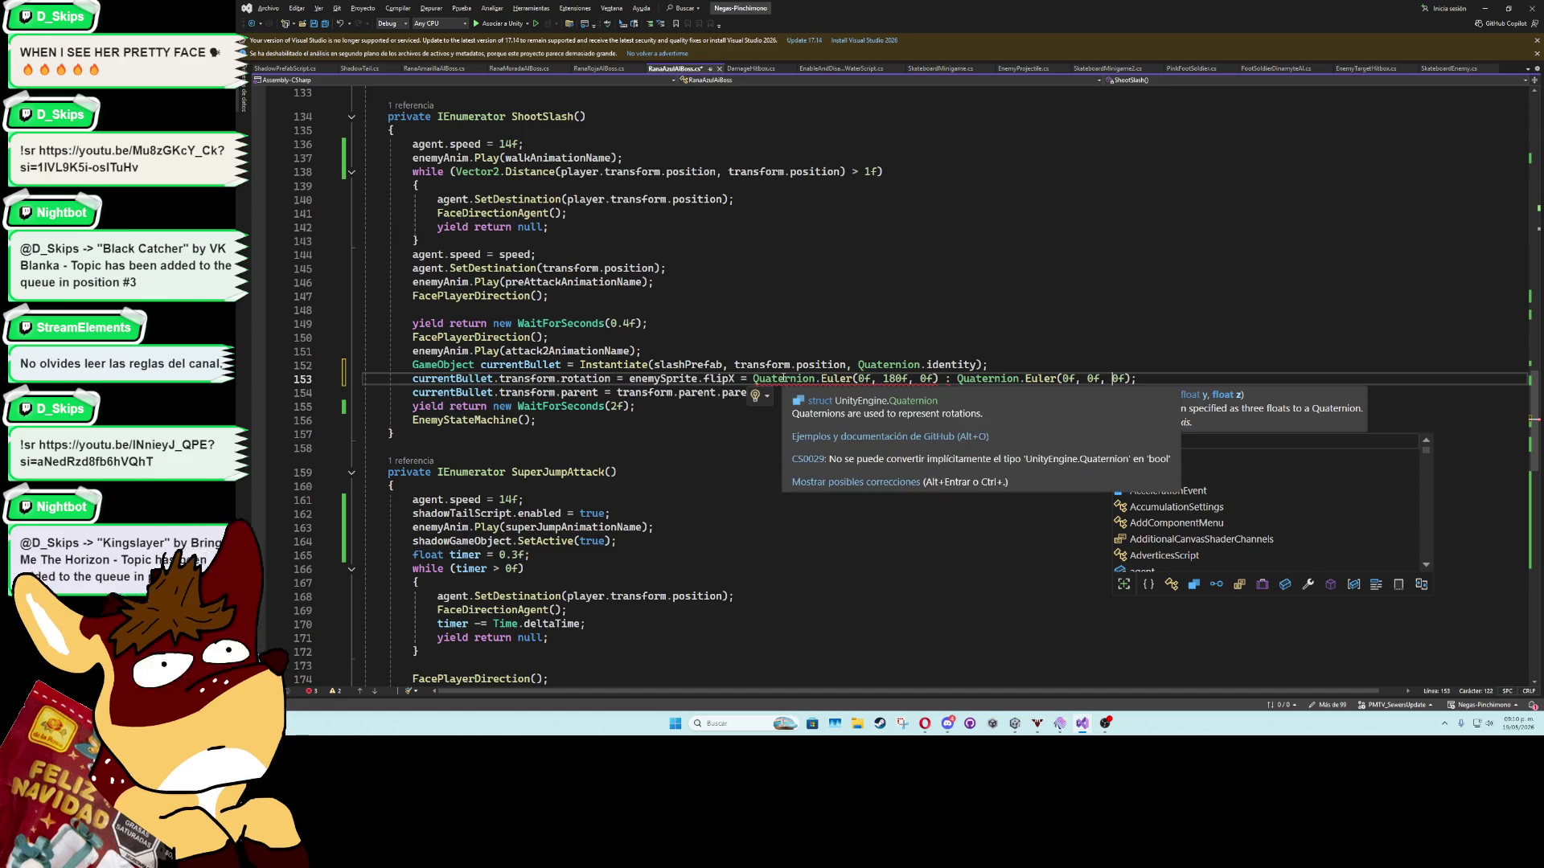
pyautogui.click(747, 378)
pyautogui.press('BackSpace')
pyautogui.write('?')
pyautogui.click(841, 345)
pyautogui.hotkey('ctrl', 's')
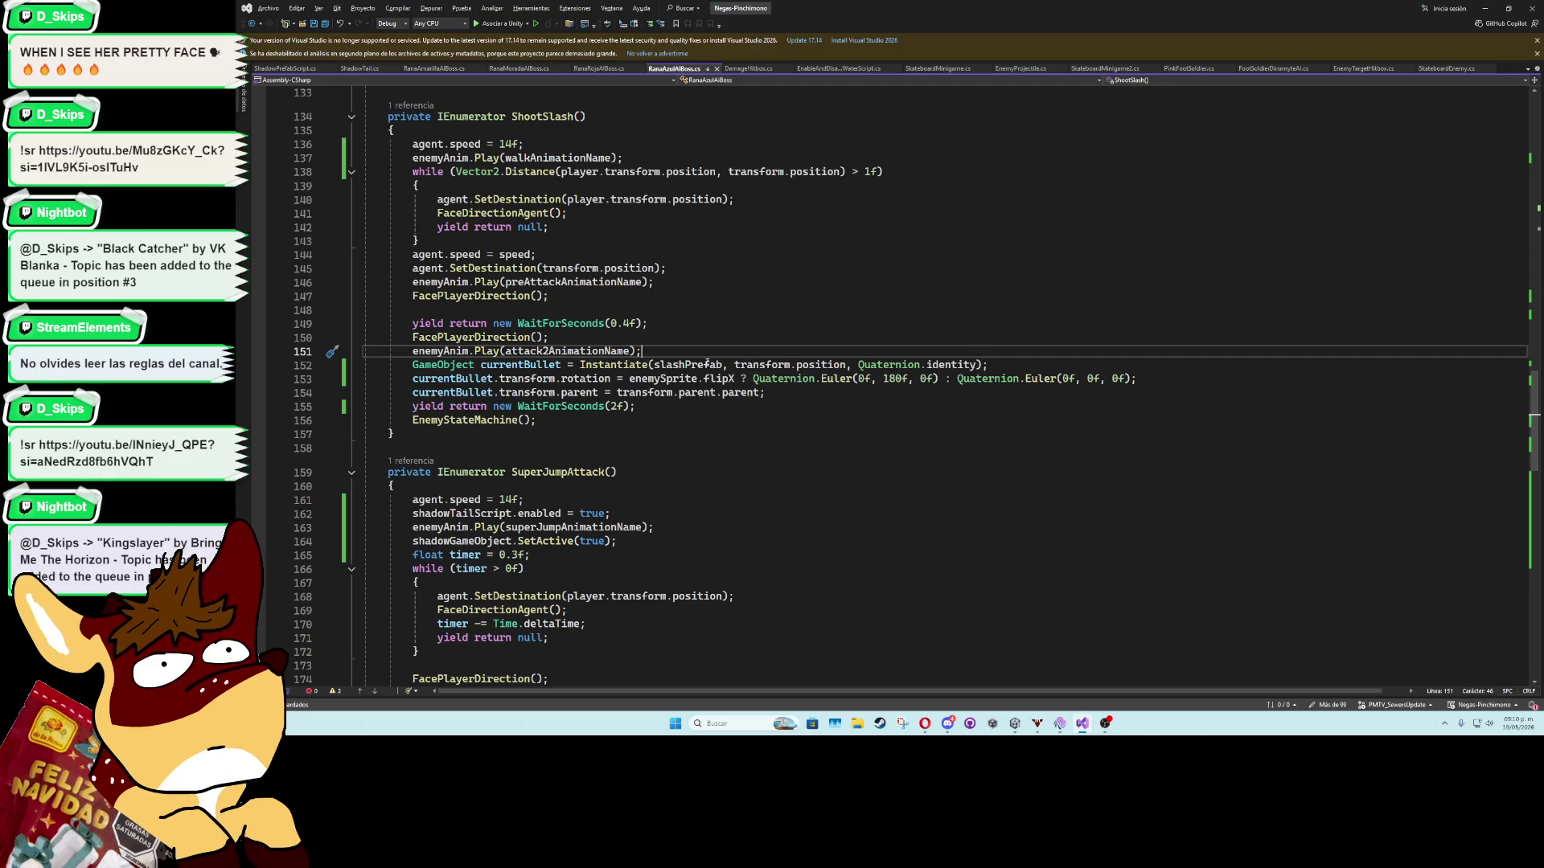
pyautogui.press('super+d')
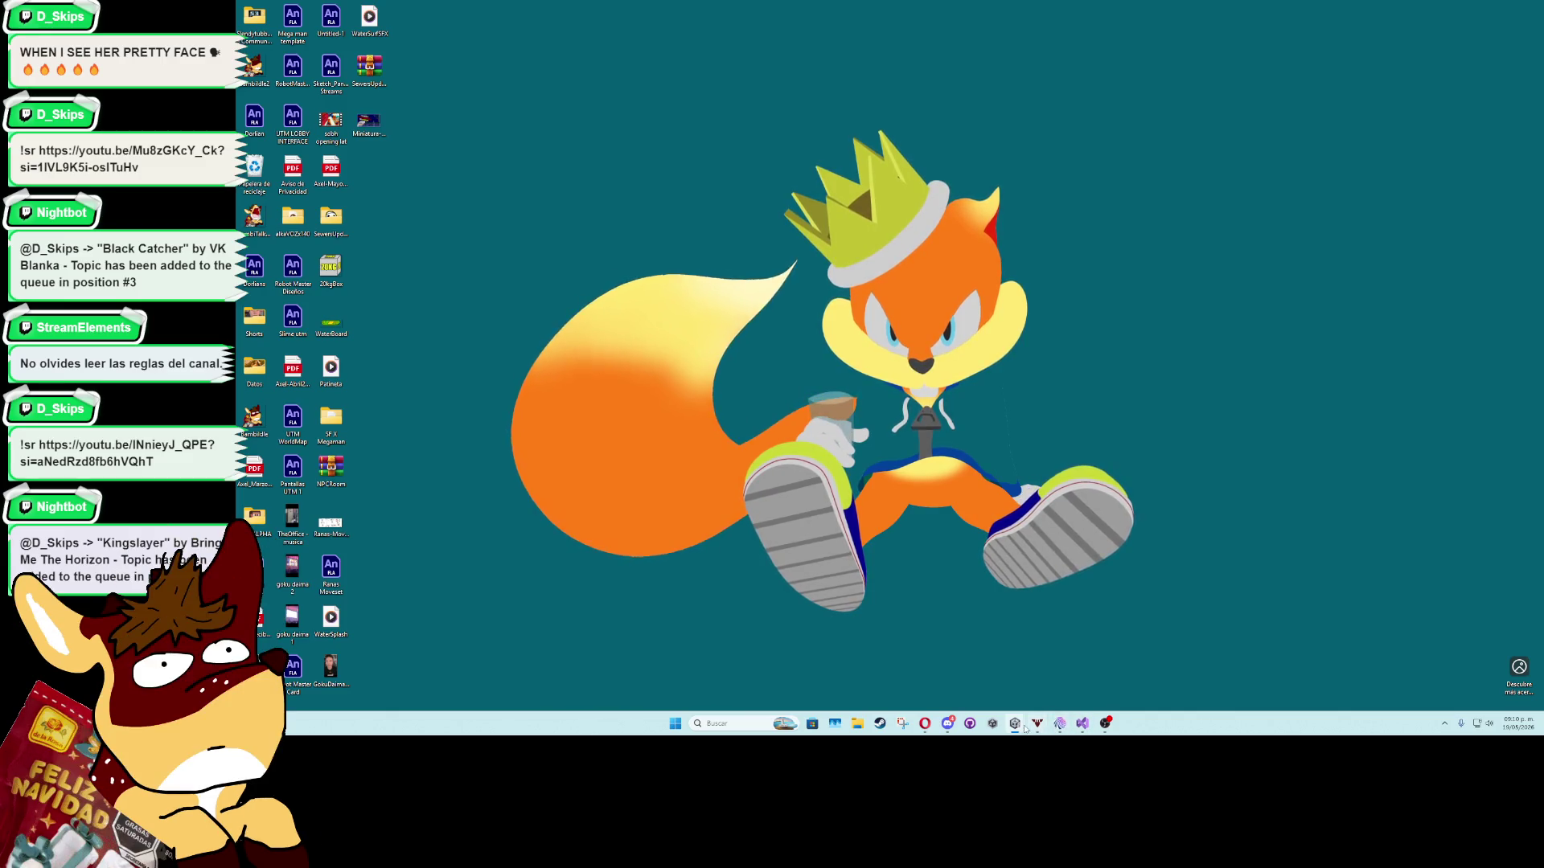
# Assign SlashAttackRanaAzulPrefab to BossRana's Slash Prefab field and maximize the Game view.
pyautogui.moveTo(1060, 723)
pyautogui.click(991, 674)
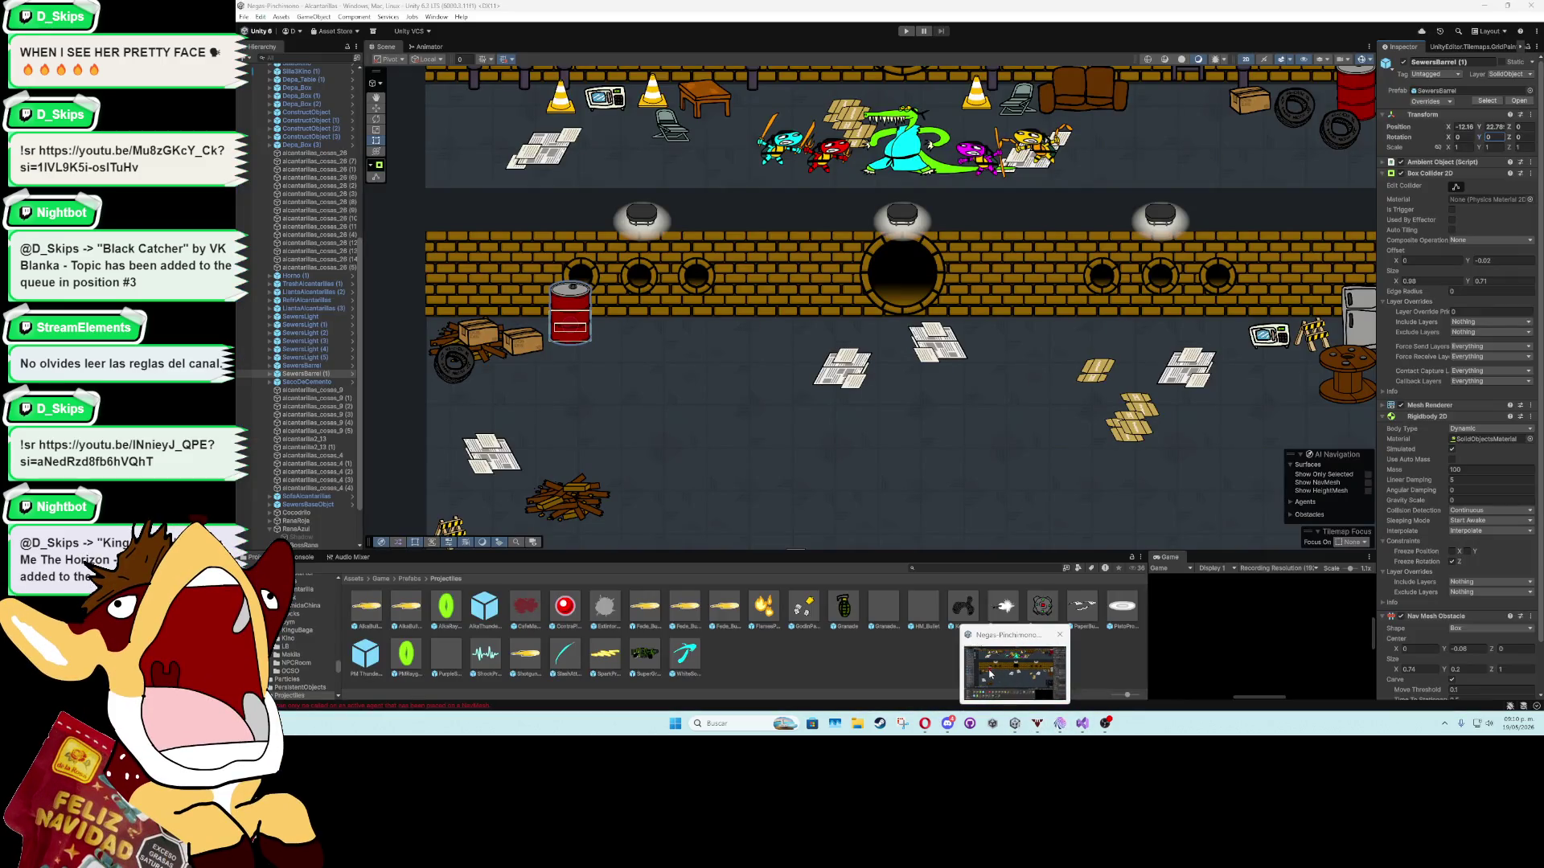
pyautogui.press('super+d')
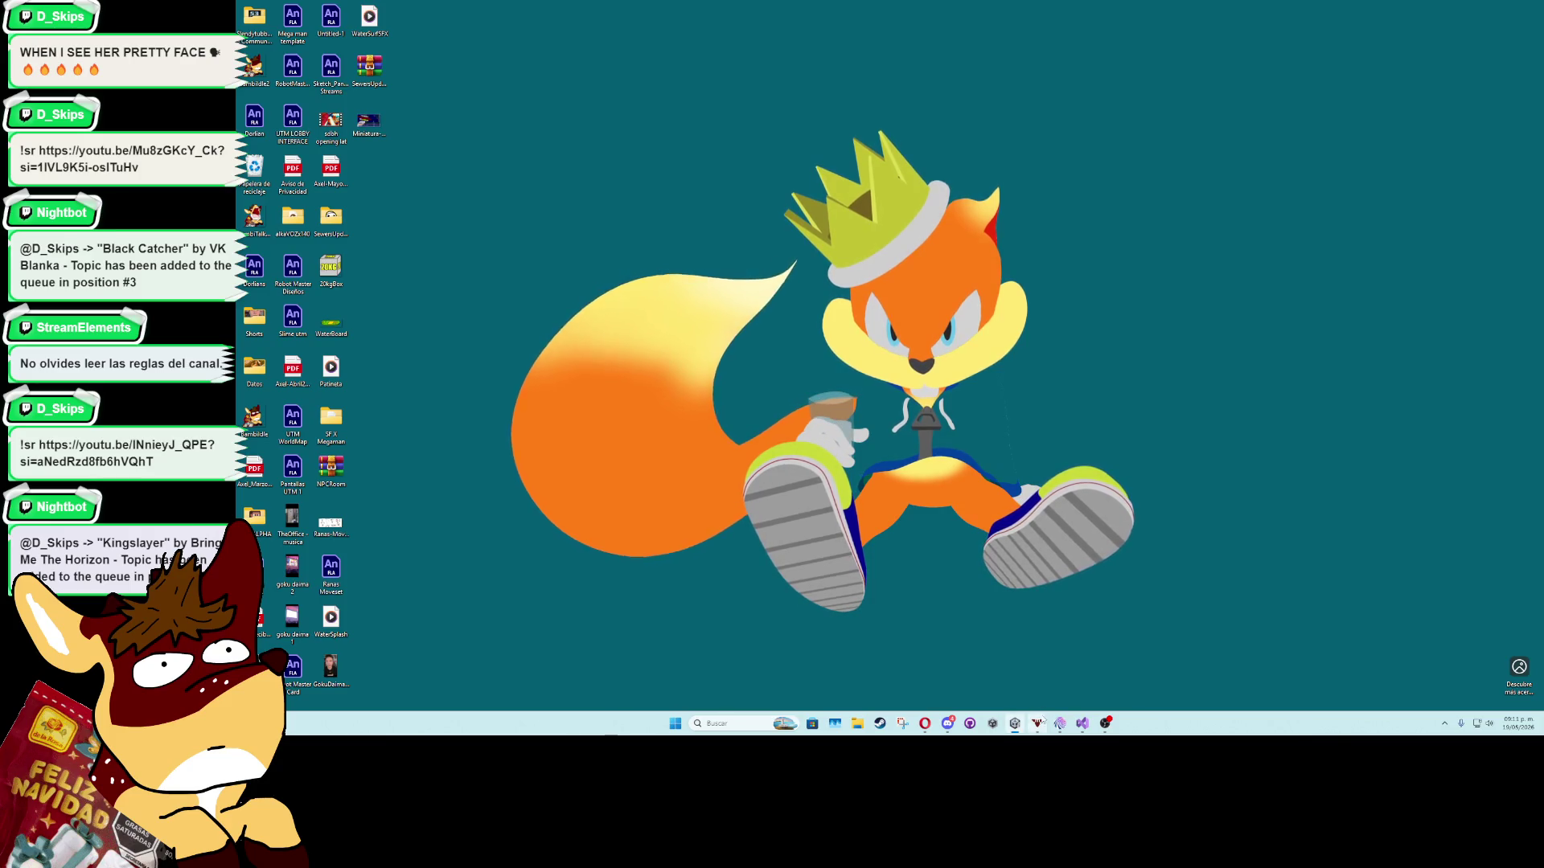
pyautogui.press('super+d')
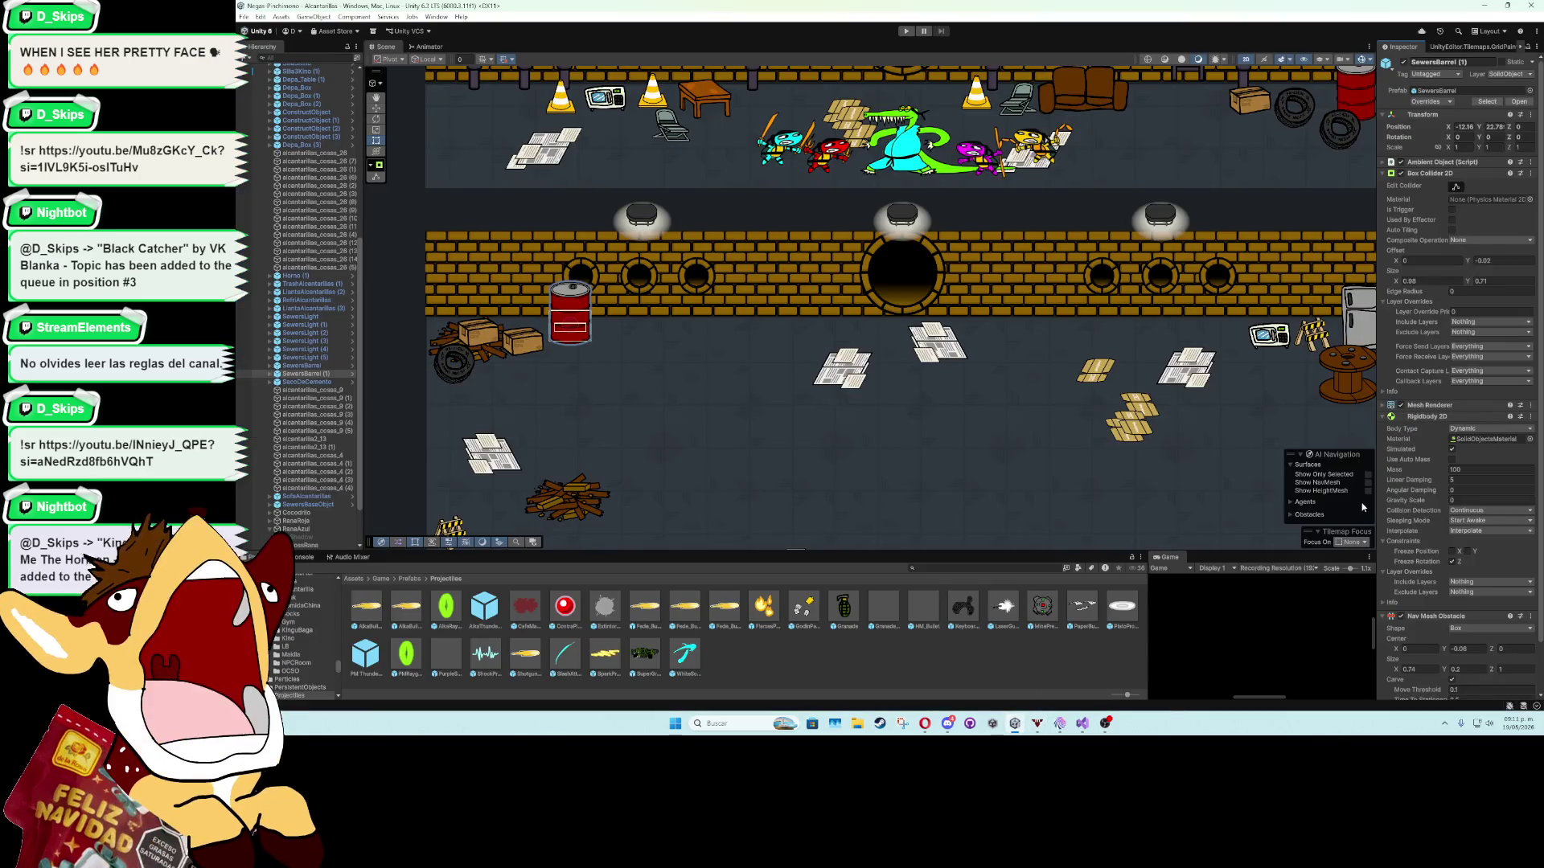
pyautogui.click(1385, 173)
pyautogui.click(778, 143)
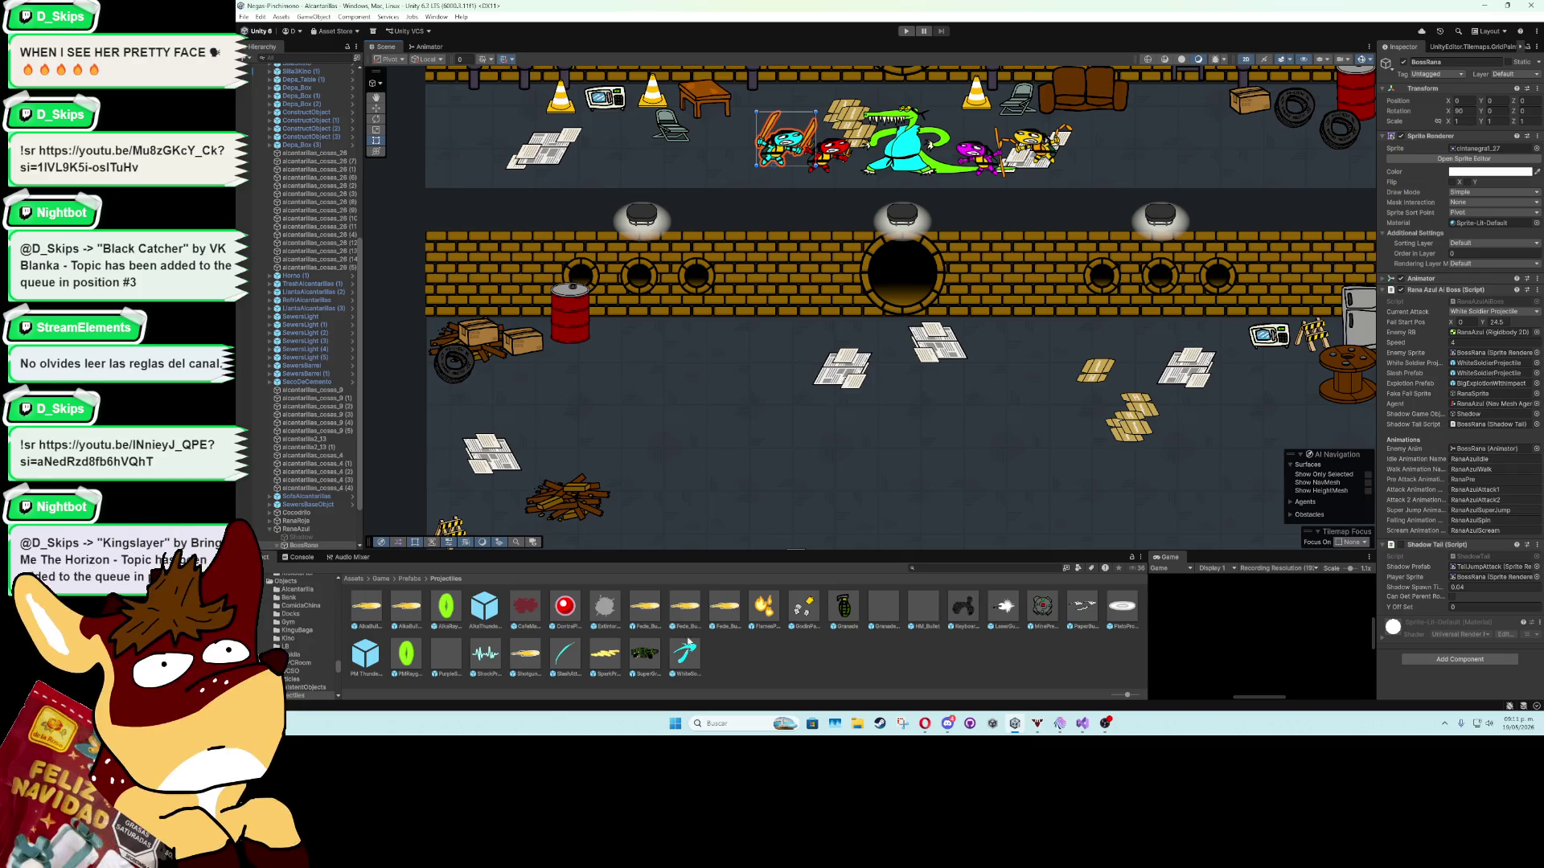
pyautogui.moveTo(565, 653); pyautogui.dragTo(1455, 367)
pyautogui.doubleClick(1171, 561)
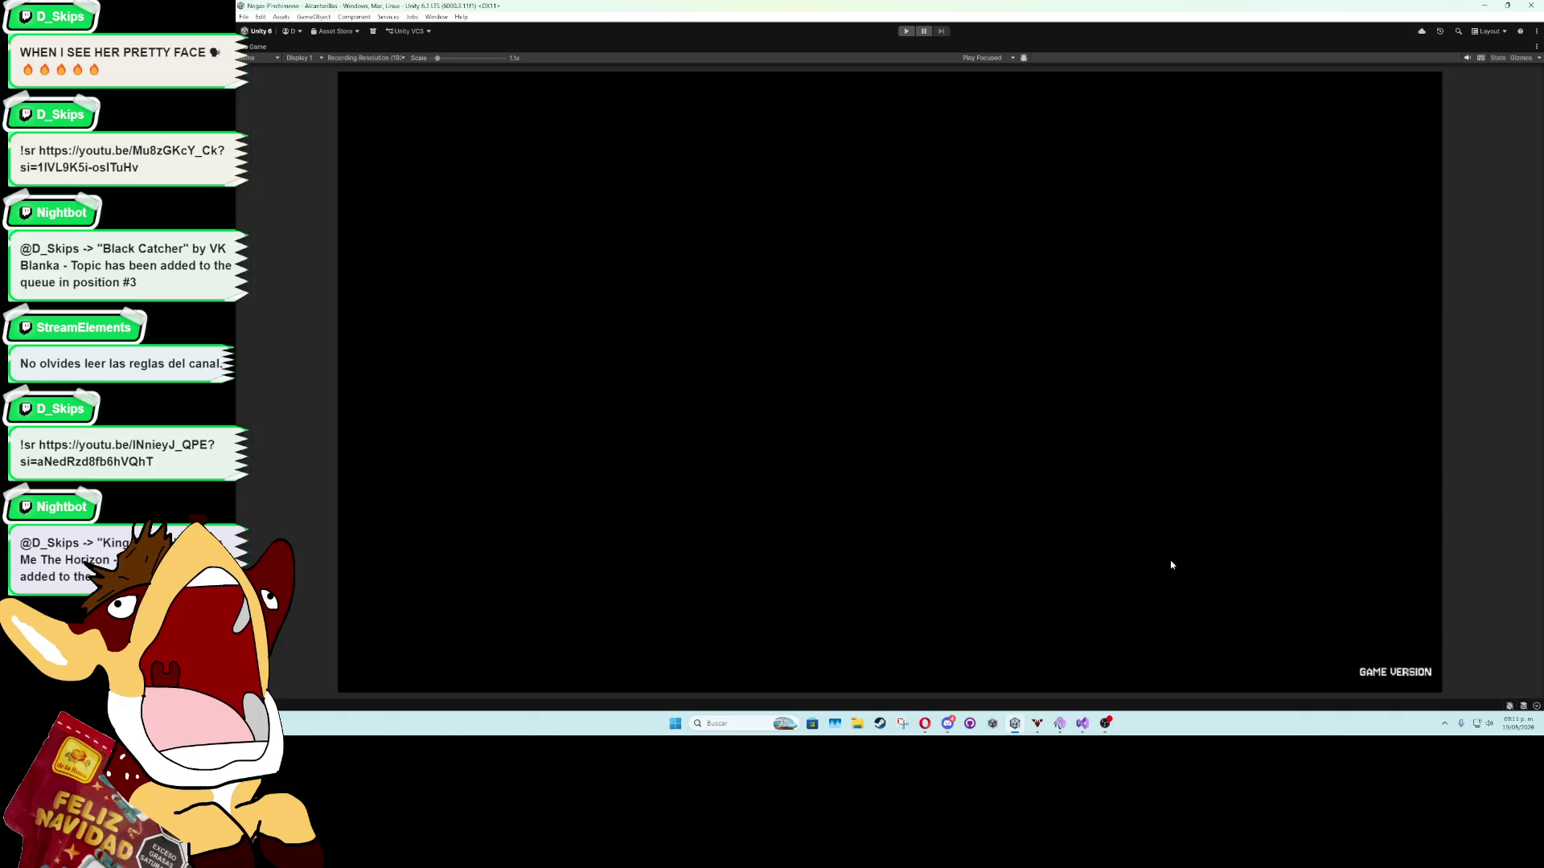
pyautogui.click(906, 31)
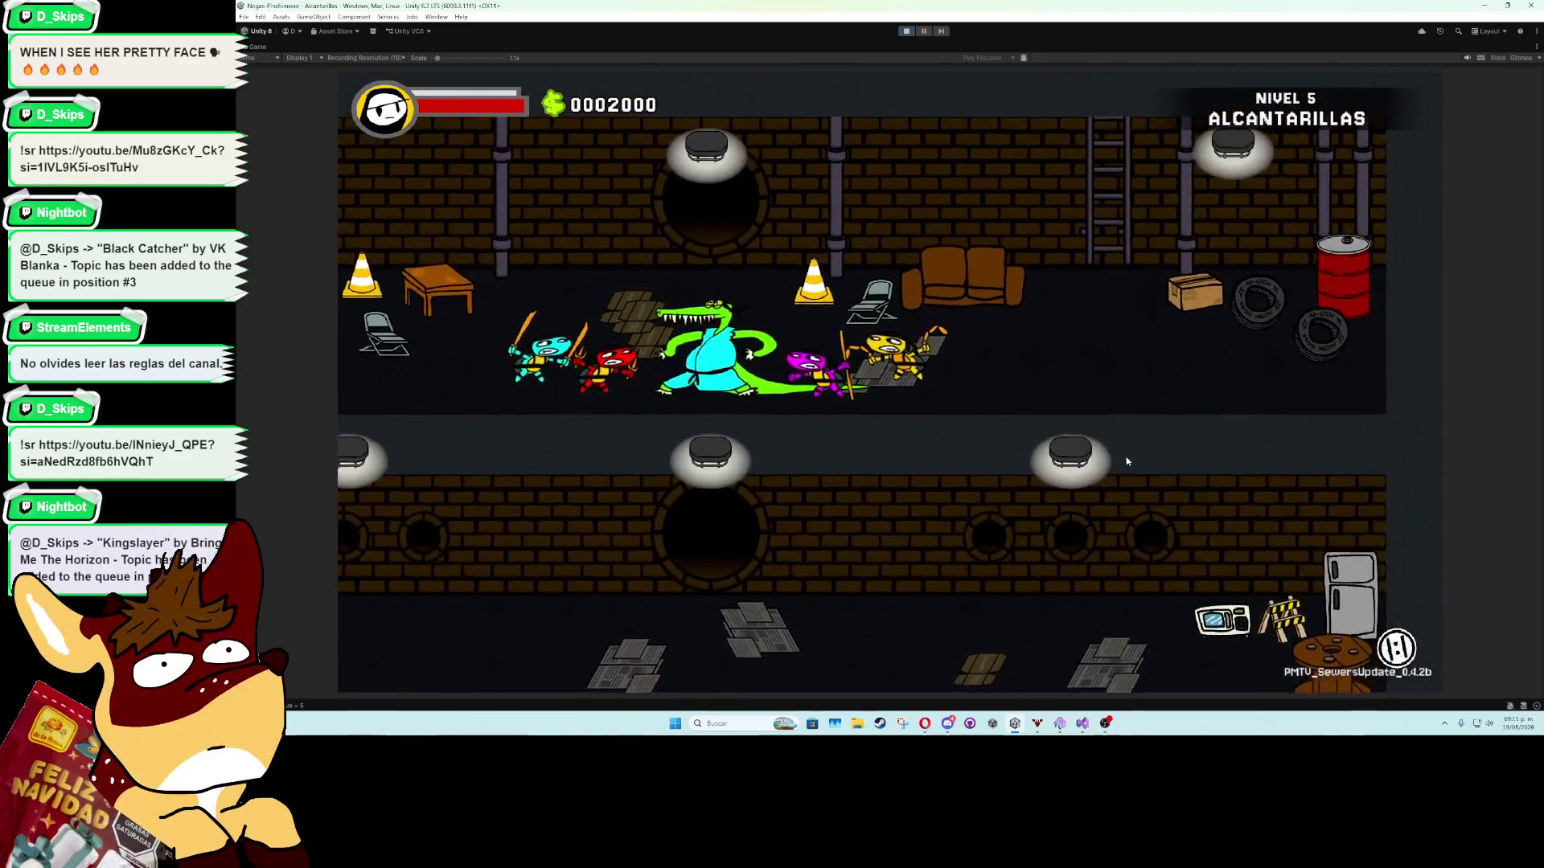
pyautogui.press('space')
pyautogui.press('space')
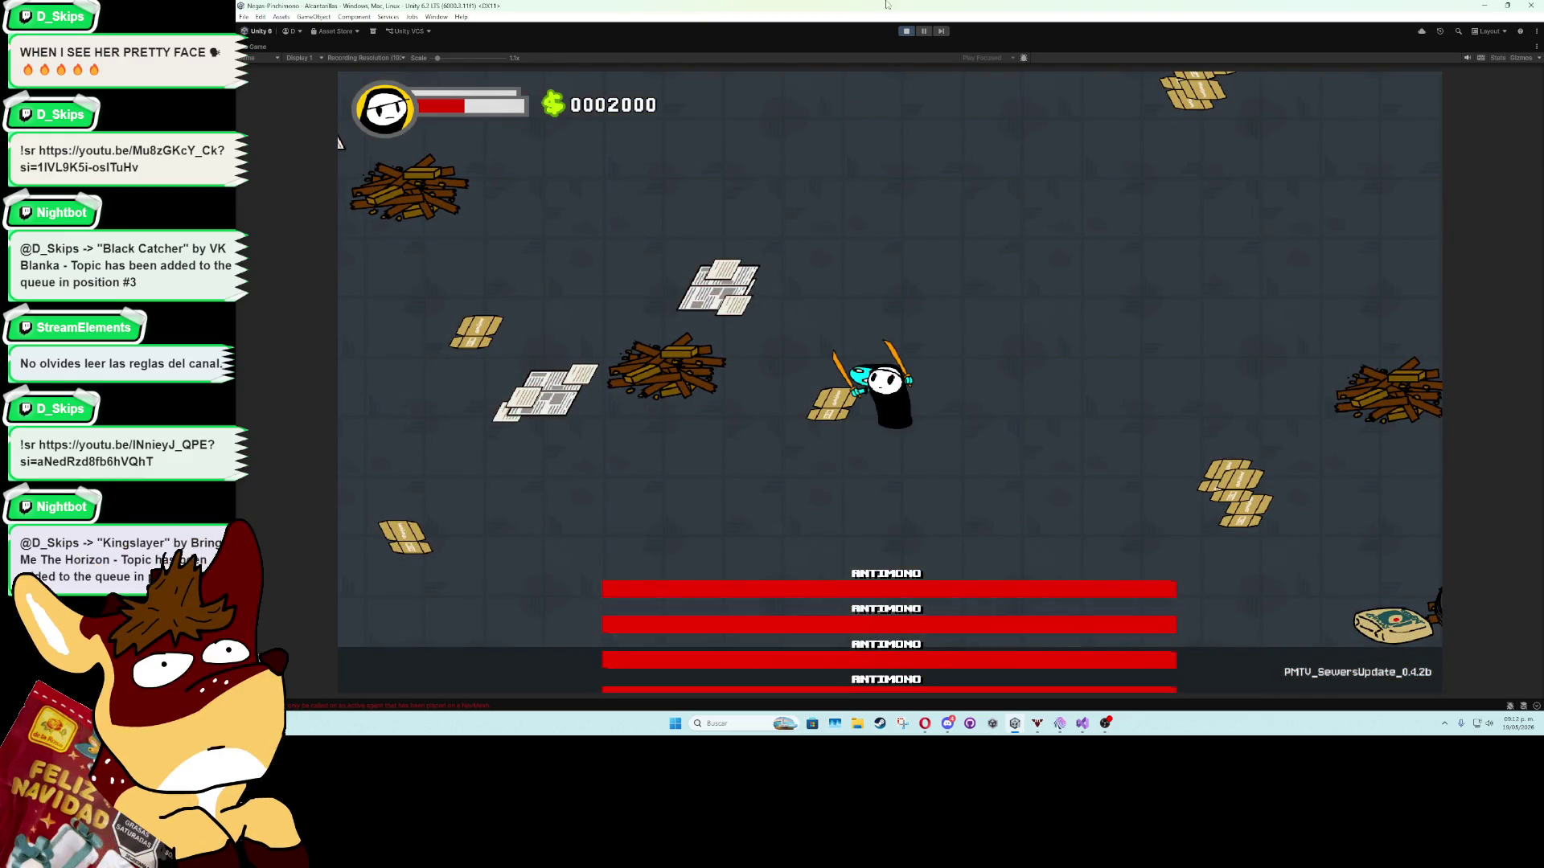
pyautogui.click(906, 31)
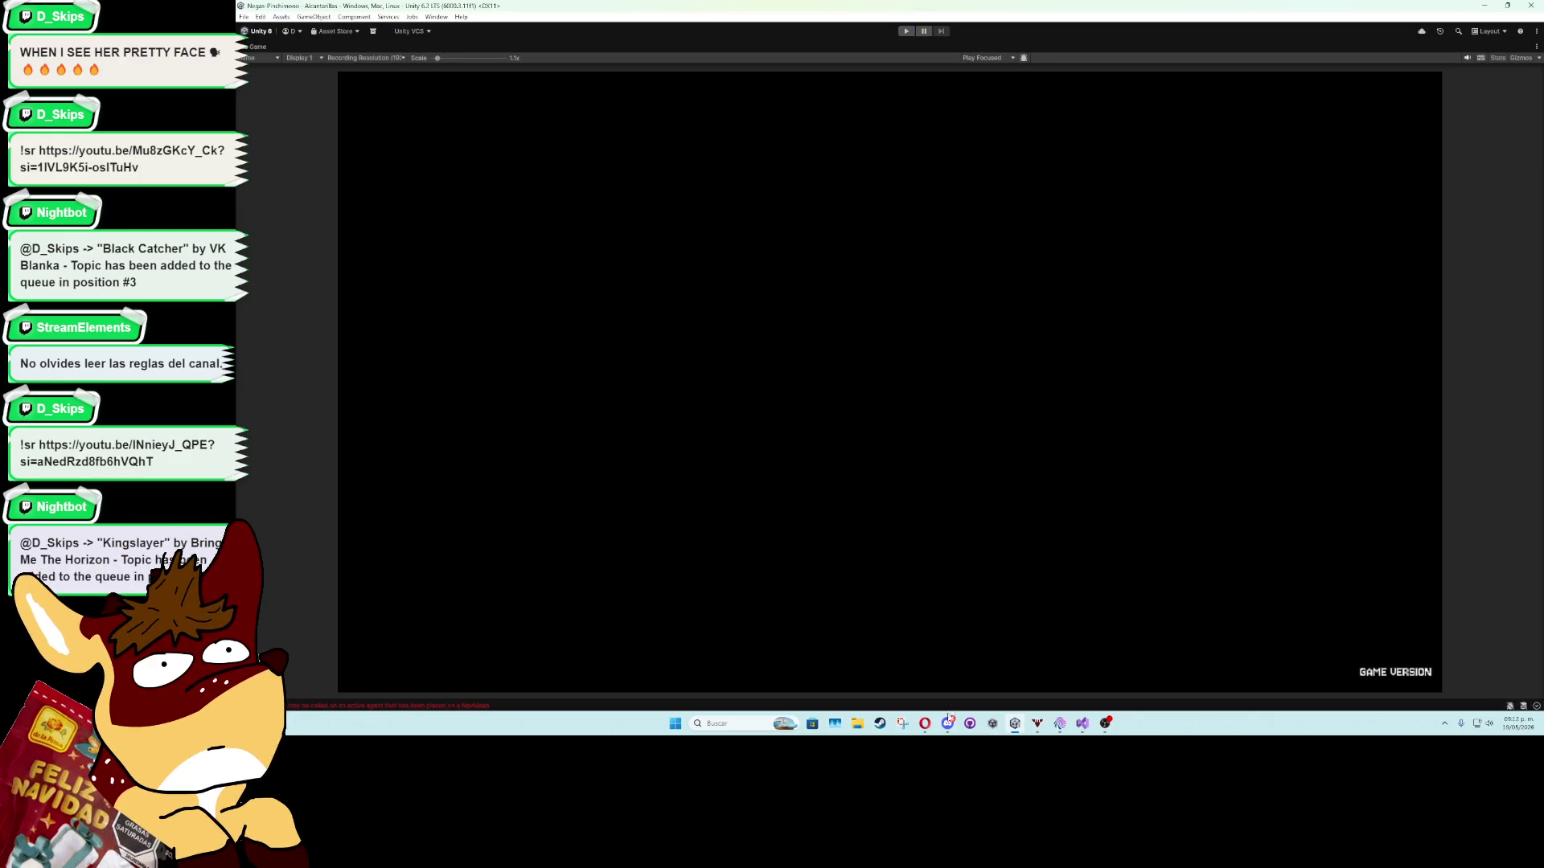
# Move SetDestination above the timer while loop and cut the loop out.
pyautogui.click(1082, 723)
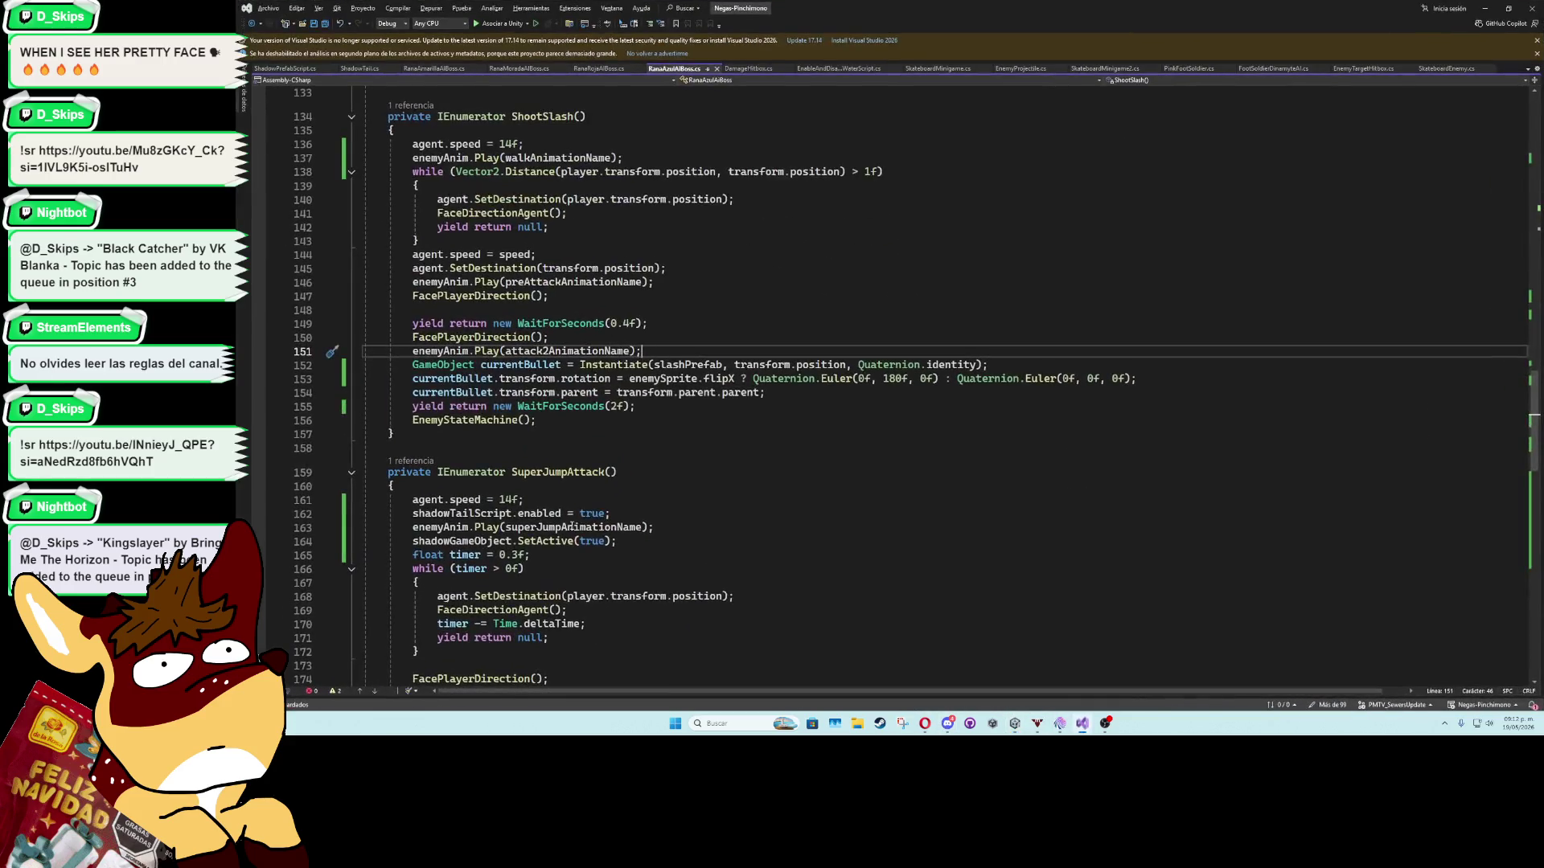
pyautogui.scroll(-15, 647, 465)
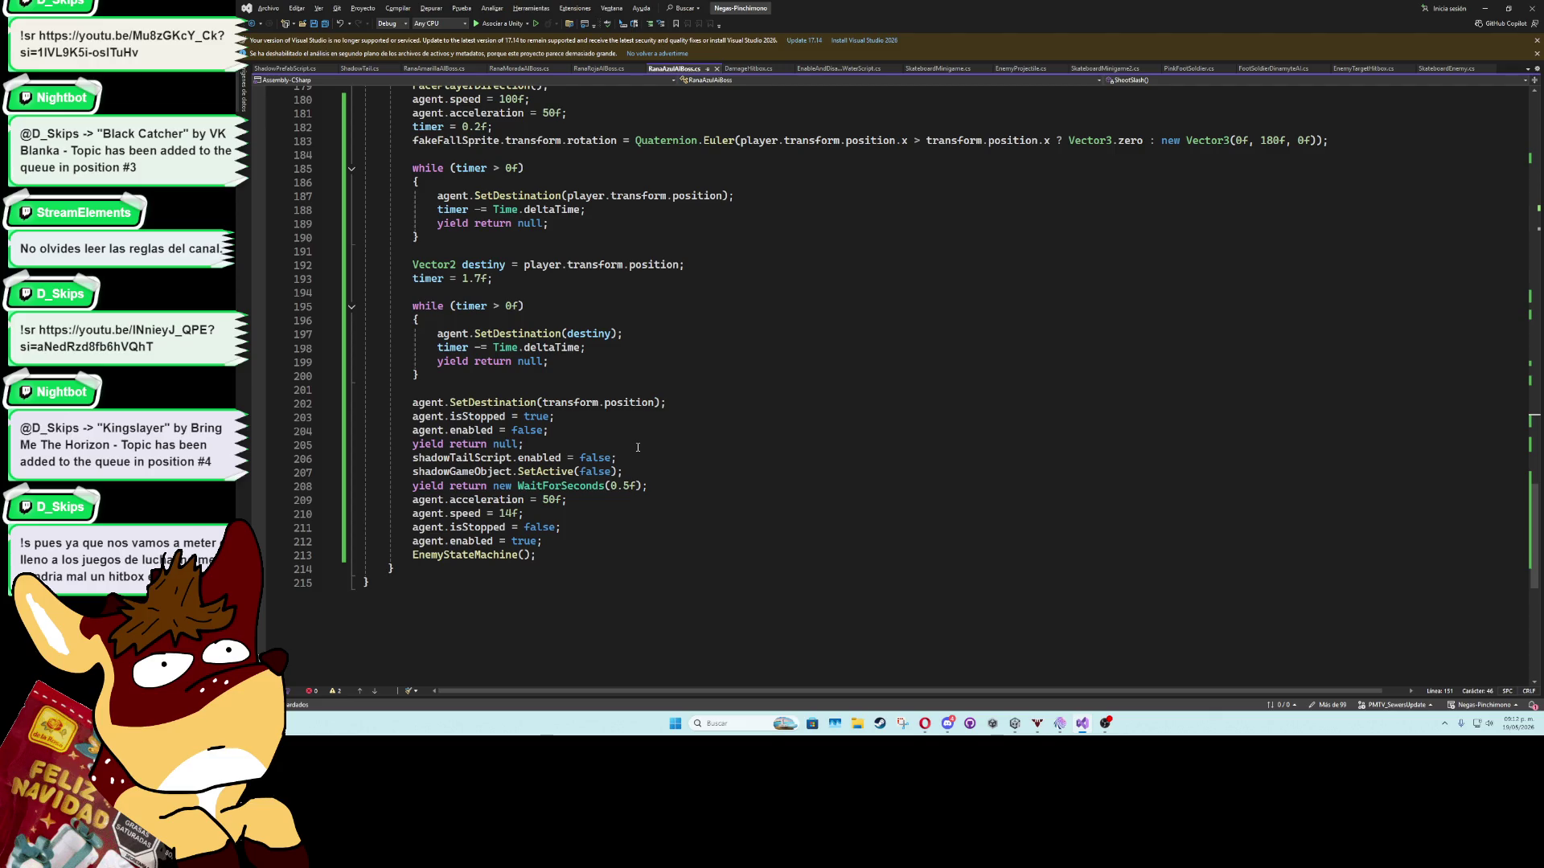
pyautogui.click(438, 333)
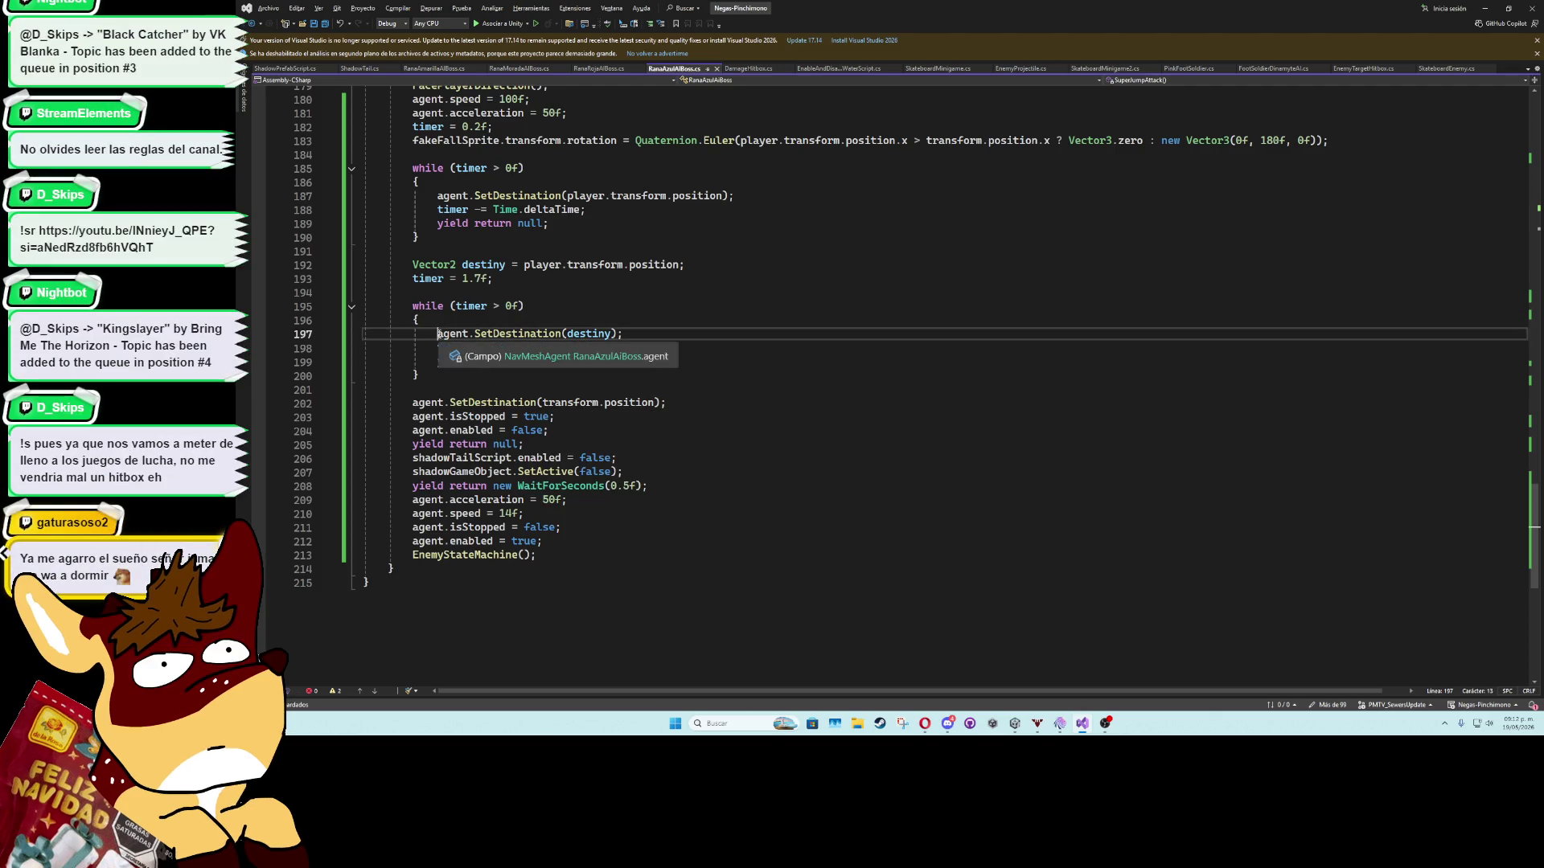
pyautogui.hotkey('alt', 'Up')
pyautogui.hotkey('alt', 'Up')
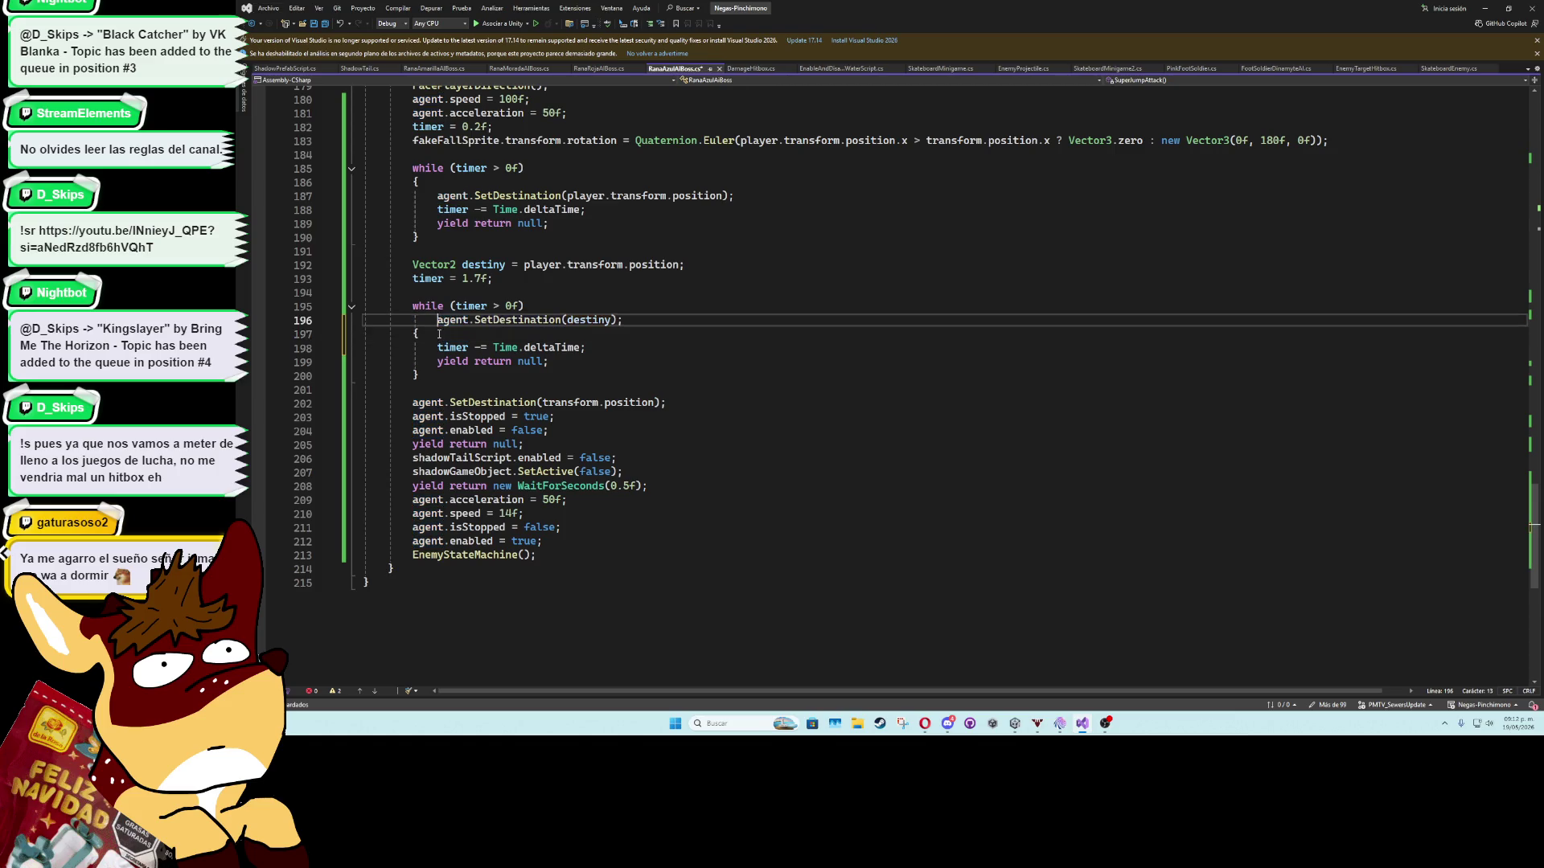
pyautogui.hotkey('shift', 'Tab')
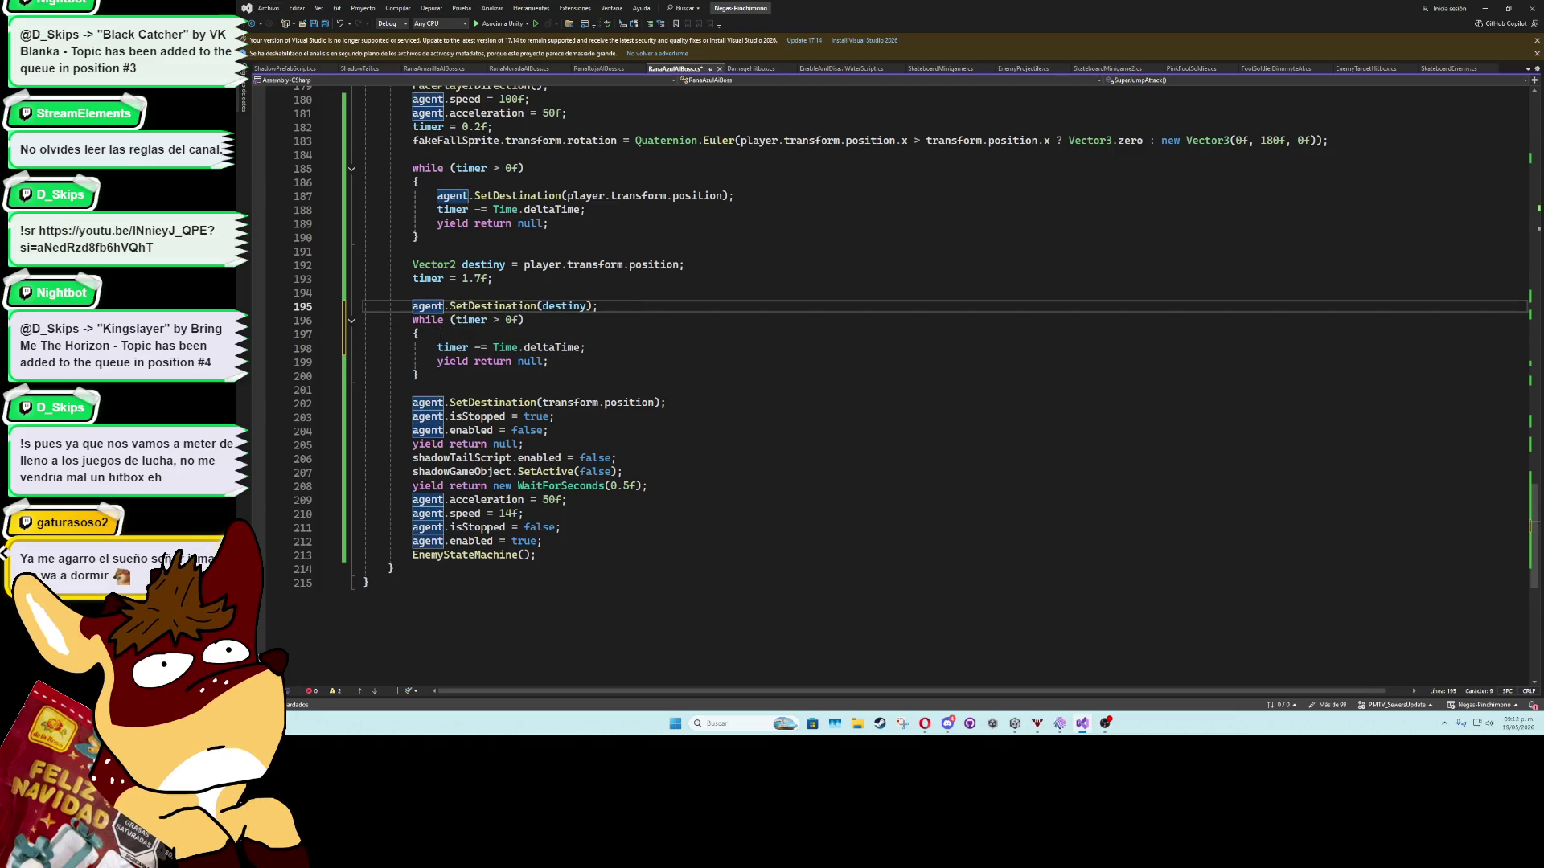
pyautogui.click(496, 320)
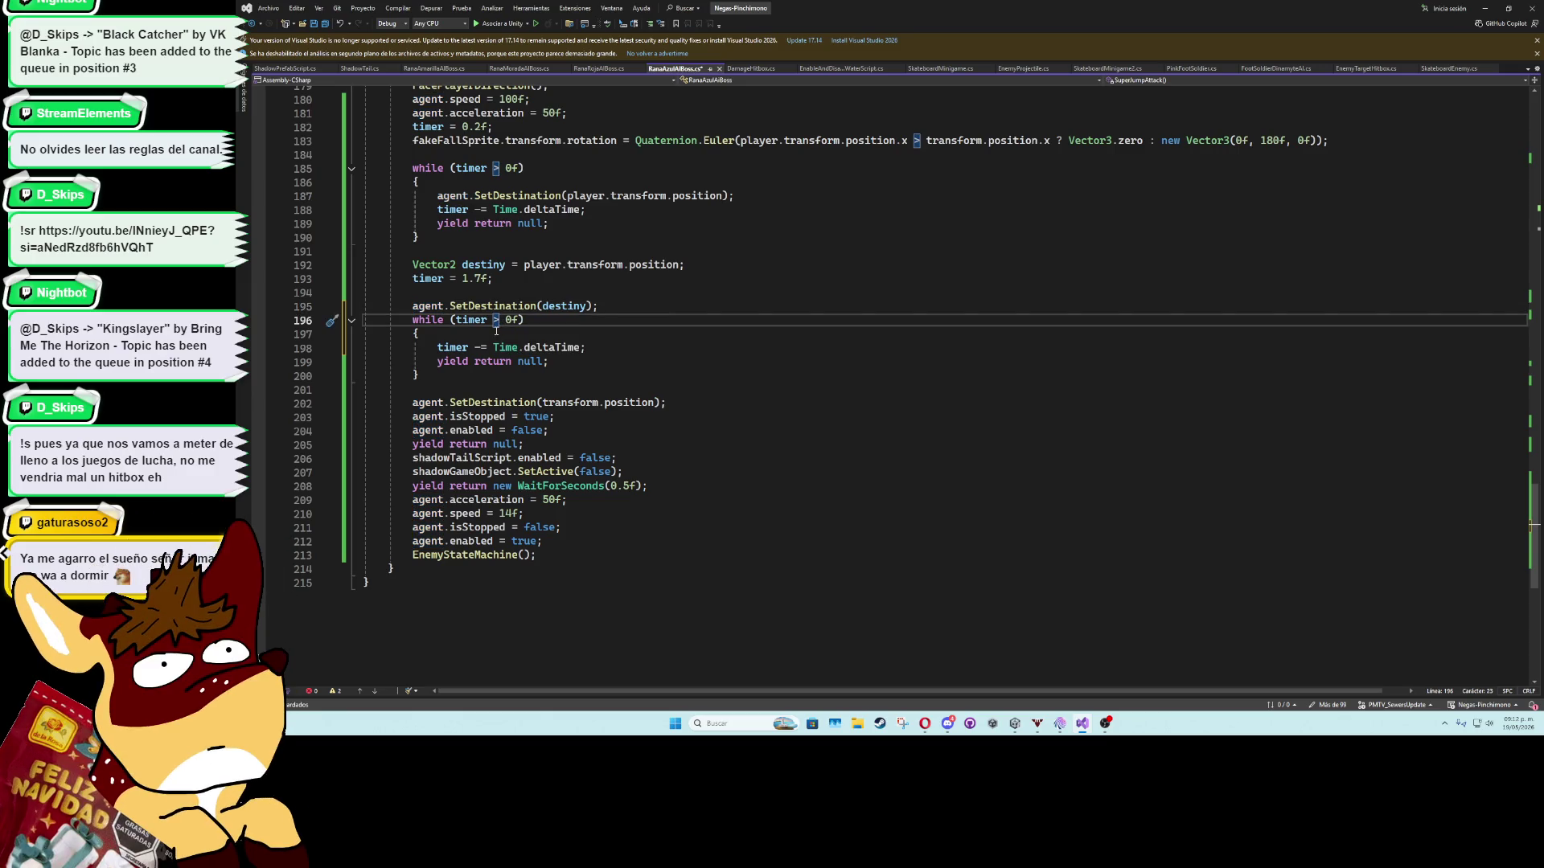
pyautogui.hotkey('ctrl', 'x')
pyautogui.hotkey('ctrl', 'x')
pyautogui.hotkey('ctrl', 'x')
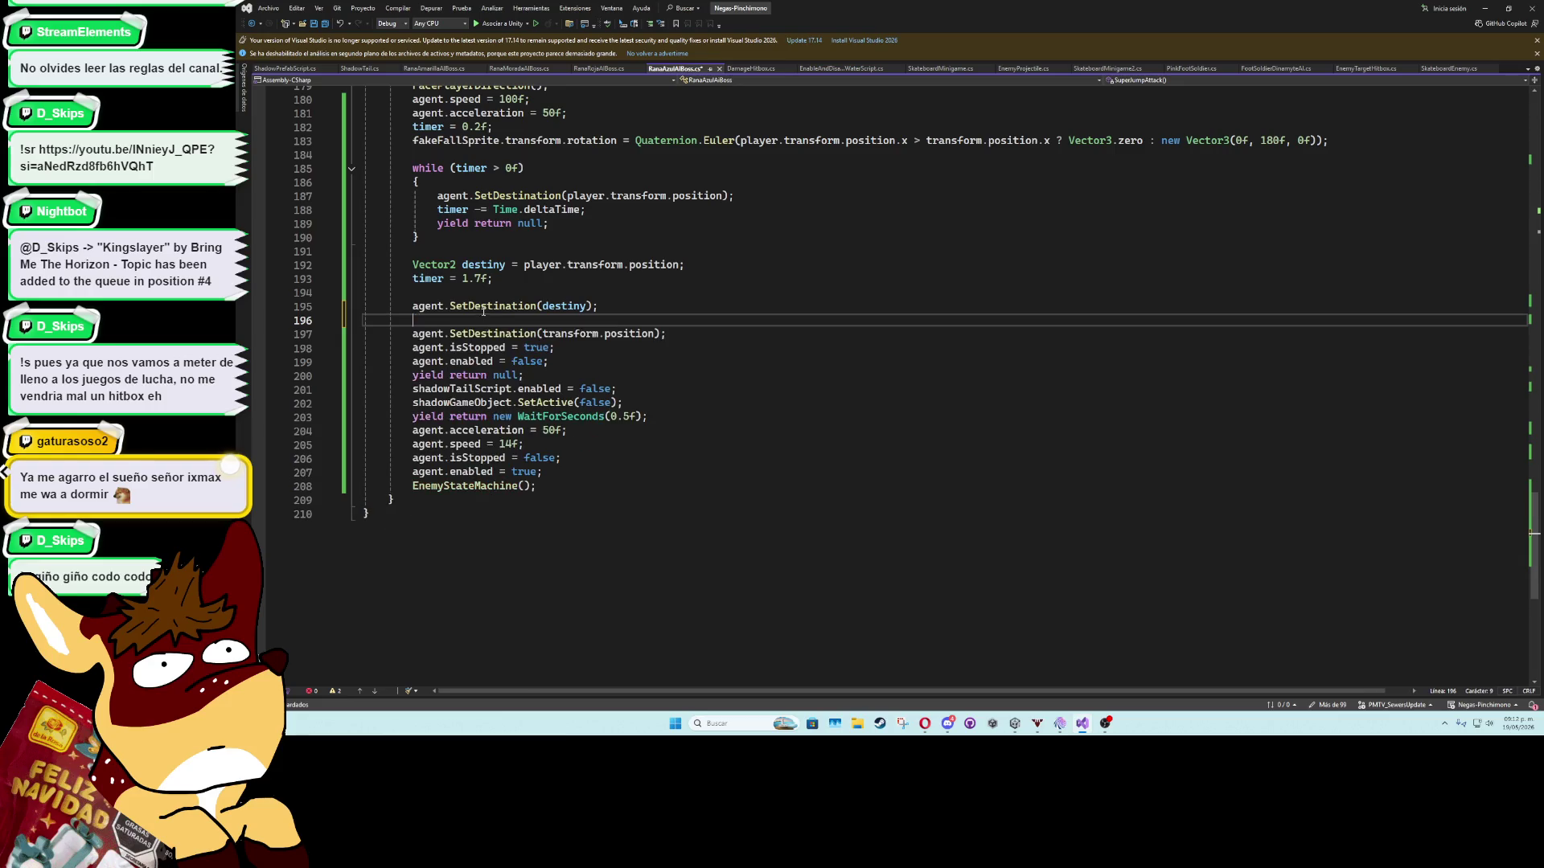
# Replace destiny in the SetDestination call with player.transform.position.
pyautogui.moveTo(524, 266); pyautogui.dragTo(681, 271)
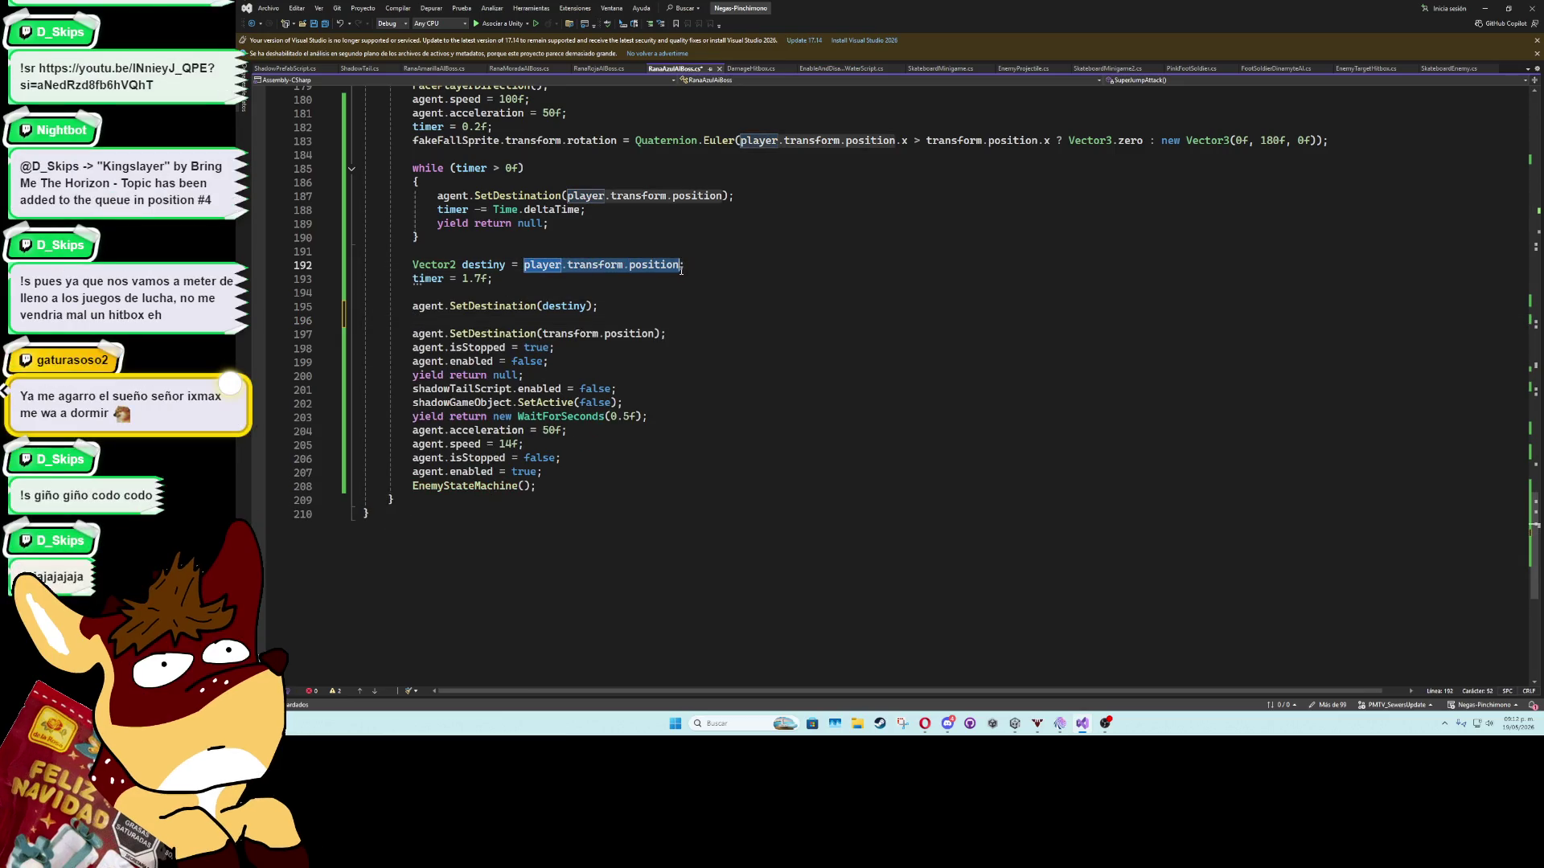
pyautogui.hotkey('ctrl', 'c')
pyautogui.doubleClick(563, 306)
pyautogui.hotkey('ctrl', 'v')
# Add yield return new WaitForSeconds(1.7f) below the SetDestination call.
pyautogui.click(543, 320)
pyautogui.write('yield retur')
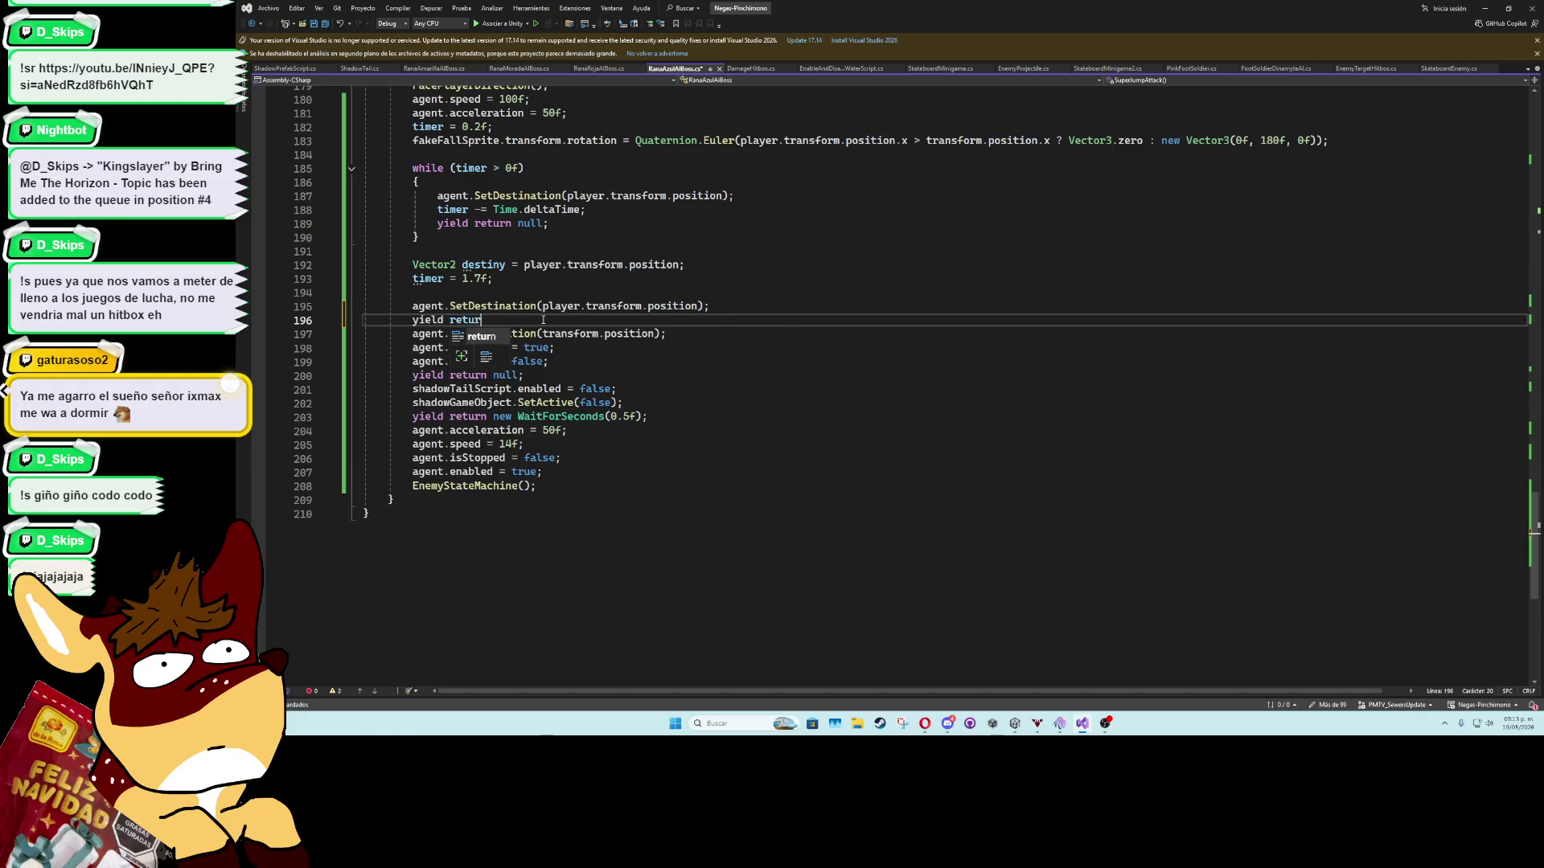
pyautogui.write('n new WaitForse')
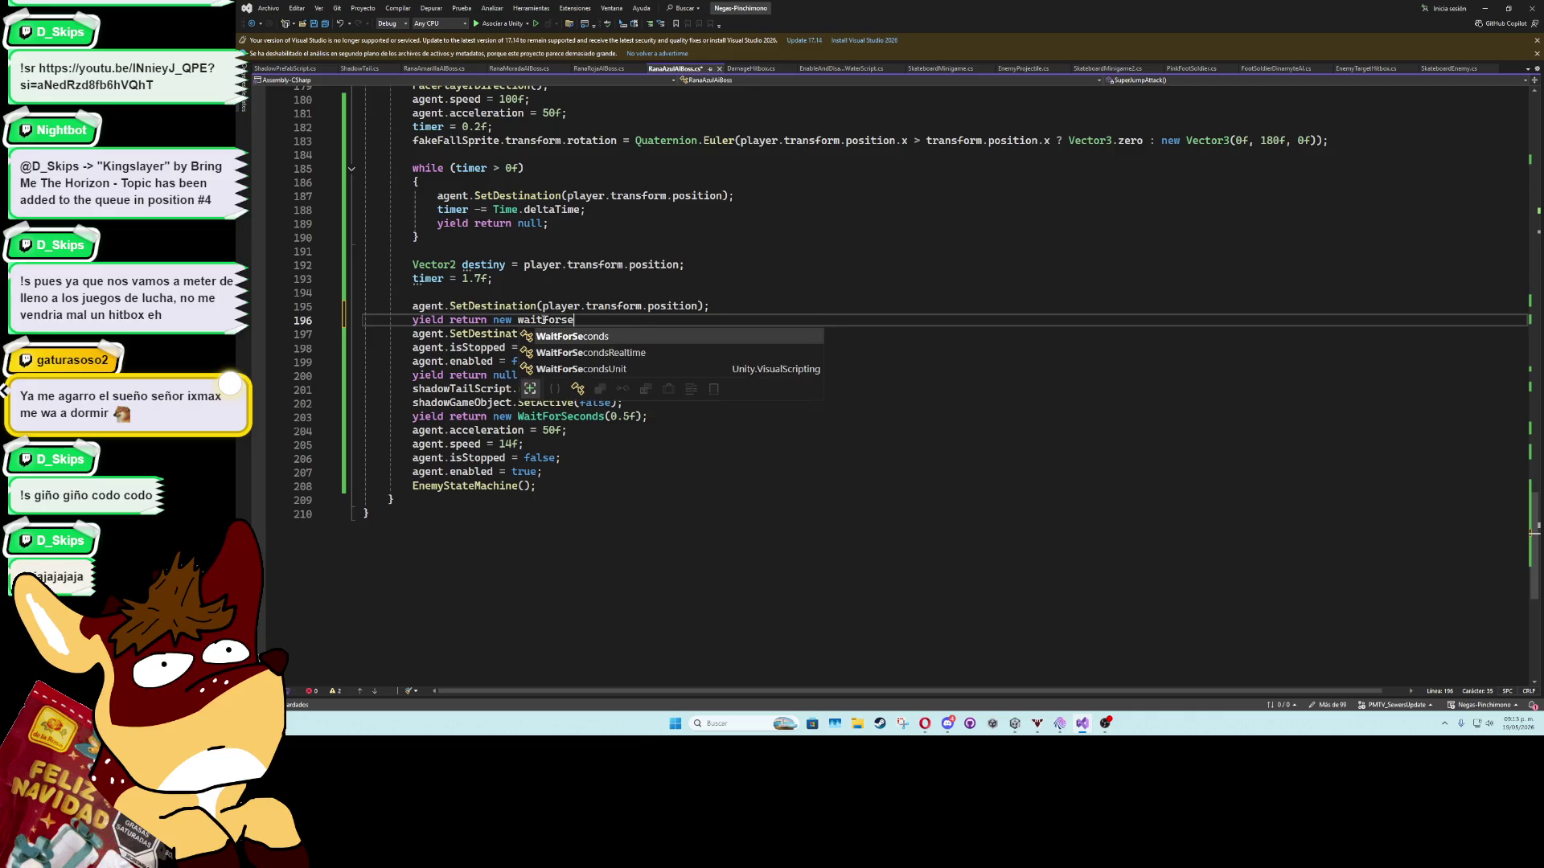
pyautogui.press('Tab')
pyautogui.write('();')
pyautogui.press('Left')
pyautogui.press('Left')
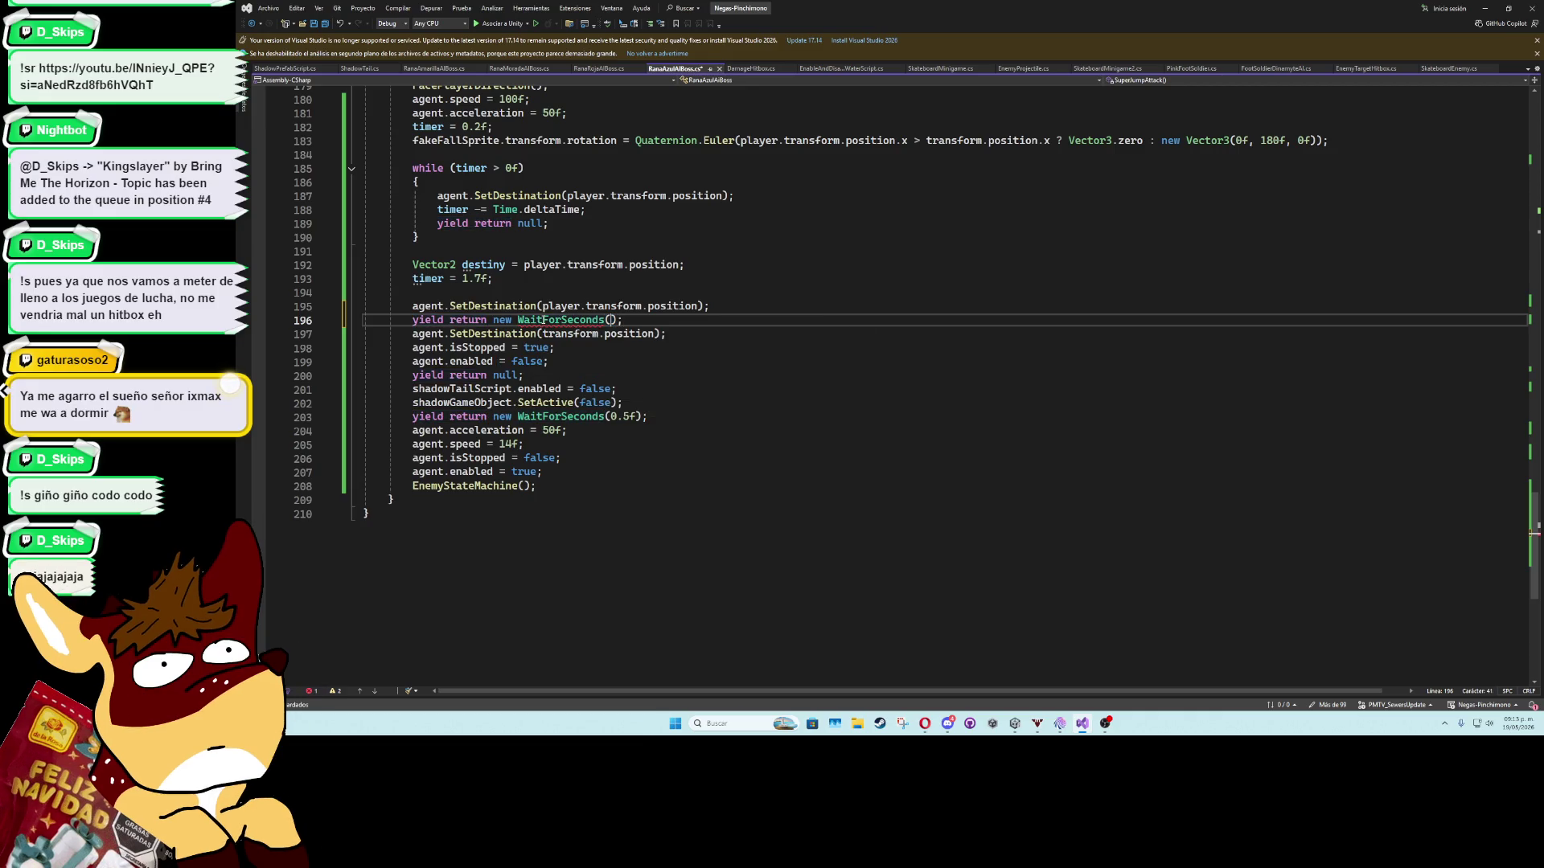
pyautogui.write('f')
pyautogui.press('Return')
pyautogui.press('Up')
pyautogui.press('Return')
# Delete the unused destiny and timer variable lines.
pyautogui.click(505, 282)
pyautogui.press('Up')
pyautogui.hotkey('ctrl', 'x')
pyautogui.hotkey('ctrl', 'x')
pyautogui.hotkey('ctrl', 'x')
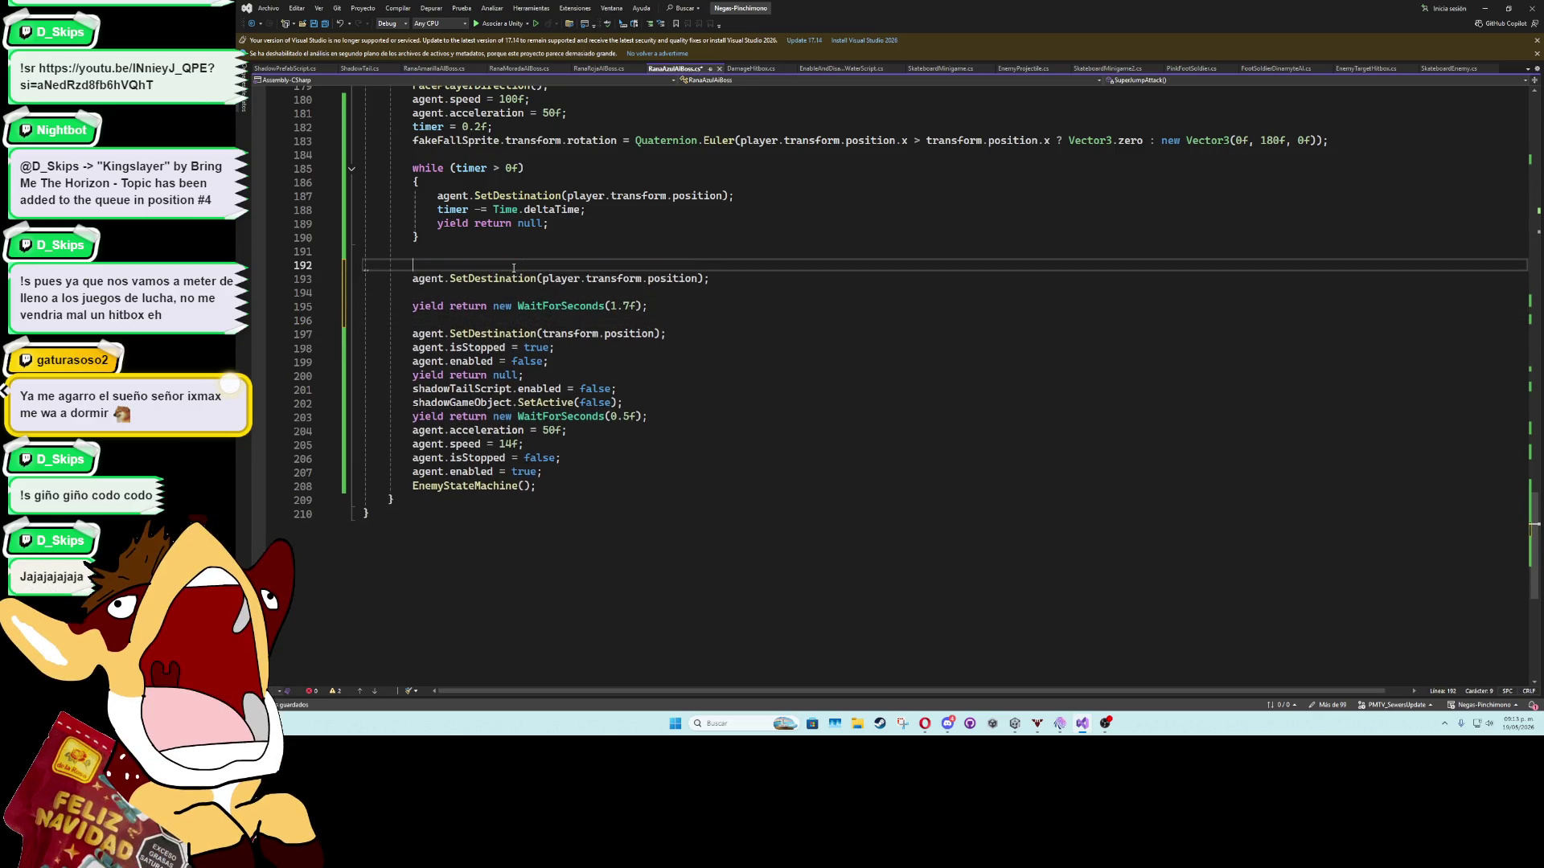
pyautogui.press('Down')
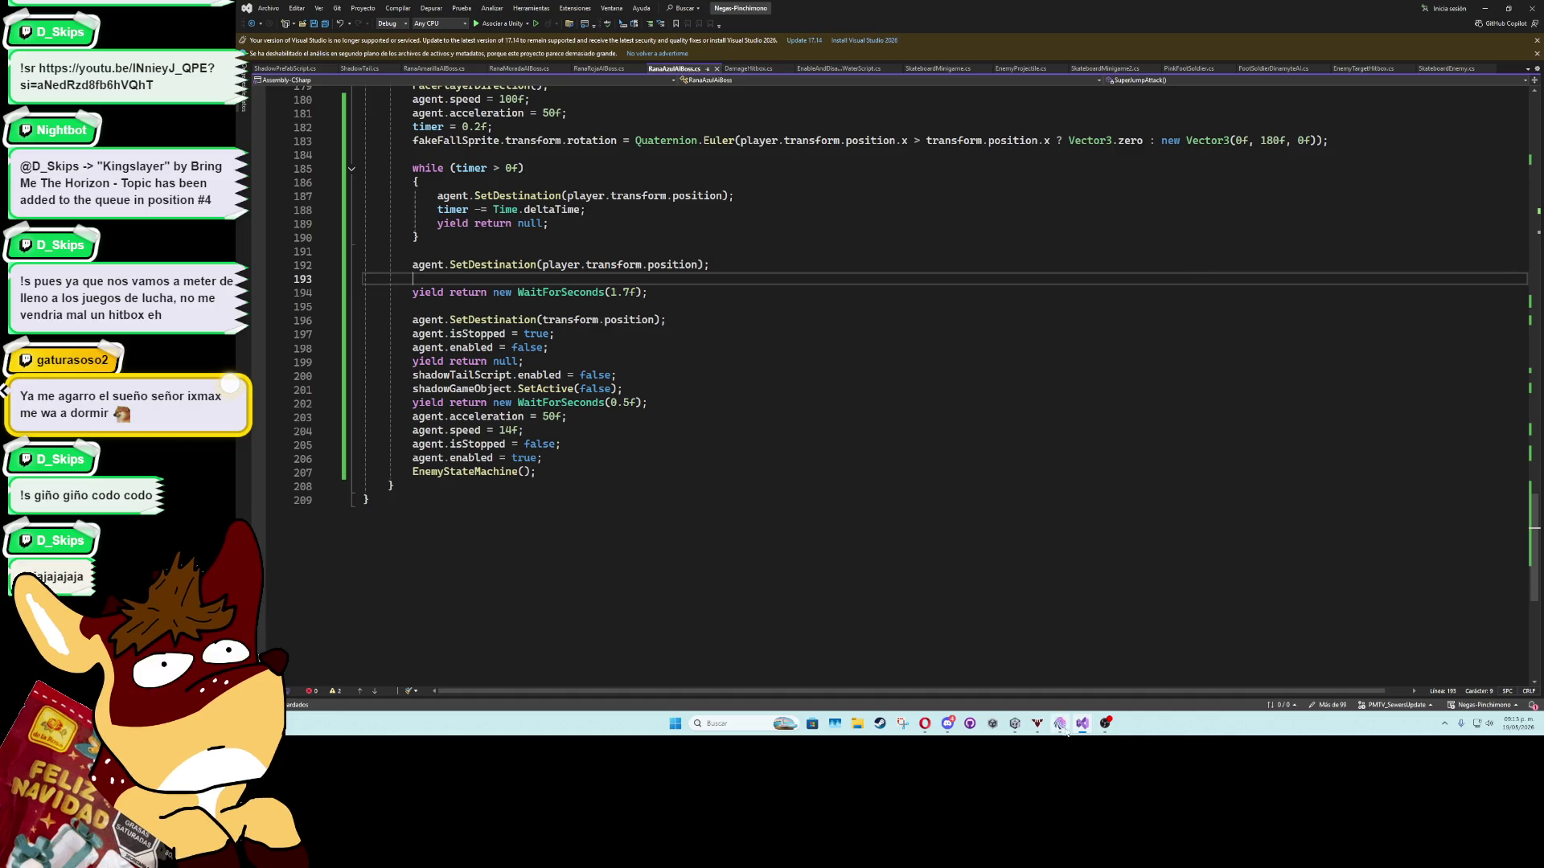
pyautogui.click(1015, 723)
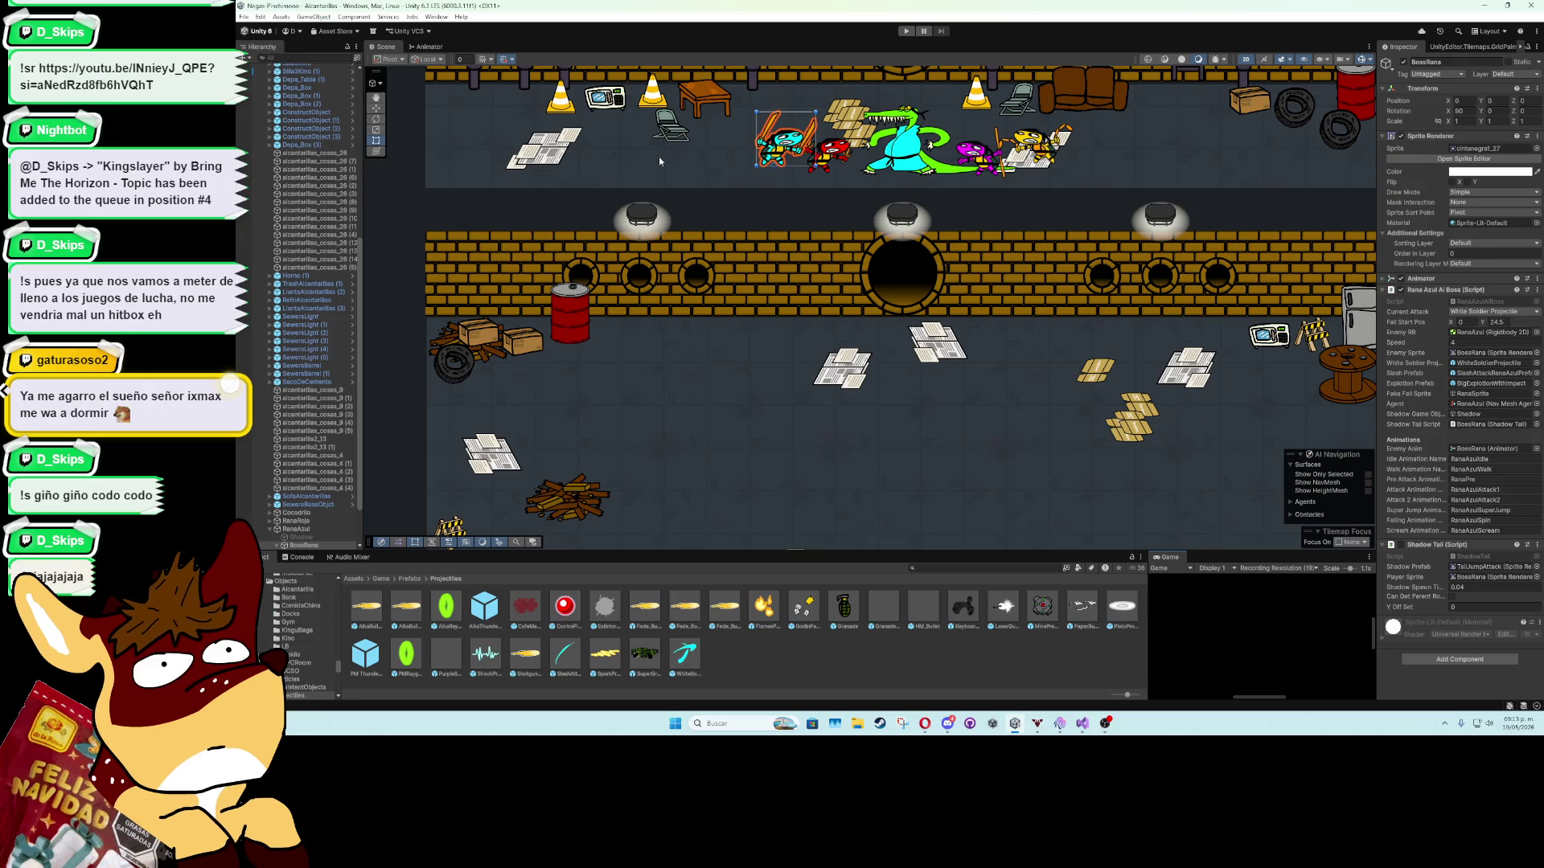
# Open SlashAttackRanaAzulPrefab in prefab mode and expand SlashSprite's Box Collider 2D.
pyautogui.scroll(3, 742, 321)
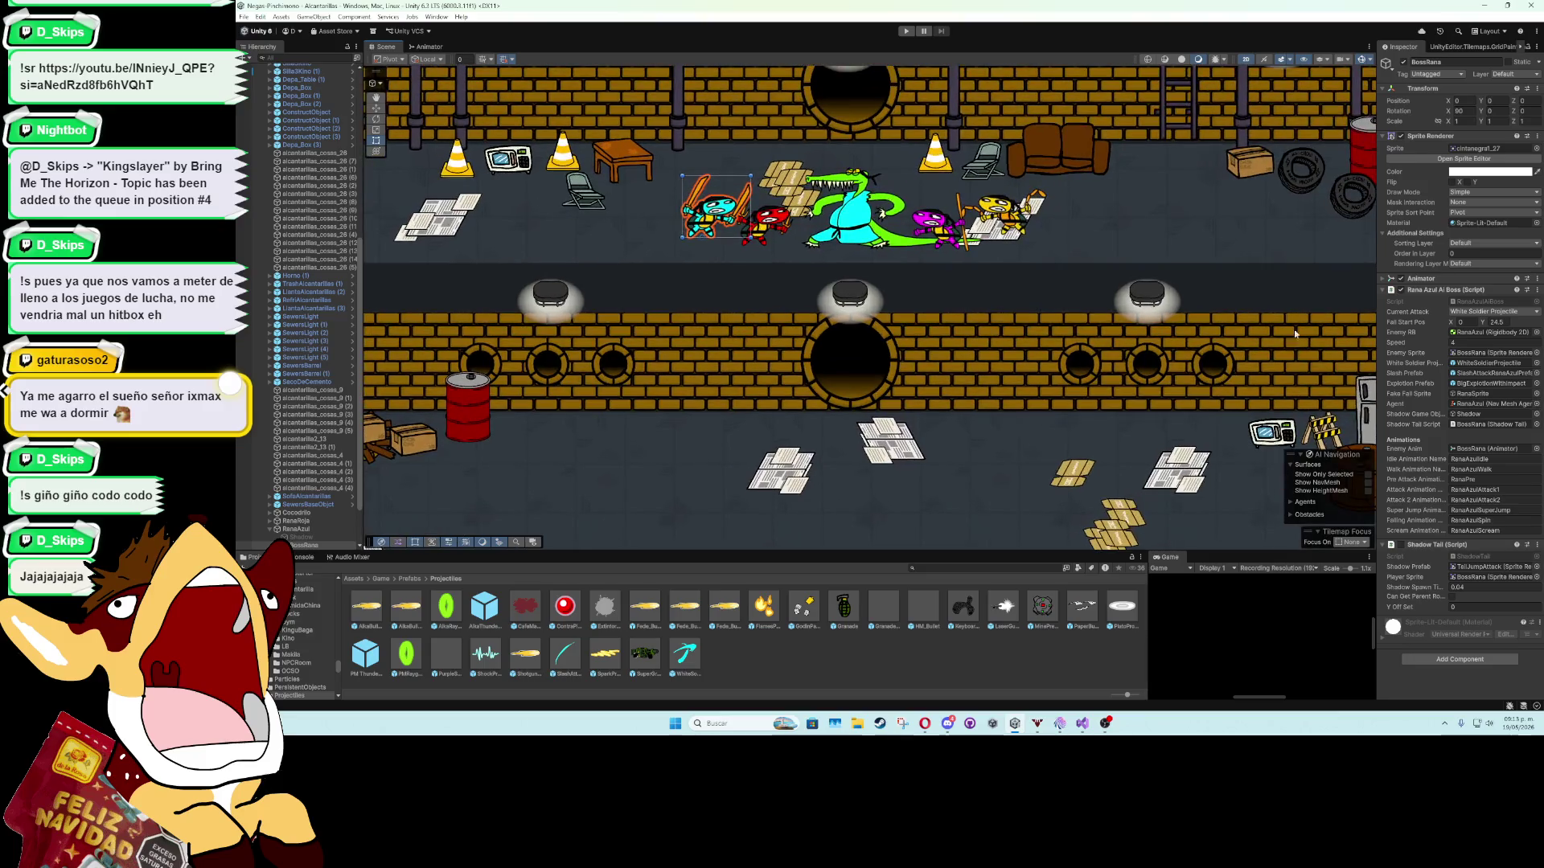
pyautogui.click(1493, 373)
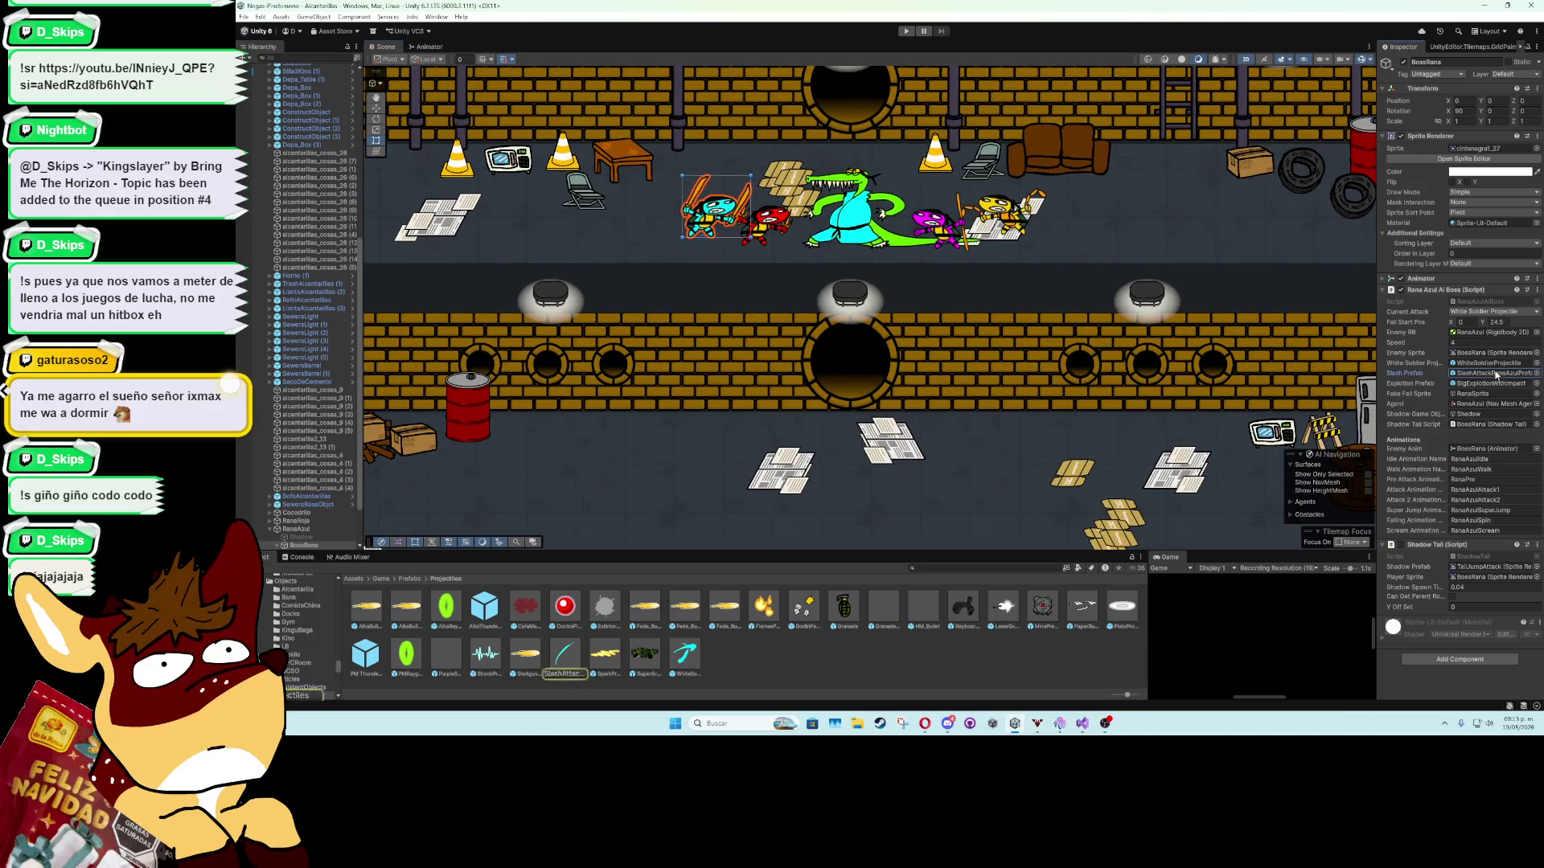
pyautogui.doubleClick(565, 653)
pyautogui.click(298, 88)
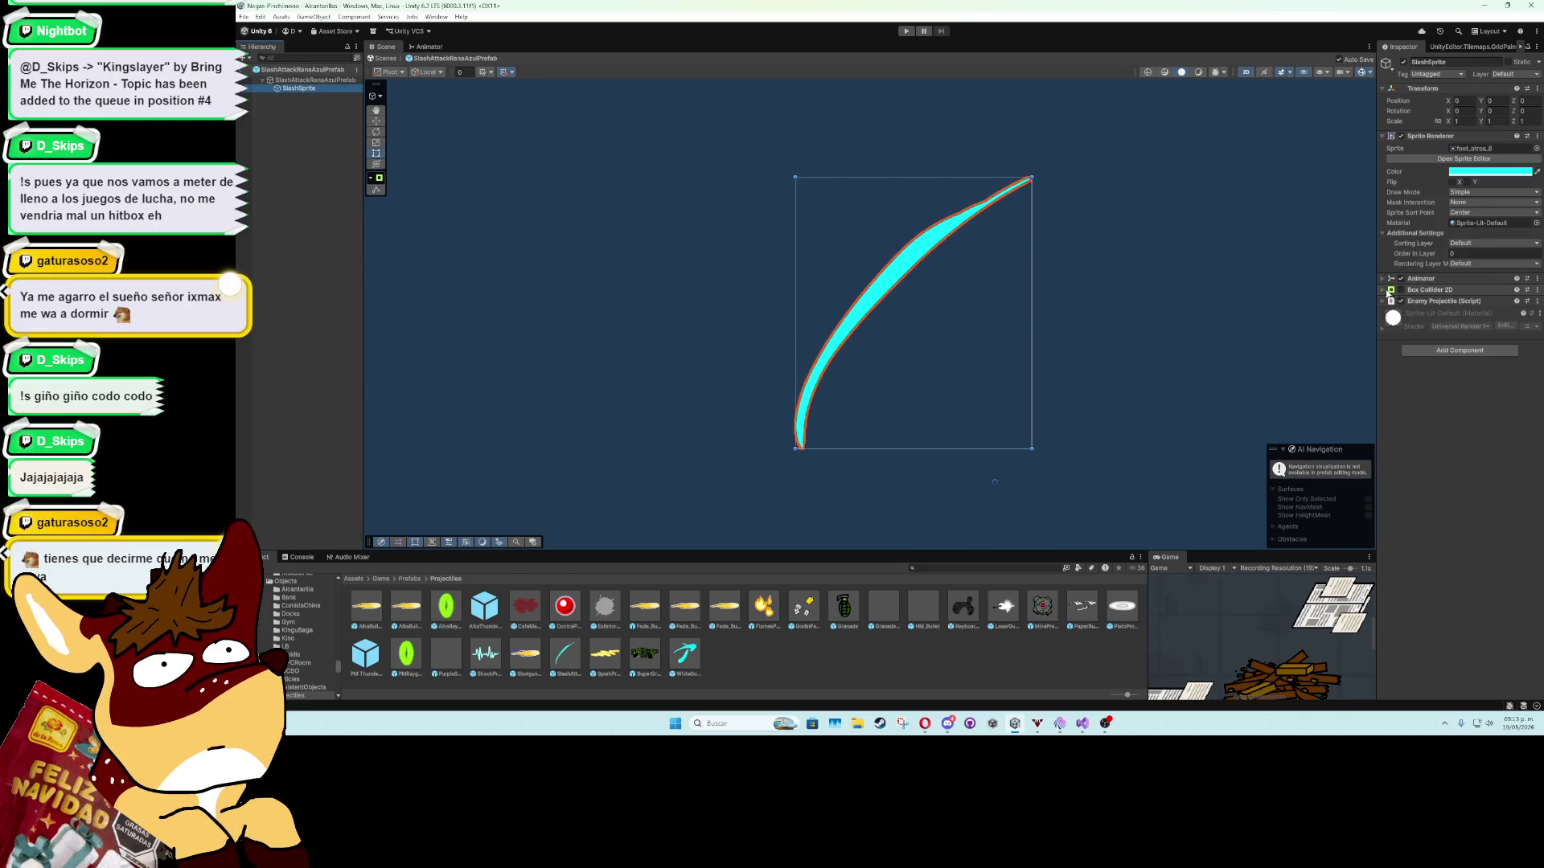
pyautogui.click(1383, 290)
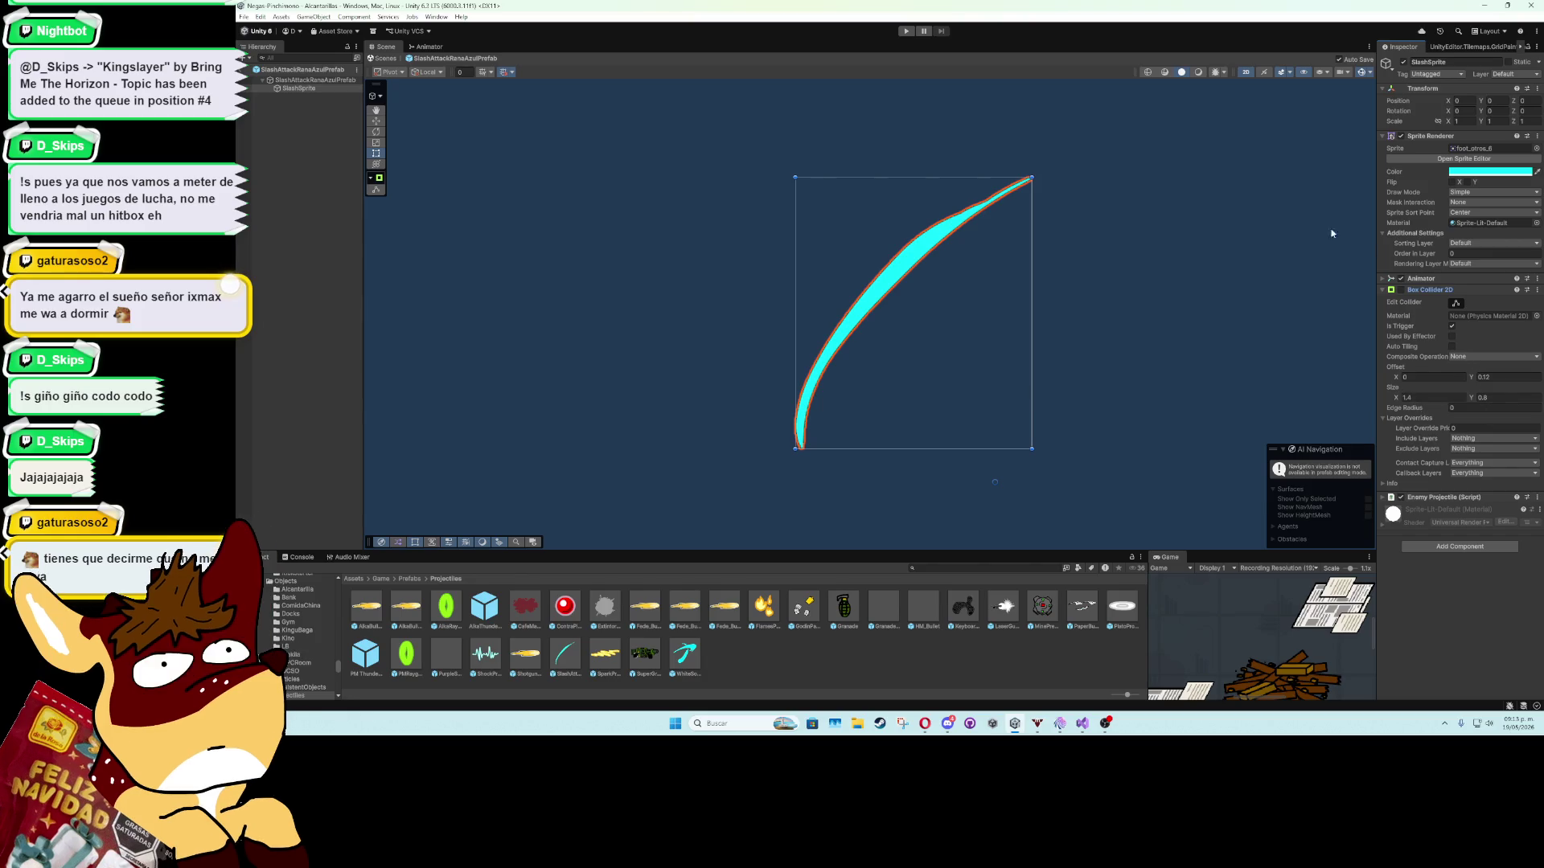
pyautogui.click(436, 17)
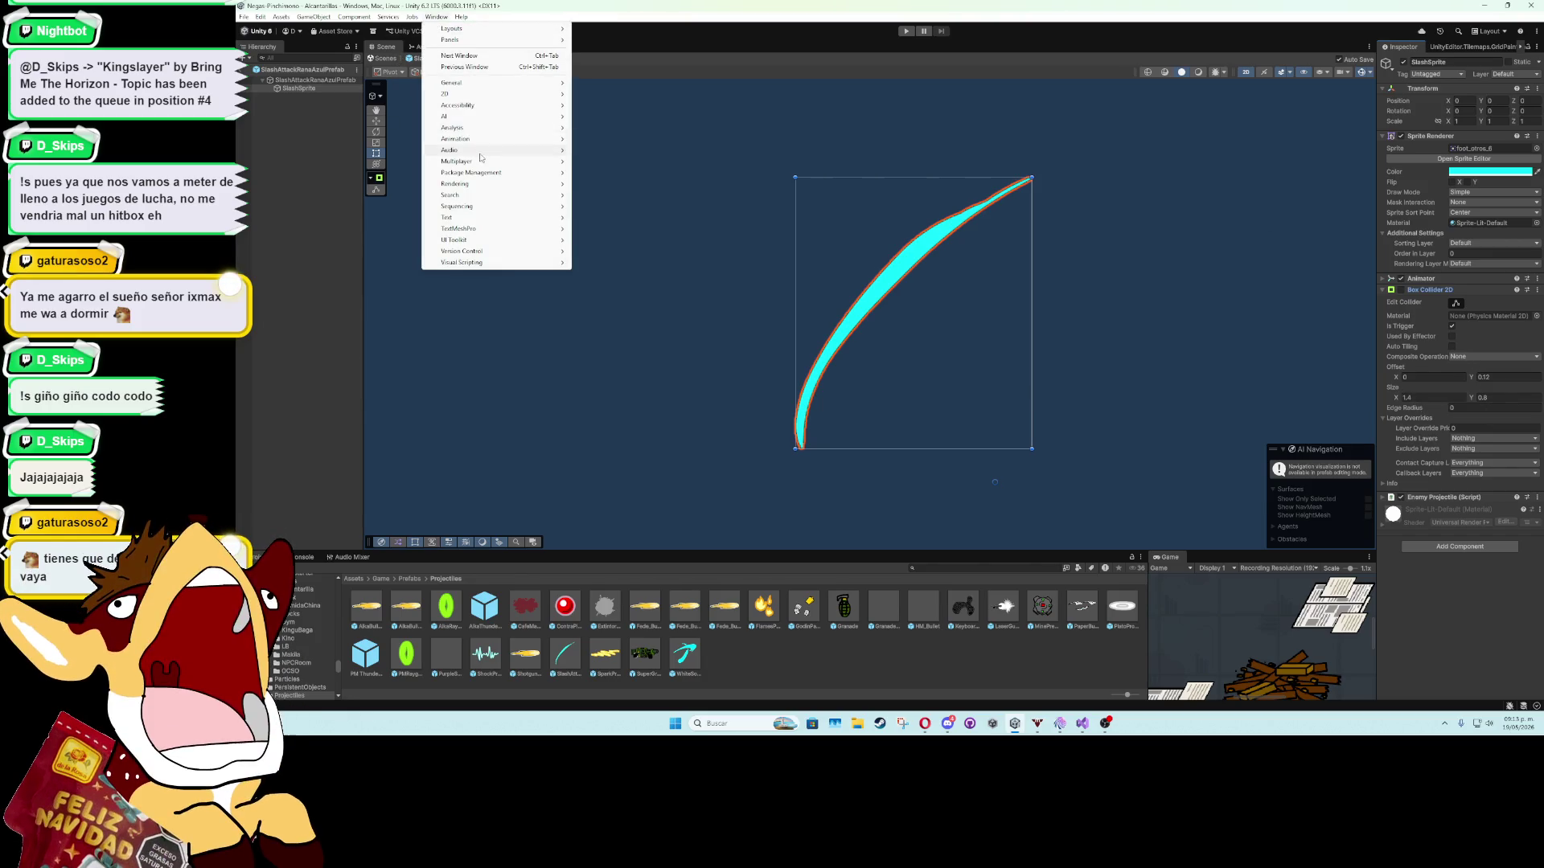
# Open the slash clip in the Animation window and preview frame 8.
pyautogui.moveTo(490, 146)
pyautogui.click(603, 139)
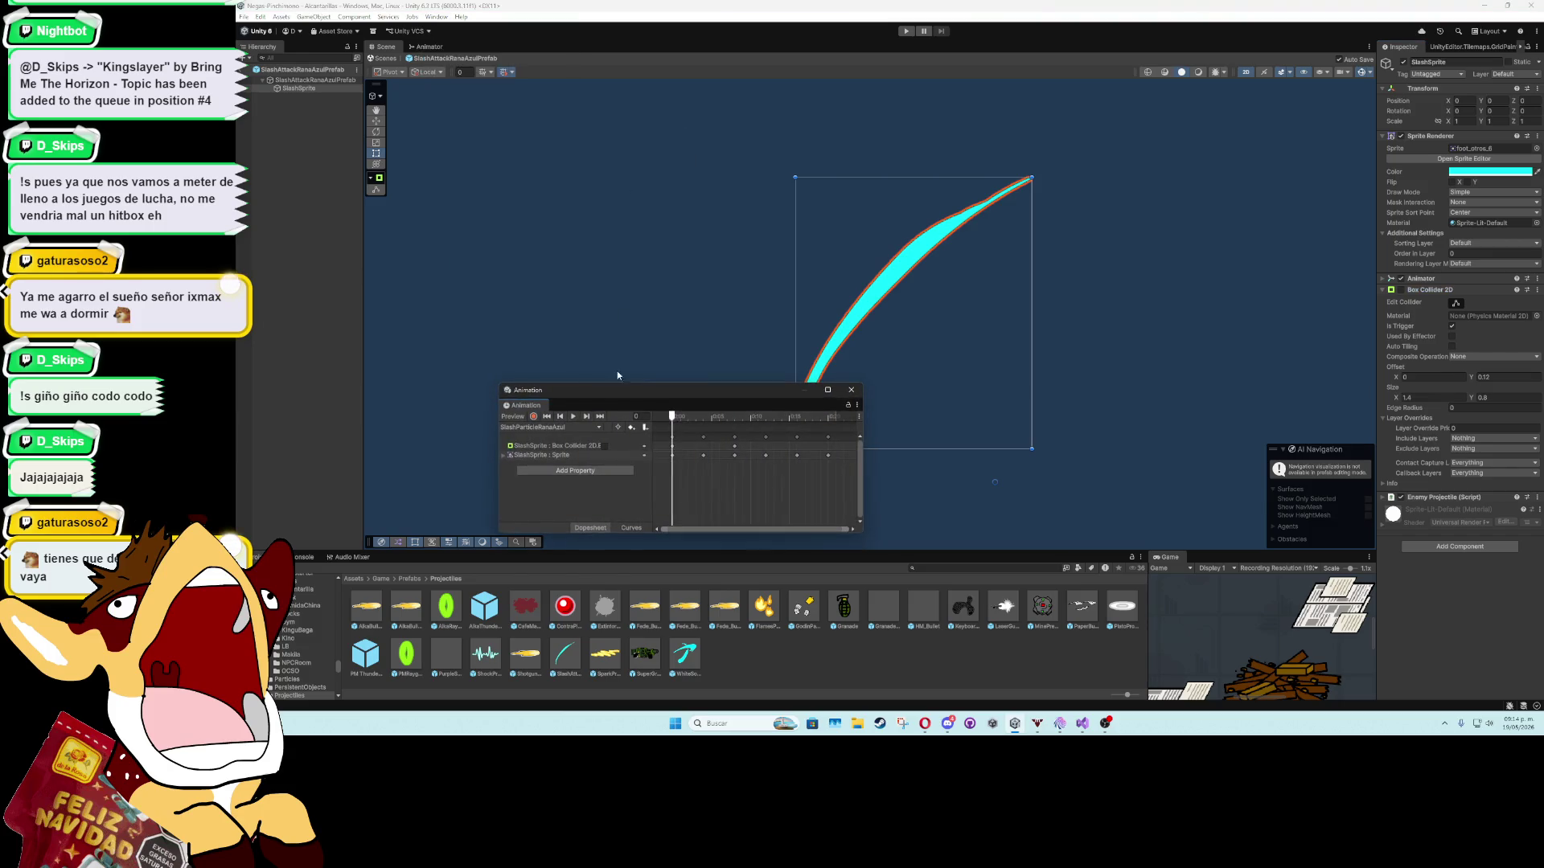
pyautogui.moveTo(696, 422)
pyautogui.mouseDown()
pyautogui.moveTo(774, 418)
pyautogui.moveTo(734, 418)
pyautogui.mouseUp()
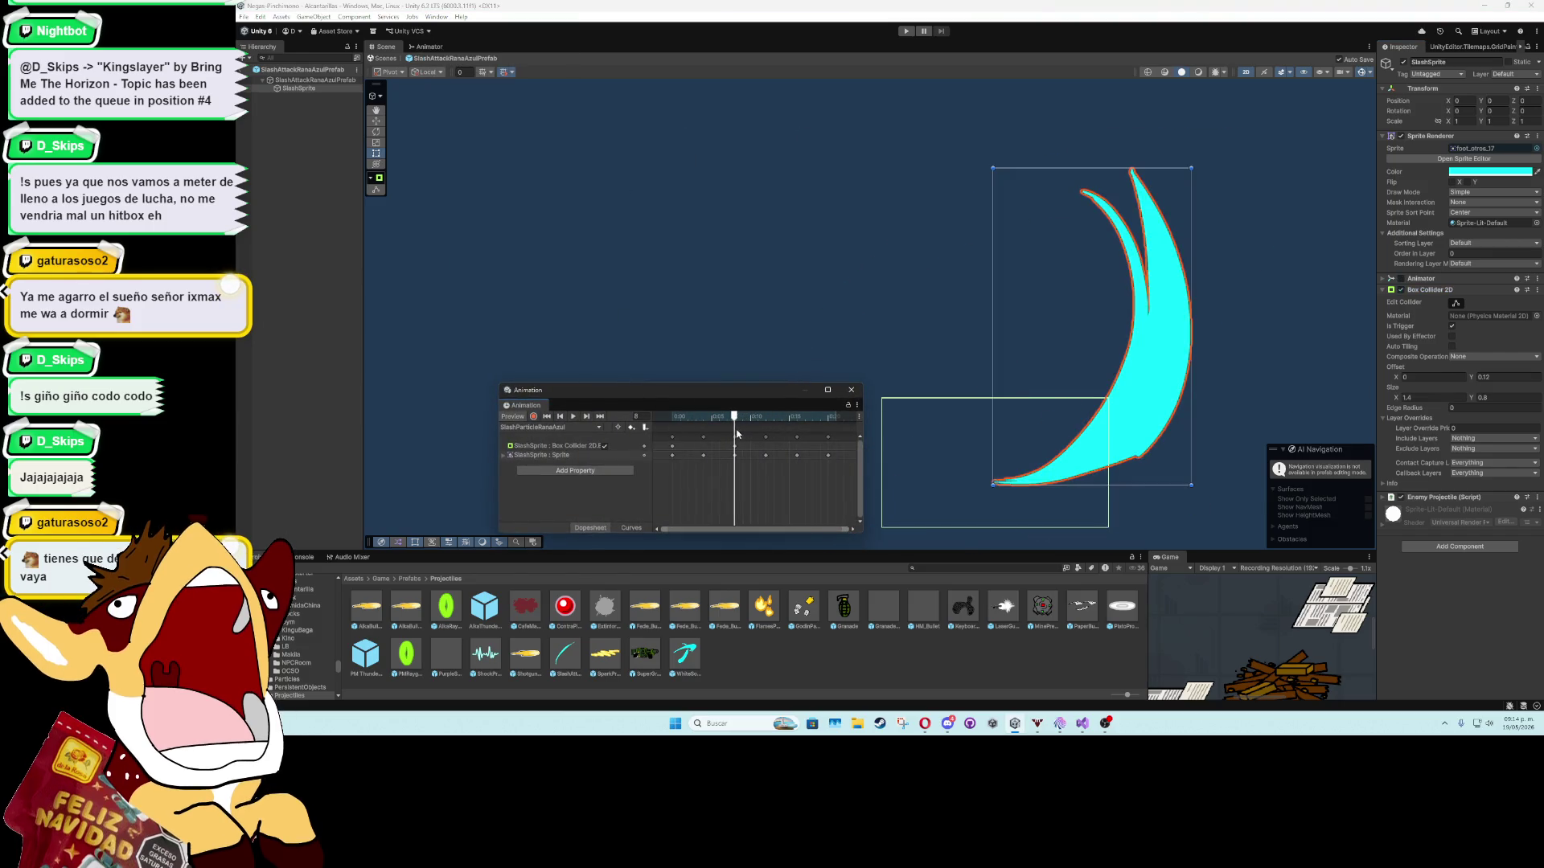
pyautogui.scroll(-2, 1134, 413)
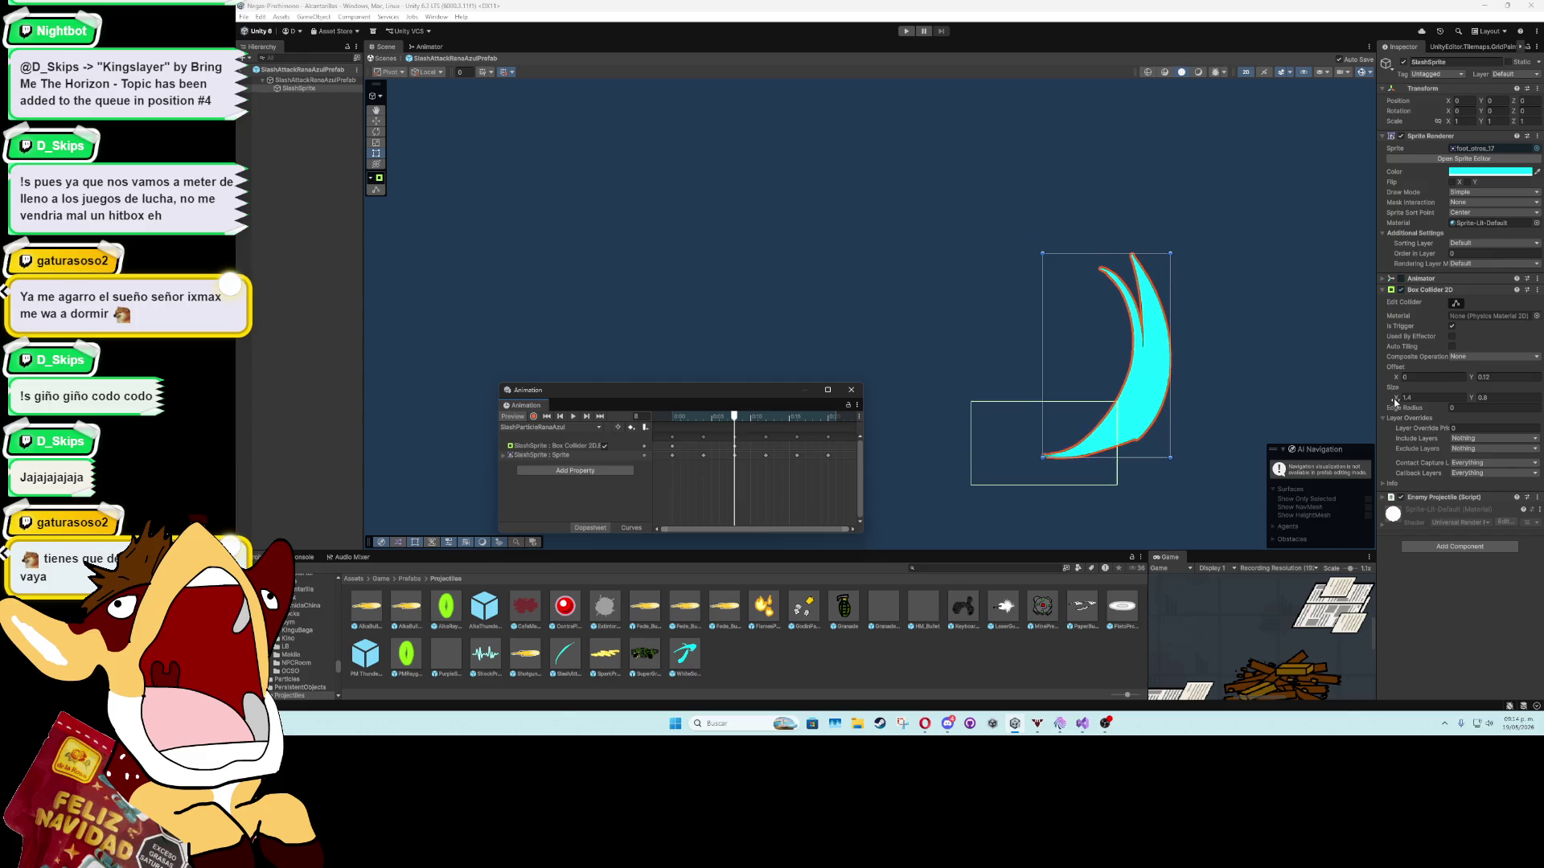
# Resize the slash Box Collider 2D to 1.67 by 1.2 with offset 0.27, 0.31.
pyautogui.moveTo(1395, 402); pyautogui.dragTo(1486, 402)
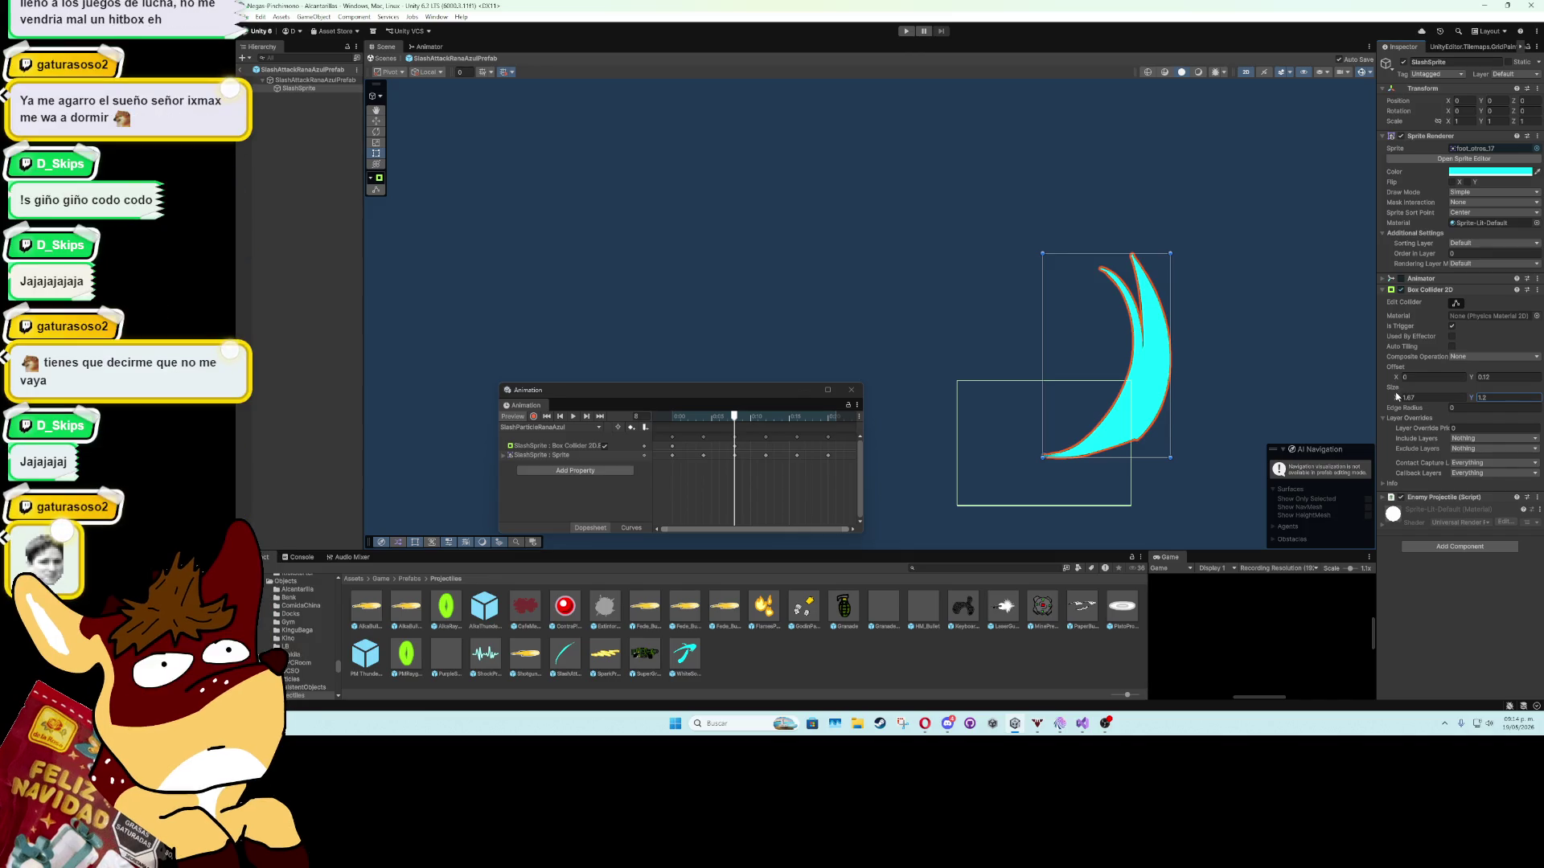
pyautogui.moveTo(1397, 378); pyautogui.dragTo(1405, 384)
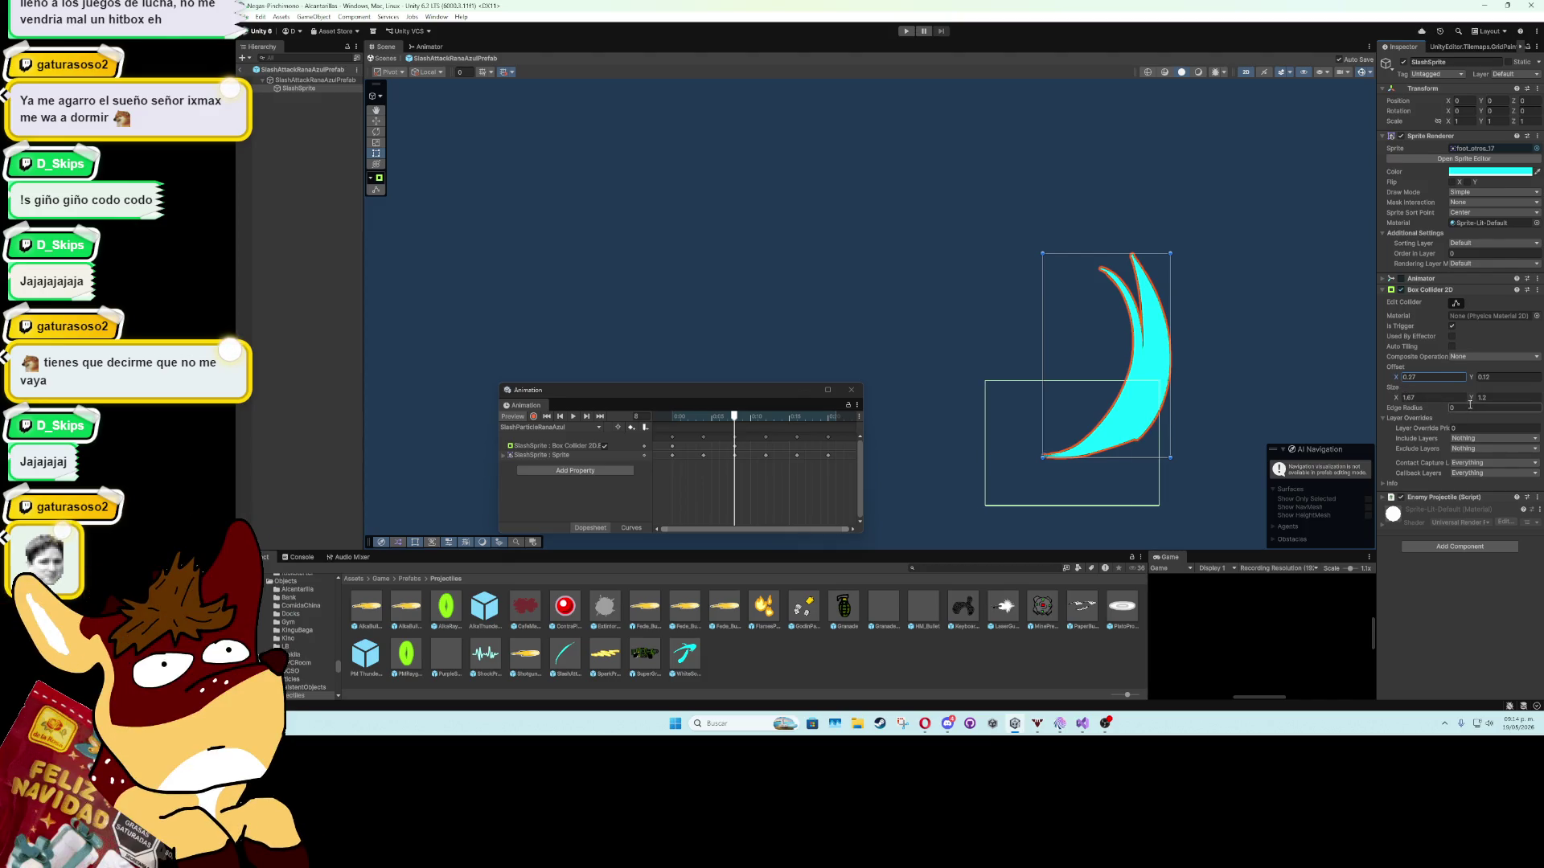
pyautogui.moveTo(1473, 399); pyautogui.dragTo(1472, 379)
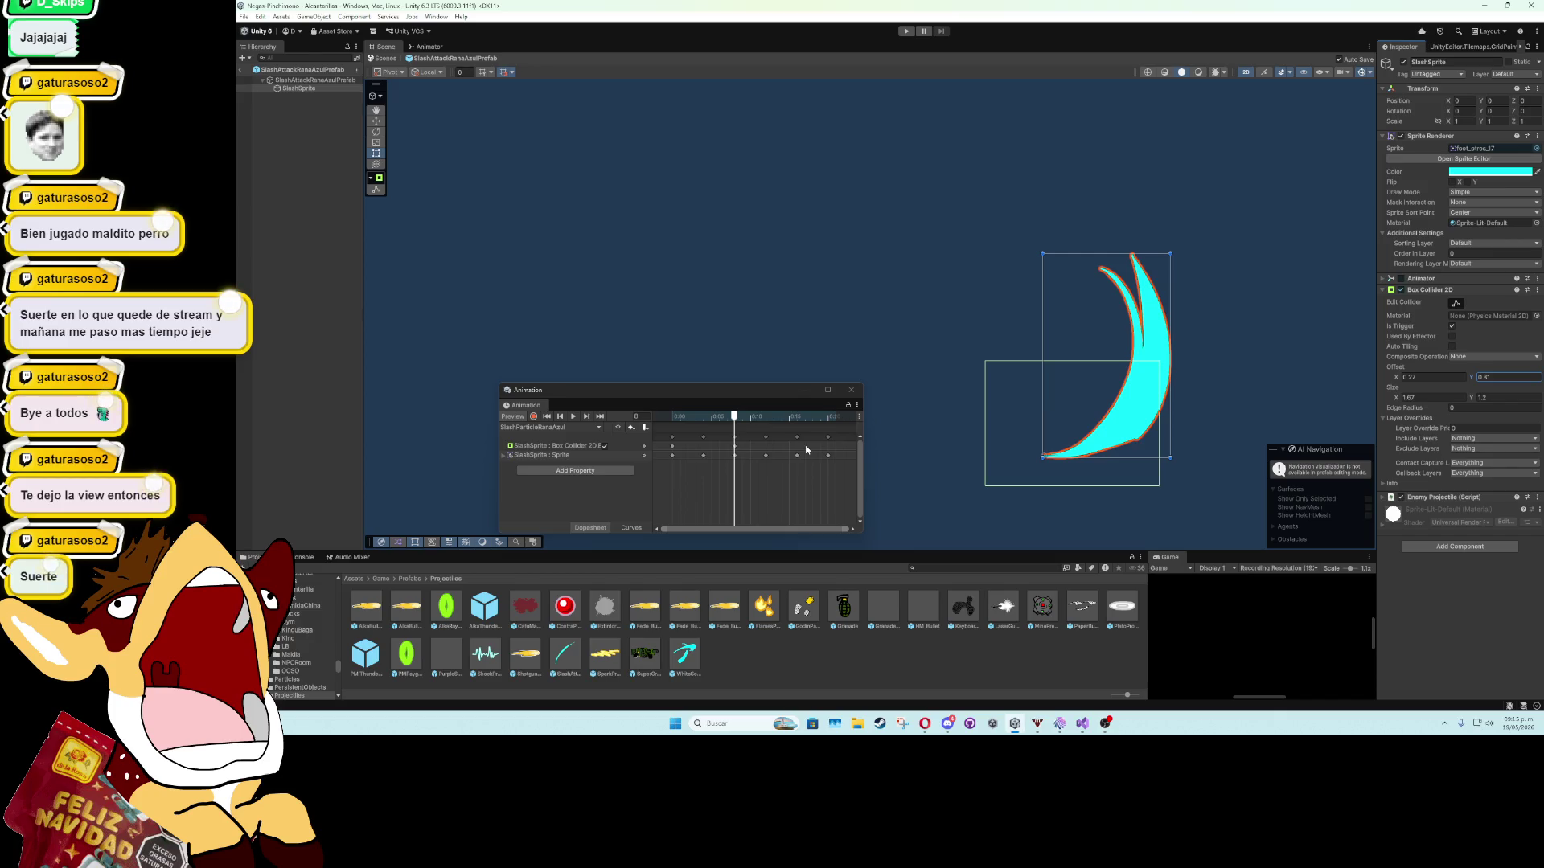
# Play the slash animation preview, then close the Animation window.
pyautogui.click(574, 418)
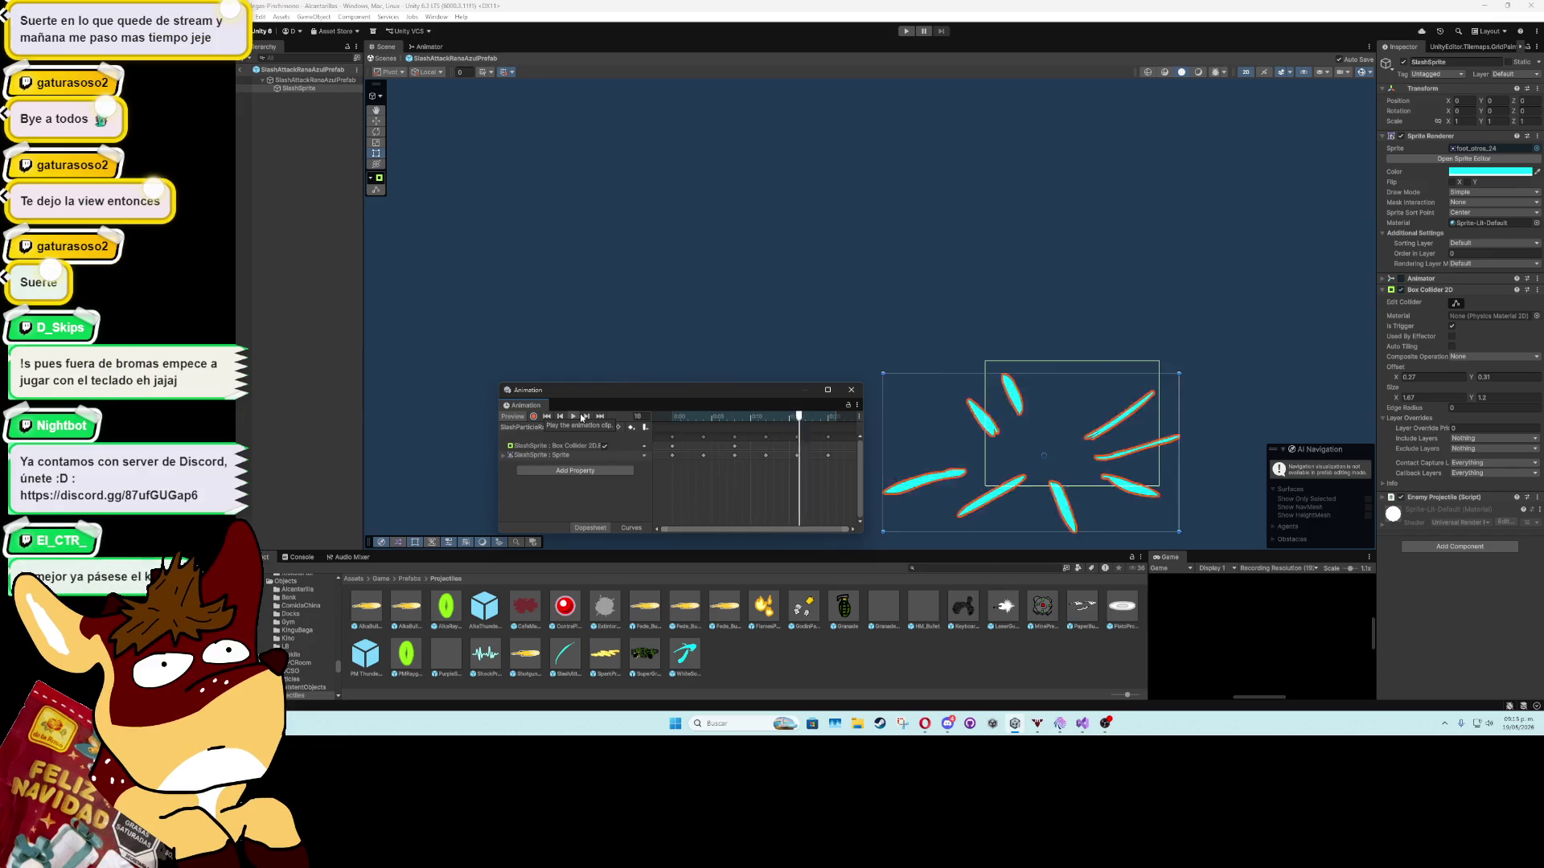
pyautogui.click(851, 390)
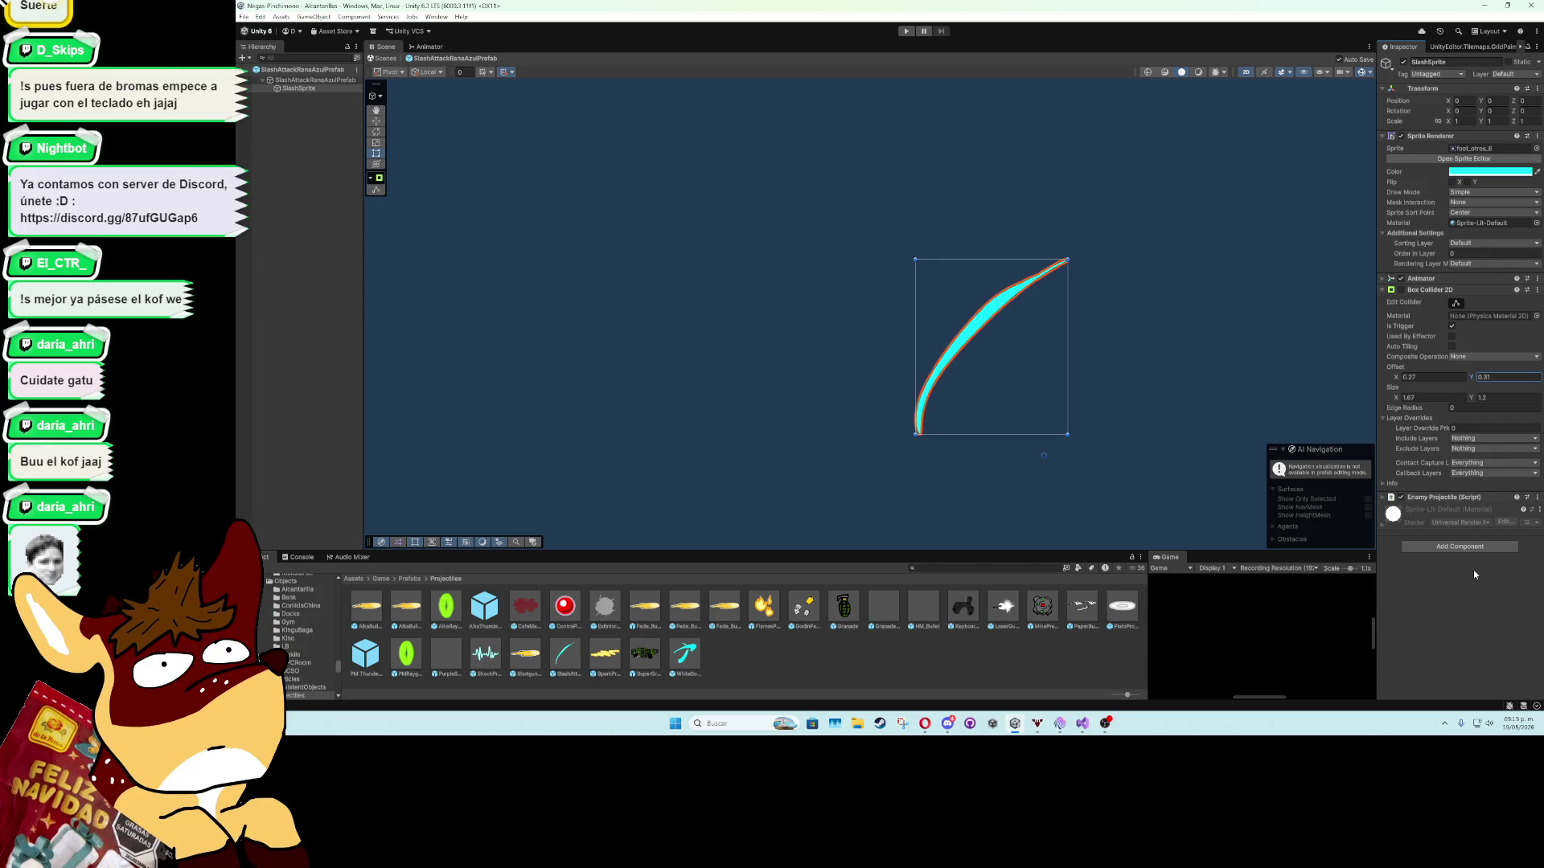
pyautogui.press('Return')
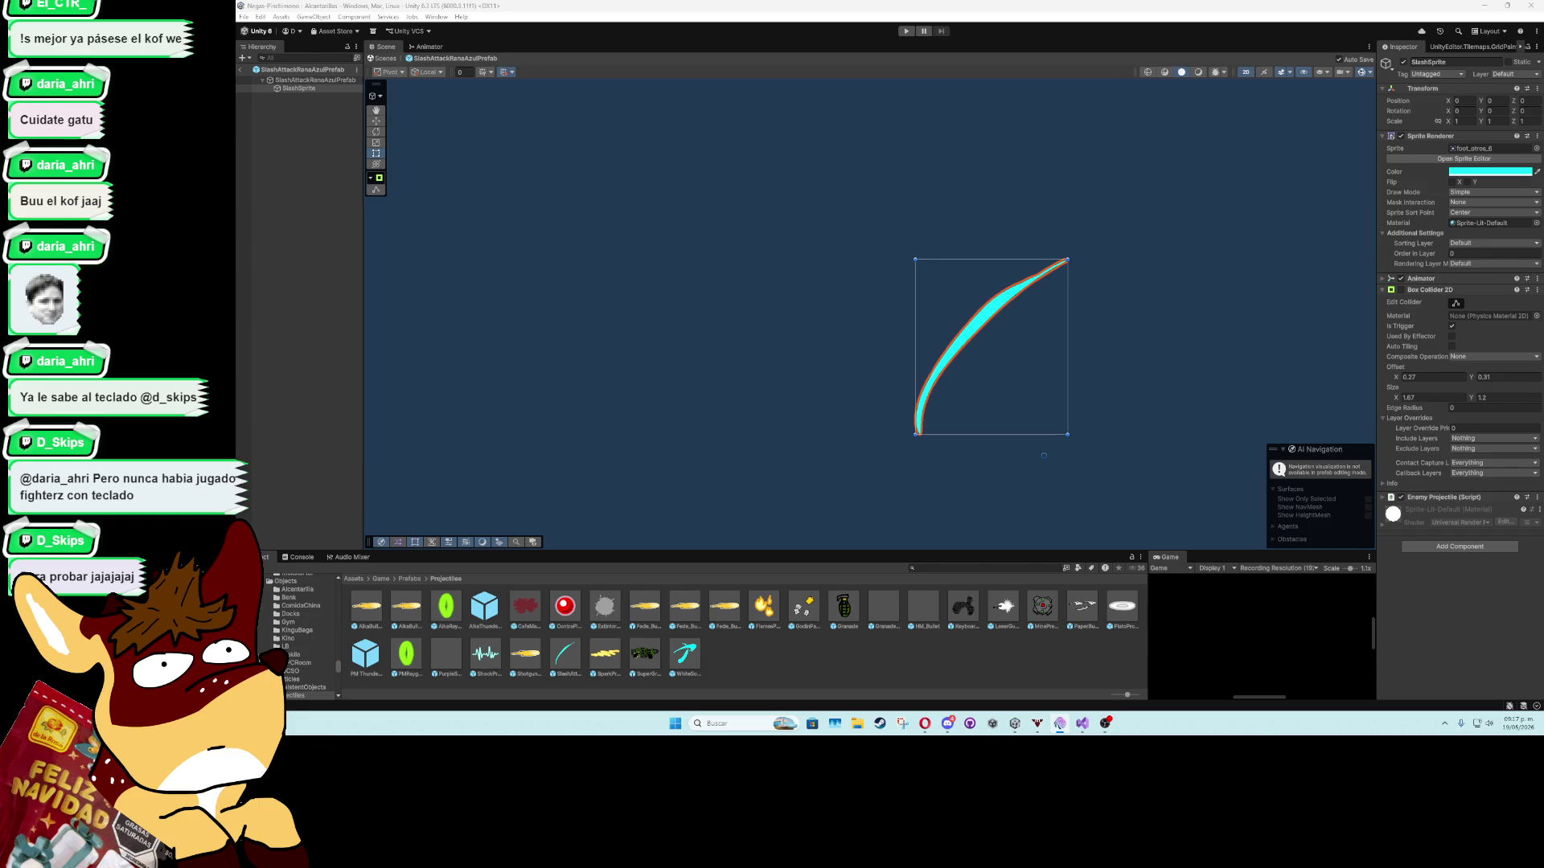
pyautogui.click(240, 70)
# Maximize the Game view, play the sewer level, and skip the intro dialogue with K.
pyautogui.scroll(-5, 1002, 358)
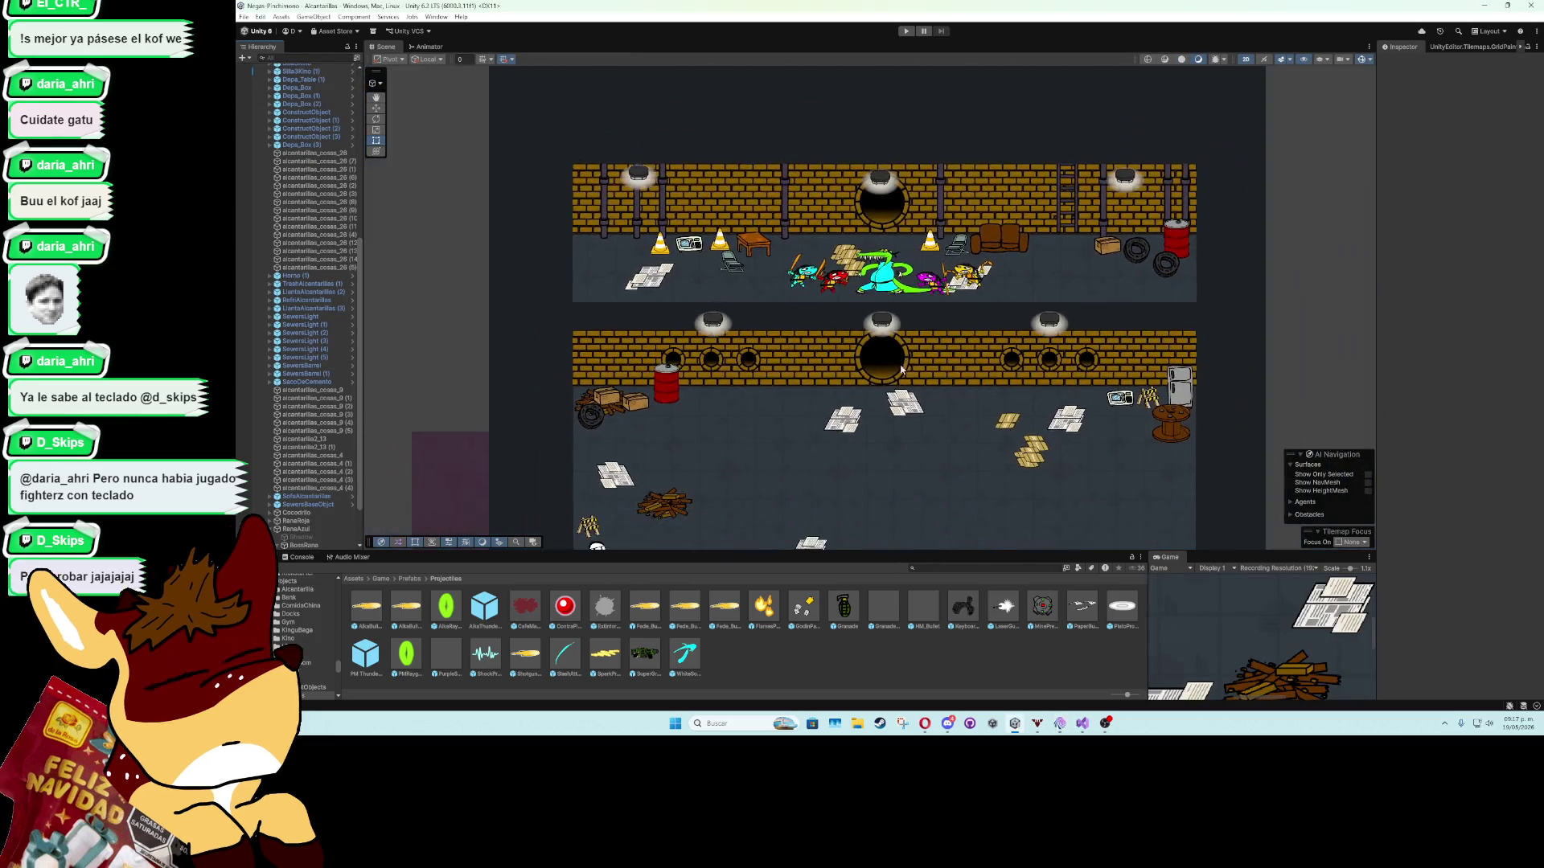
pyautogui.doubleClick(1177, 556)
pyautogui.hotkey('ctrl', 'p')
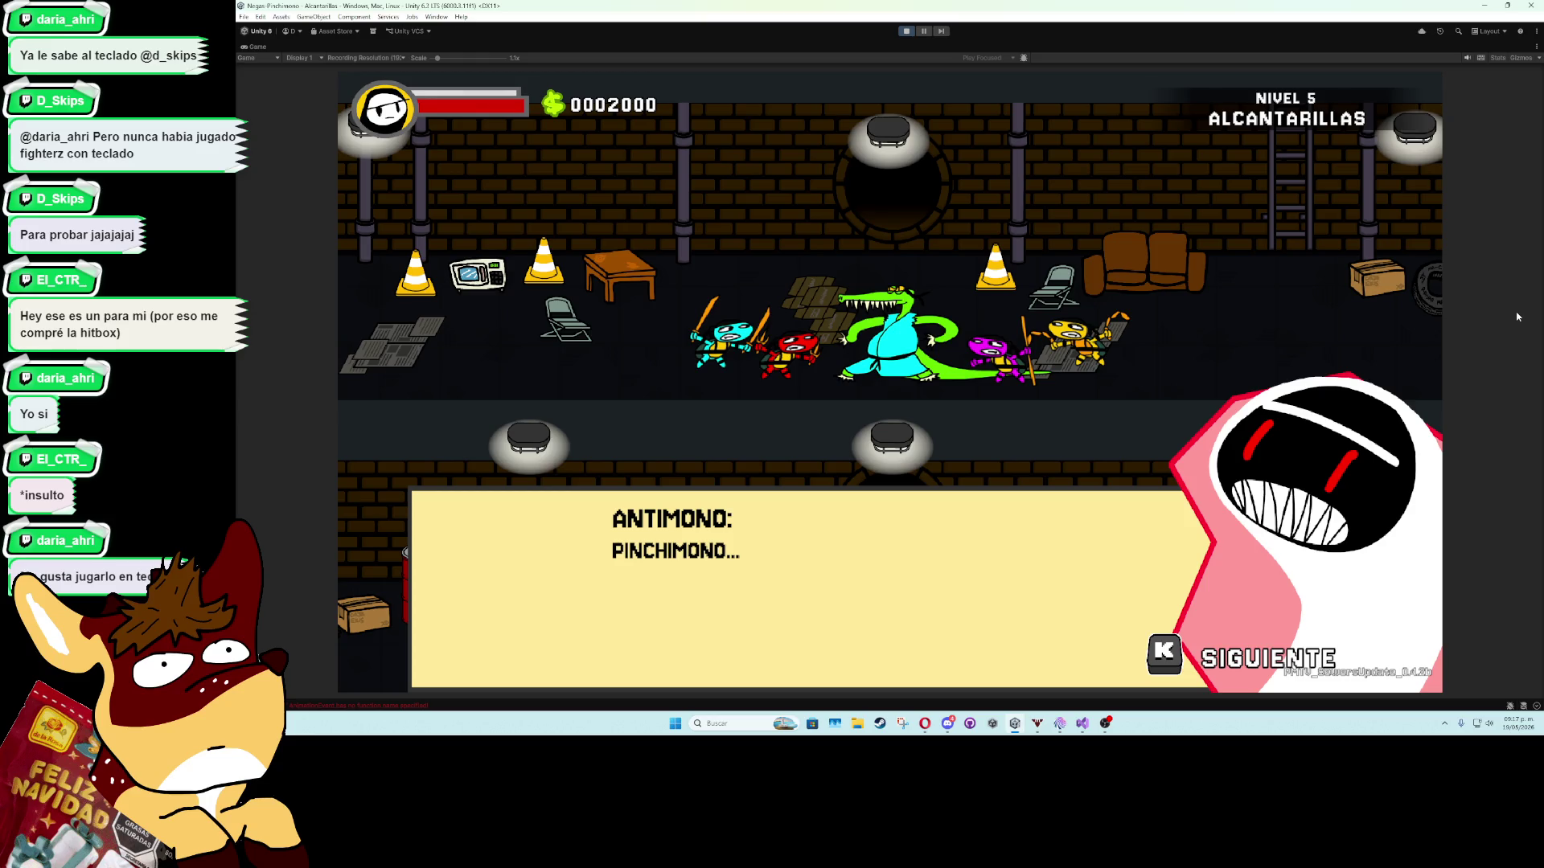
pyautogui.press('k')
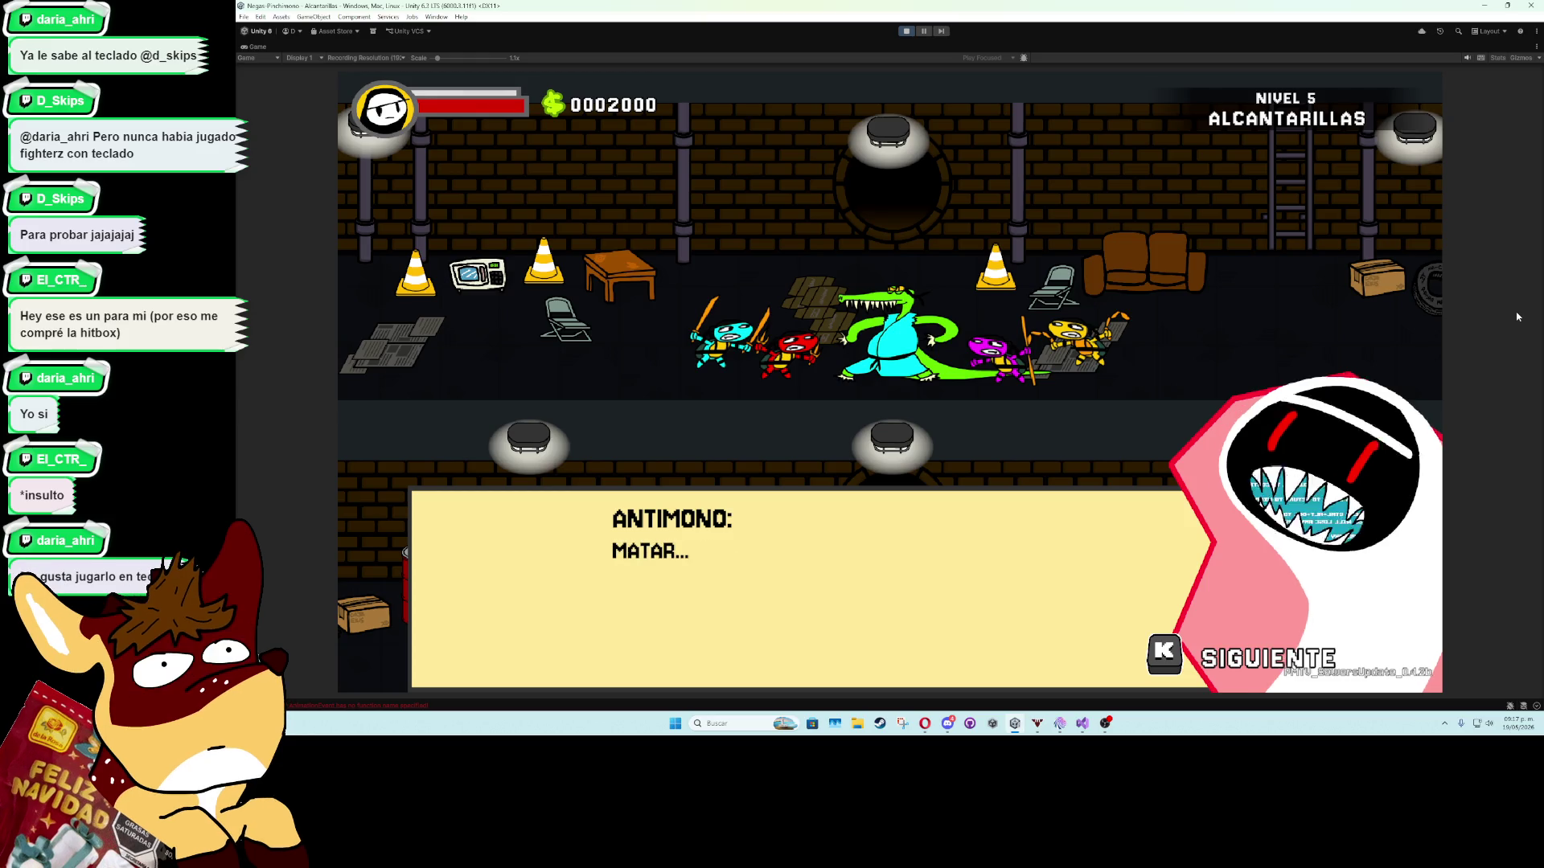
pyautogui.press('k')
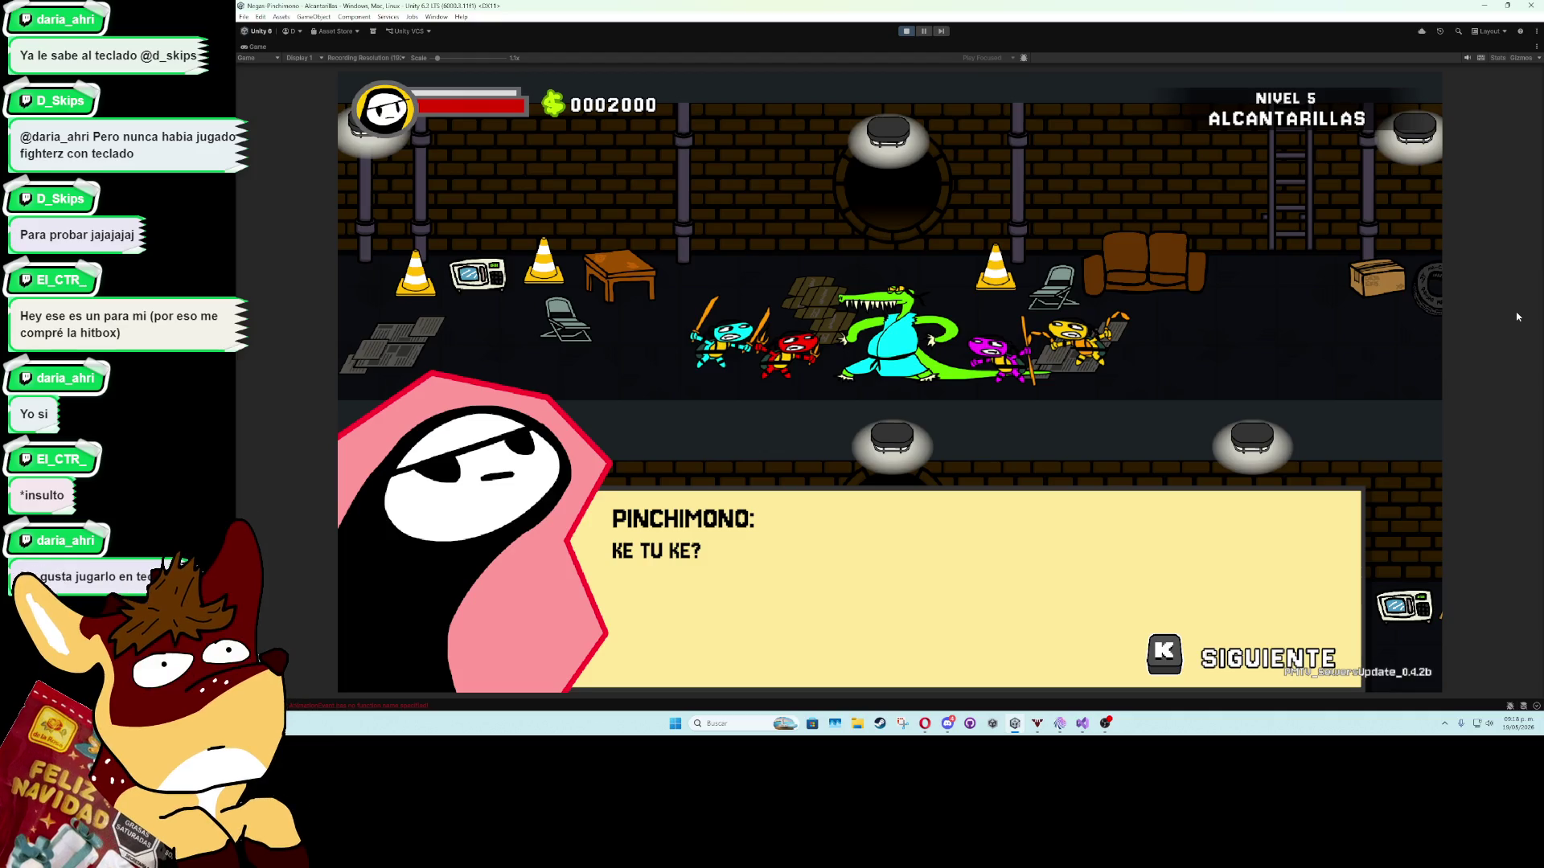
pyautogui.press('k')
pyautogui.press('k')
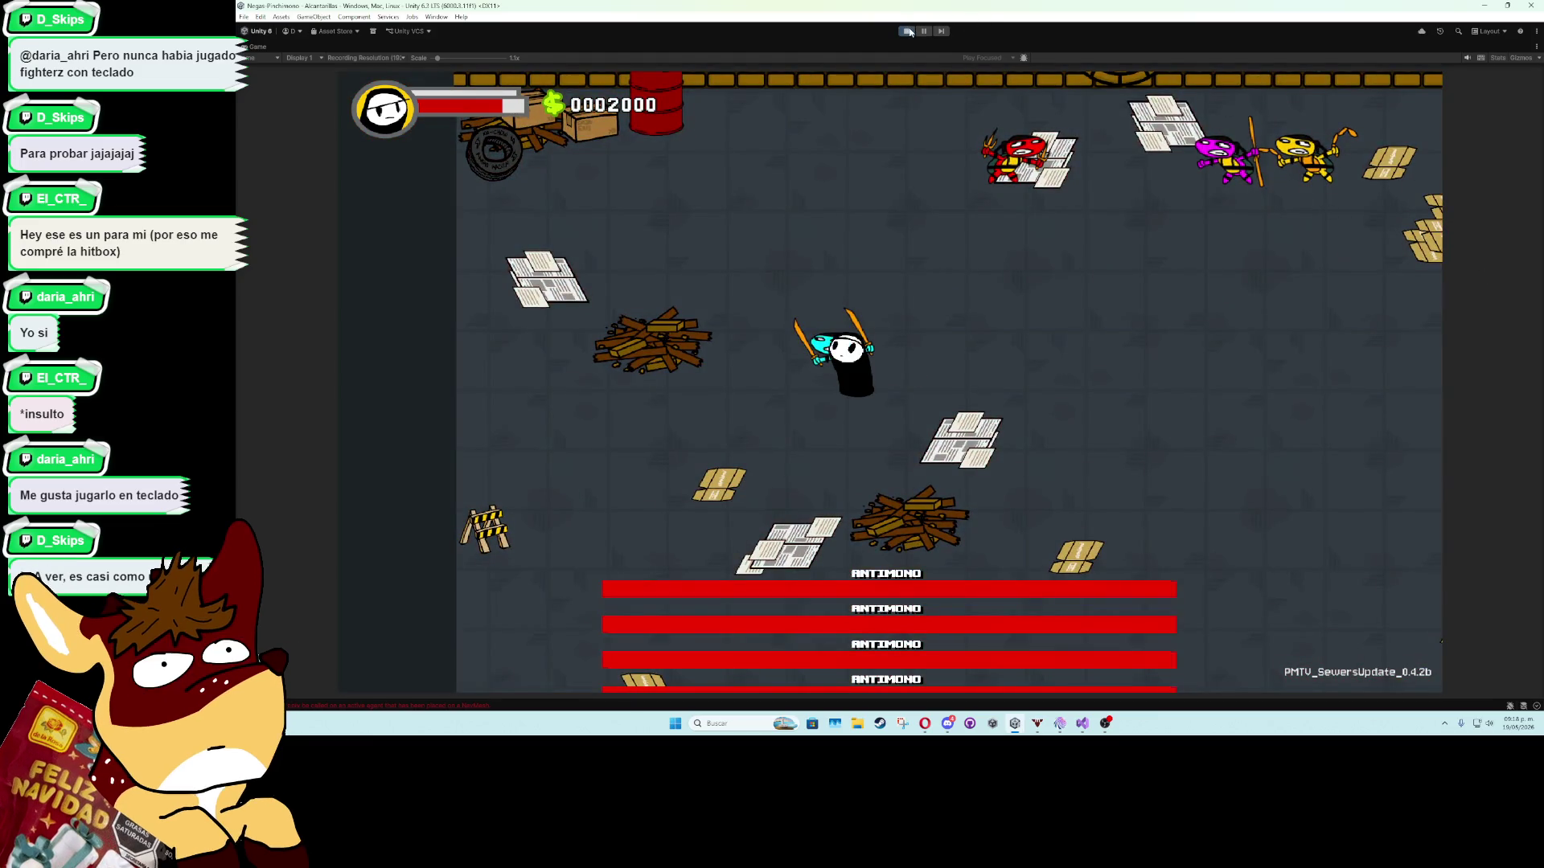
pyautogui.click(909, 32)
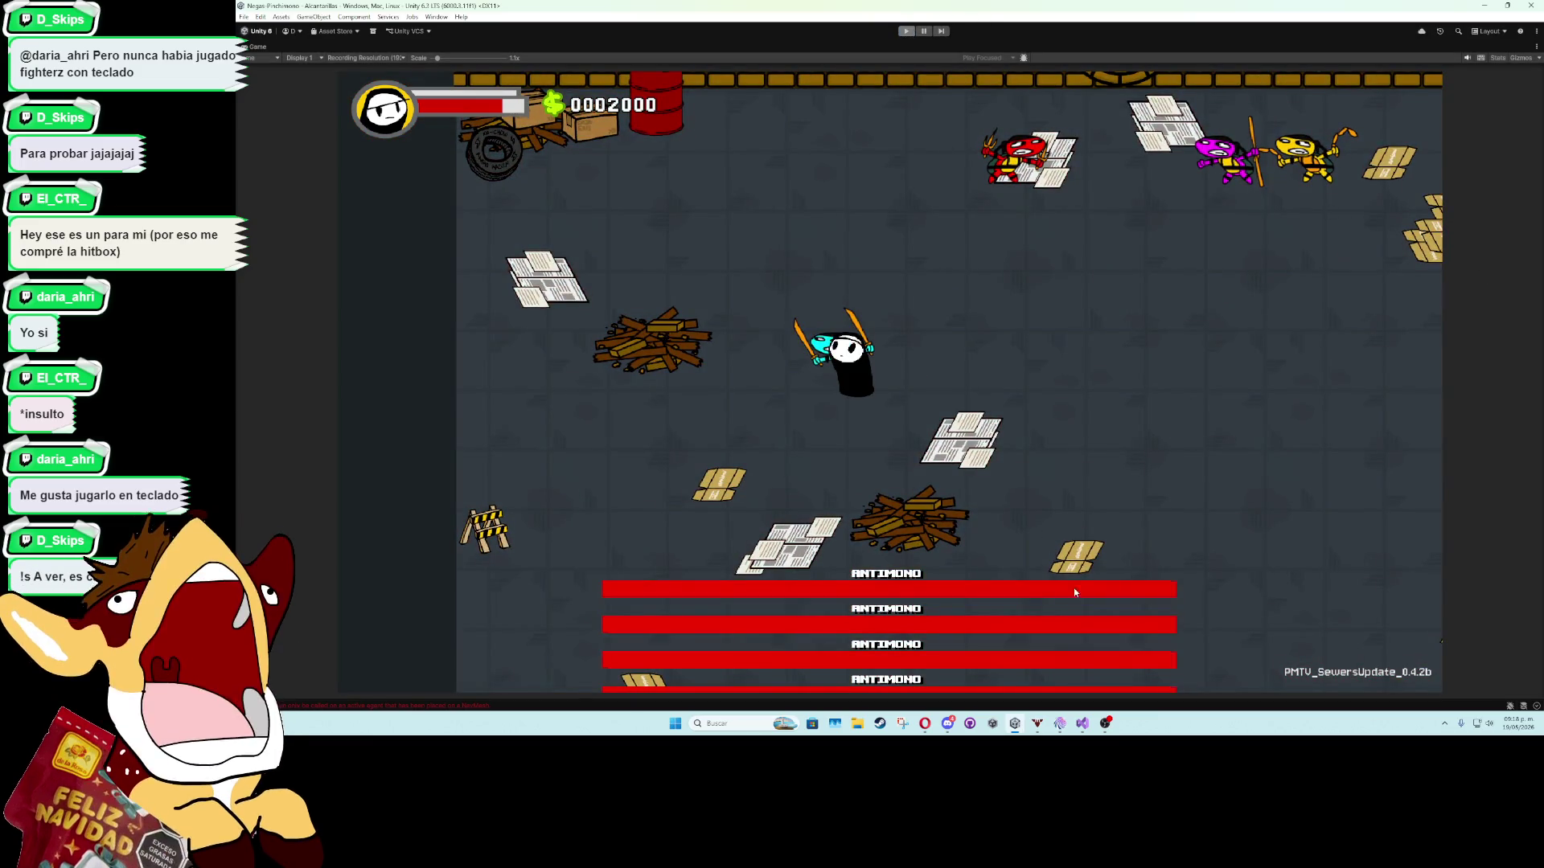
# Stop play mode and change agent.speed to 16f in ShootSlash.
pyautogui.hotkey('alt', 'Tab')
pyautogui.click(663, 483)
pyautogui.scroll(15, 662, 483)
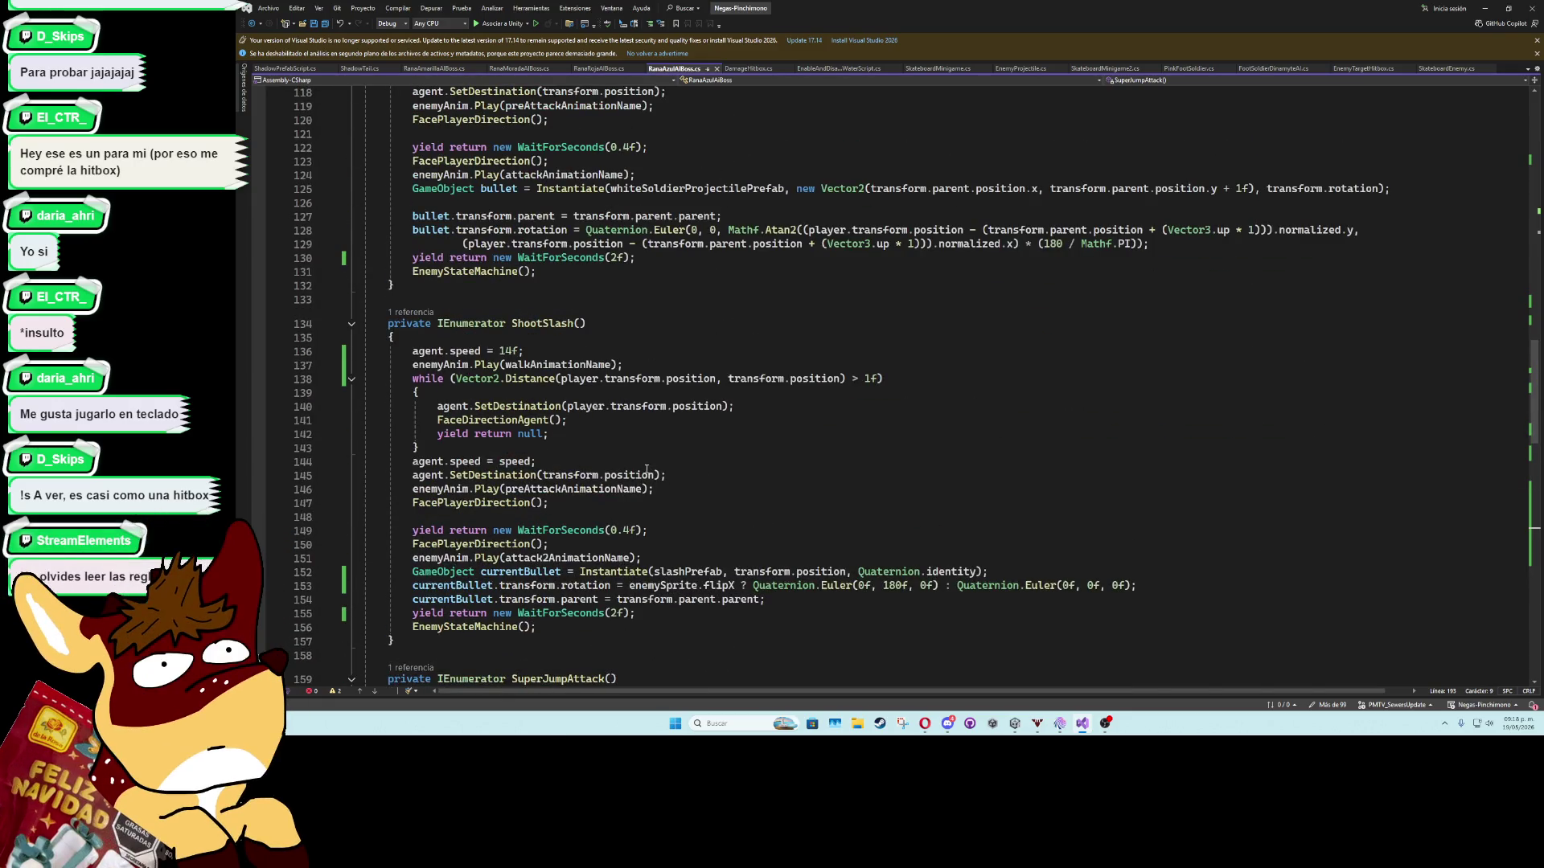
pyautogui.scroll(8, 635, 467)
pyautogui.scroll(-8, 611, 464)
pyautogui.click(515, 351)
pyautogui.press('BackSpace')
pyautogui.write('6')
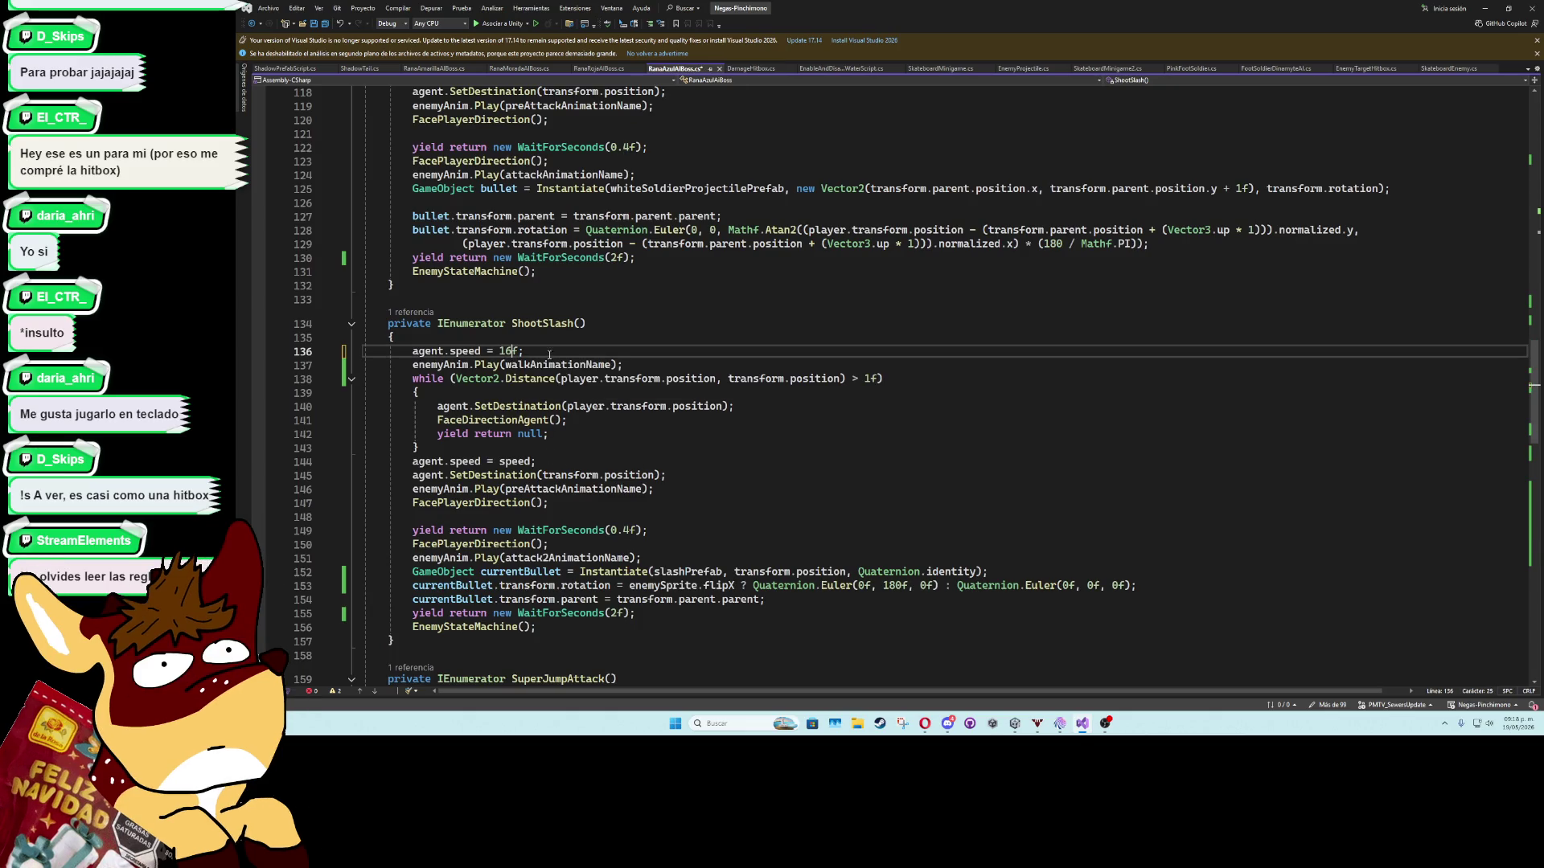
# Set the player distance threshold on line 138 to 0.8f and save the script.
pyautogui.click(869, 379)
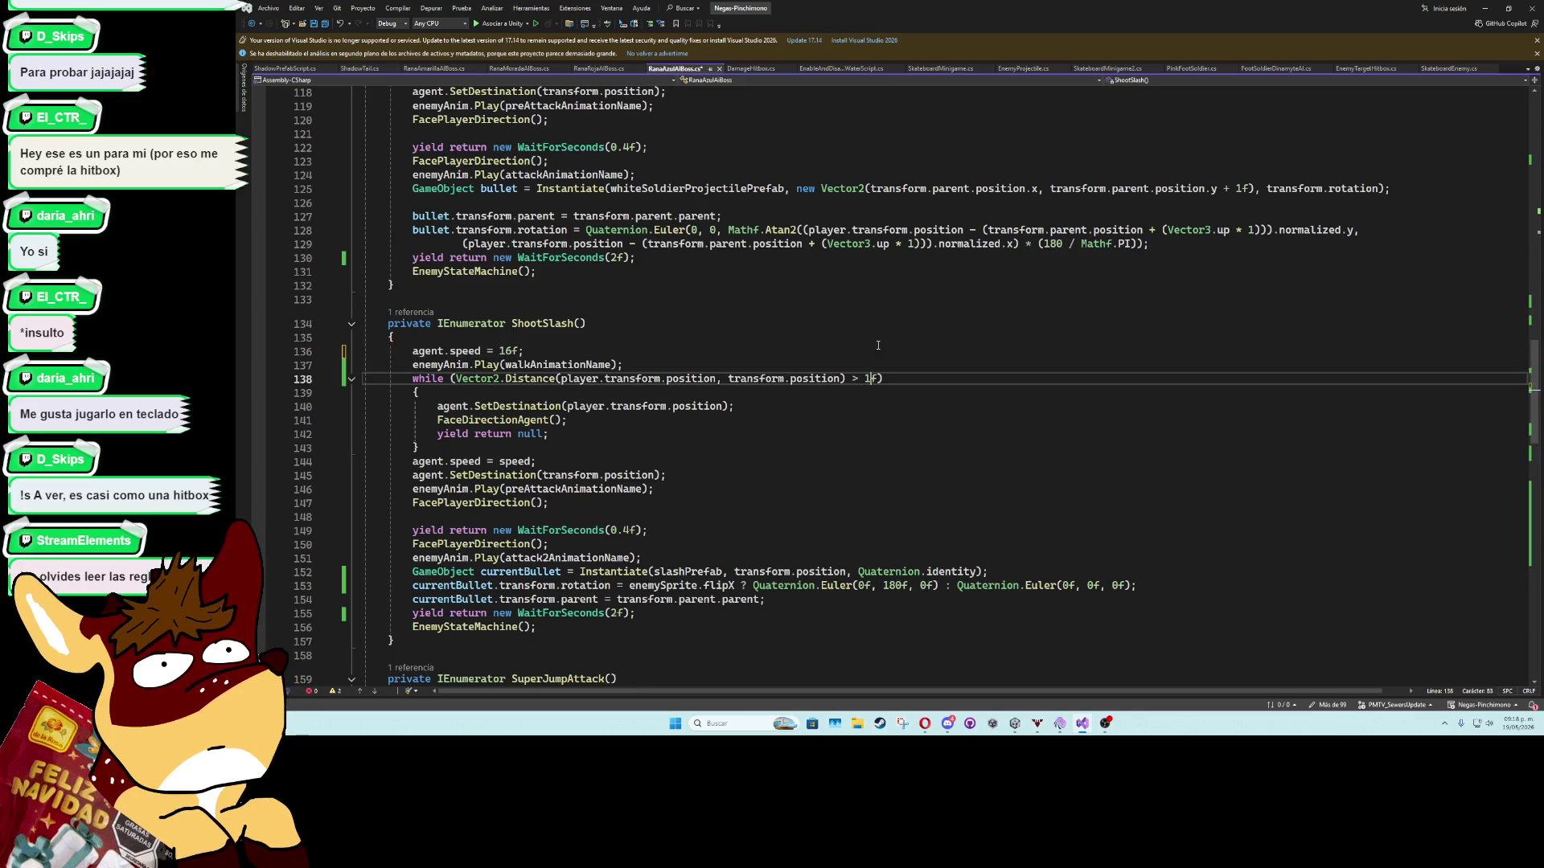
pyautogui.press('BackSpace')
pyautogui.write('0.8')
pyautogui.click(879, 342)
pyautogui.hotkey('ctrl', 's')
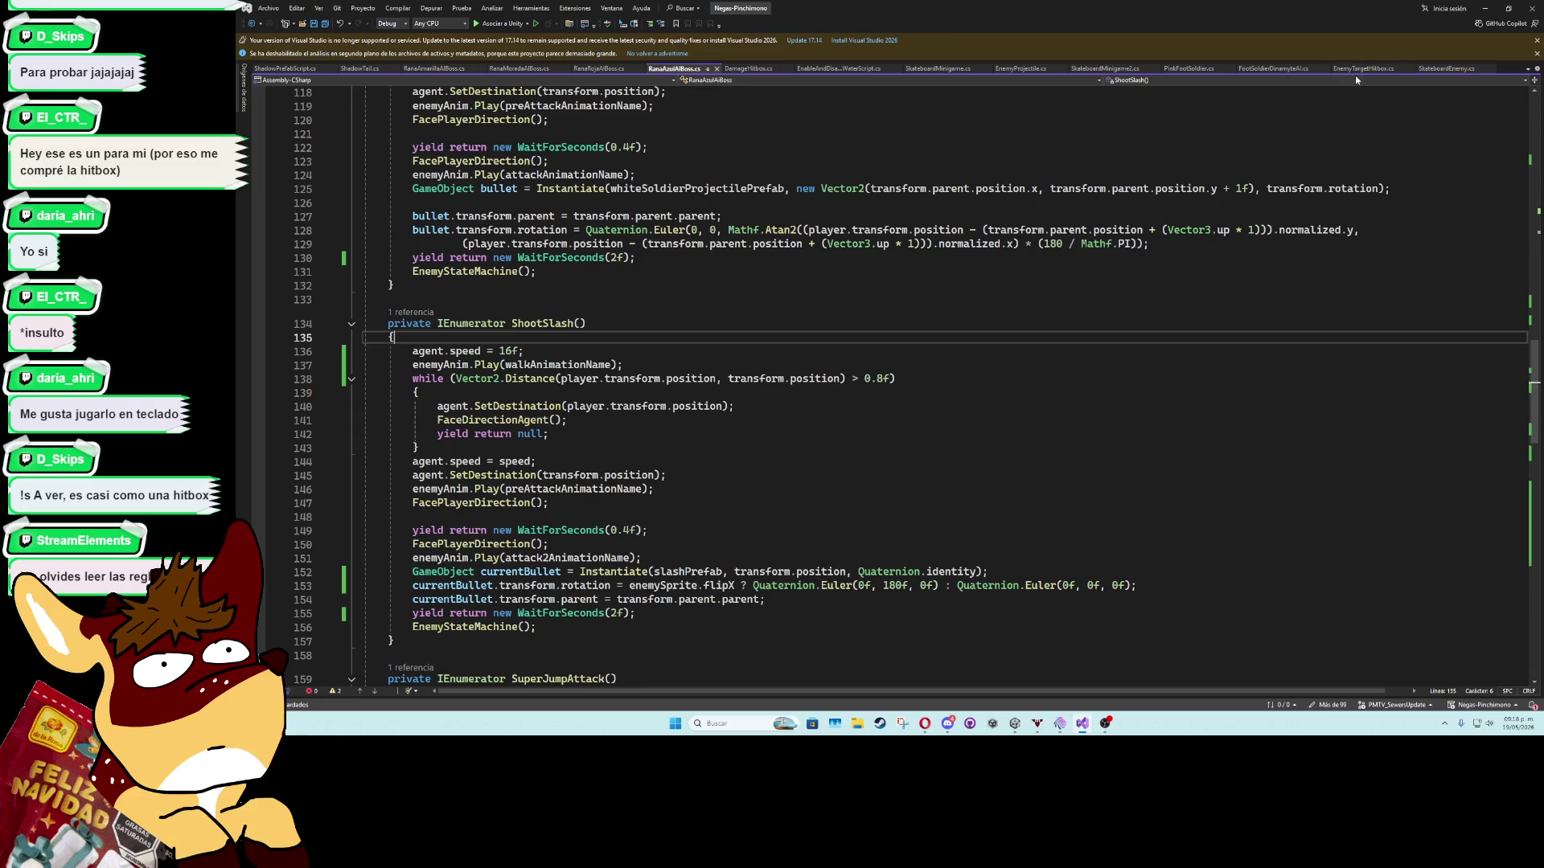
pyautogui.click(1485, 8)
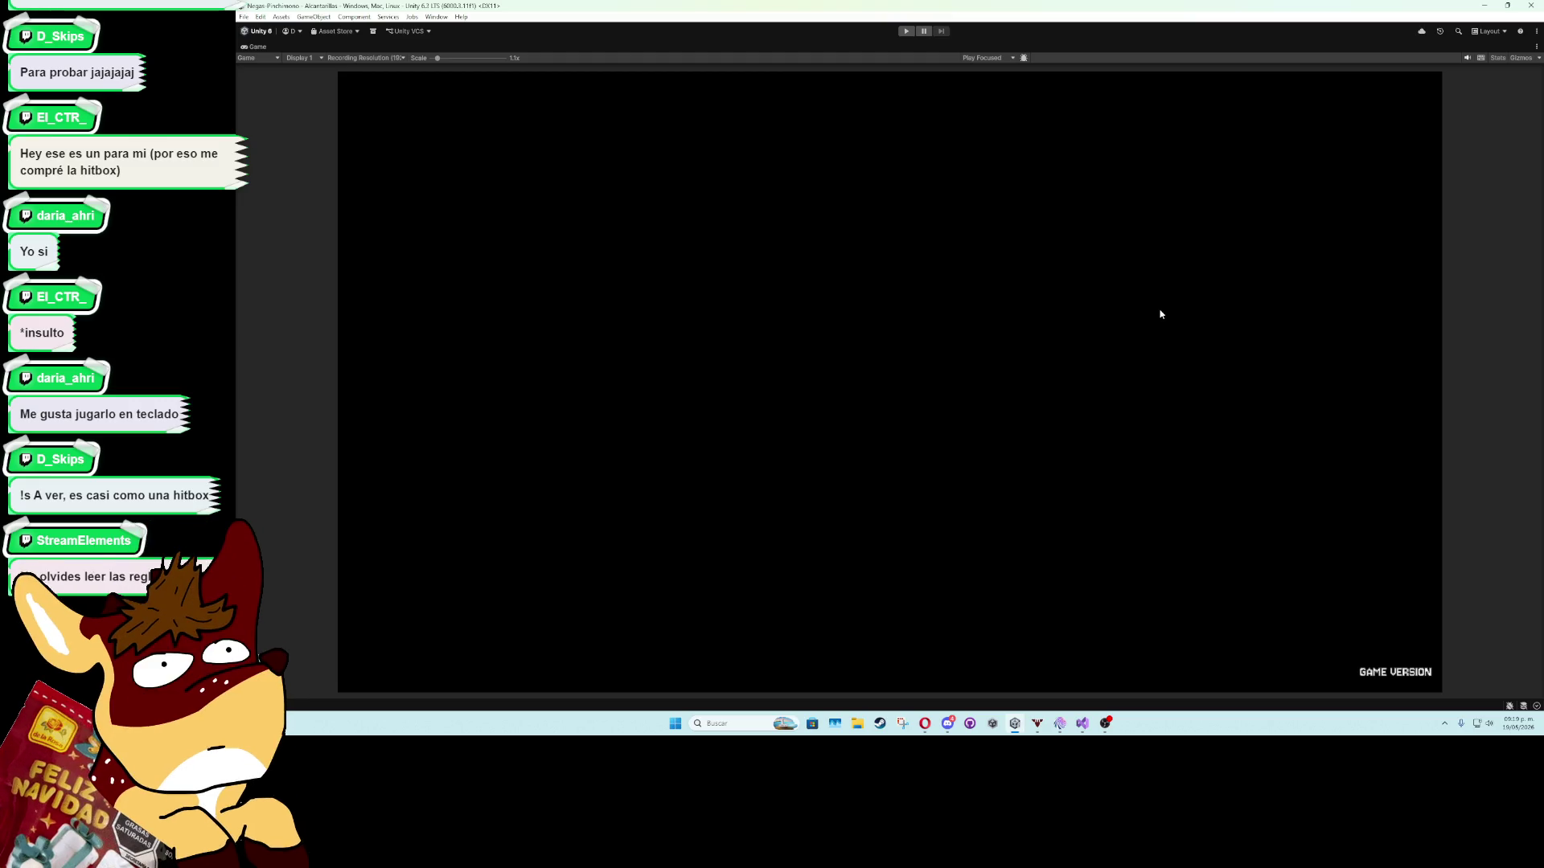
# Restore the full editor layout and collapse SewersBossRoom in the Hierarchy.
pyautogui.doubleClick(256, 47)
pyautogui.scroll(-5, 652, 419)
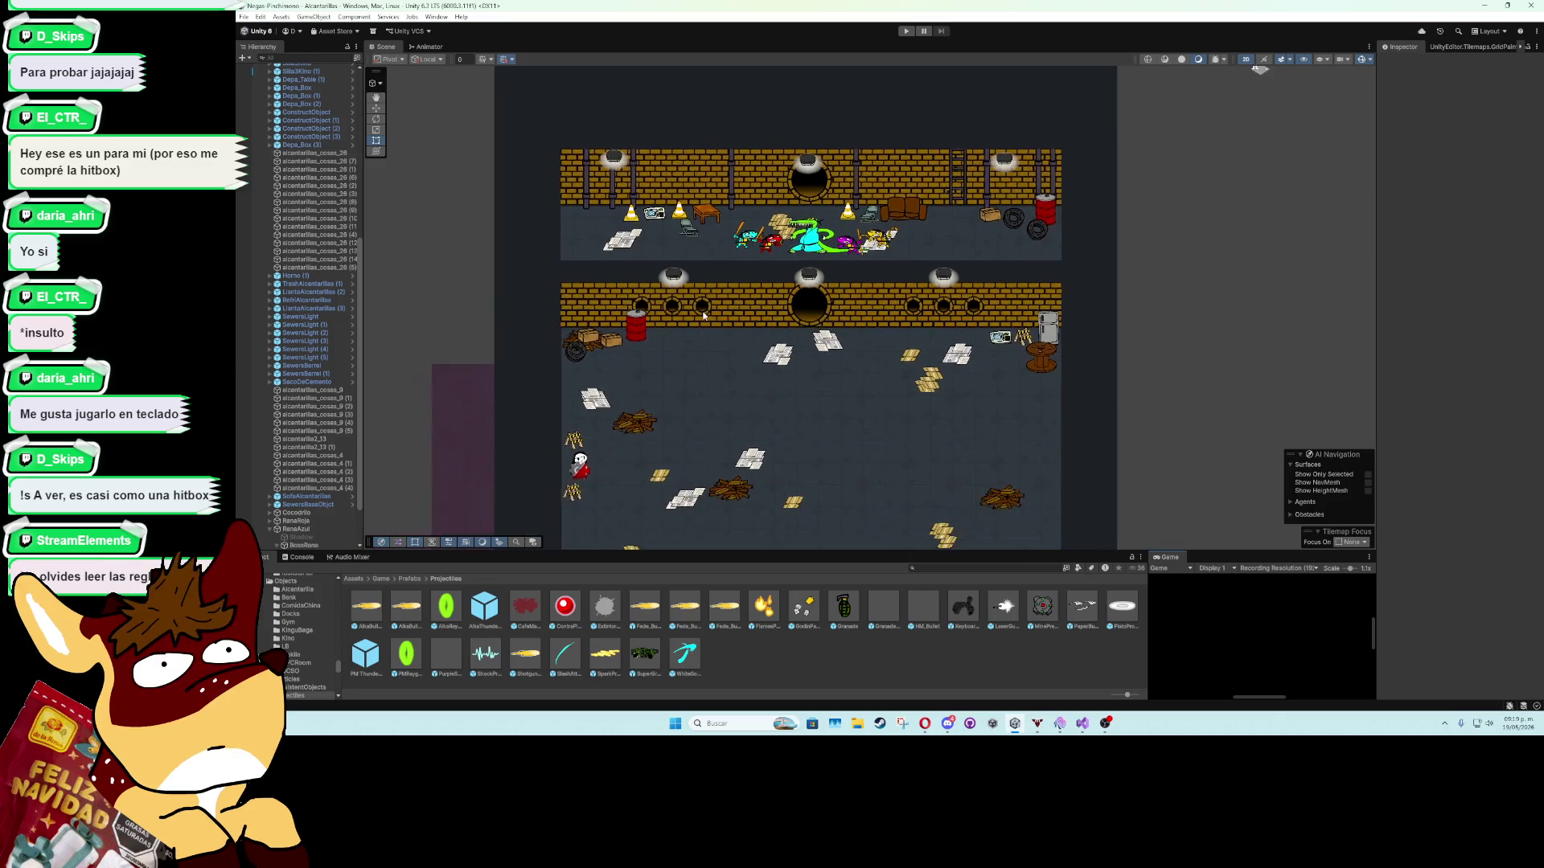
pyautogui.scroll(3, 672, 385)
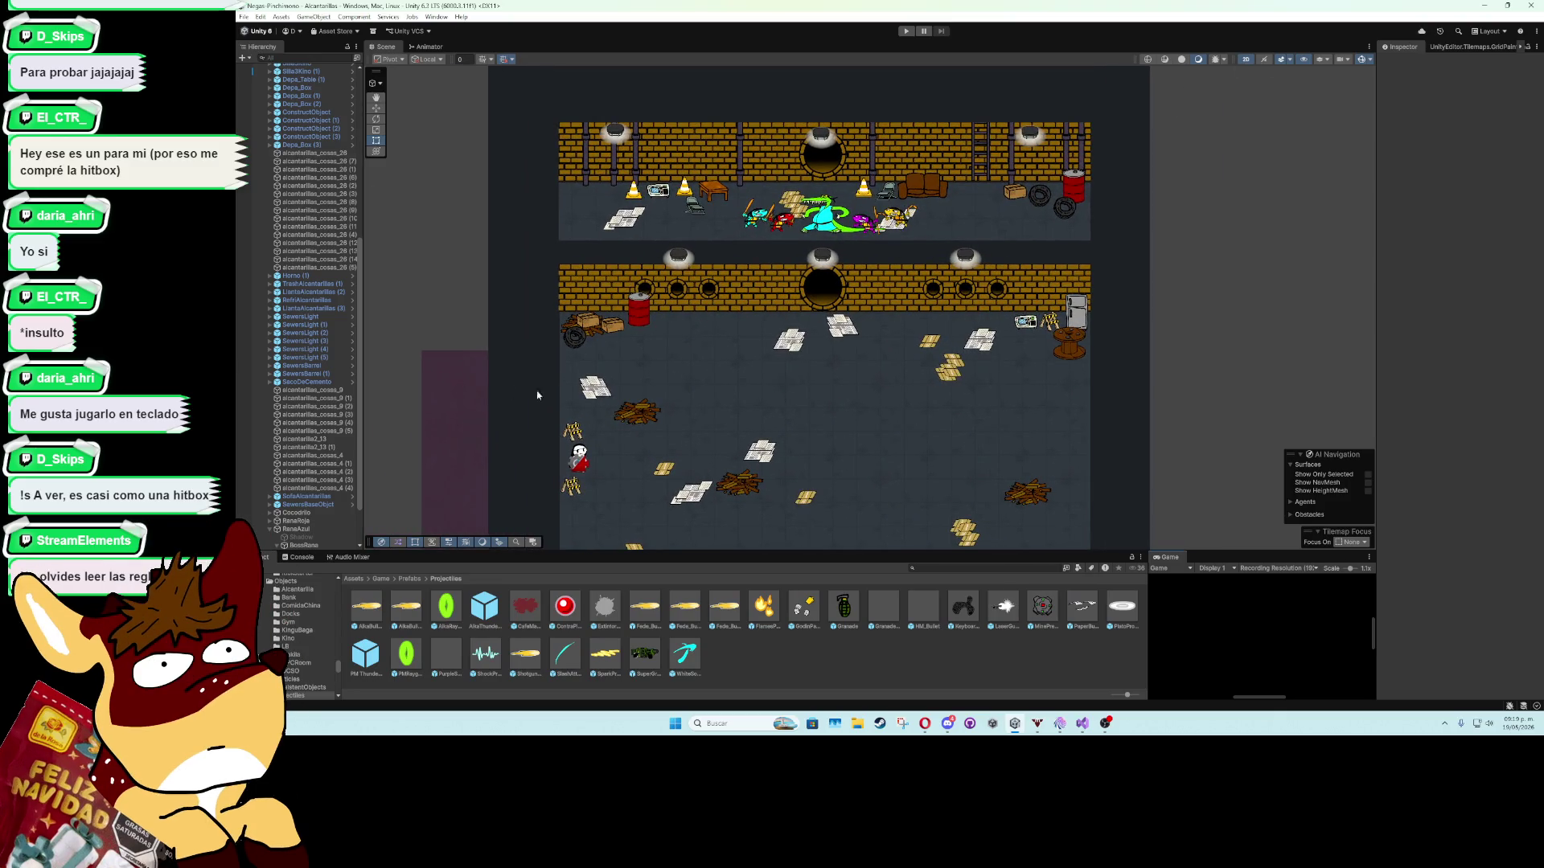
pyautogui.scroll(10, 326, 293)
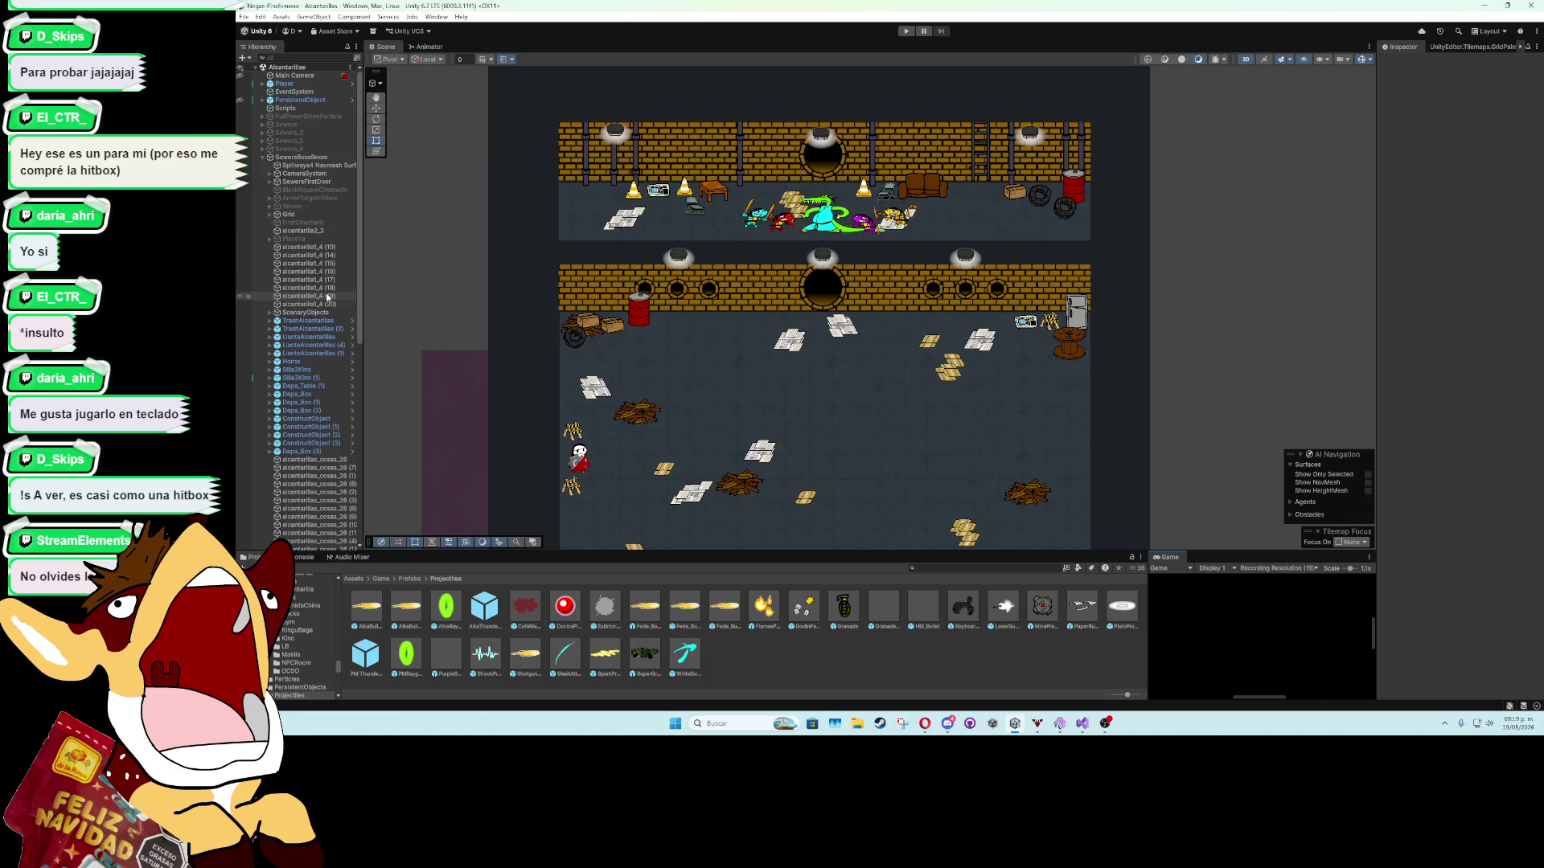
pyautogui.click(262, 158)
pyautogui.scroll(3, 770, 294)
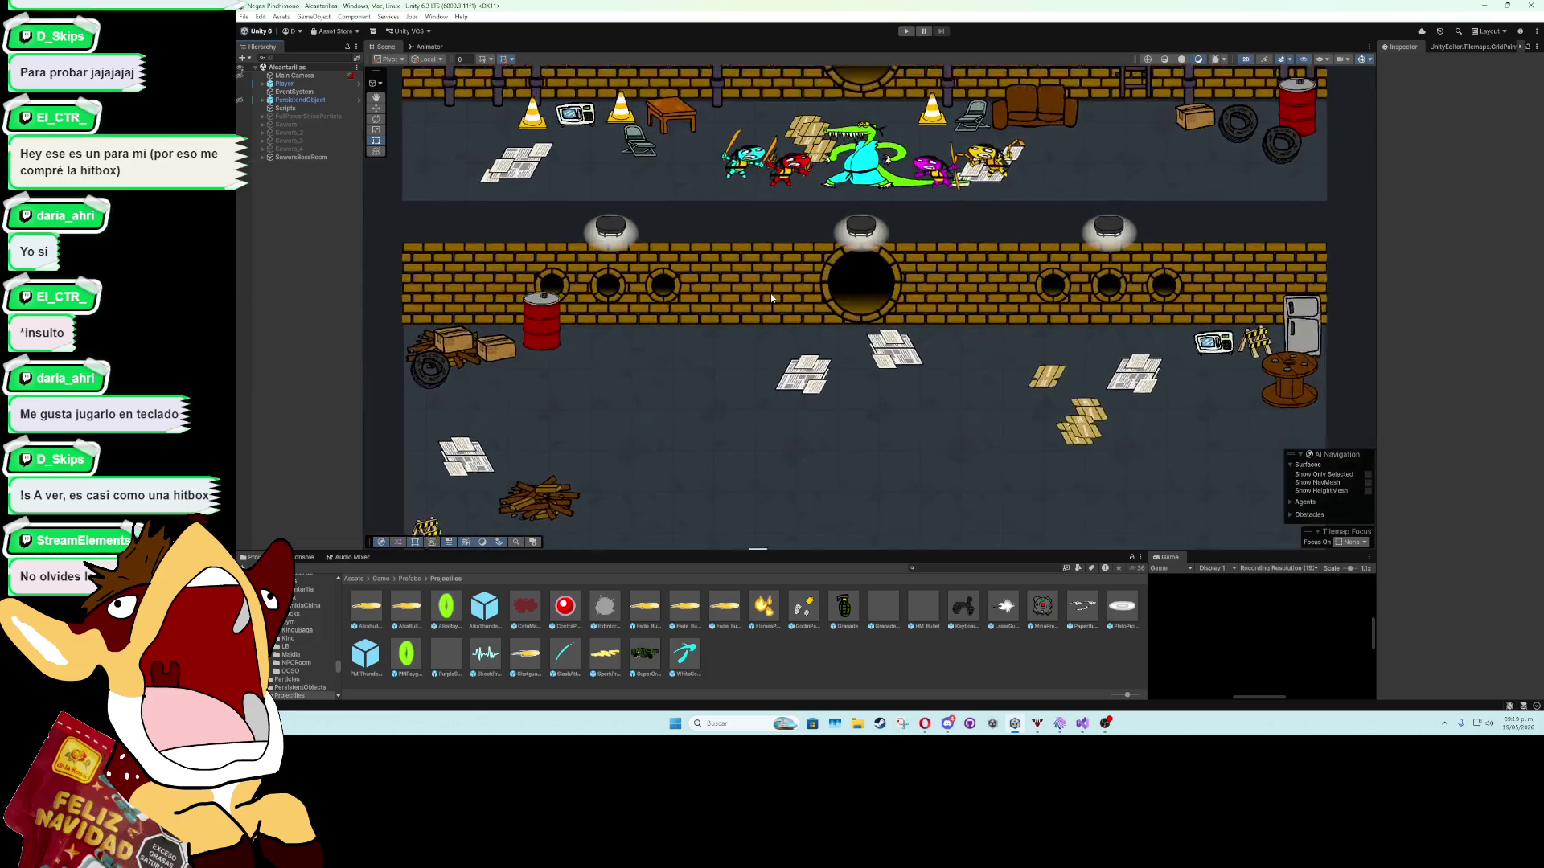
# Frame the turtles and crocodile, select the cyan turtle boss, and collapse RanaAzul and RanaAmarillo.
pyautogui.press('f')
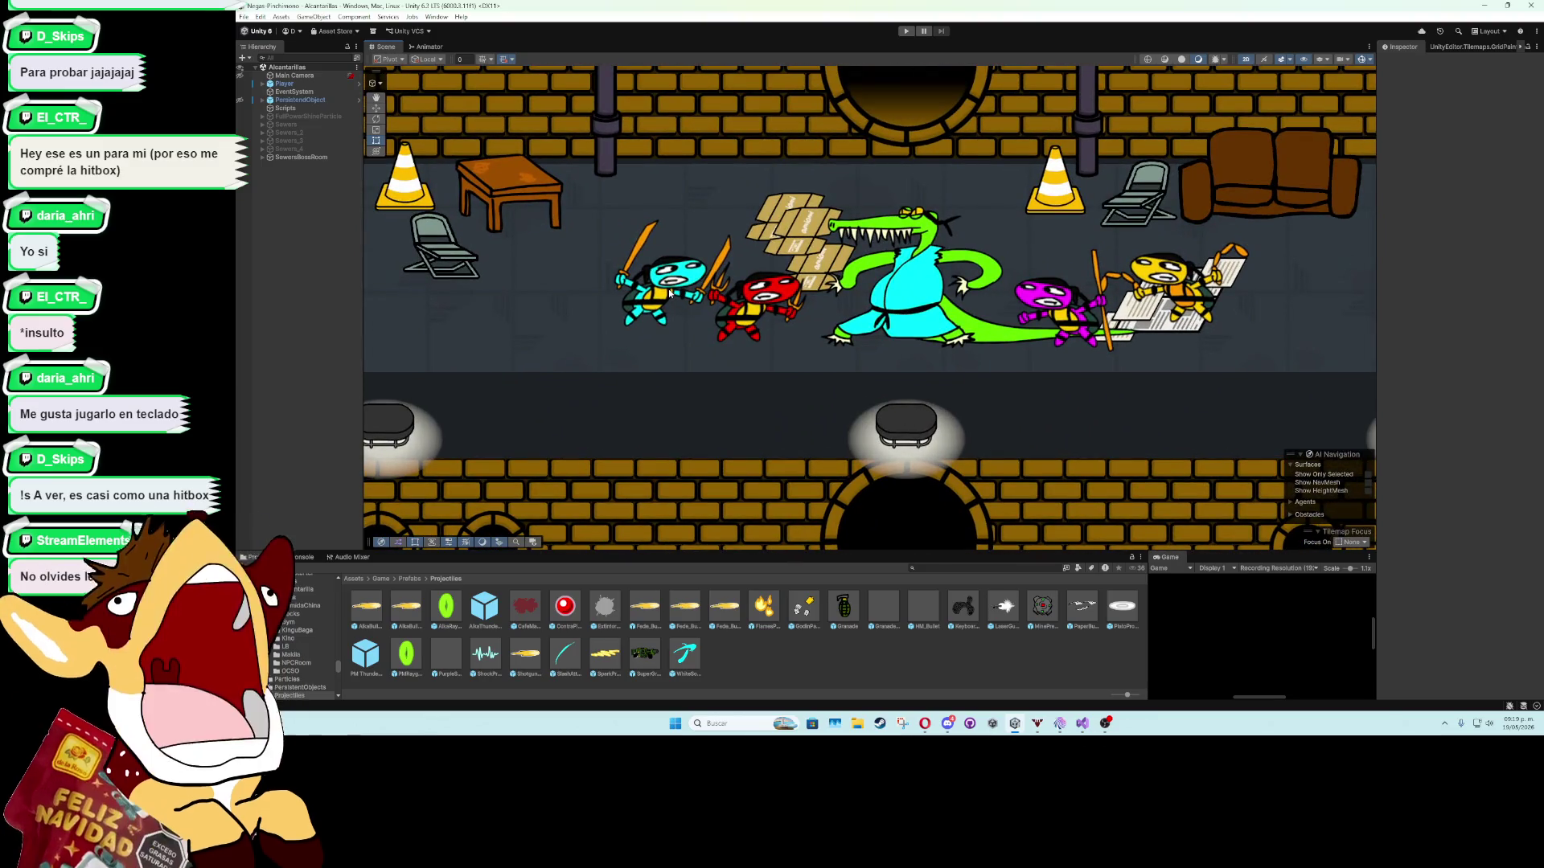
pyautogui.click(669, 295)
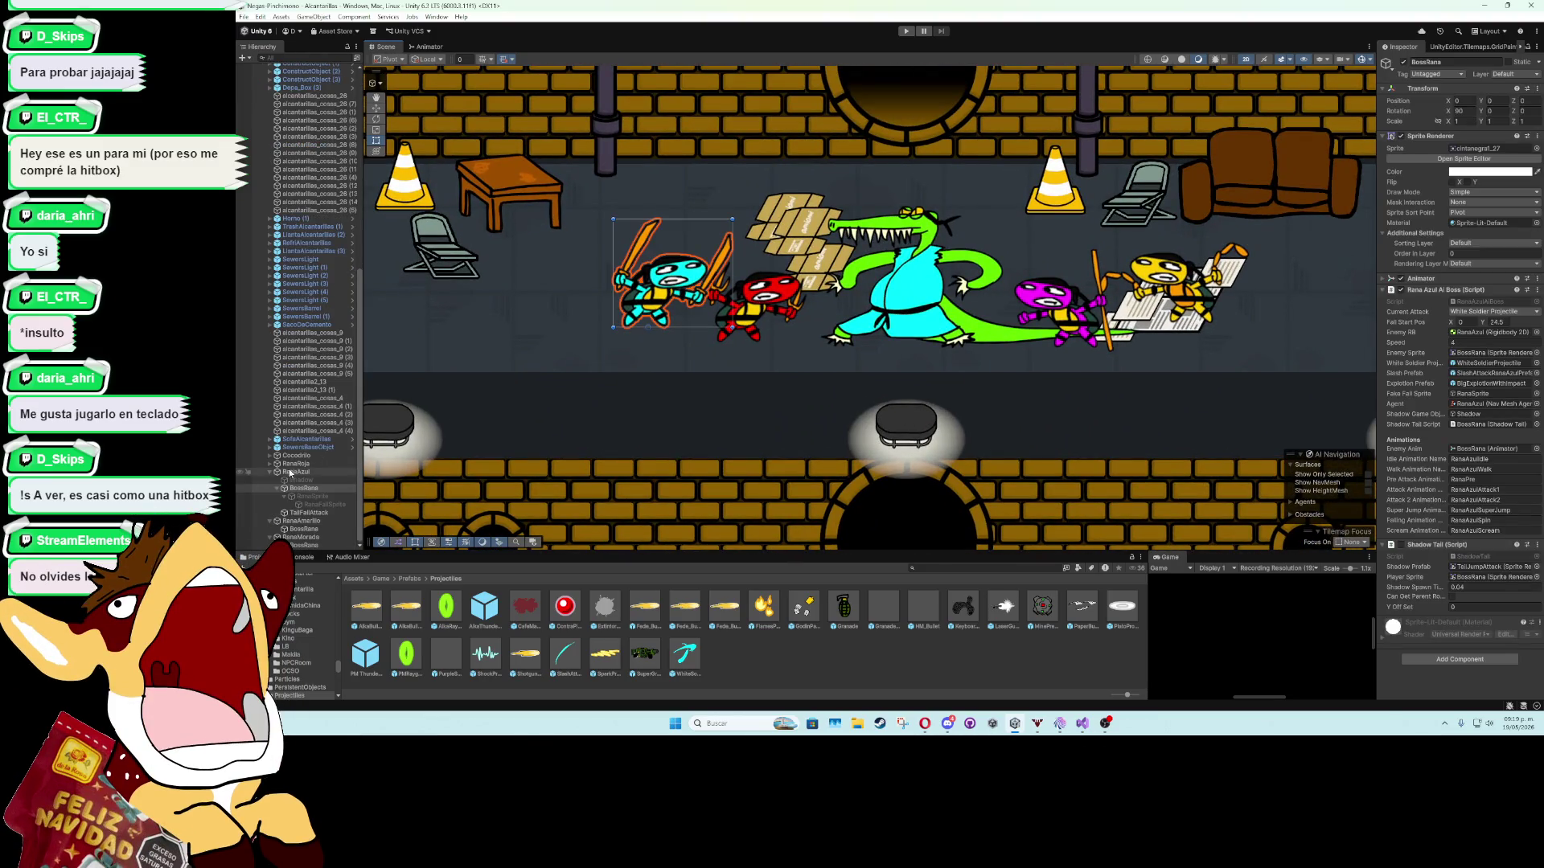
pyautogui.click(269, 472)
pyautogui.click(269, 521)
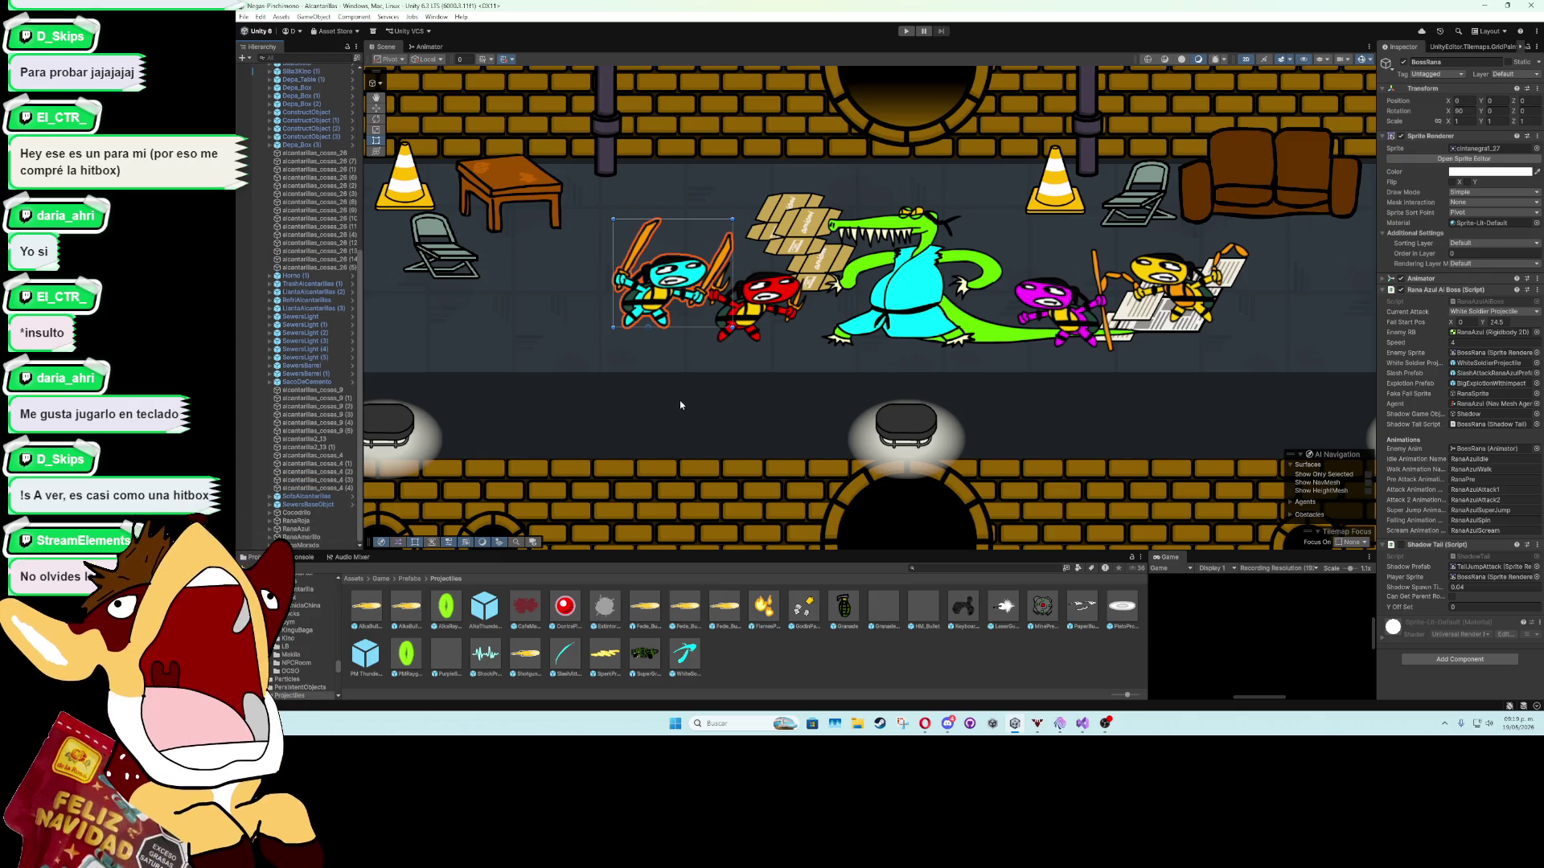
# Close the Unity editor and minimise Visual Studio to show the desktop.
pyautogui.scroll(-4, 680, 406)
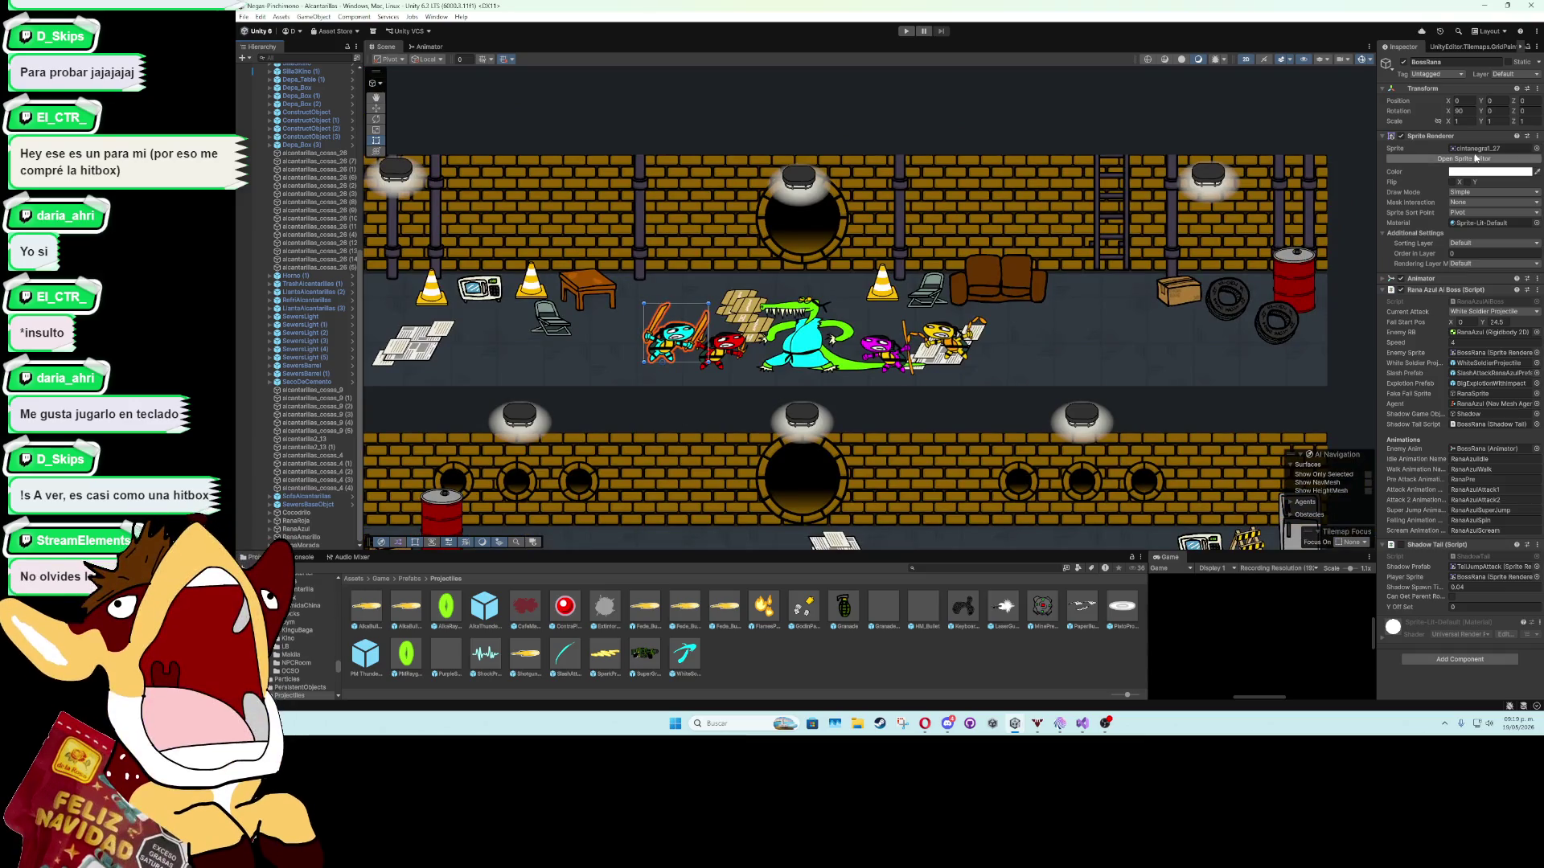
pyautogui.click(1532, 6)
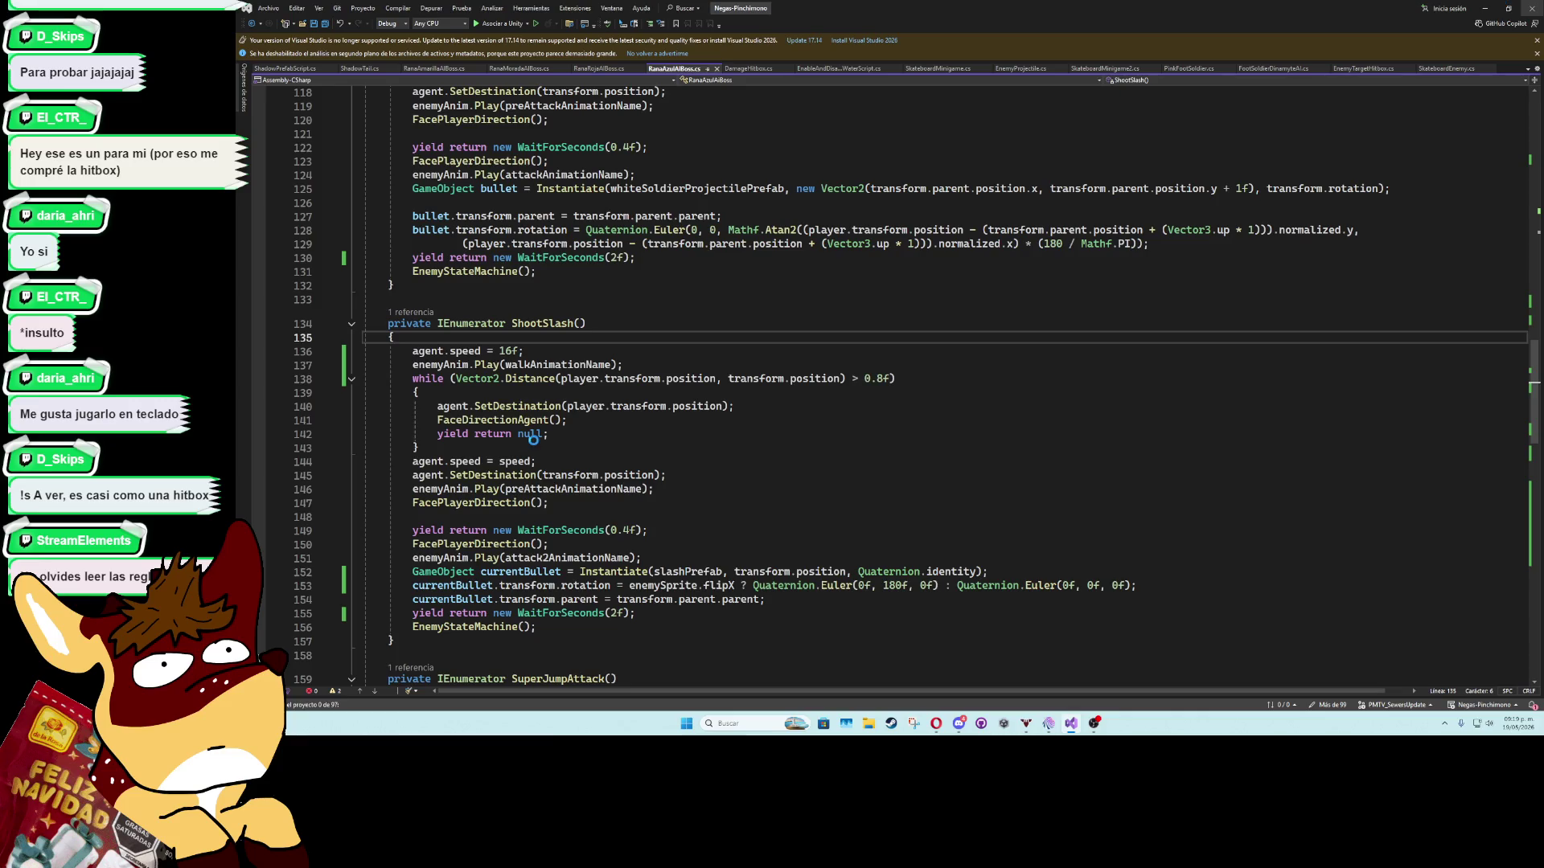
pyautogui.click(1485, 5)
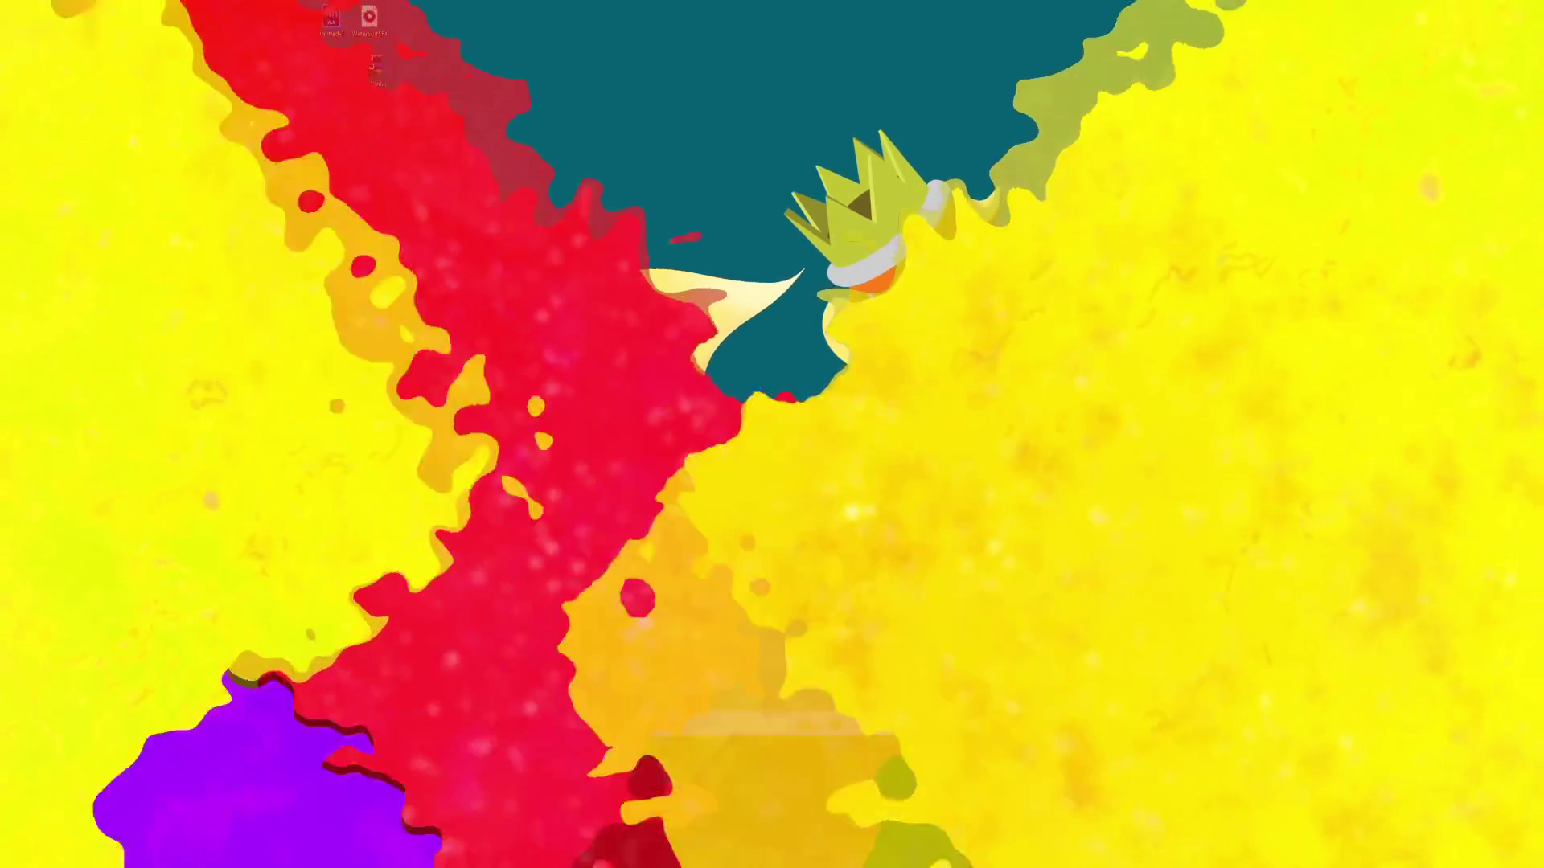